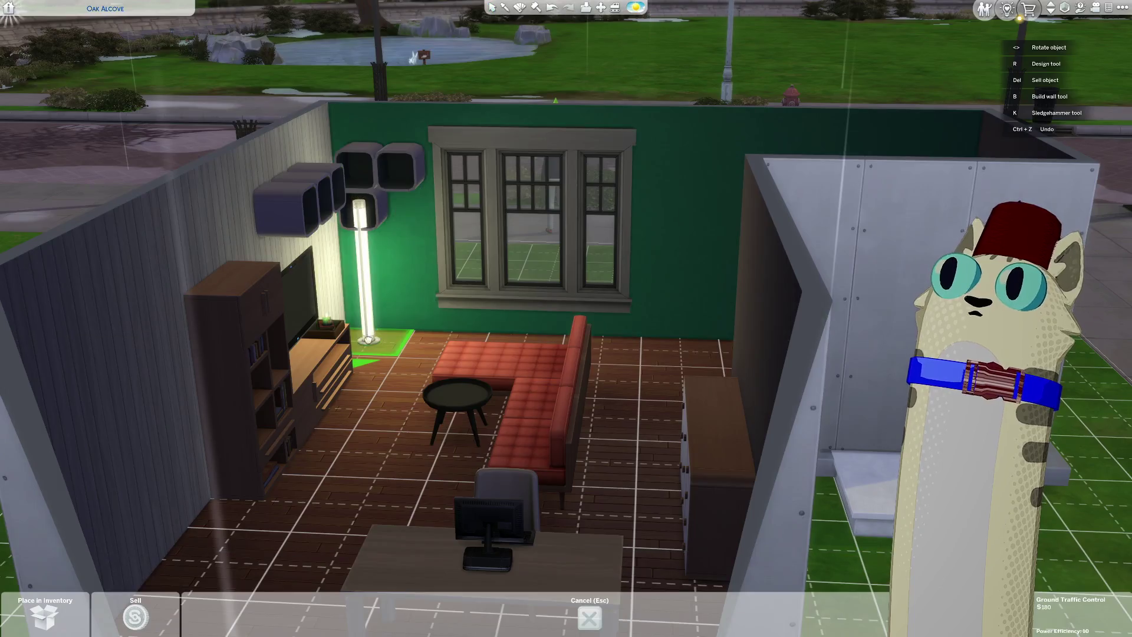
Step: Shift the floor lamp slightly to the left
scroll(430, 304, "up", 3)
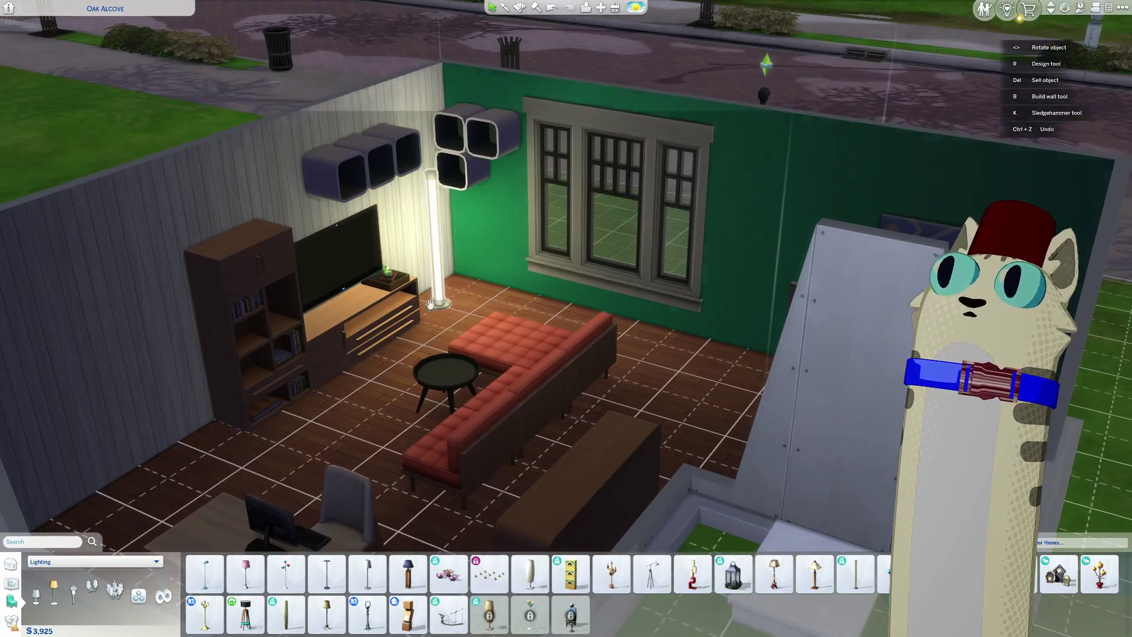
left_click(430, 303)
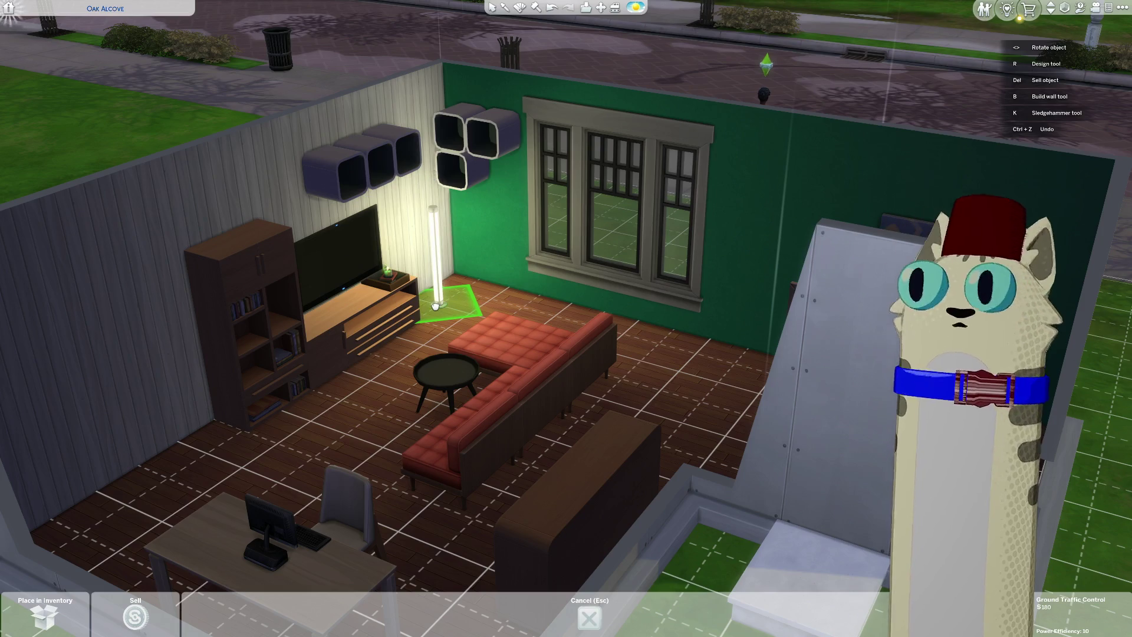
left_click(422, 306)
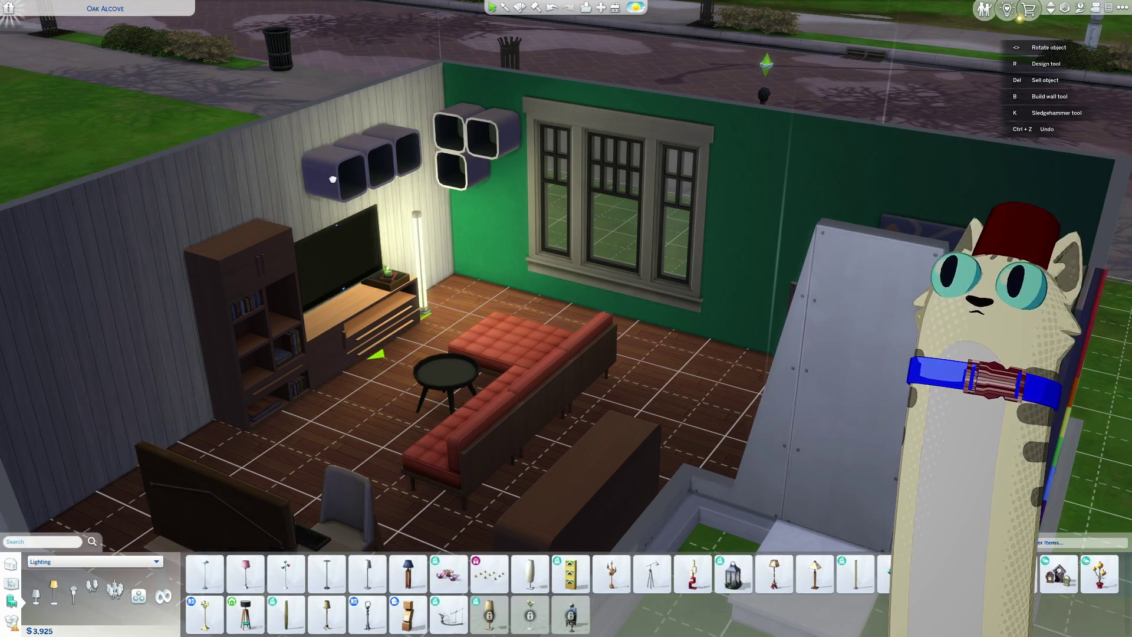
Step: Move a rounded cube cubby onto the green wall and adjust its spot
left_click(320, 180)
middle_click_drag(352, 171, 391, 177)
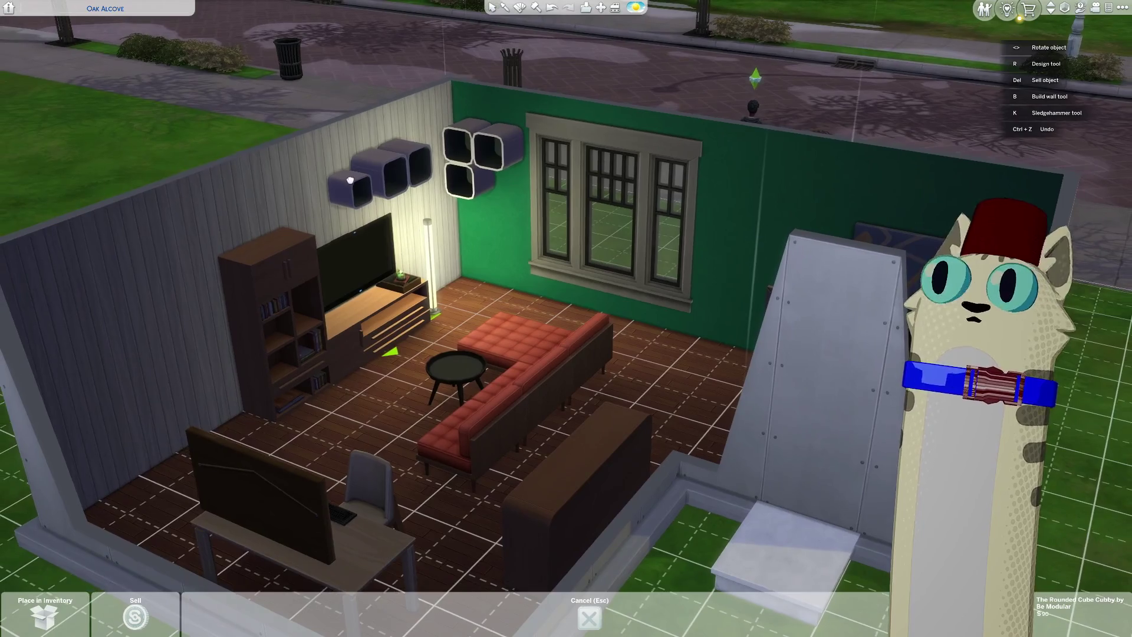
left_click(392, 177)
left_click(391, 177)
left_click(391, 176)
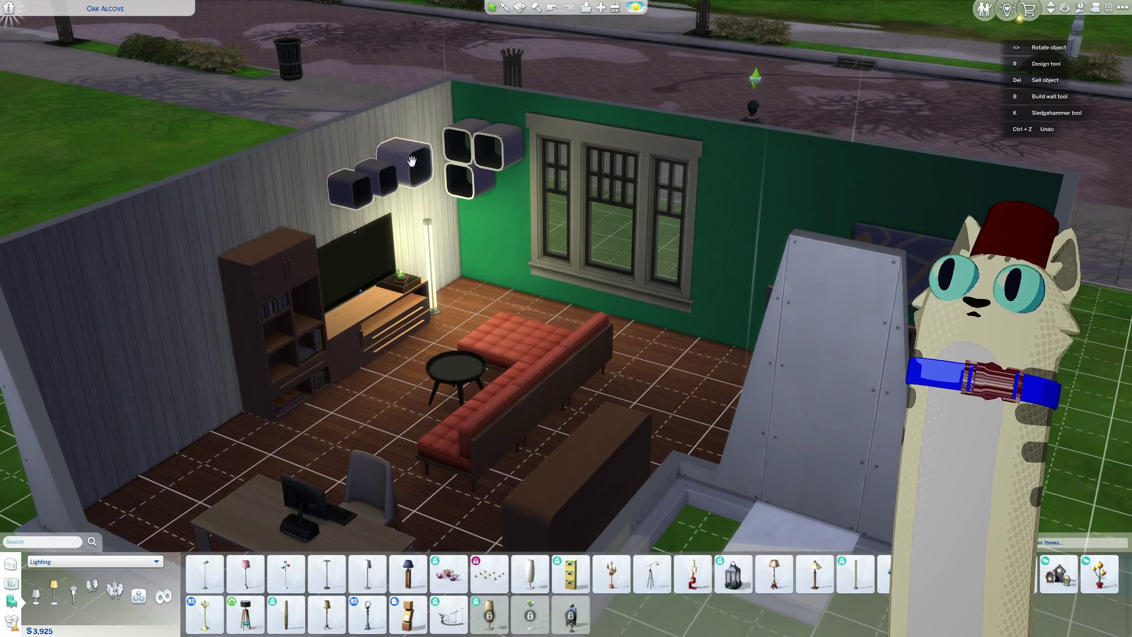
left_click(391, 177)
left_click(392, 176)
middle_click_drag(391, 177, 444, 184)
Step: Nudge the cubbies on the green wall into a tighter cluster
left_click(377, 176)
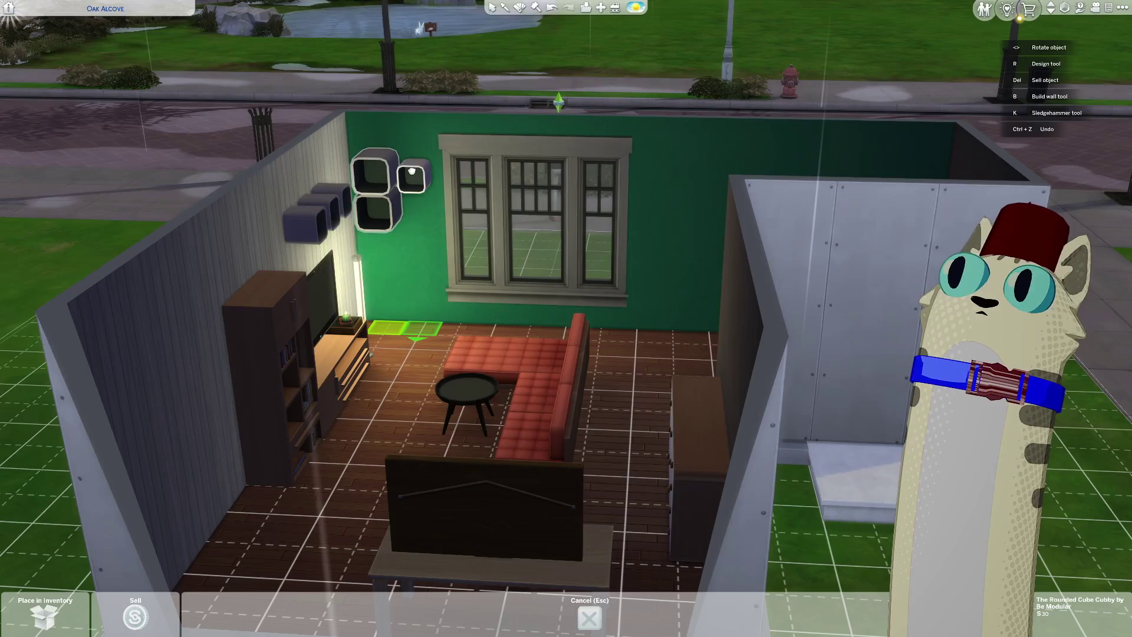
left_click(374, 177)
left_click(371, 177)
left_click(368, 176)
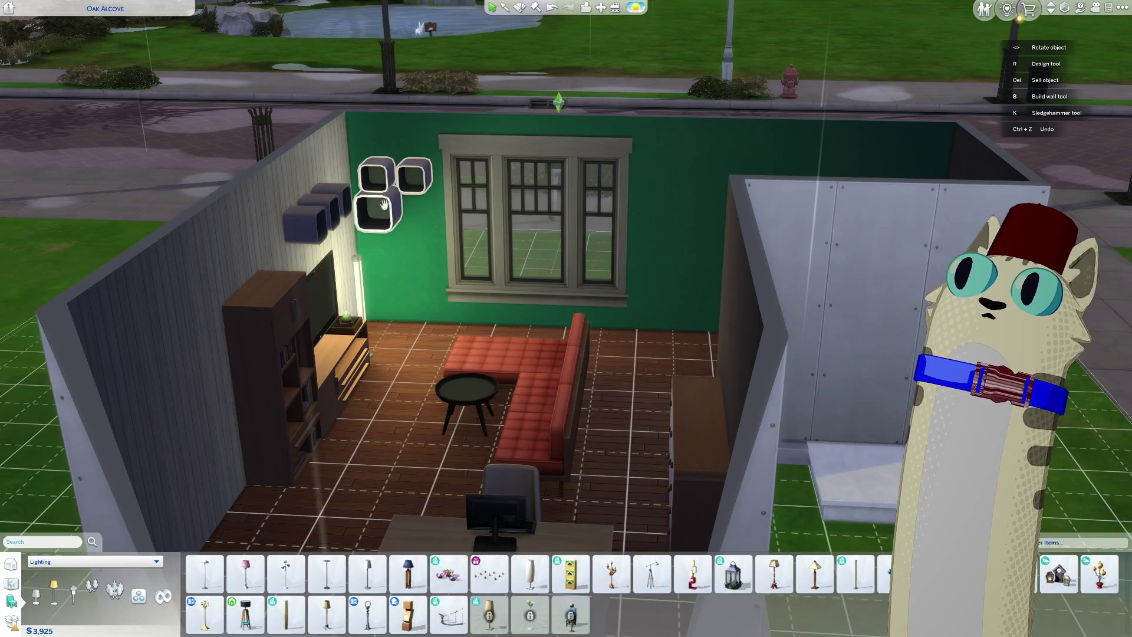
left_click(368, 176)
left_click(370, 178)
left_click(382, 177)
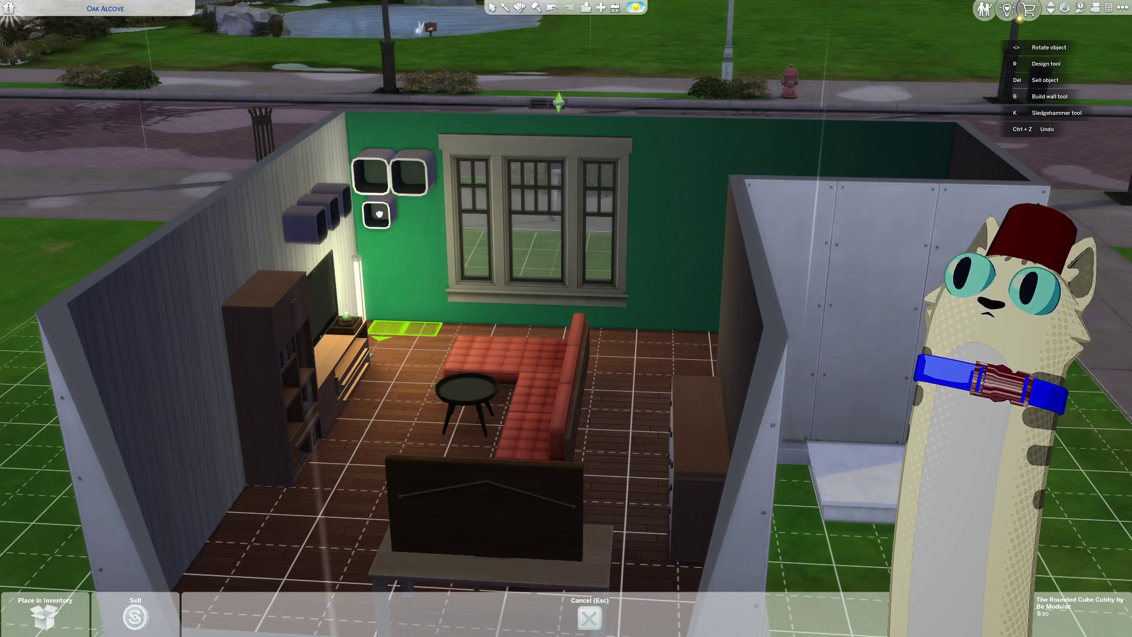
left_click(384, 209)
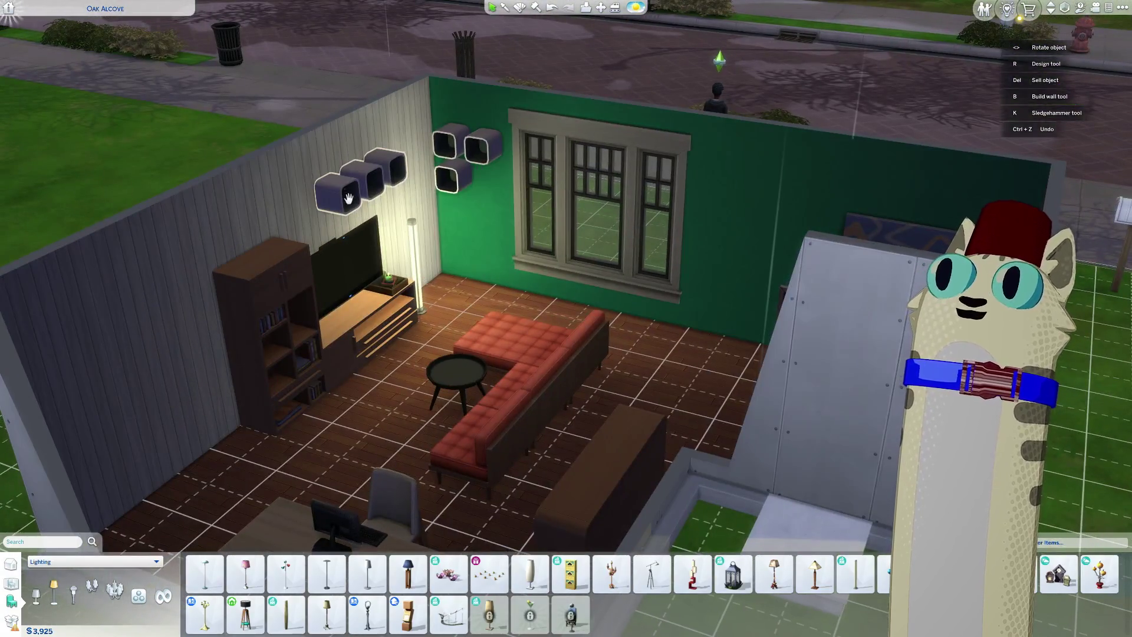
Step: Move another cubby onto the green wall near the window, then pick up the cubby beside the window
left_click(348, 198)
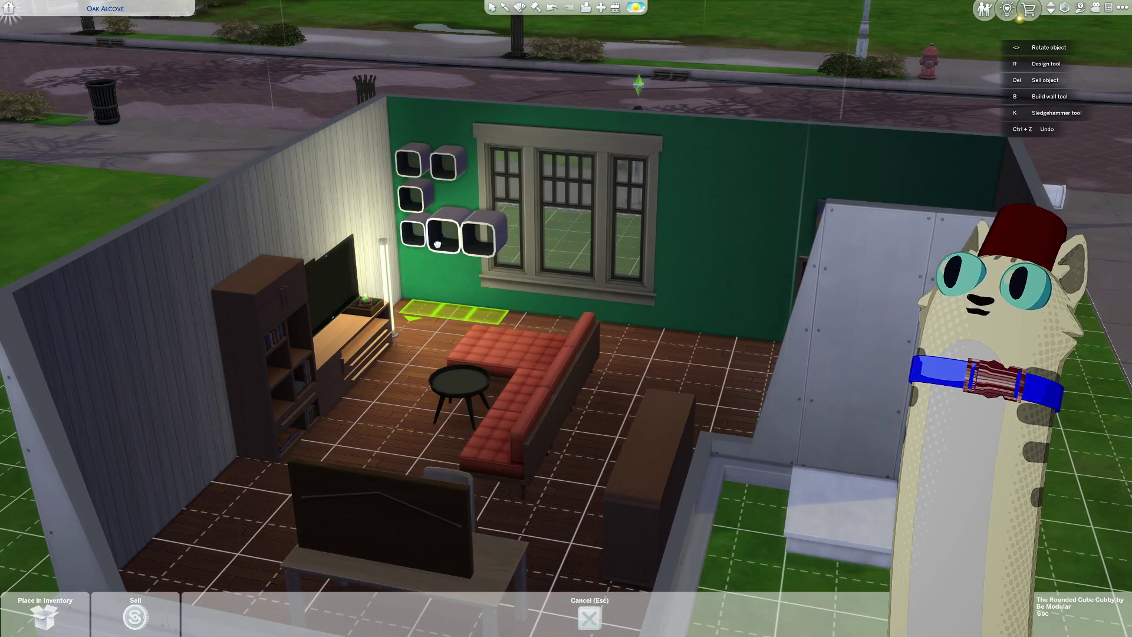
left_click(448, 227)
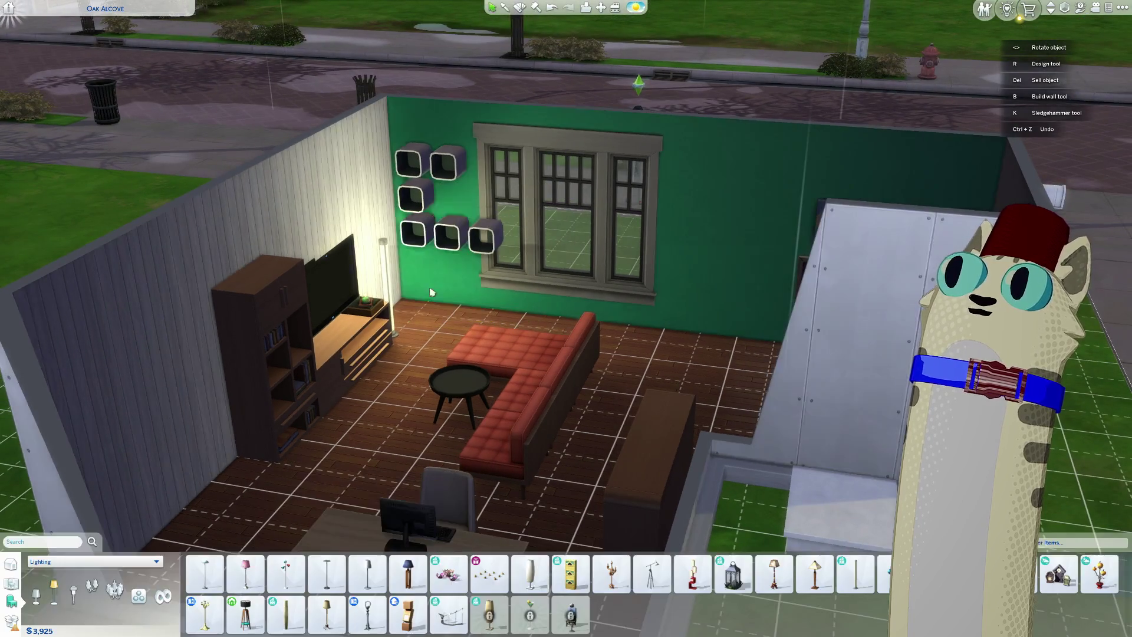
left_click(410, 278)
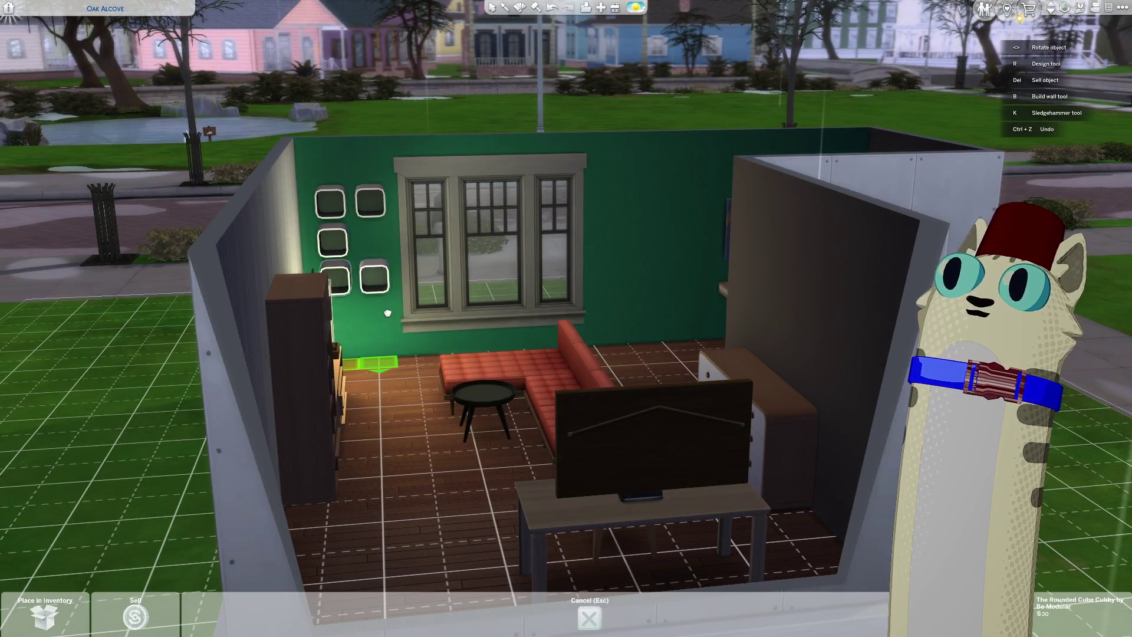
Step: Place the carried cubby below the cluster, making six cubbies left of the window
middle_click_drag(376, 324, 393, 314)
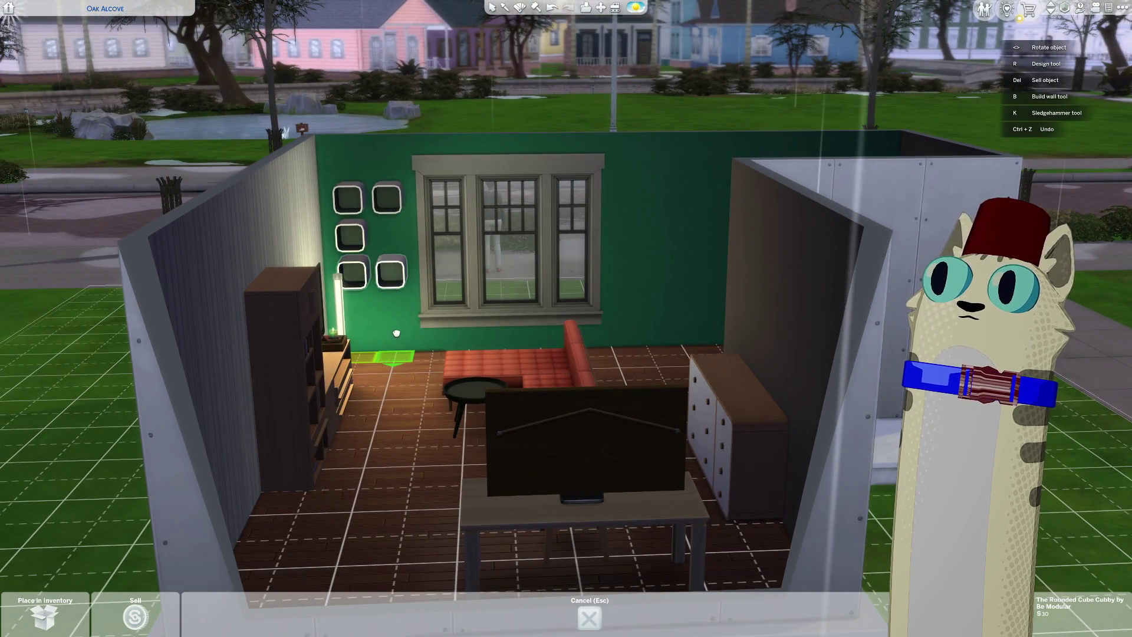
left_click(397, 334)
scroll(404, 399, "up", 5)
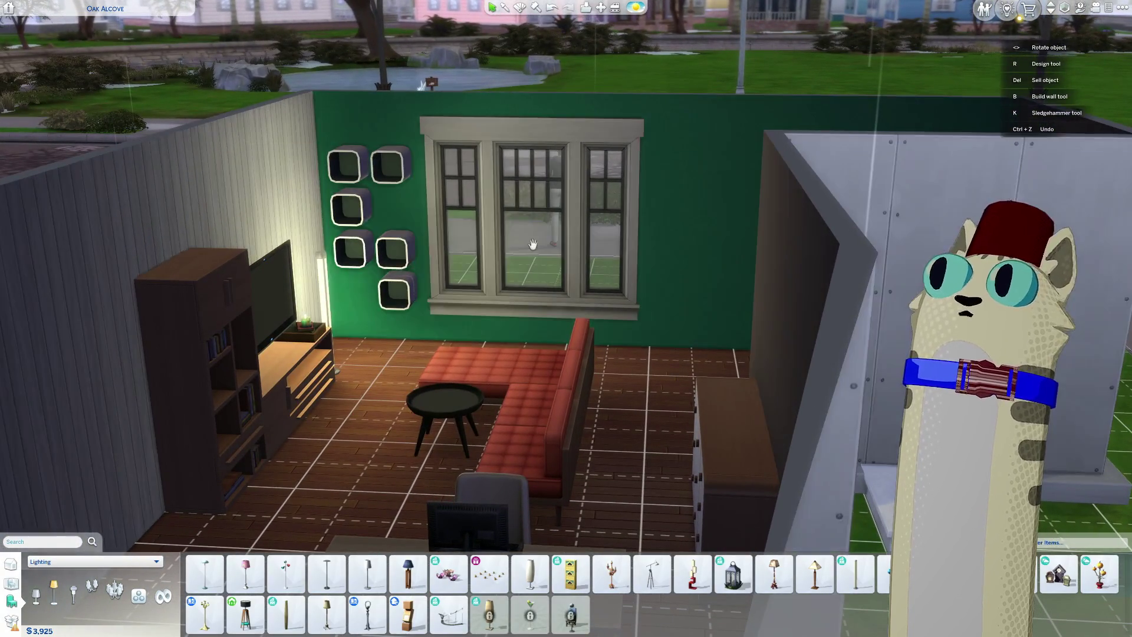
Step: Orbit to a higher angle and re-place the desk in the same spot
mouse_move(352, 253)
middle_mouse_down()
mouse_move(420, 380)
mouse_move(451, 347)
mouse_move(462, 361)
mouse_move(461, 321)
middle_mouse_up()
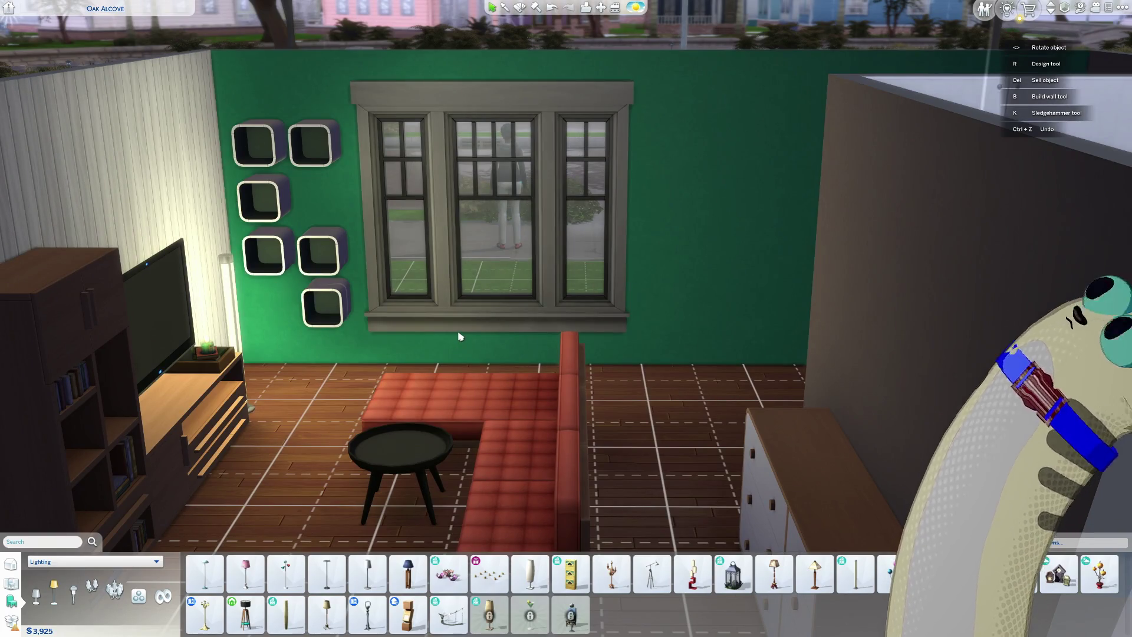
mouse_move(460, 336)
middle_mouse_down()
mouse_move(448, 435)
mouse_move(545, 393)
mouse_move(452, 423)
middle_mouse_up()
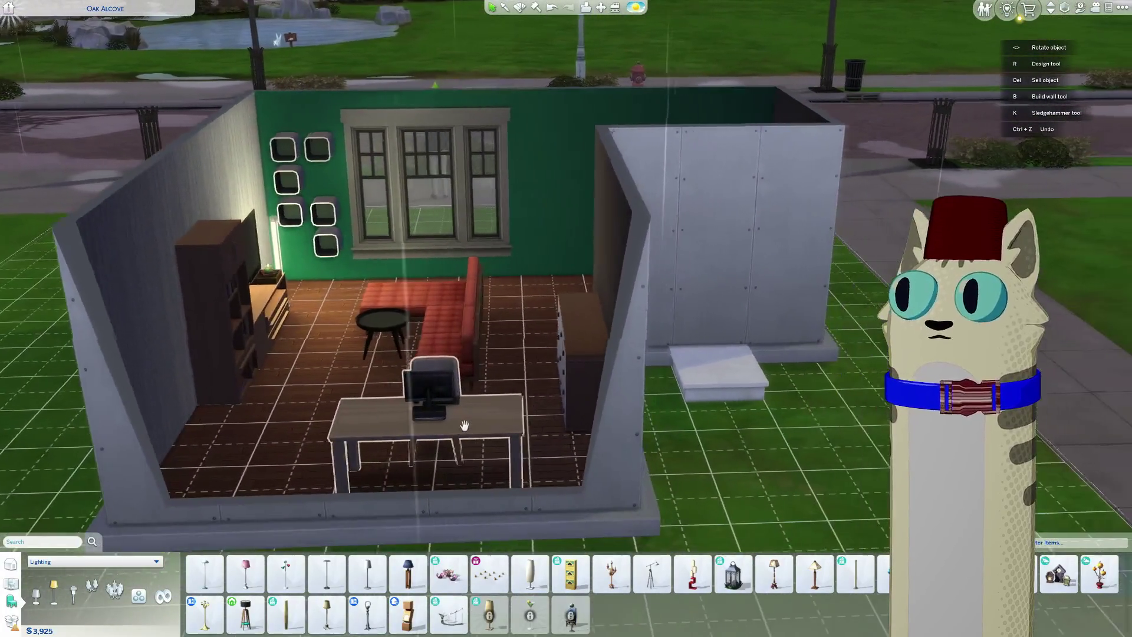
left_click(452, 424)
left_click(452, 423)
scroll(460, 437, "up", 4)
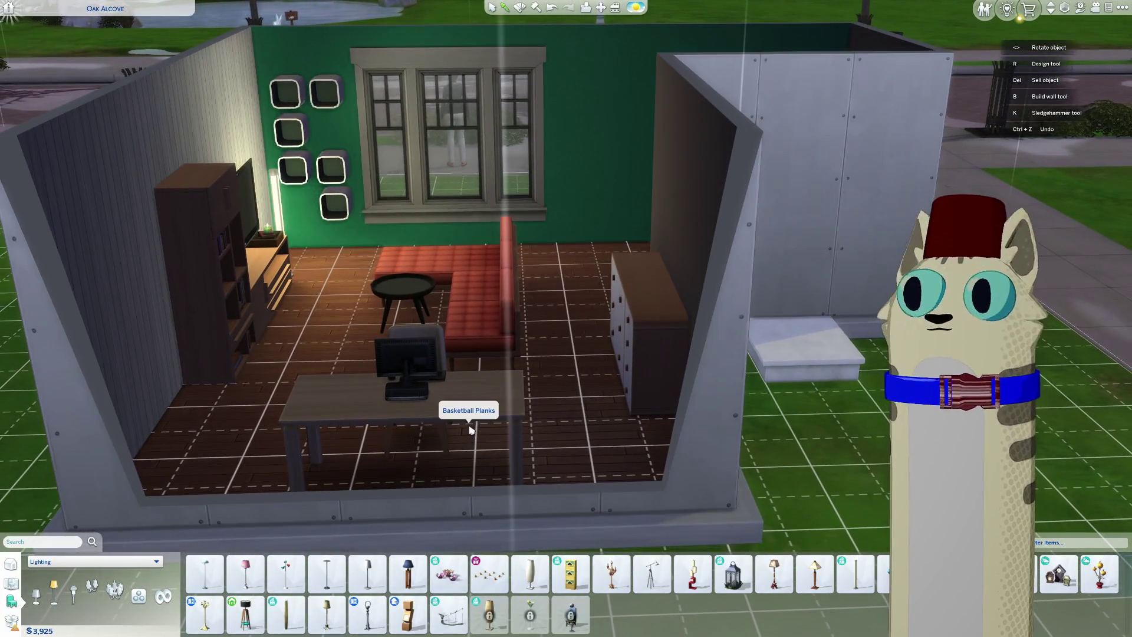
Step: Return the catalog from floor coverings to Lighting, zooming in and out over the living room
left_click(477, 430)
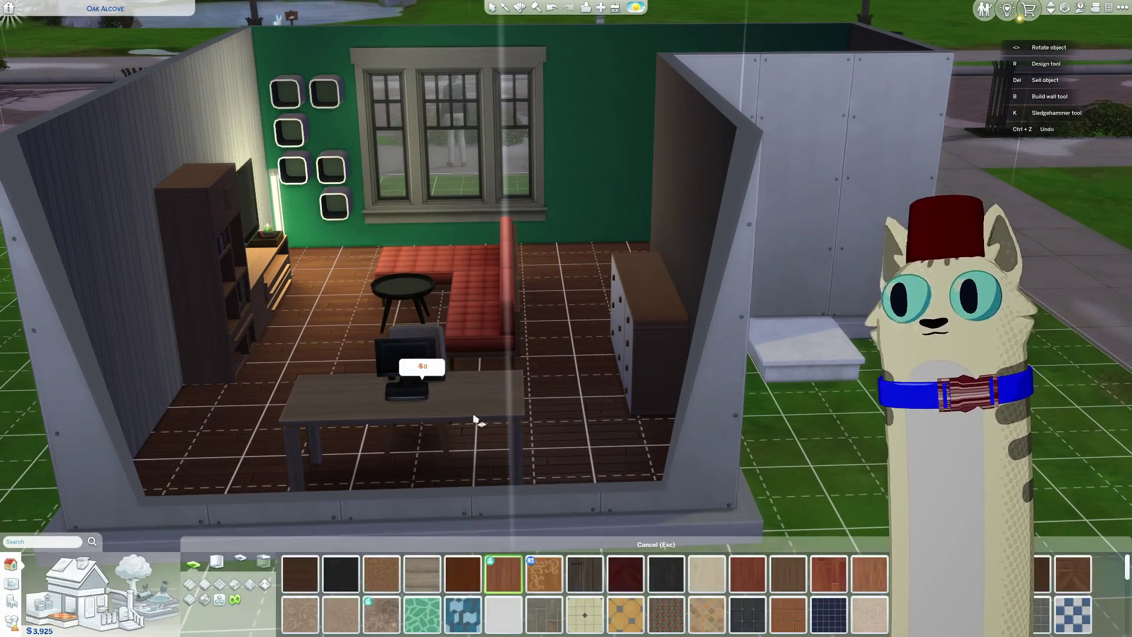
scroll(471, 432, "up", 5)
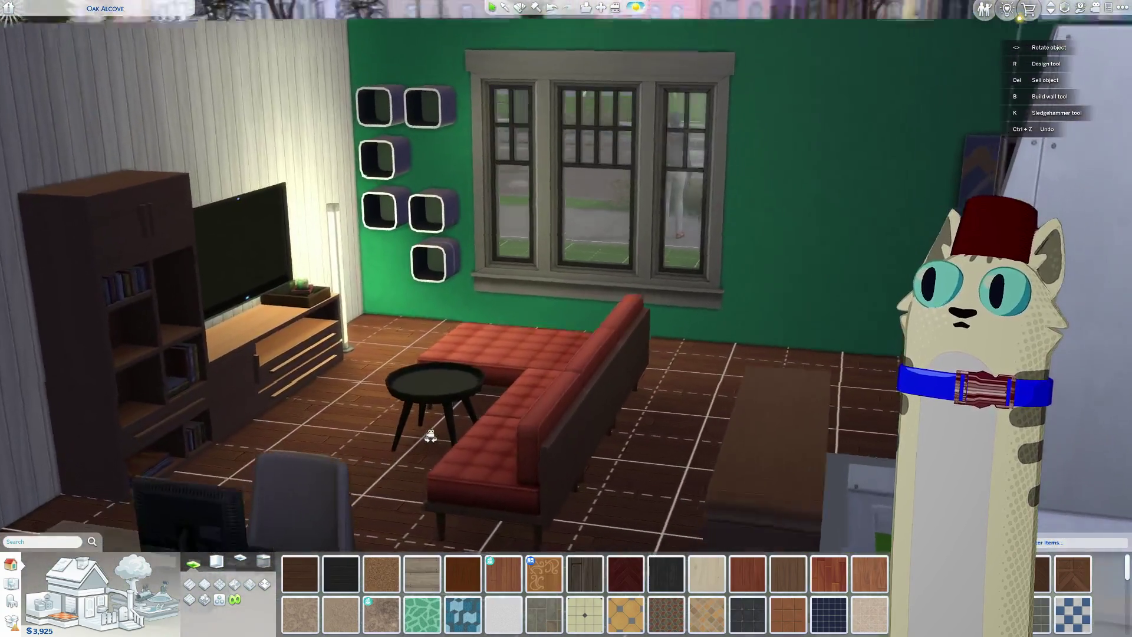
scroll(430, 435, "up", 5)
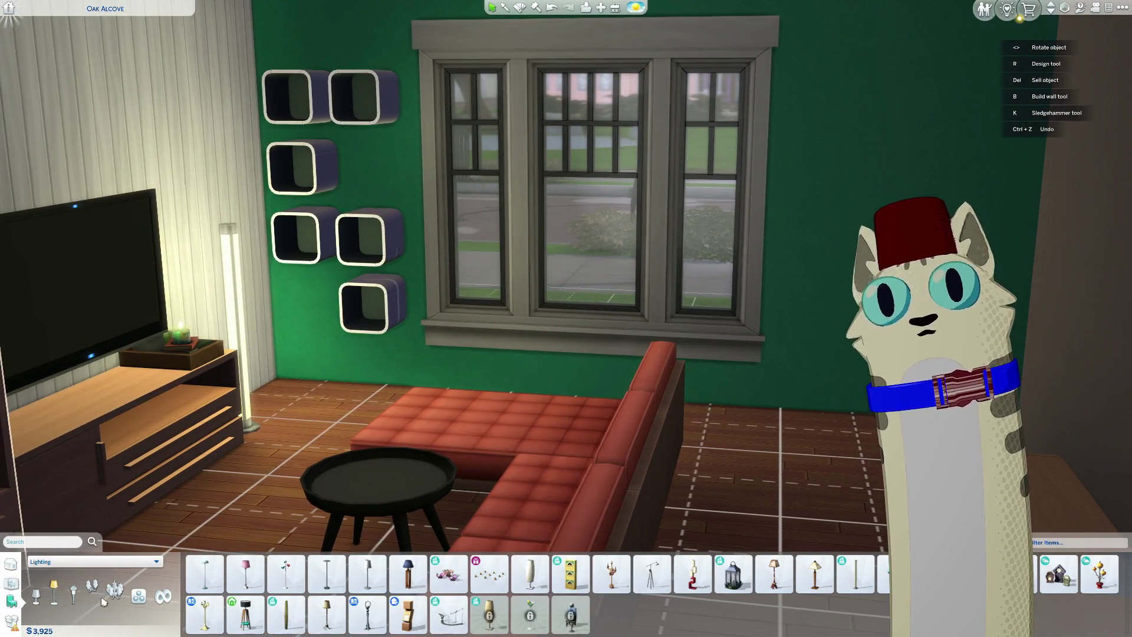
scroll(455, 454, "down", 5)
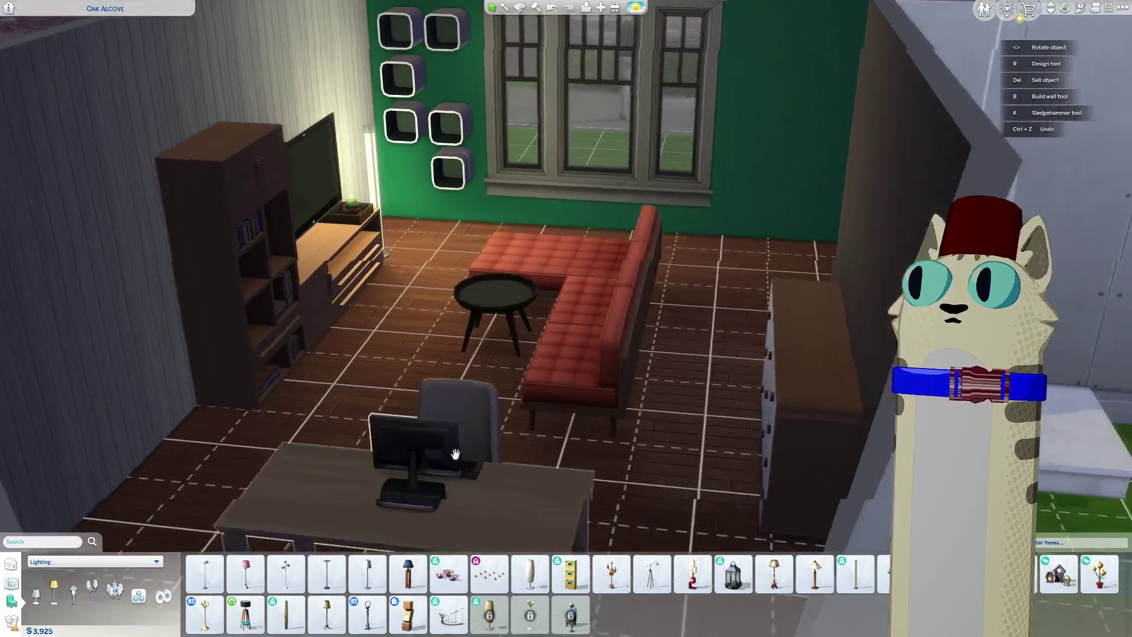
scroll(455, 453, "down", 4)
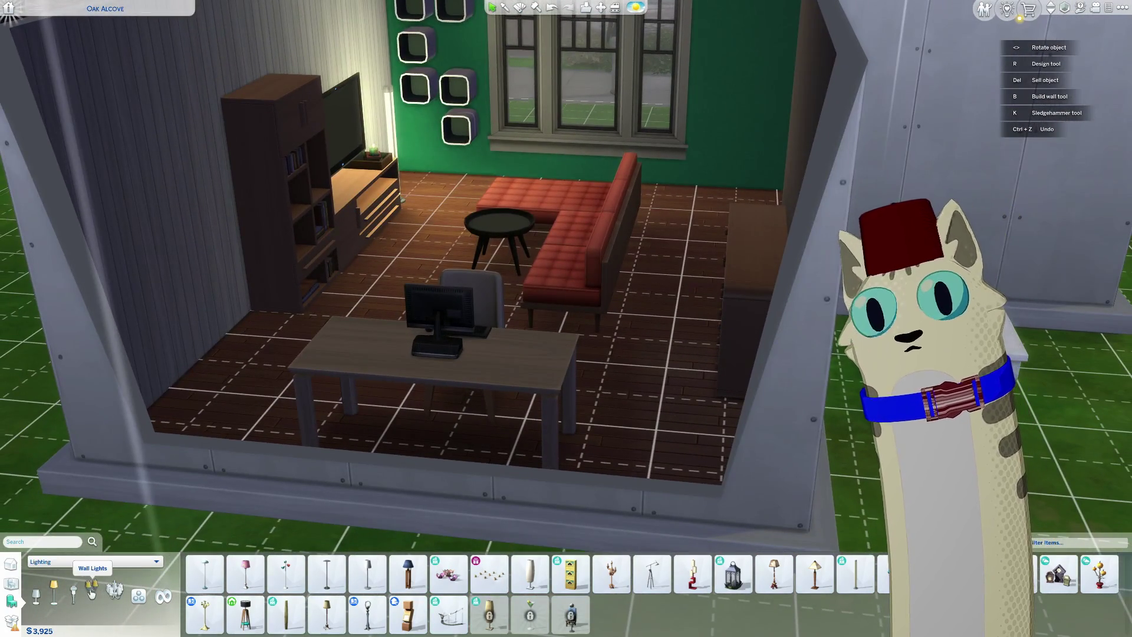
Step: Preview the string lights and a pipe wall lamp from Wall Lights, then cancel without placing either
left_click(92, 588)
scroll(767, 597, "down", 1)
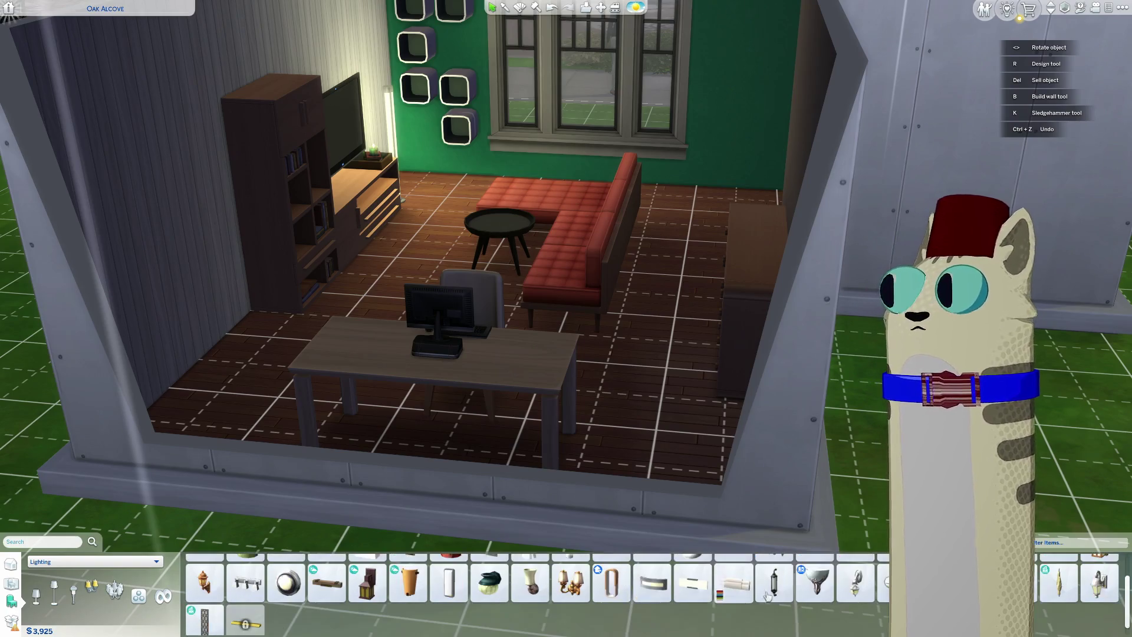
scroll(768, 596, "up", 1)
left_click(854, 573)
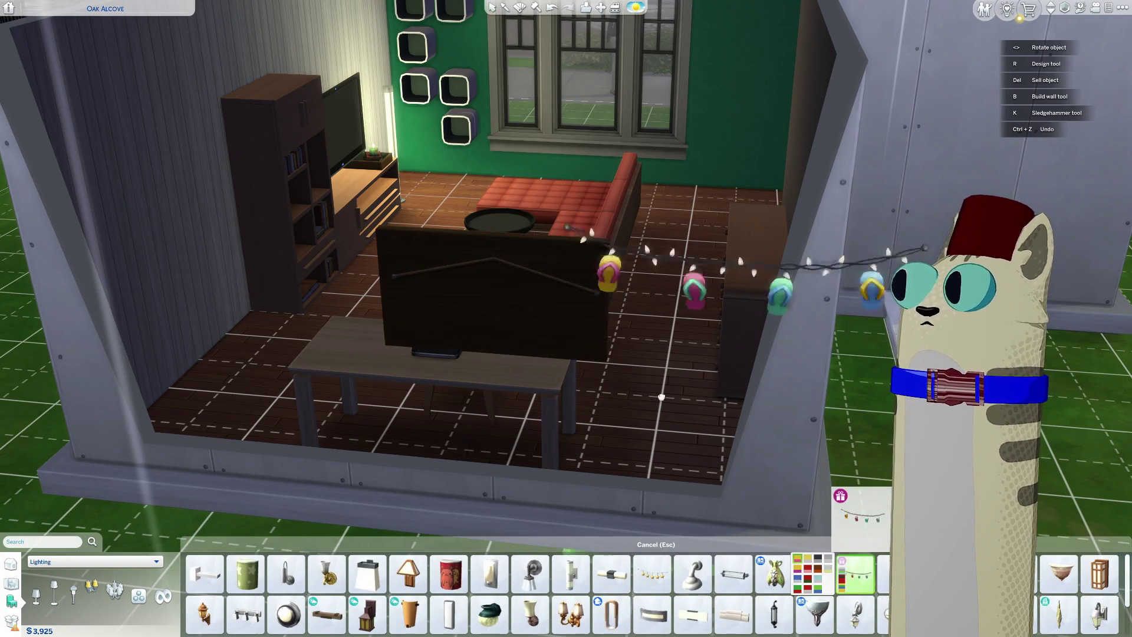
scroll(725, 341, "up", 3)
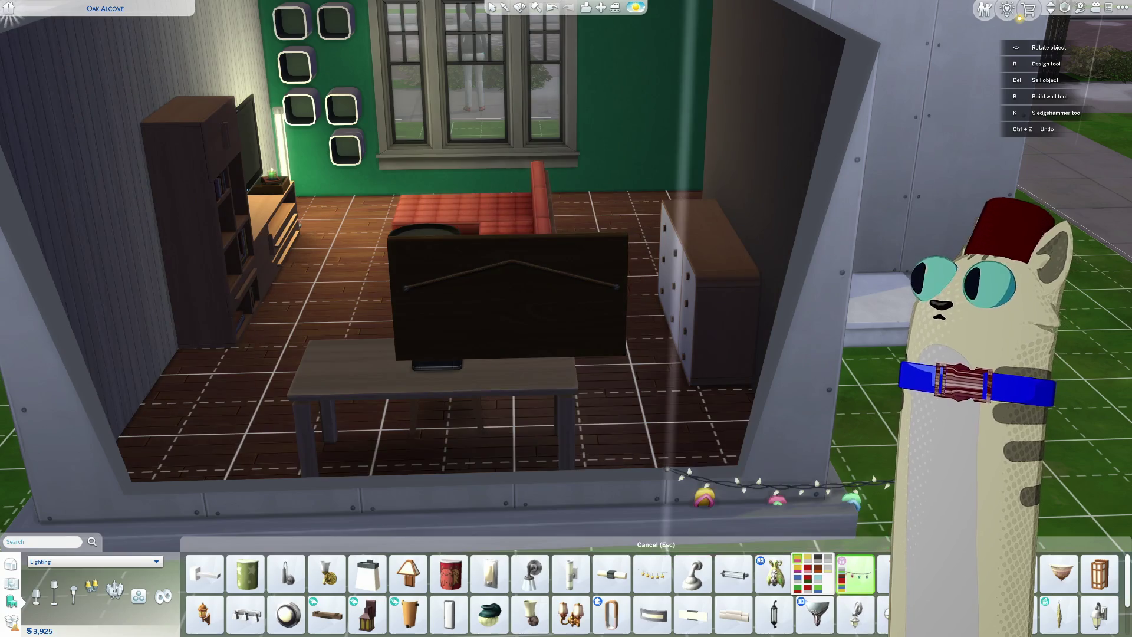
left_click(813, 573)
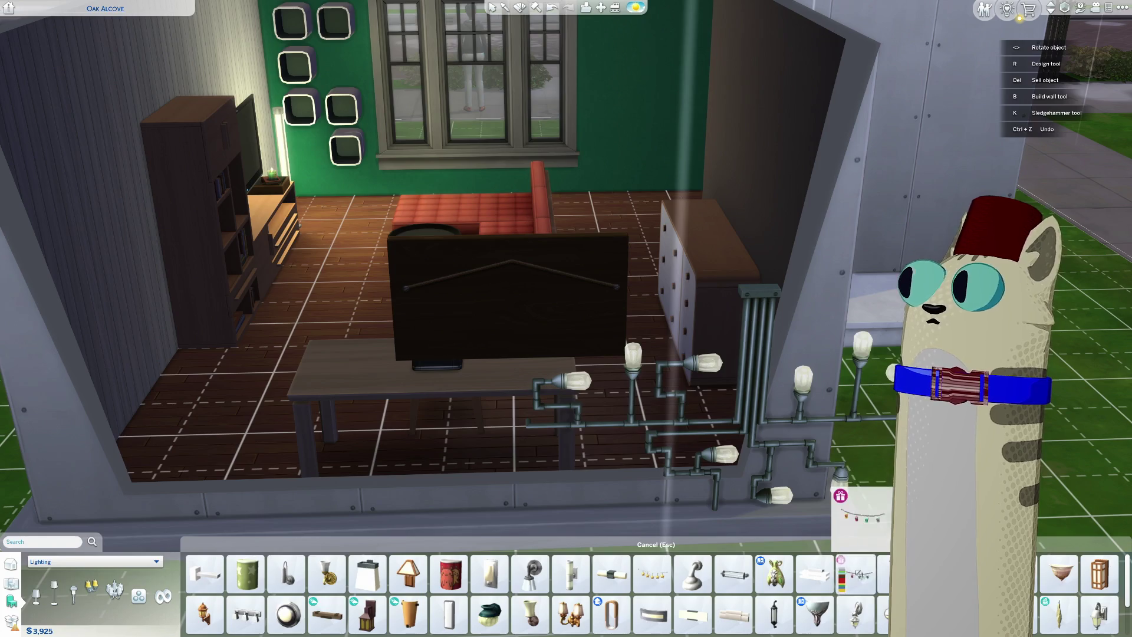
scroll(292, 616, "down", 1)
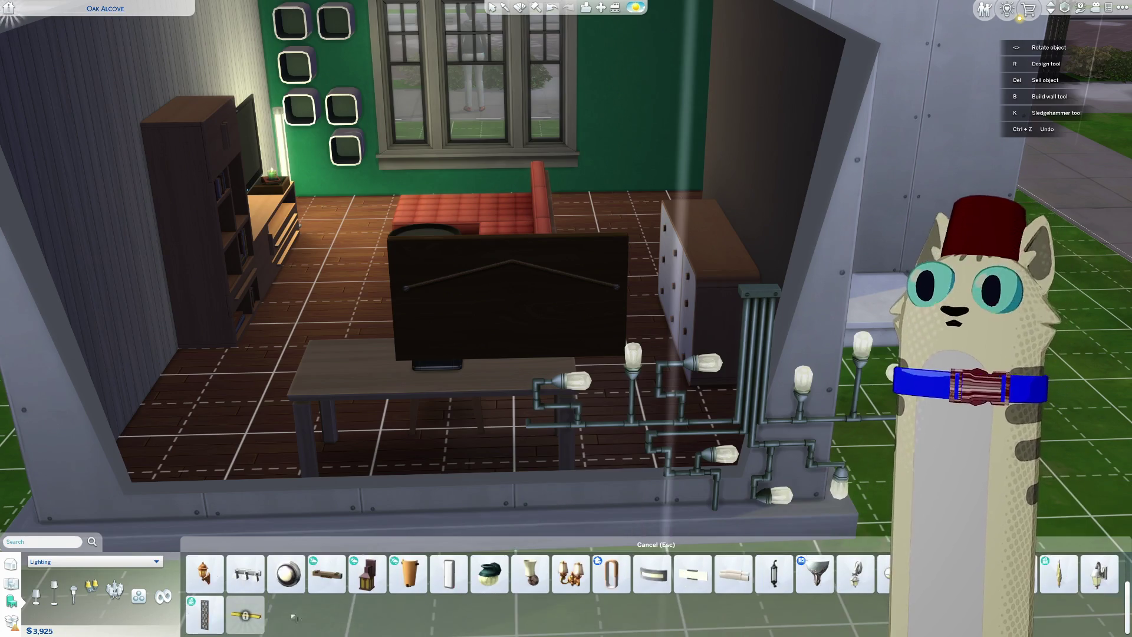
scroll(266, 613, "up", 1)
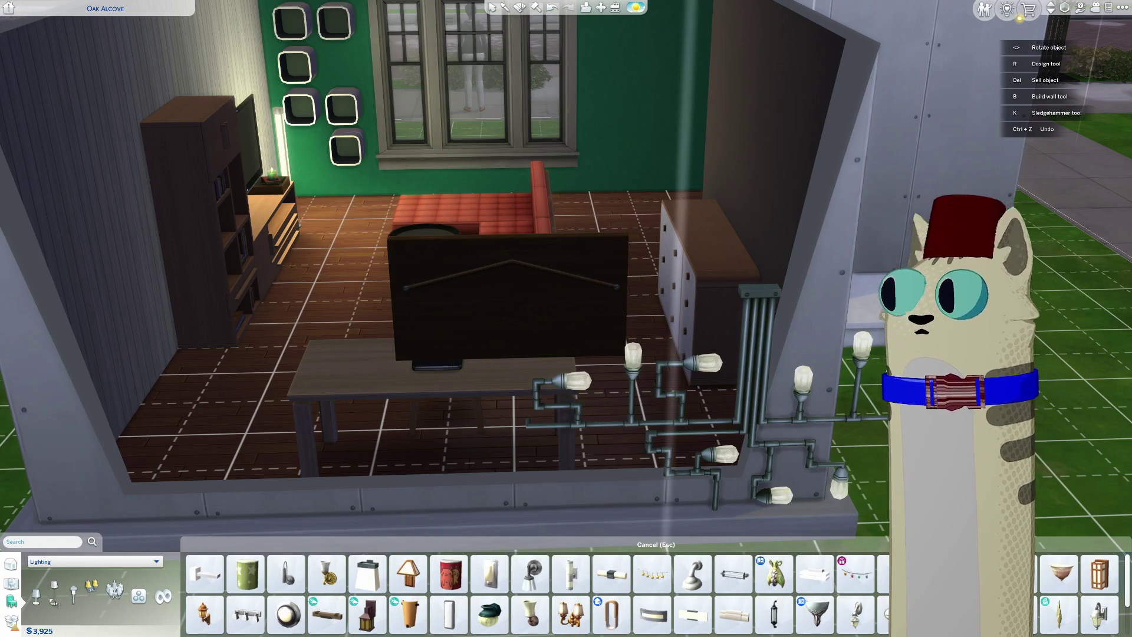
key("Escape")
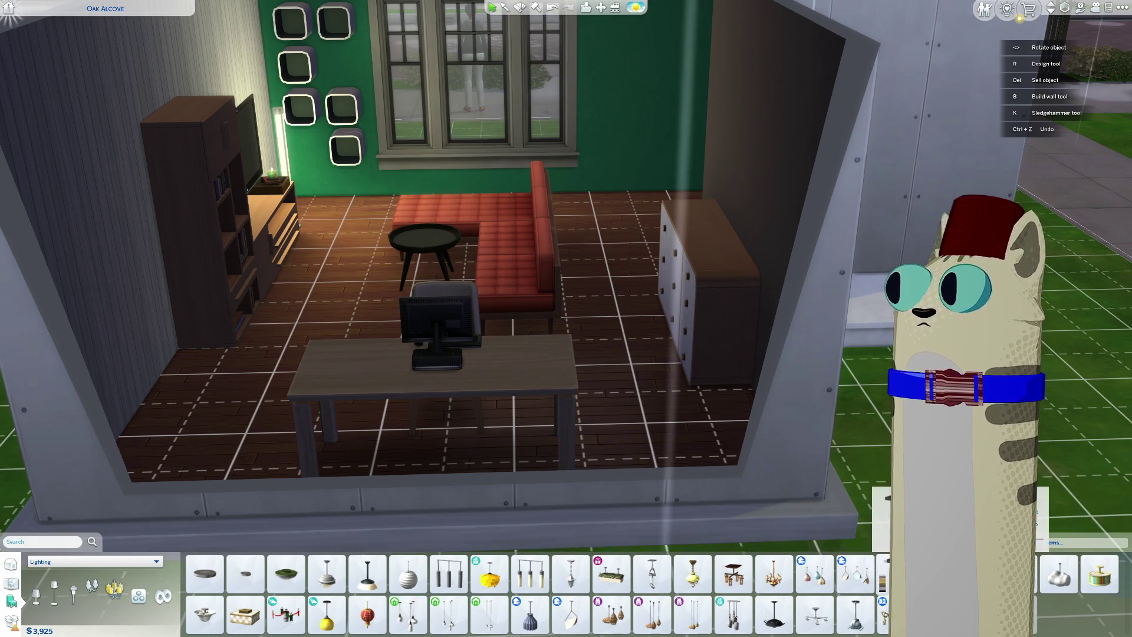
Step: Place a second Simply Park Tileable Pendant Light in the living room
left_click(895, 573)
scroll(401, 364, "up", 3)
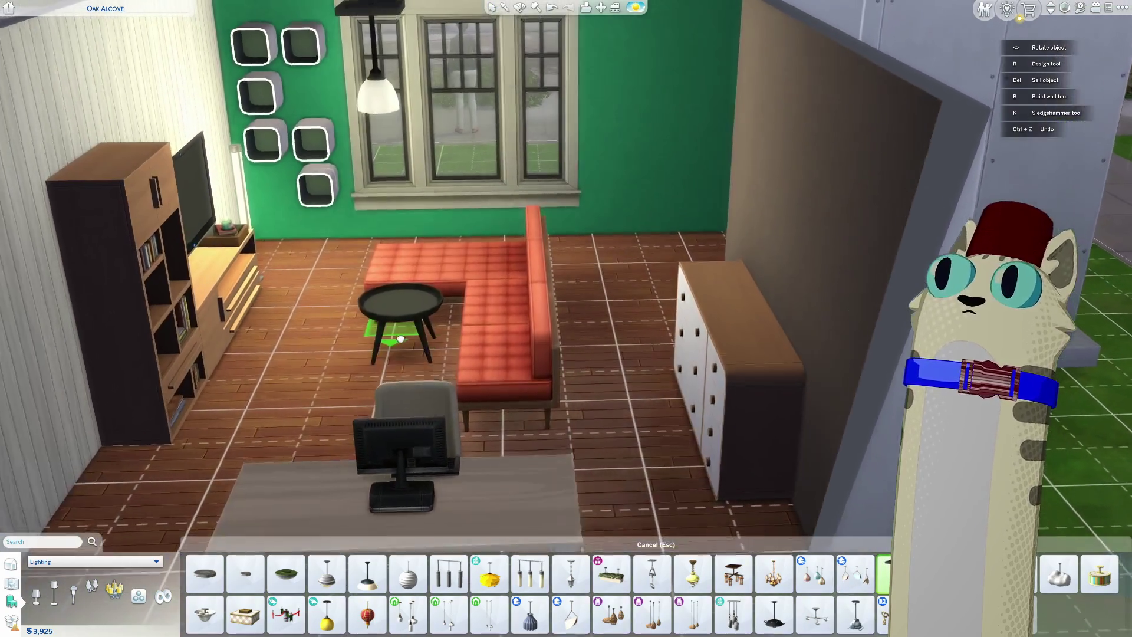
left_click(421, 366)
scroll(421, 365, "down", 4)
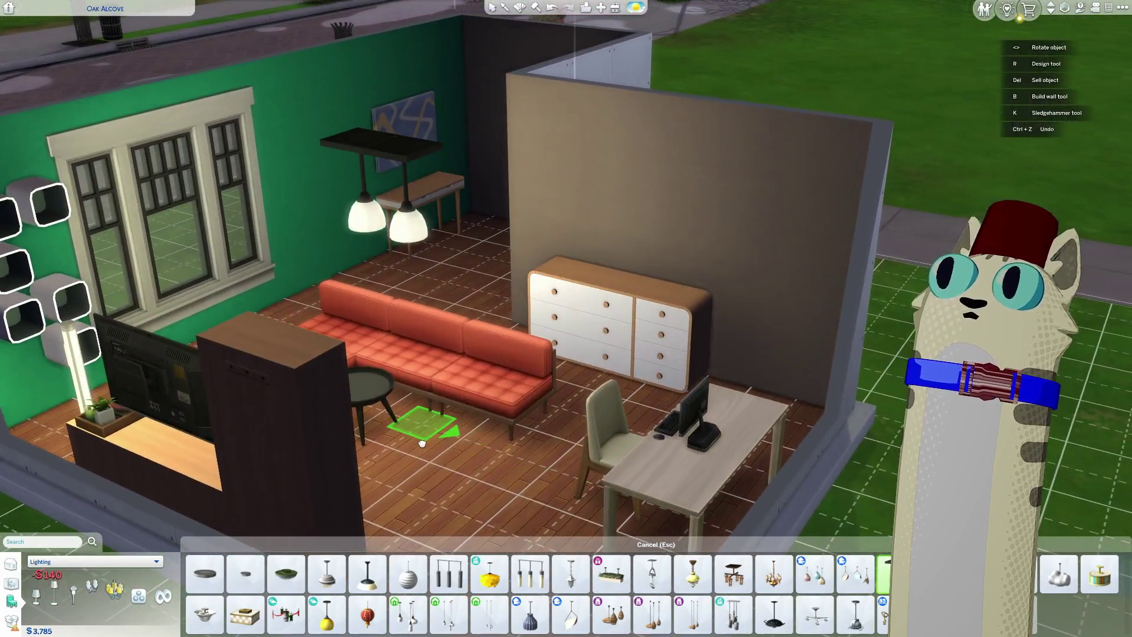
Step: Rehang the pendant lamp in front of the green-wall window beside its left pane
middle_click_drag(429, 417, 466, 407)
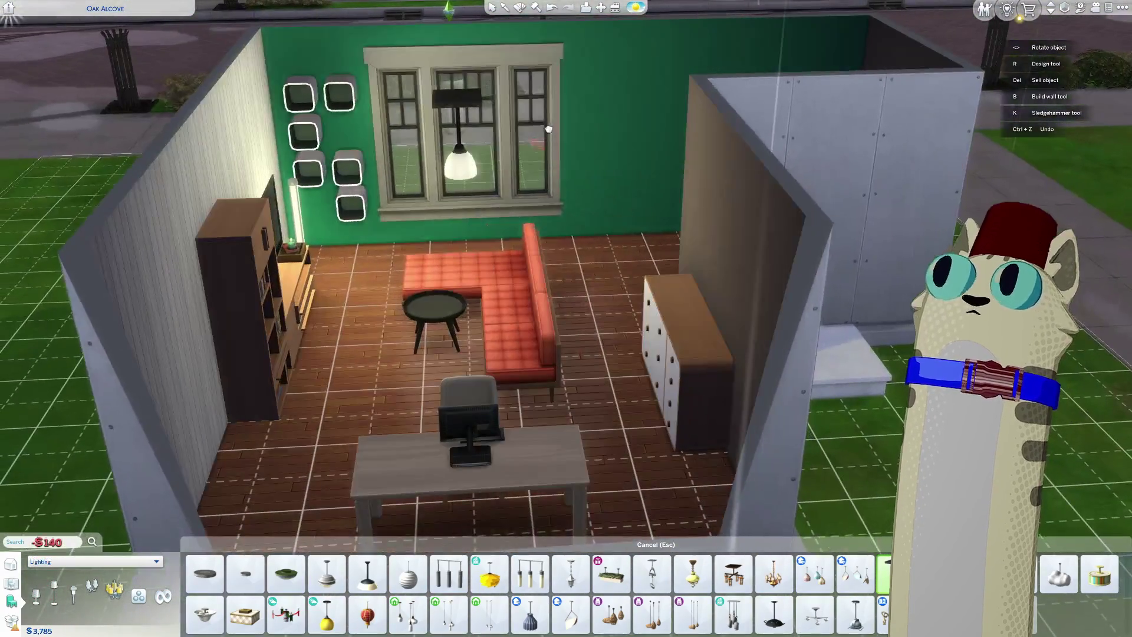
scroll(451, 179, "up", 3)
scroll(451, 178, "down", 3)
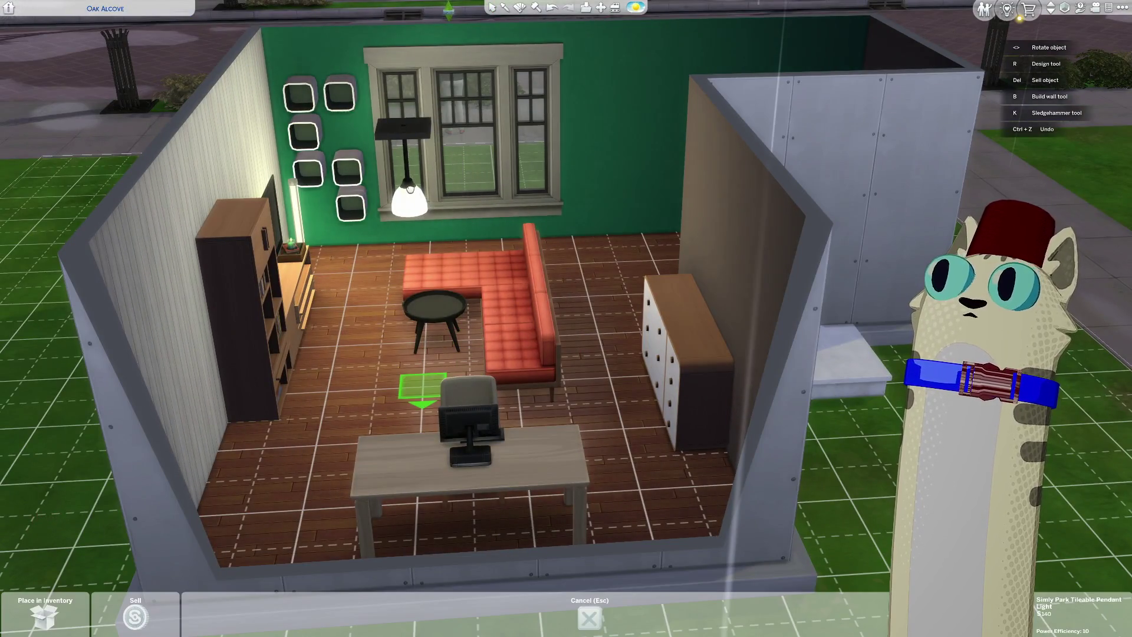
scroll(430, 221, "up", 3)
middle_click_drag(430, 222, 472, 177)
left_click(530, 130)
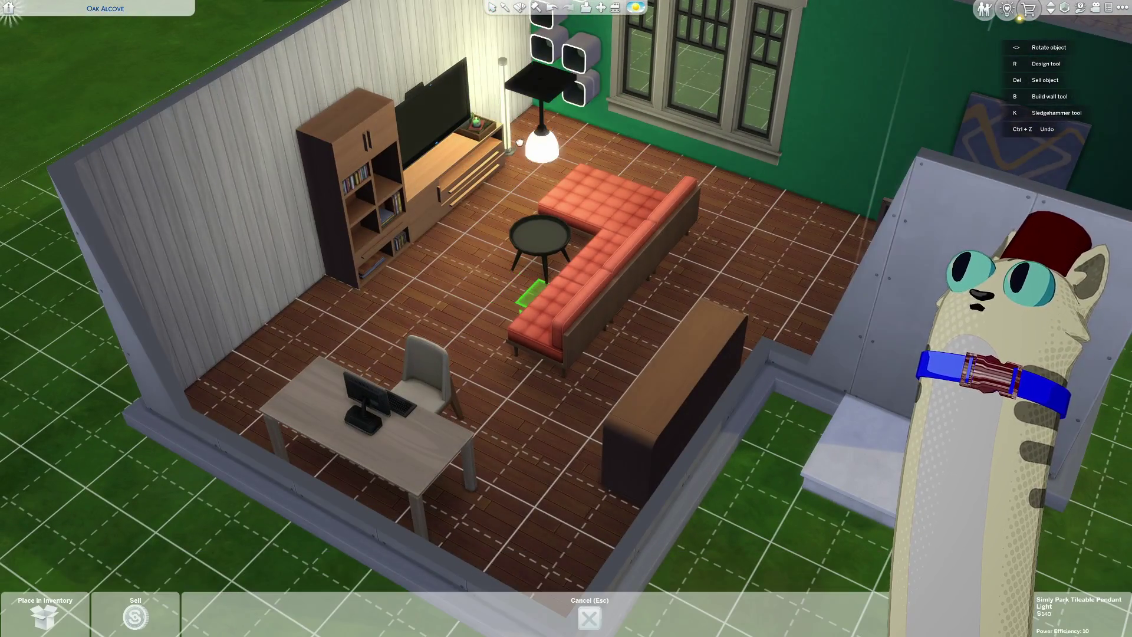
left_click(524, 118)
middle_click_drag(475, 308, 487, 316)
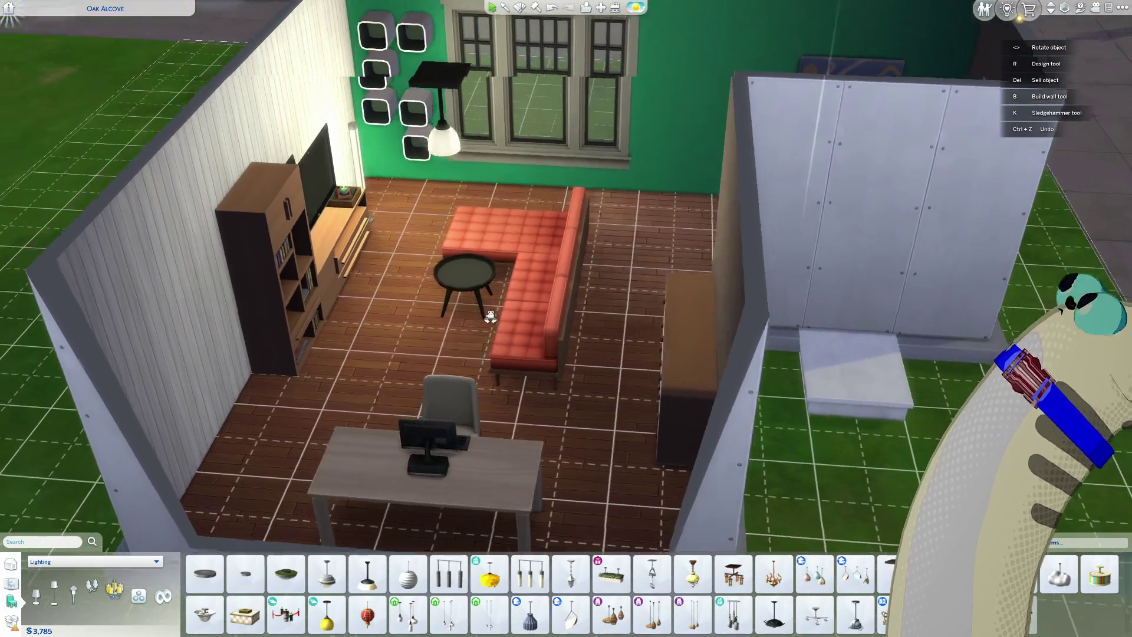
scroll(490, 317, "up", 3)
left_click(413, 160)
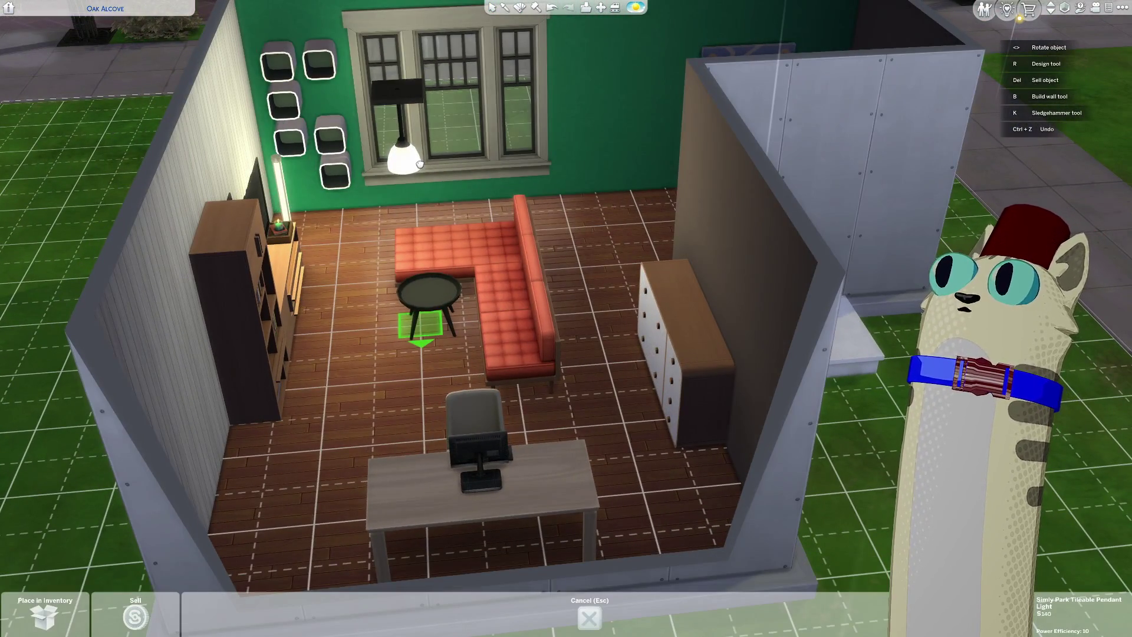
left_click(425, 168)
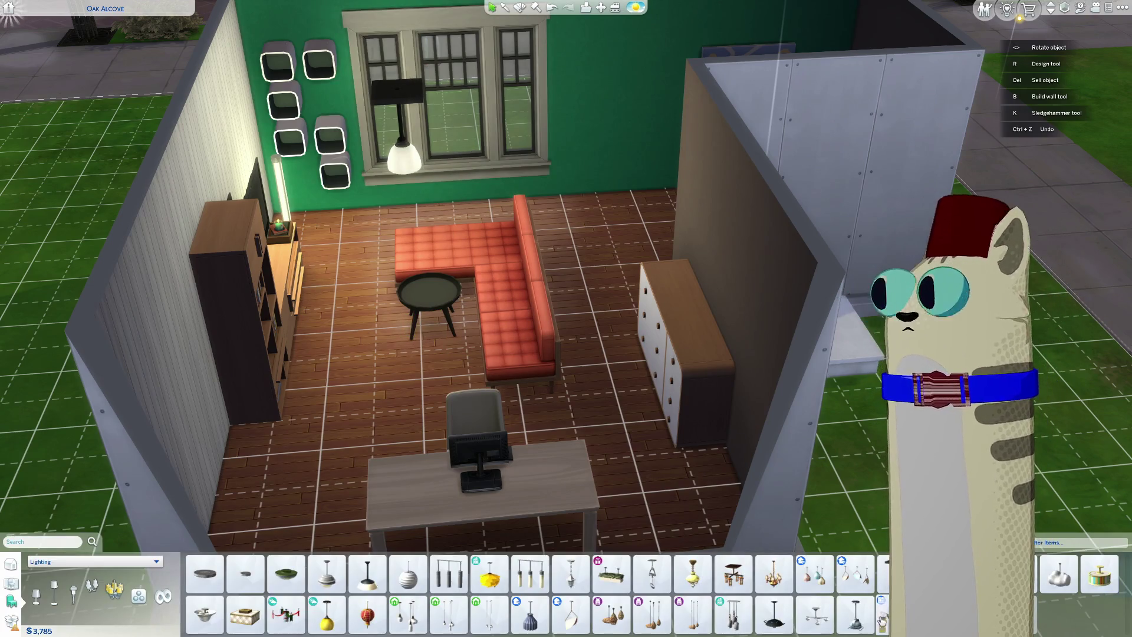
left_click(705, 624)
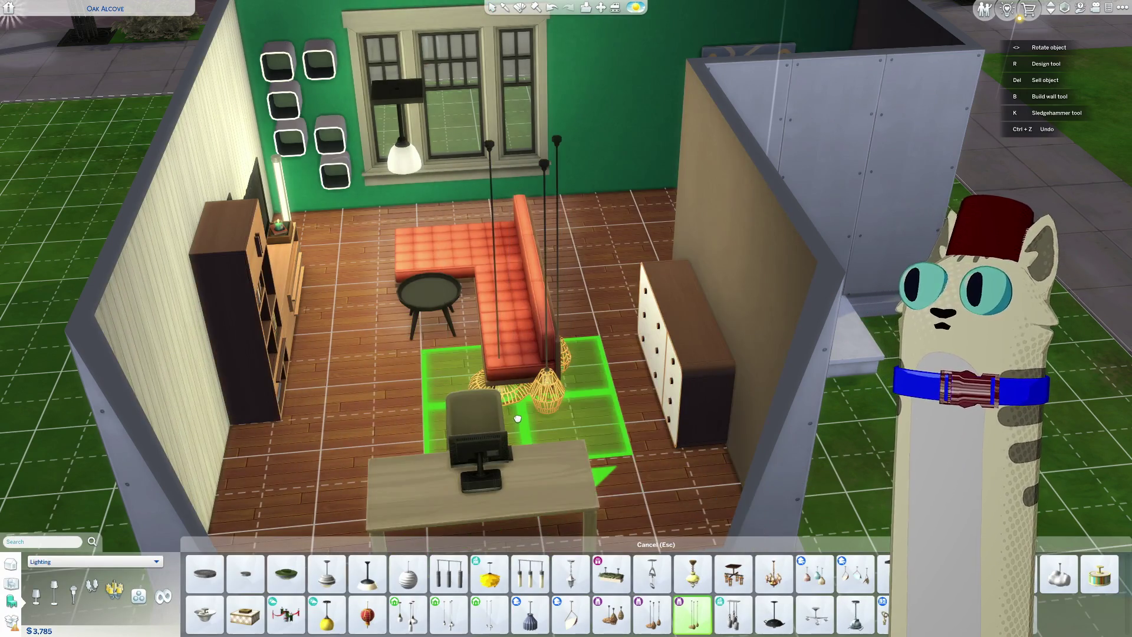
left_click(671, 613)
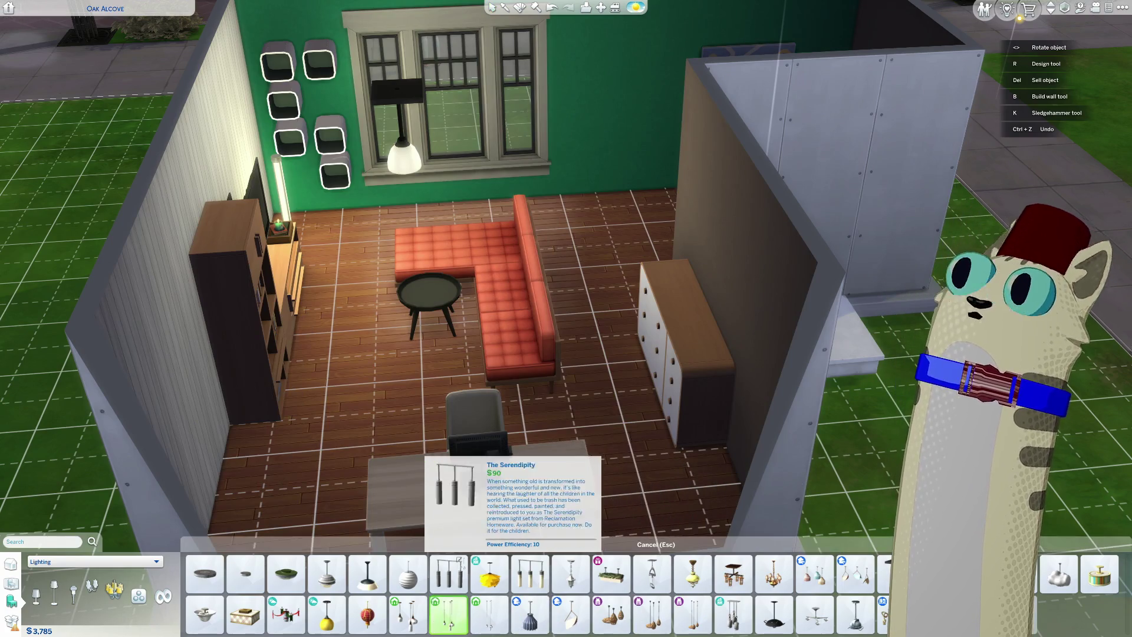
left_click(448, 613)
left_click(463, 356)
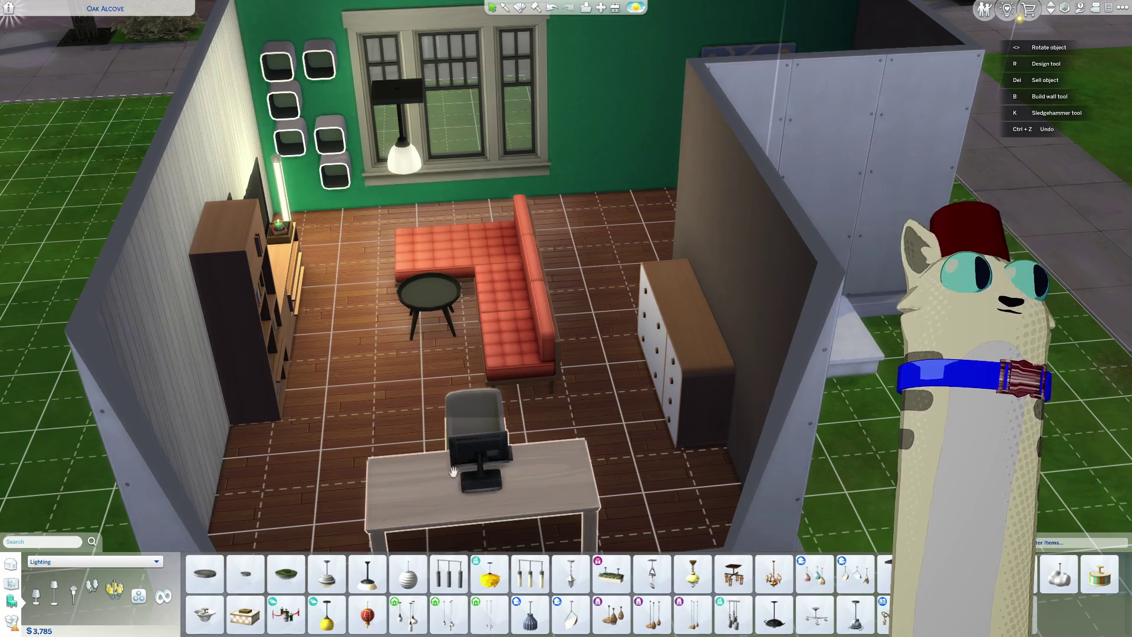
scroll(454, 472, "up", 3)
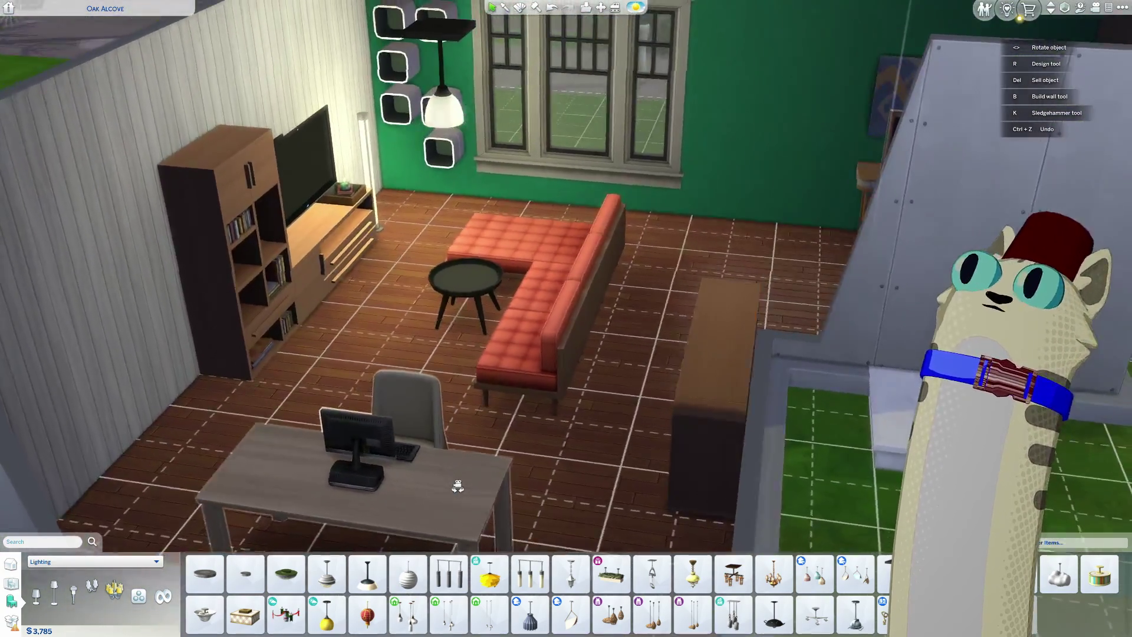
scroll(455, 480, "up", 3)
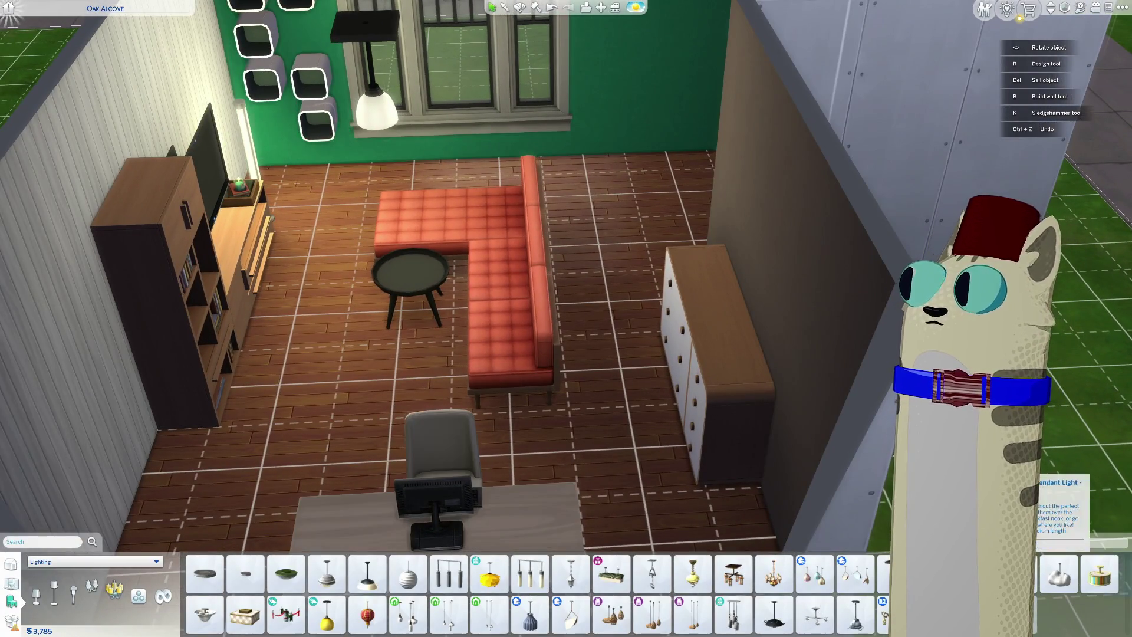
scroll(586, 443, "down", 2)
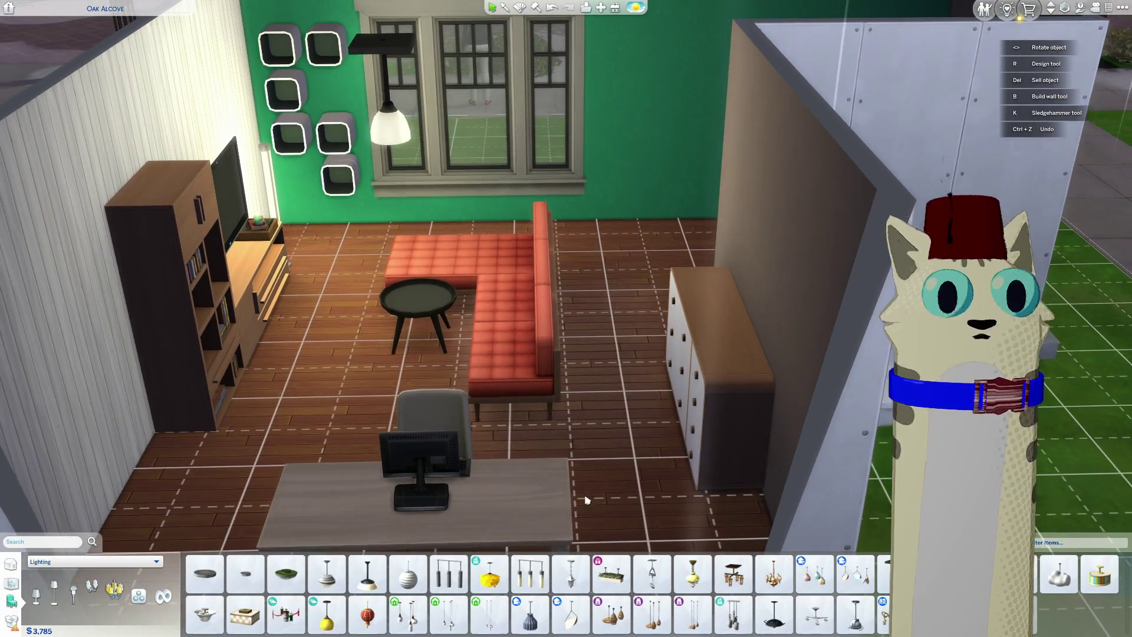
scroll(585, 499, "up", 5)
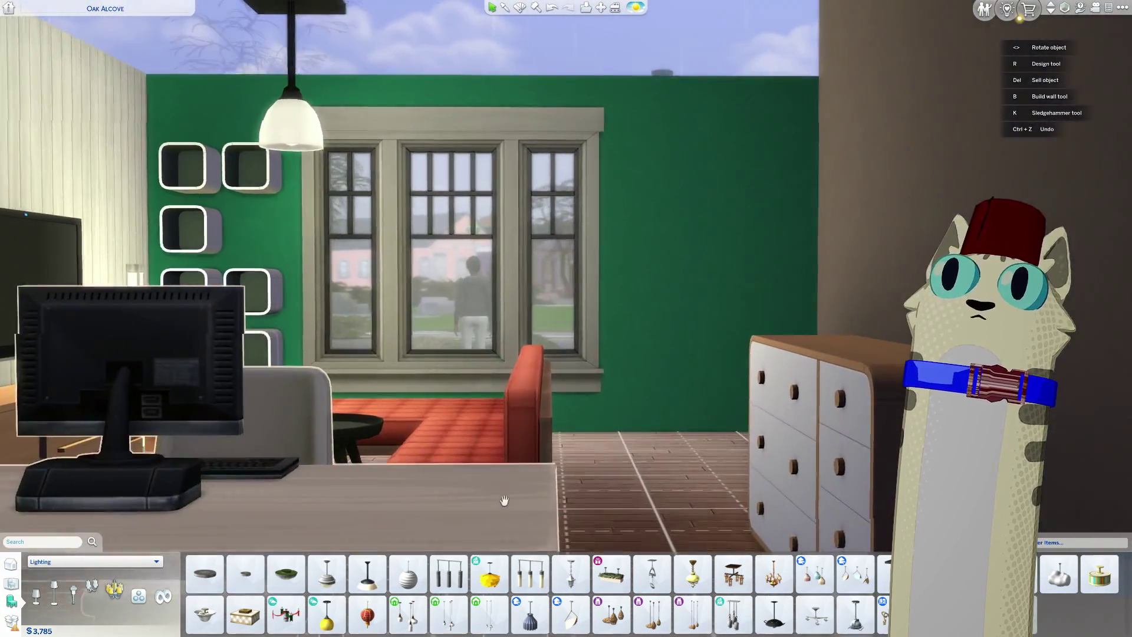
key("a")
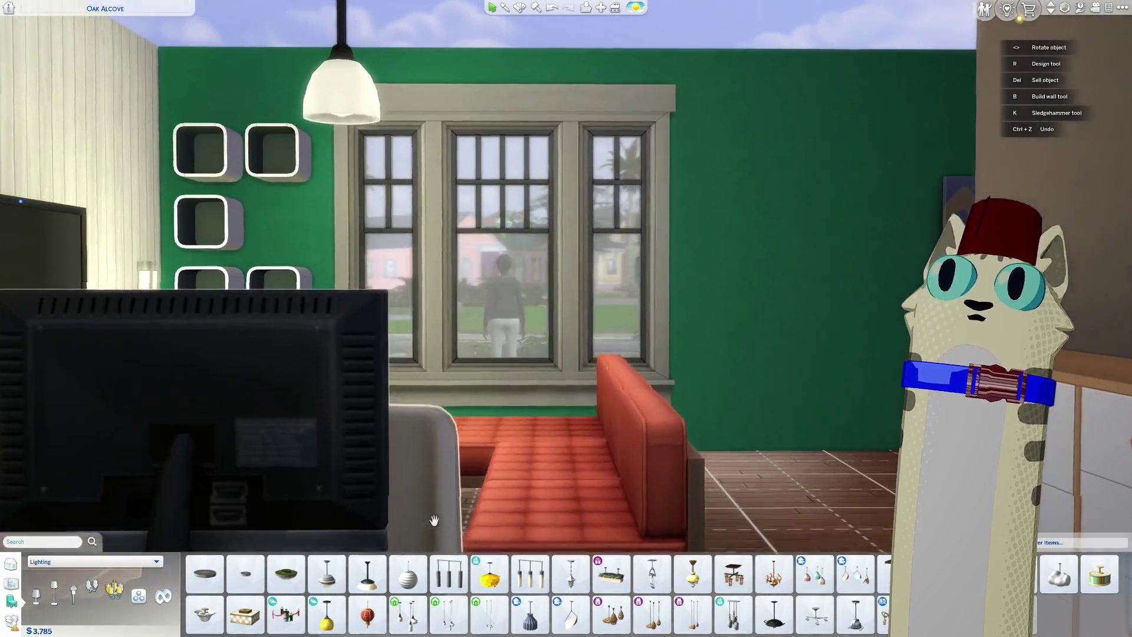
key("s")
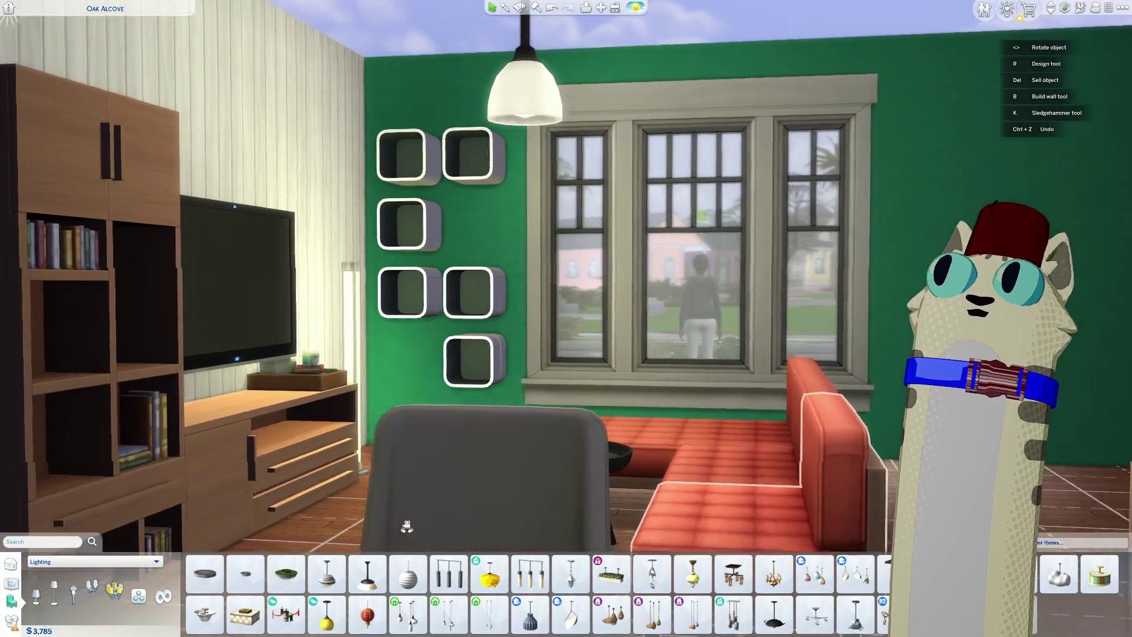
key("w")
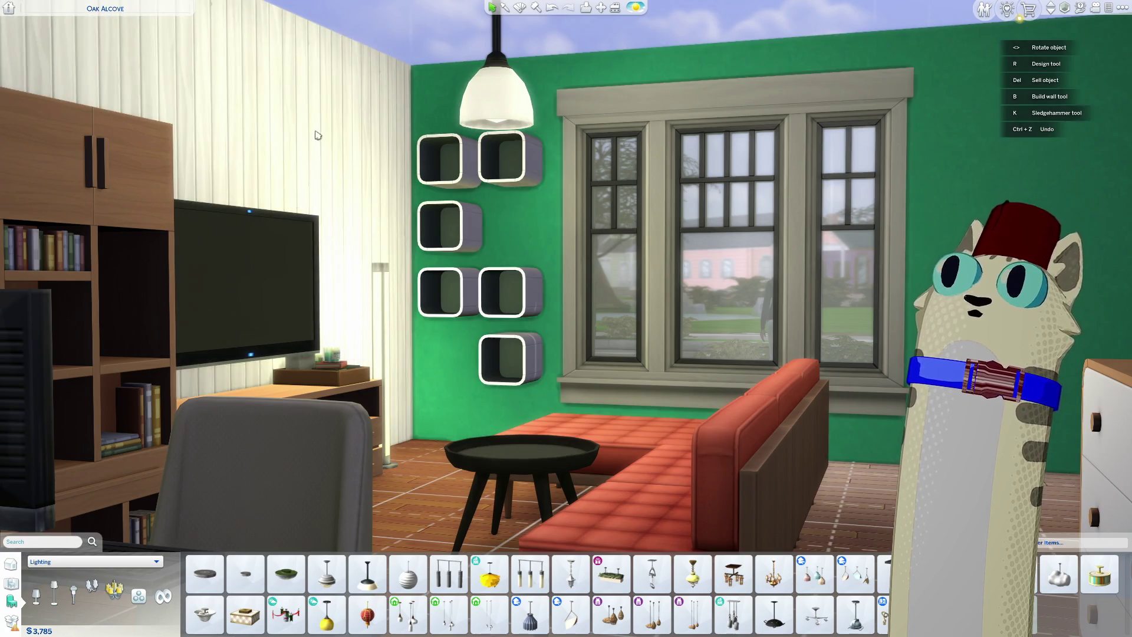
key("s")
scroll(376, 395, "down", 2)
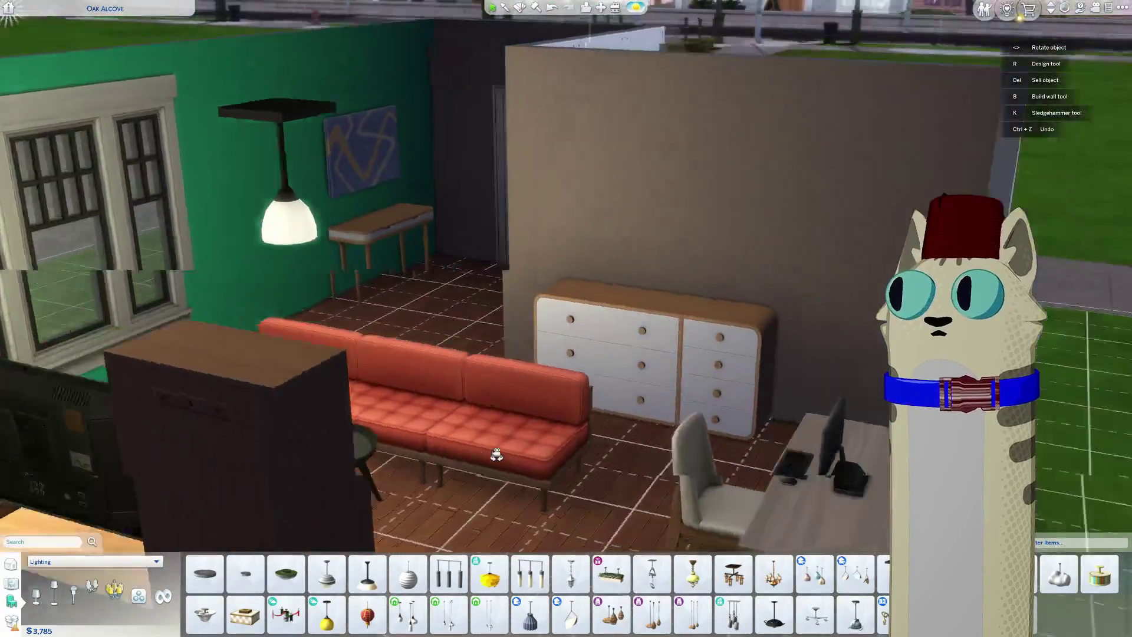
scroll(496, 454, "up", 5)
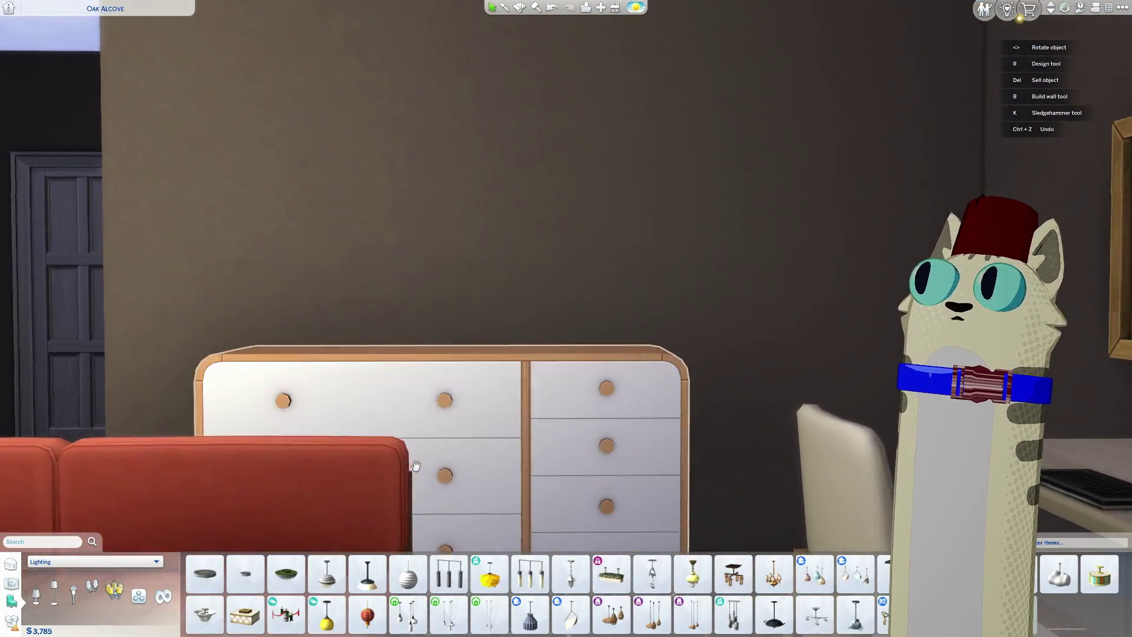
scroll(409, 419, "down", 1)
scroll(415, 423, "up", 1)
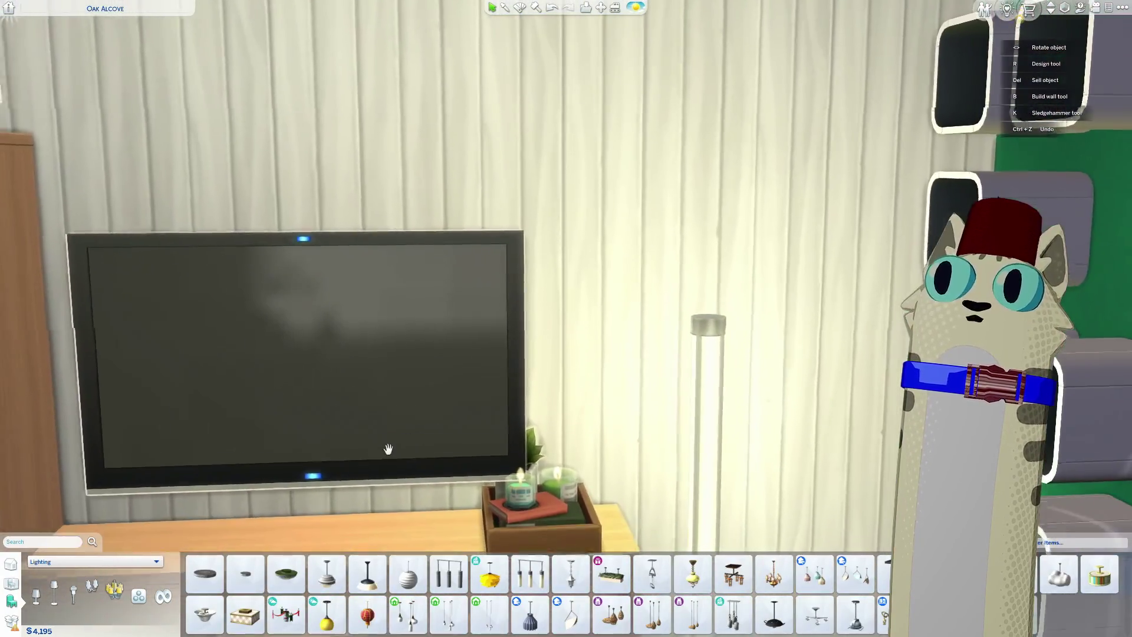
scroll(387, 450, "down", 3)
middle_click_drag(388, 449, 690, 475)
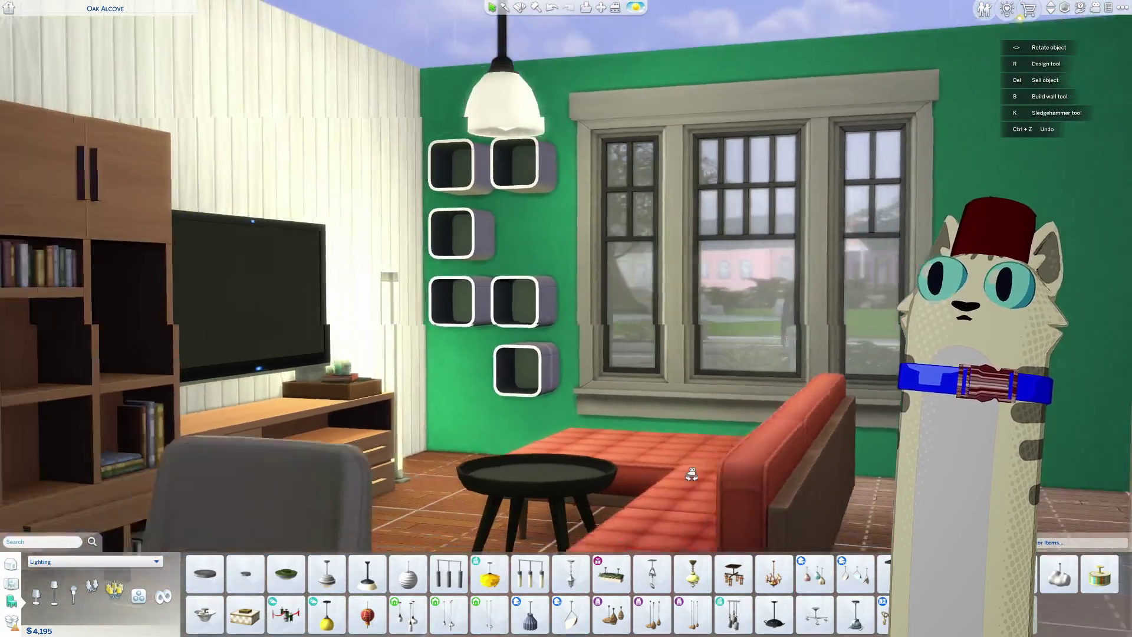
key("s")
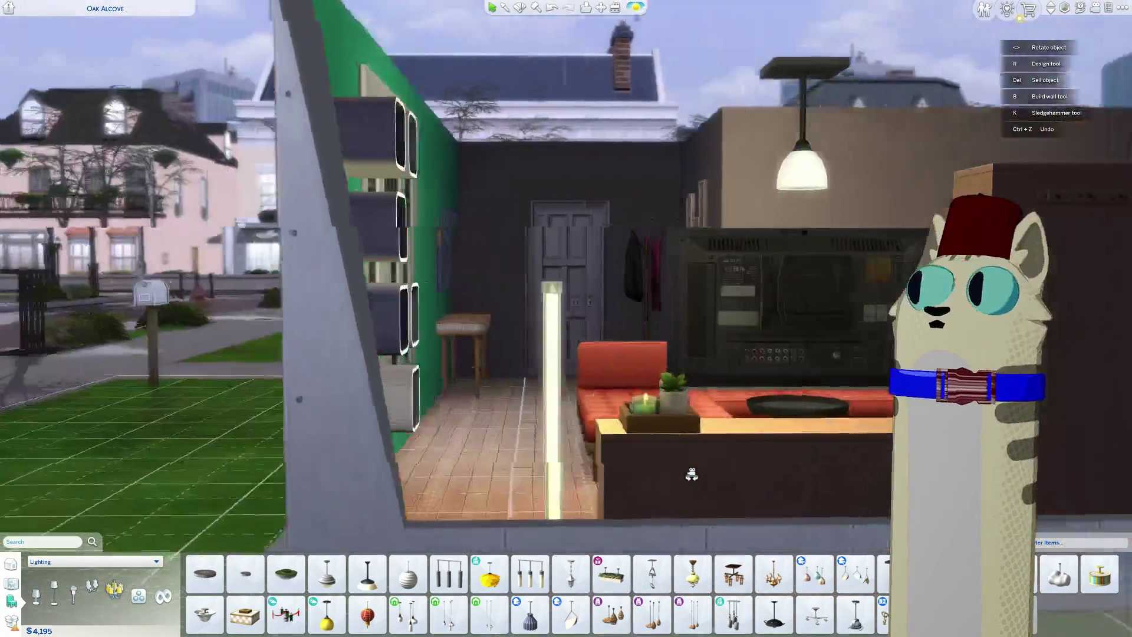
scroll(692, 475, "up", 5)
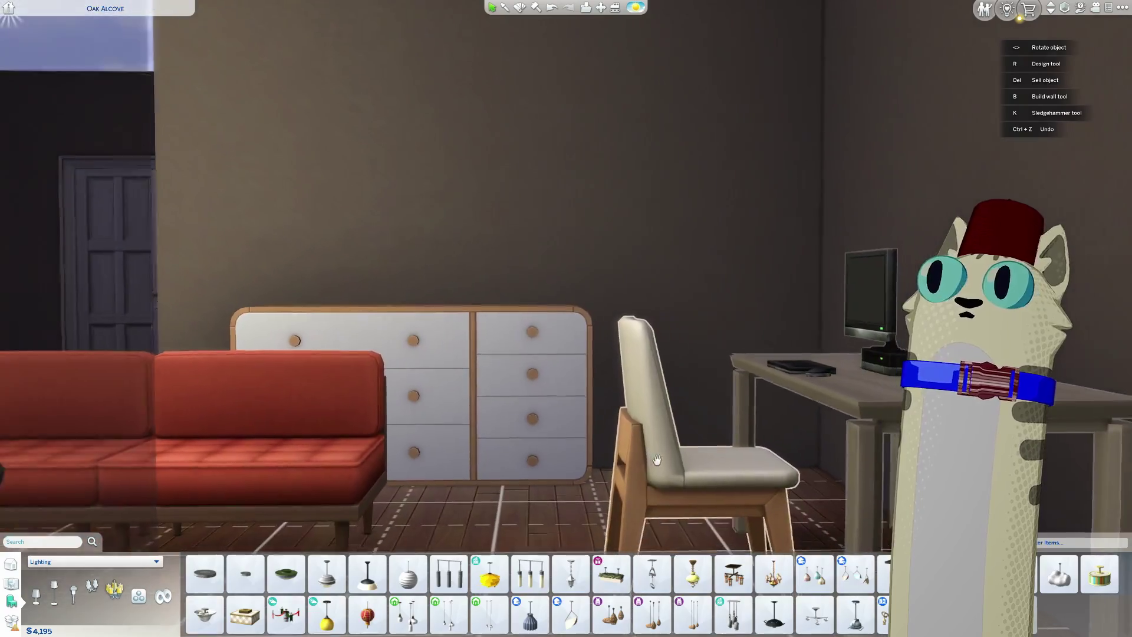
key("a")
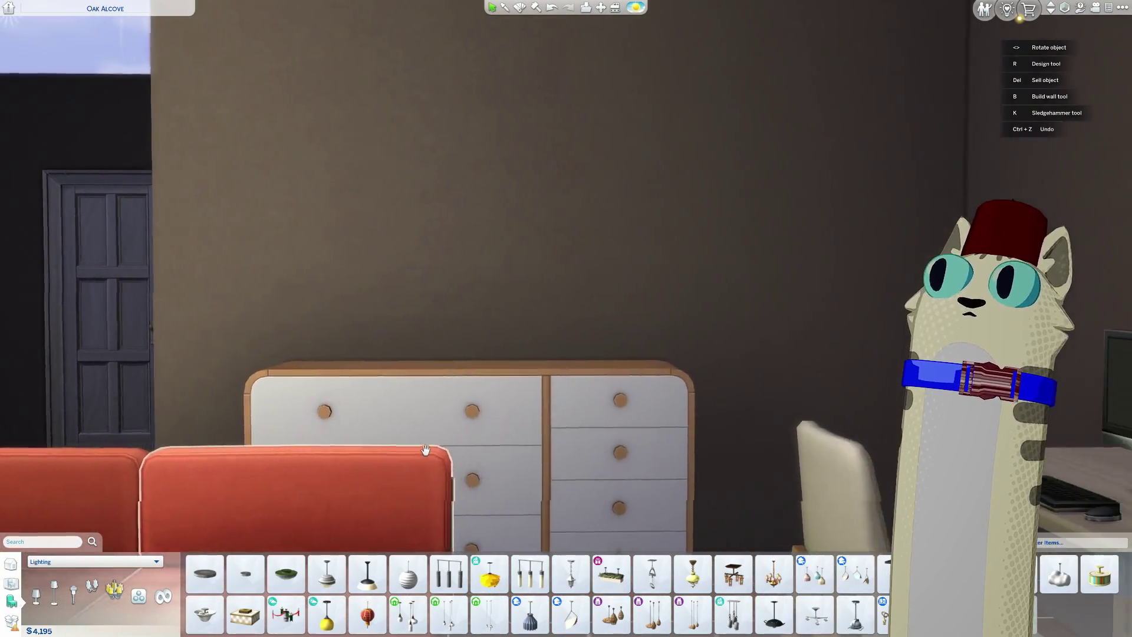
key("d")
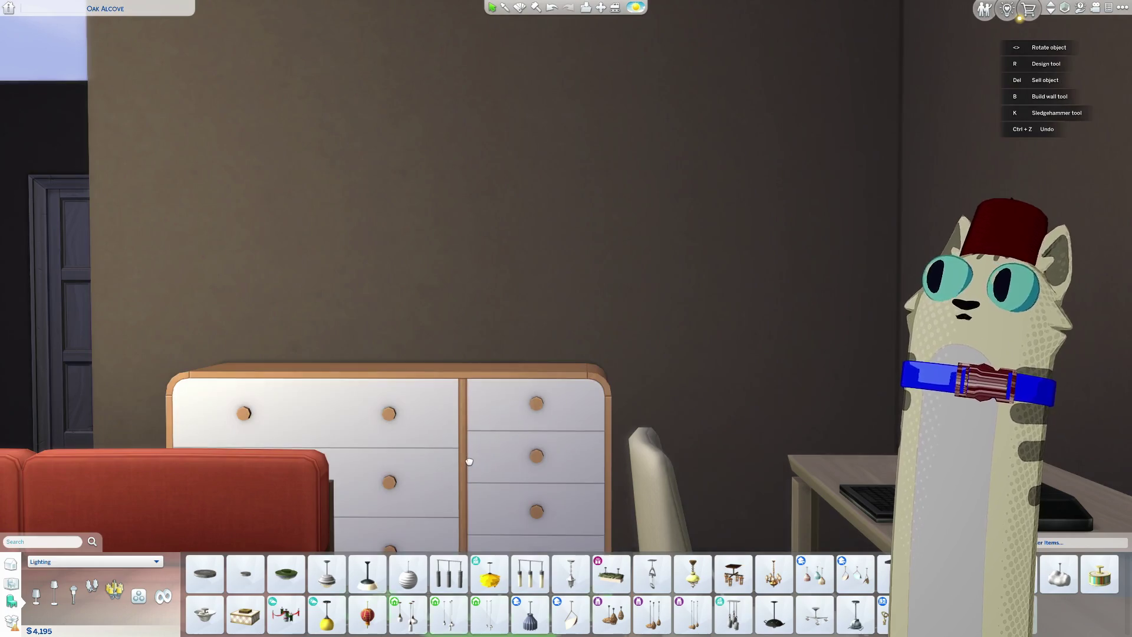
left_click(469, 461)
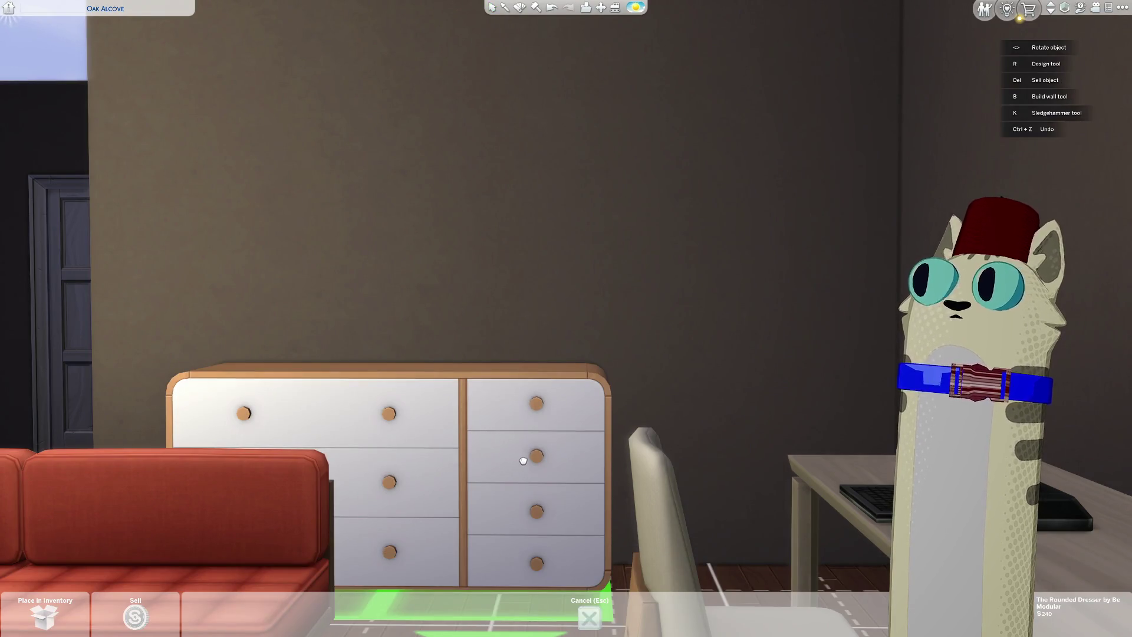
left_click(539, 458)
scroll(472, 450, "down", 2)
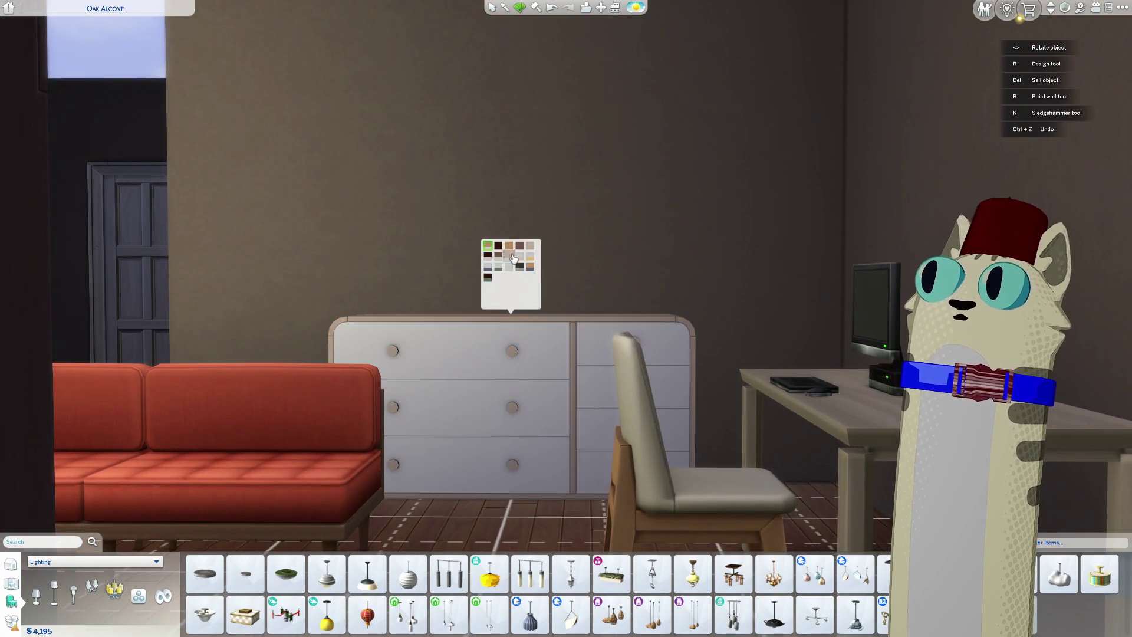
scroll(505, 442, "down", 3)
key("d")
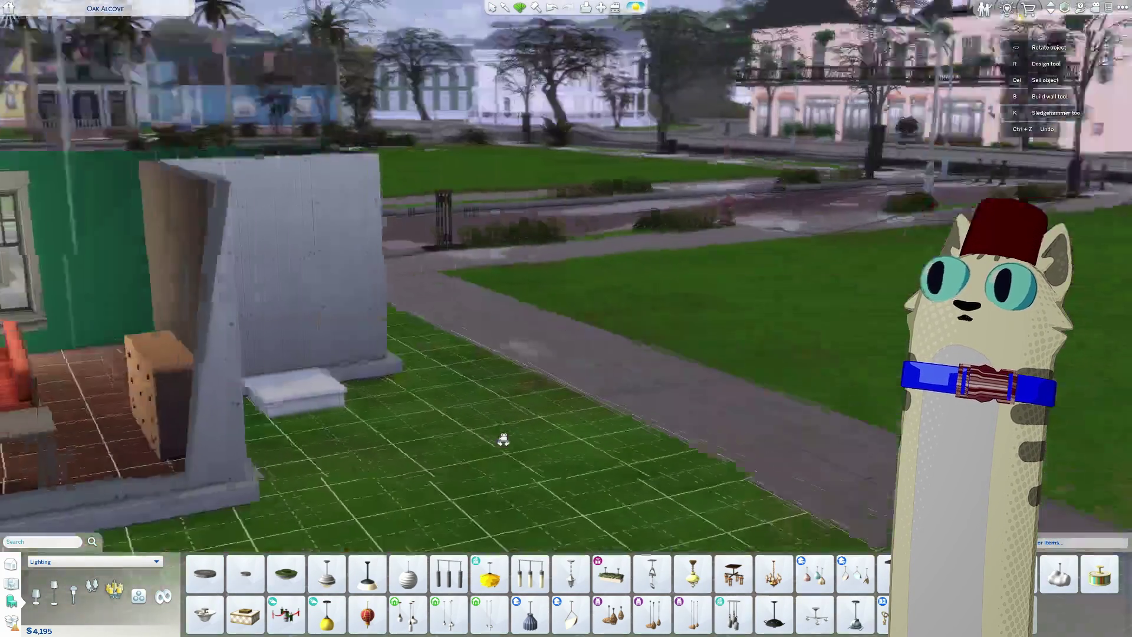
key("e")
scroll(505, 448, "up", 4)
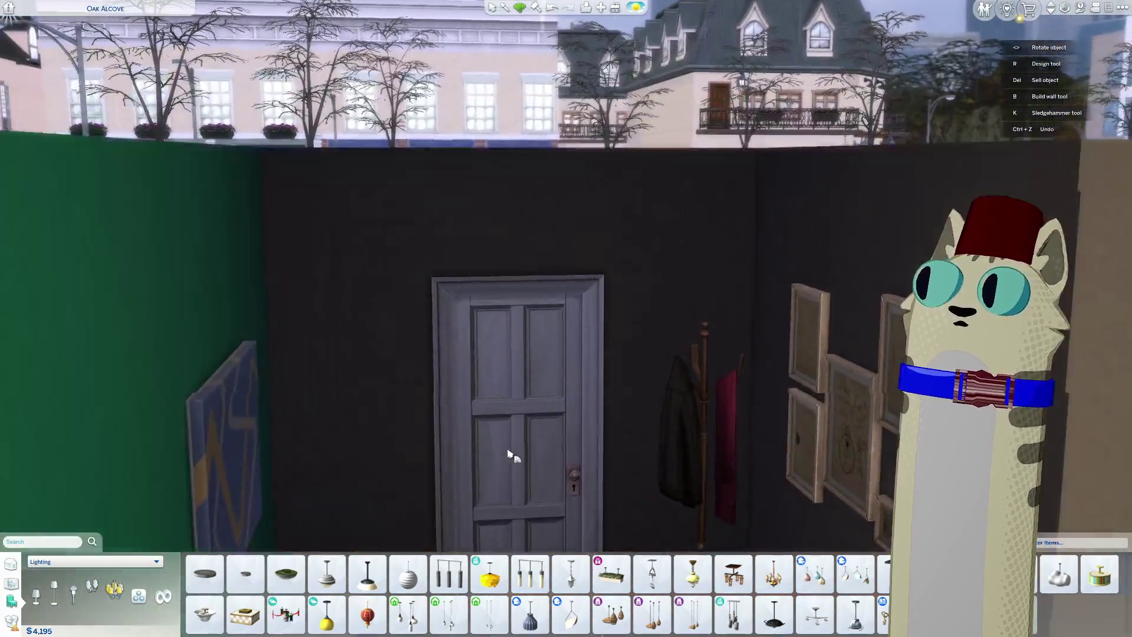
scroll(510, 454, "down", 4)
key("e")
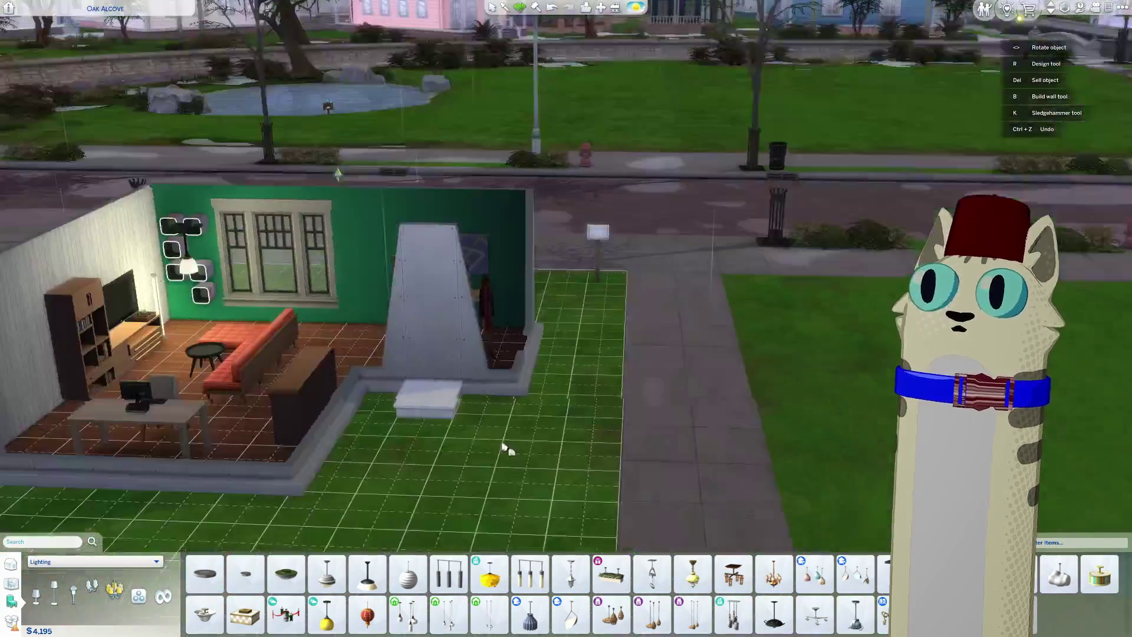
scroll(482, 387, "up", 4)
key("a")
scroll(470, 404, "up", 3)
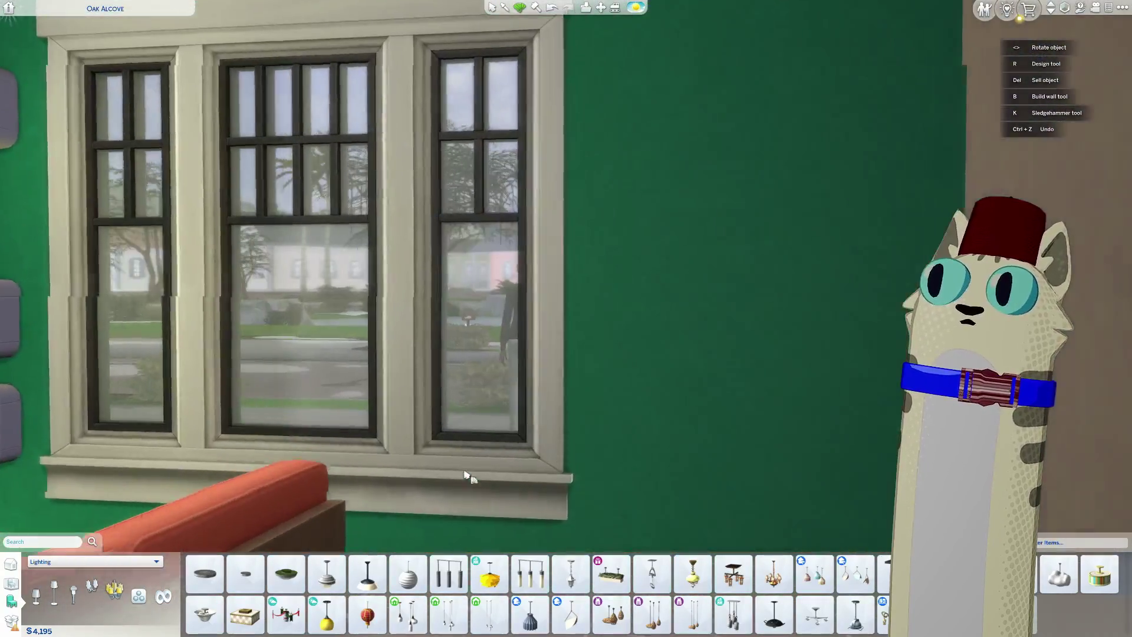
scroll(468, 474, "down", 5)
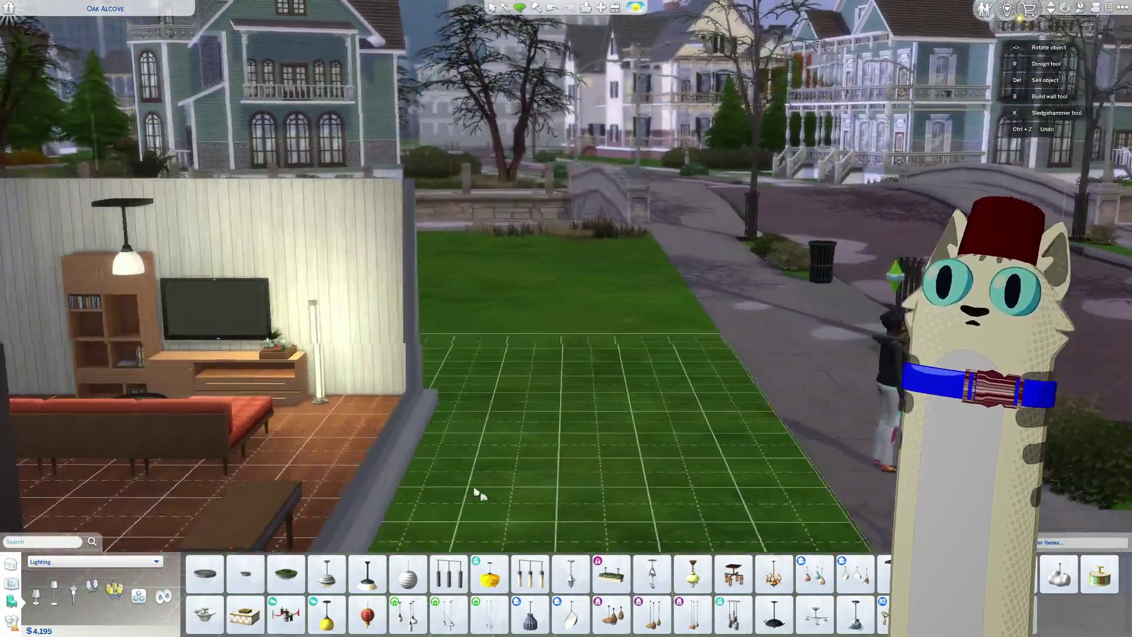
right_click_drag(476, 494, 527, 515)
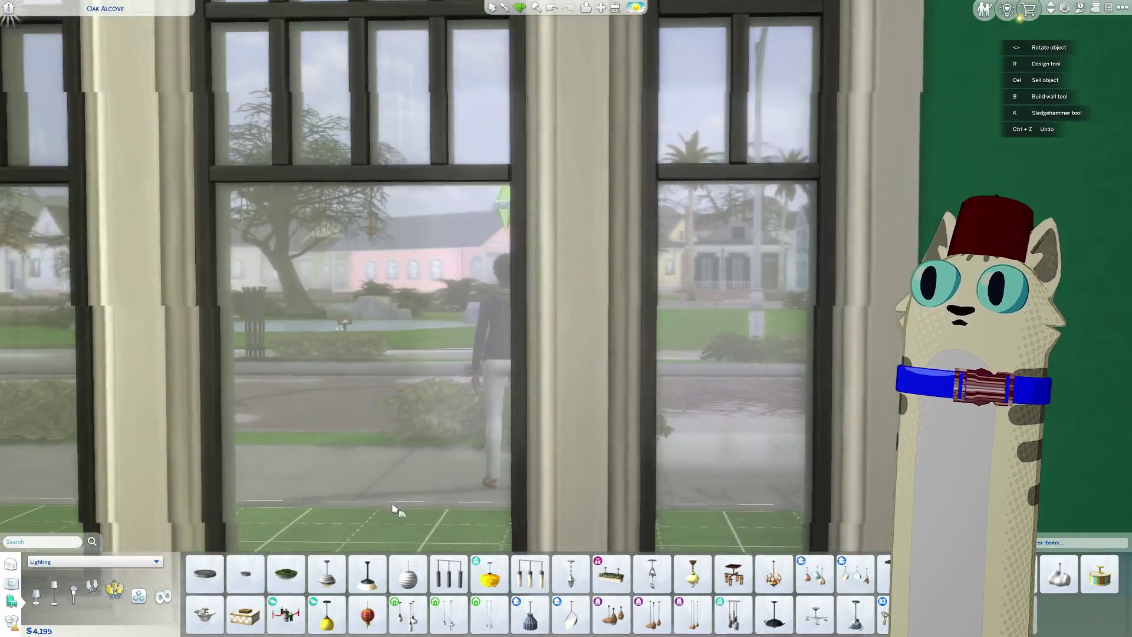
scroll(396, 510, "down", 3)
key("a")
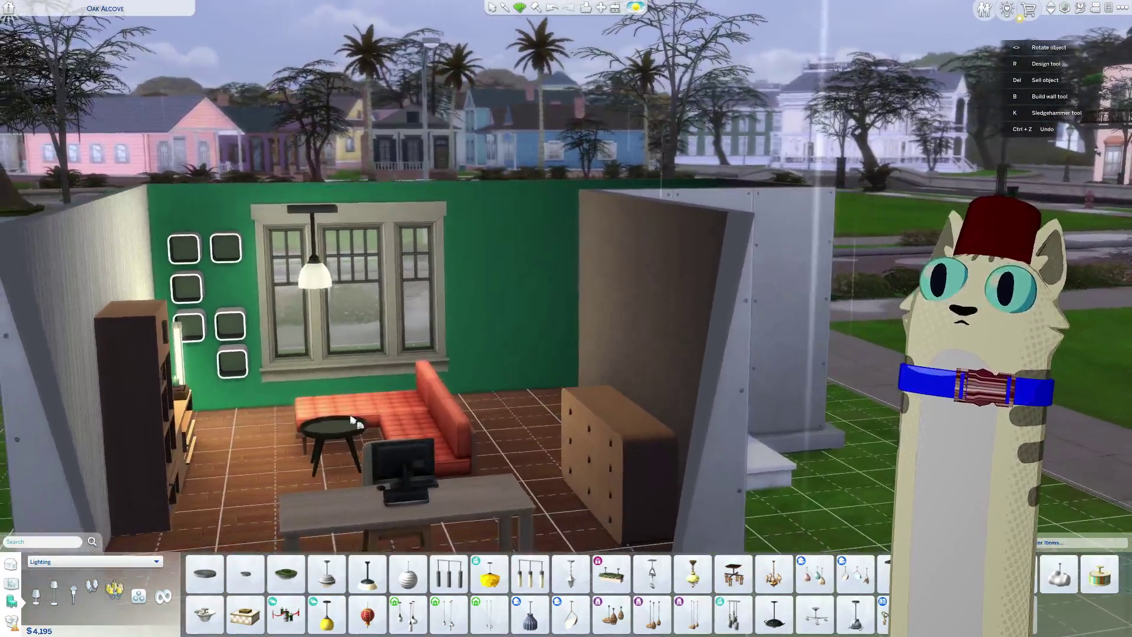
mouse_move(352, 419)
right_mouse_down()
mouse_move(403, 470)
mouse_move(382, 461)
right_mouse_up()
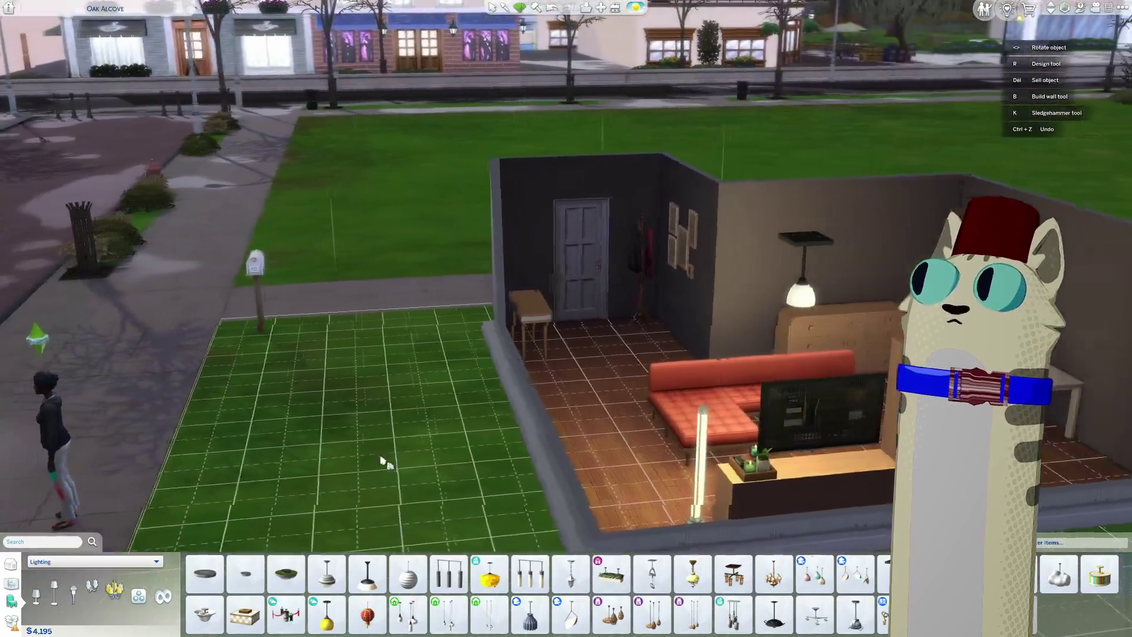
scroll(397, 430, "down", 3)
key("e")
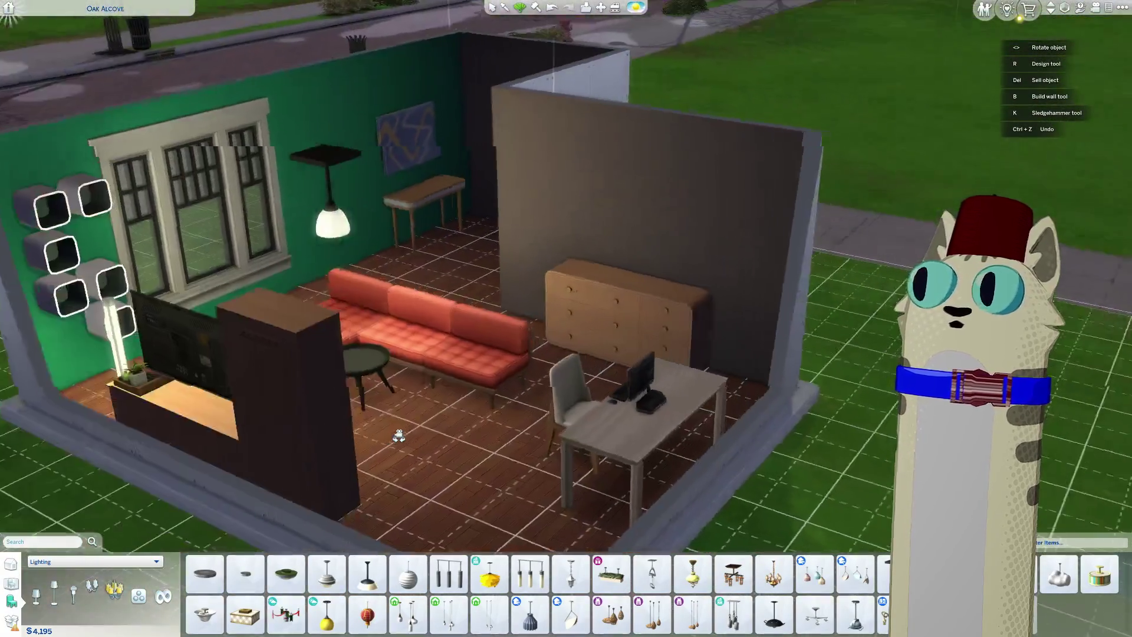
key("q")
scroll(396, 430, "up", 5)
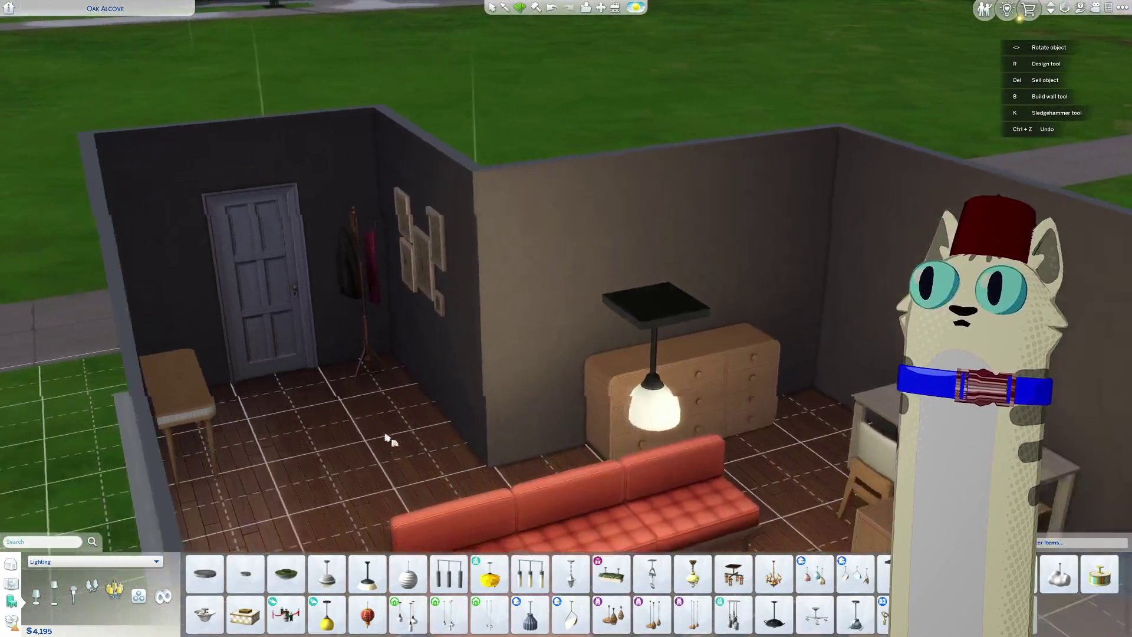
right_click_drag(386, 438, 336, 523)
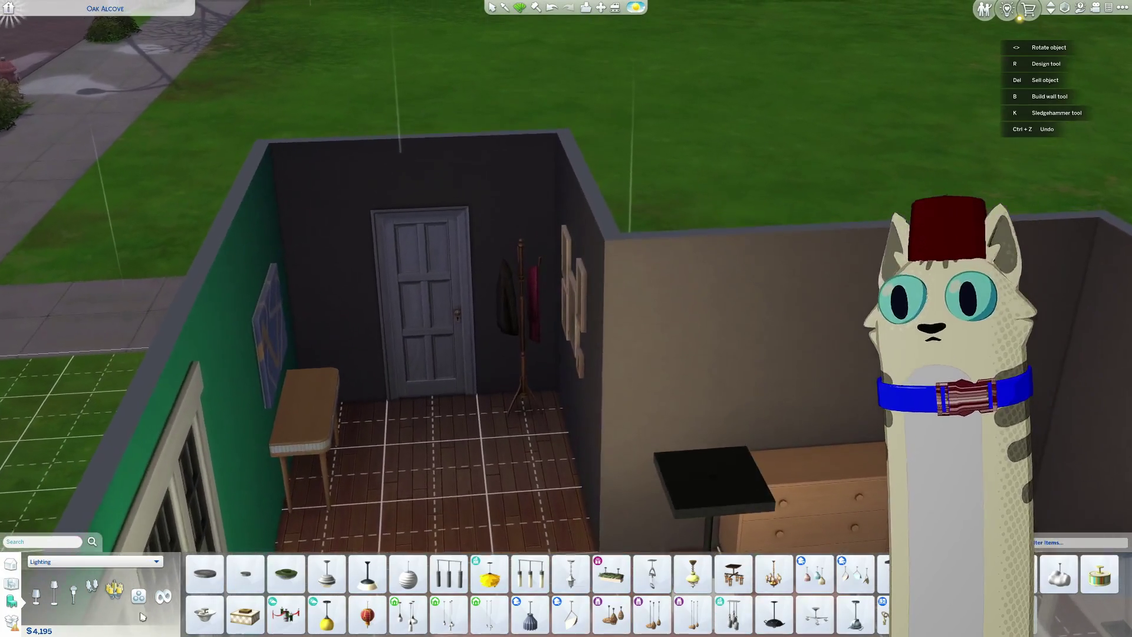
Step: Browse the decorative, ceiling and wall lights, ending in the Table Lamps subcategory
left_click(138, 597)
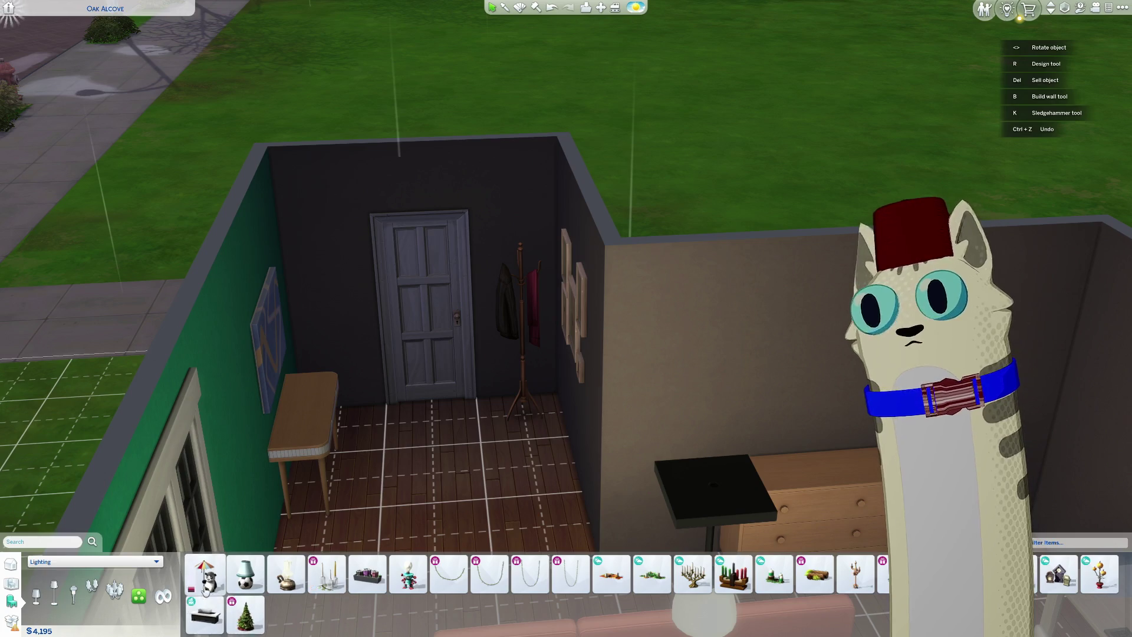
left_click(112, 590)
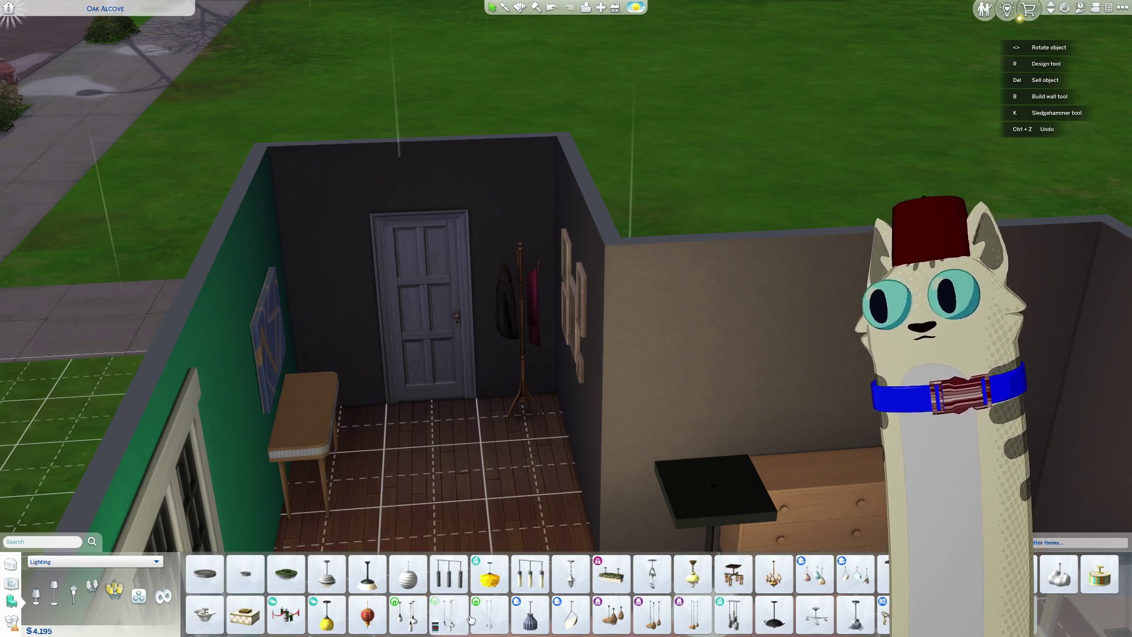
left_click(99, 588)
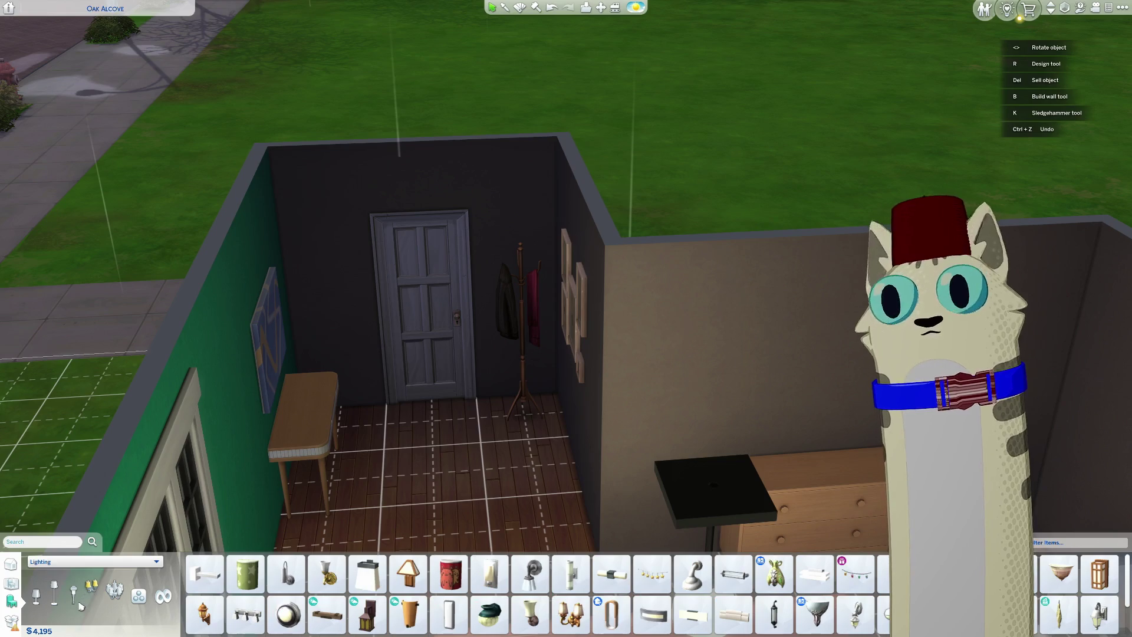
left_click(36, 595)
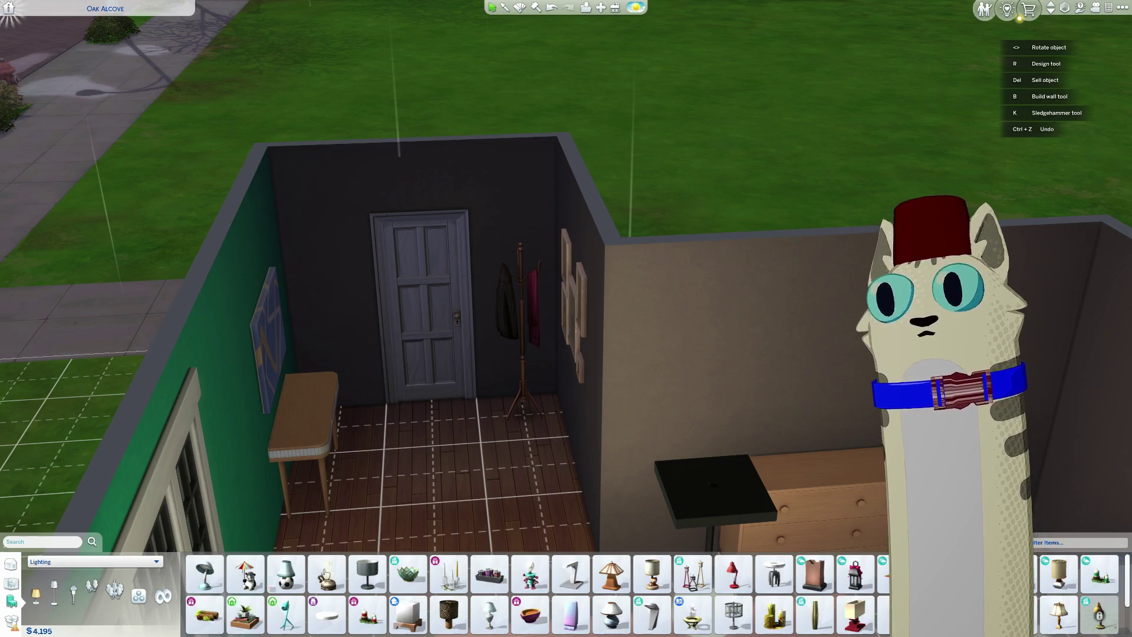
Step: Place a $100 glowing table lamp on top of the wooden dresser
scroll(595, 482, "down", 2)
mouse_move(595, 482)
middle_mouse_down()
mouse_move(492, 473)
mouse_move(507, 490)
middle_mouse_up()
scroll(513, 470, "up", 3)
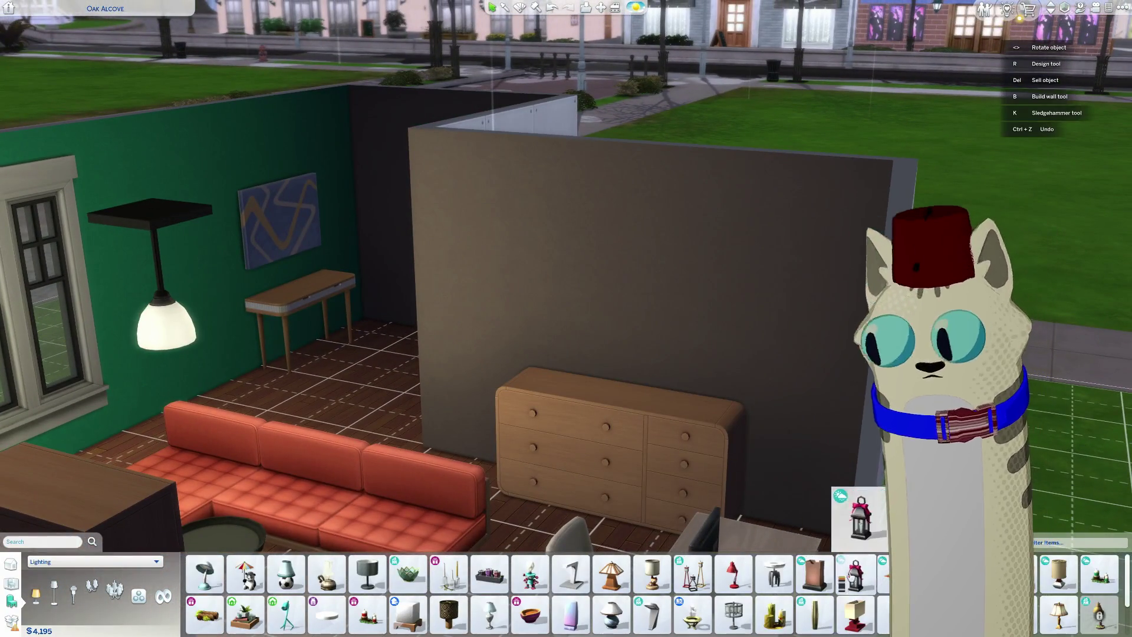
left_click(815, 573)
left_click(686, 383)
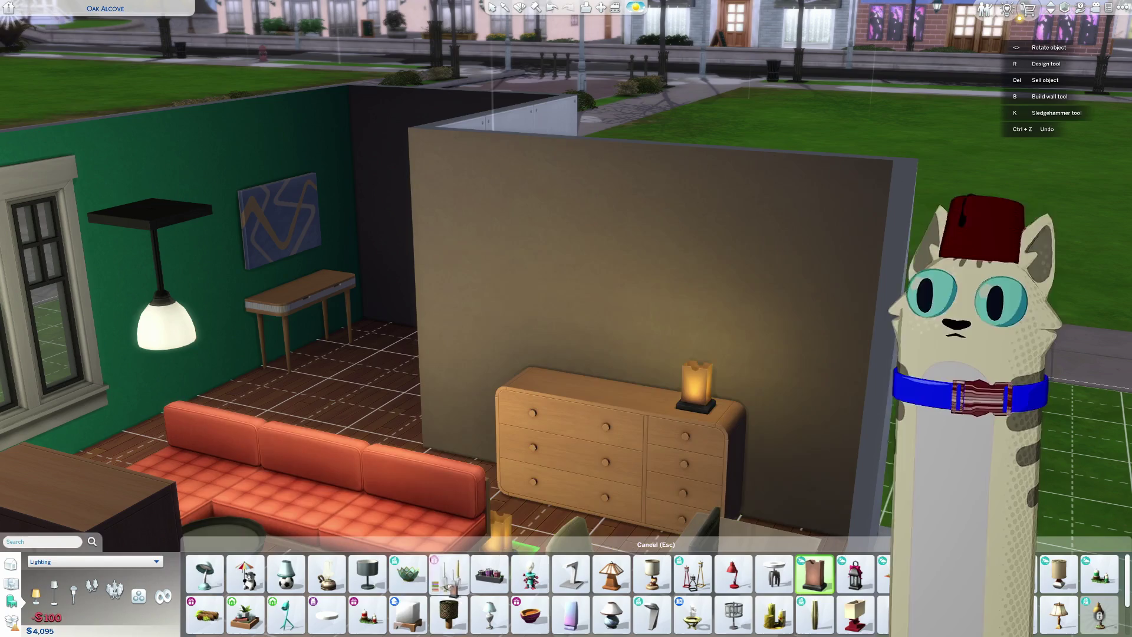
mouse_move(514, 541)
middle_mouse_down()
mouse_move(298, 424)
mouse_move(336, 467)
mouse_move(386, 329)
middle_mouse_up()
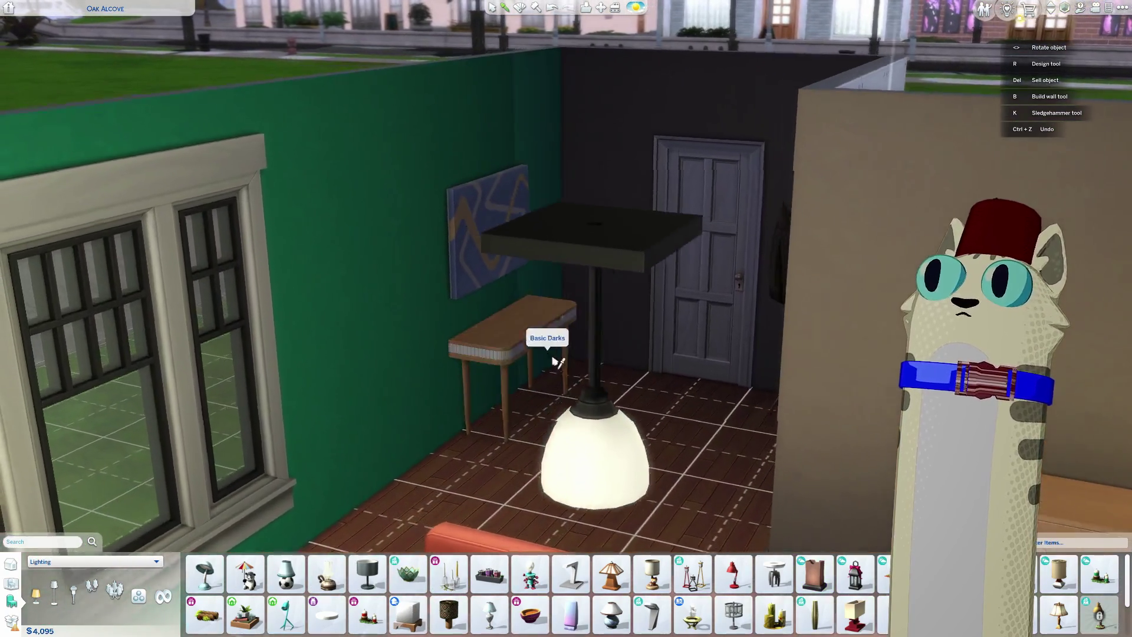
key("Escape")
Step: Sell the Squircle Hallway Table from the corner by the coat rack
left_click(548, 336)
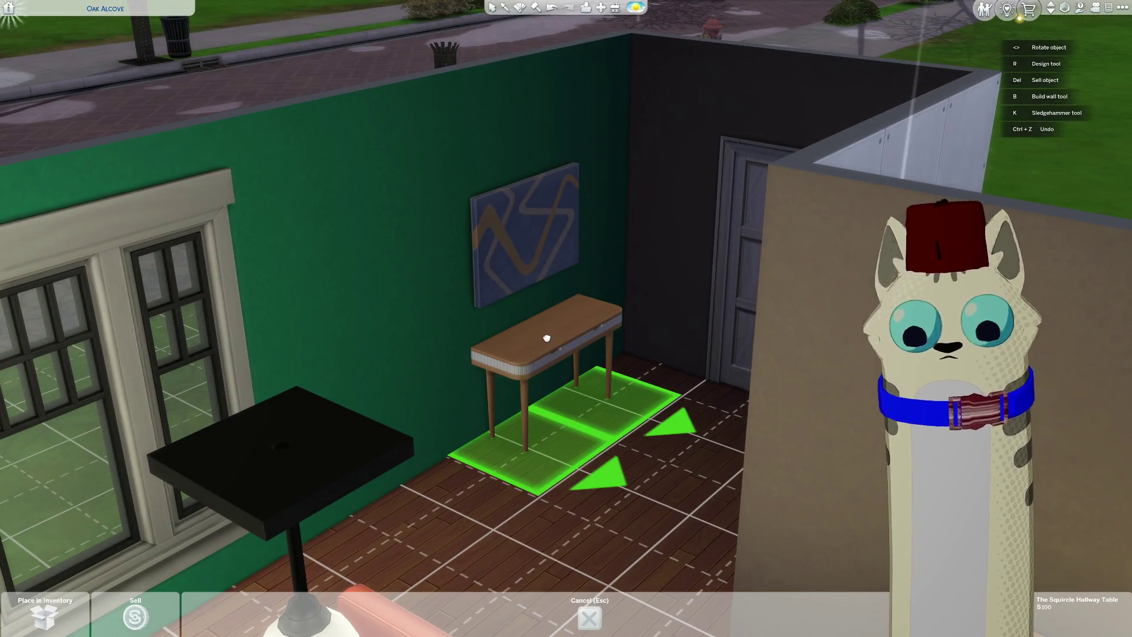
key("Delete")
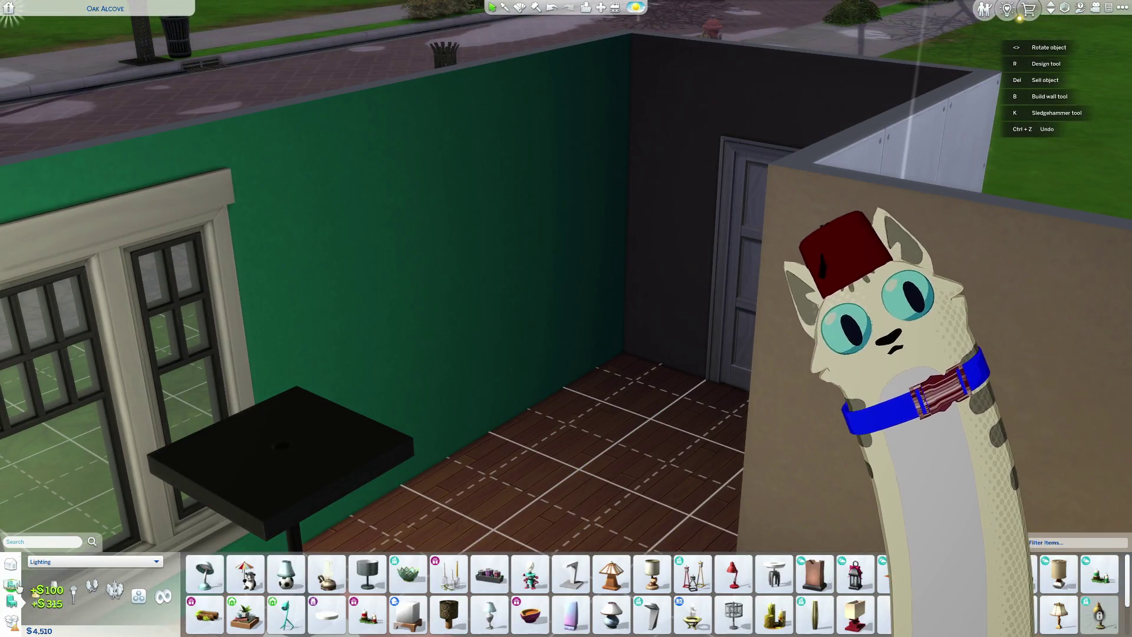
key("e")
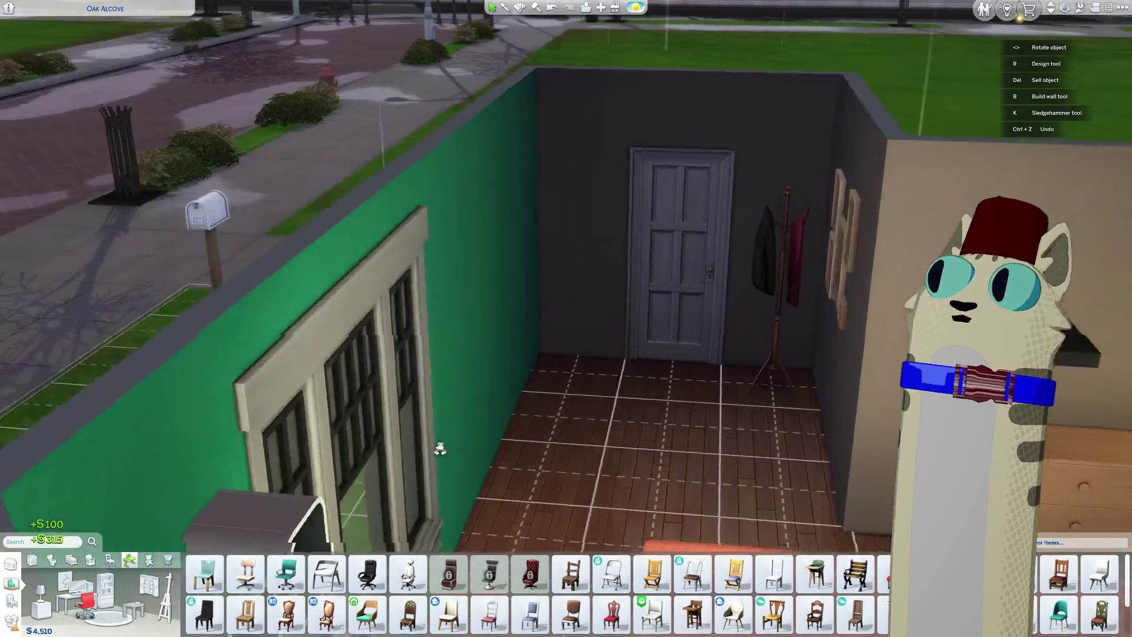
key("q")
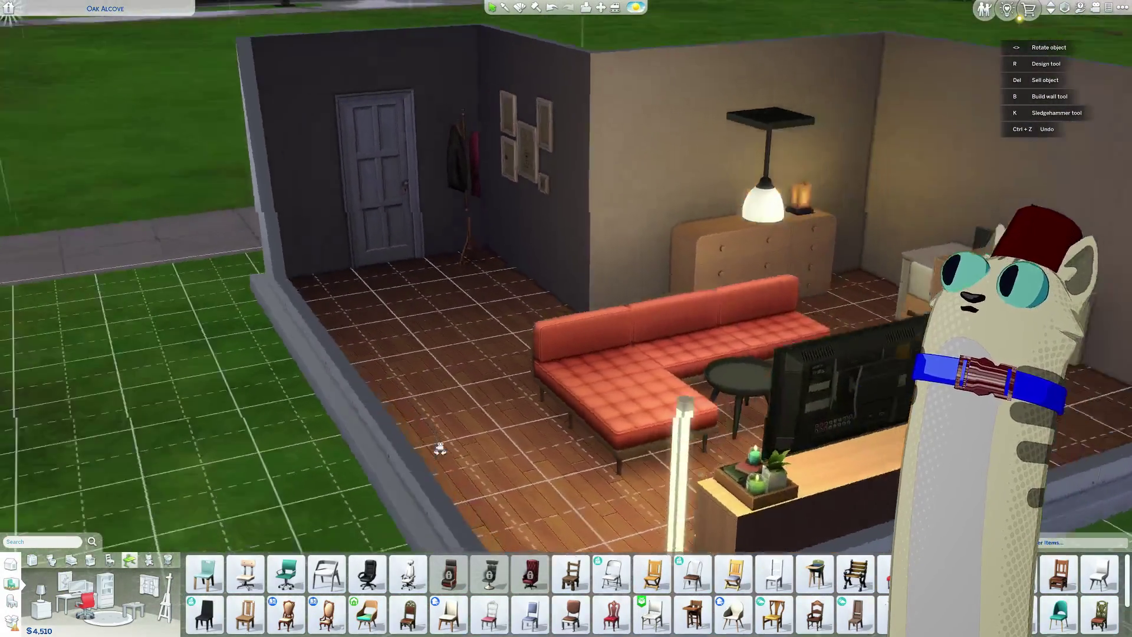
Step: Select the Rainbow Effect door beside the coat rack
scroll(434, 446, "up", 3)
scroll(532, 410, "up", 4)
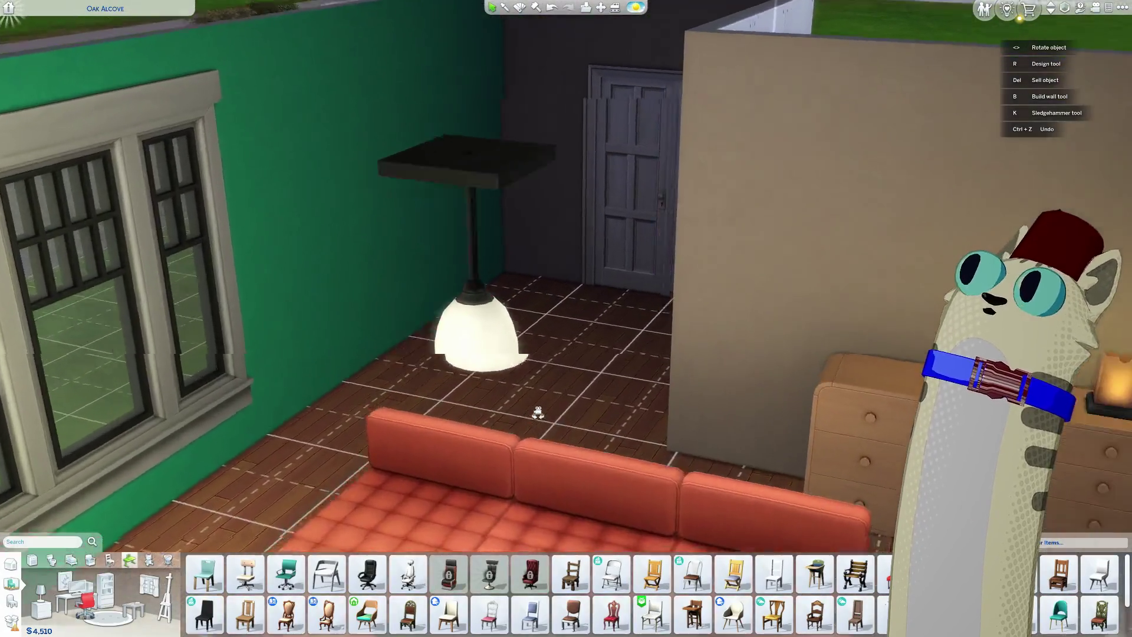
scroll(470, 253, "down", 4)
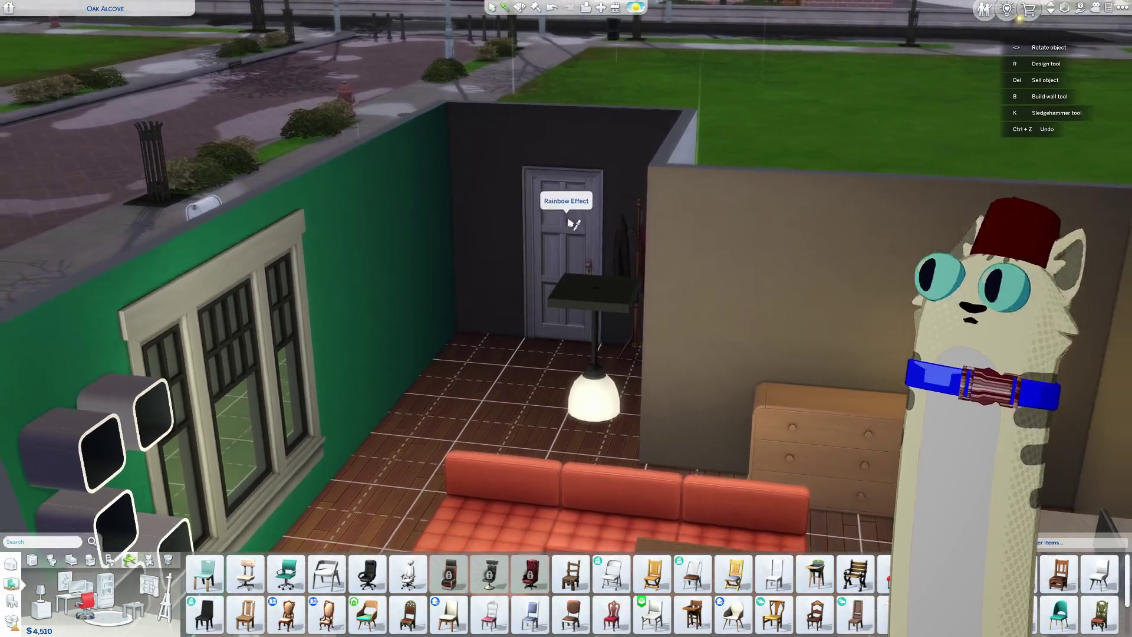
left_click(557, 269)
Step: Sell the Rainbow Effect door and the patent posters on the wall
key("Delete")
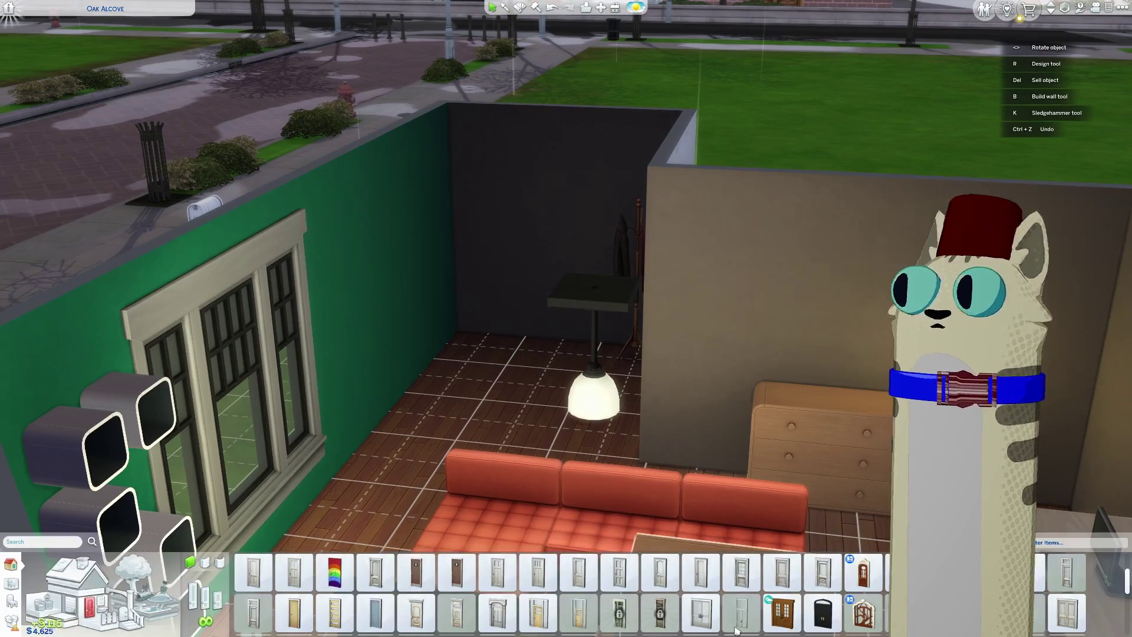
scroll(808, 600, "up", 5)
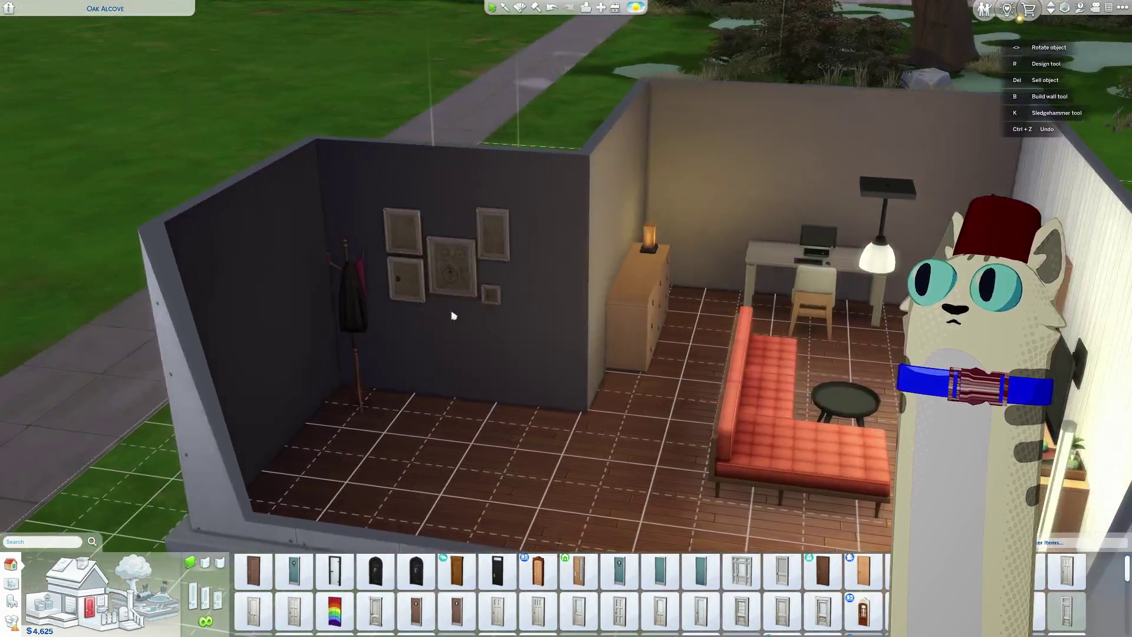
left_click(445, 273)
key("Delete")
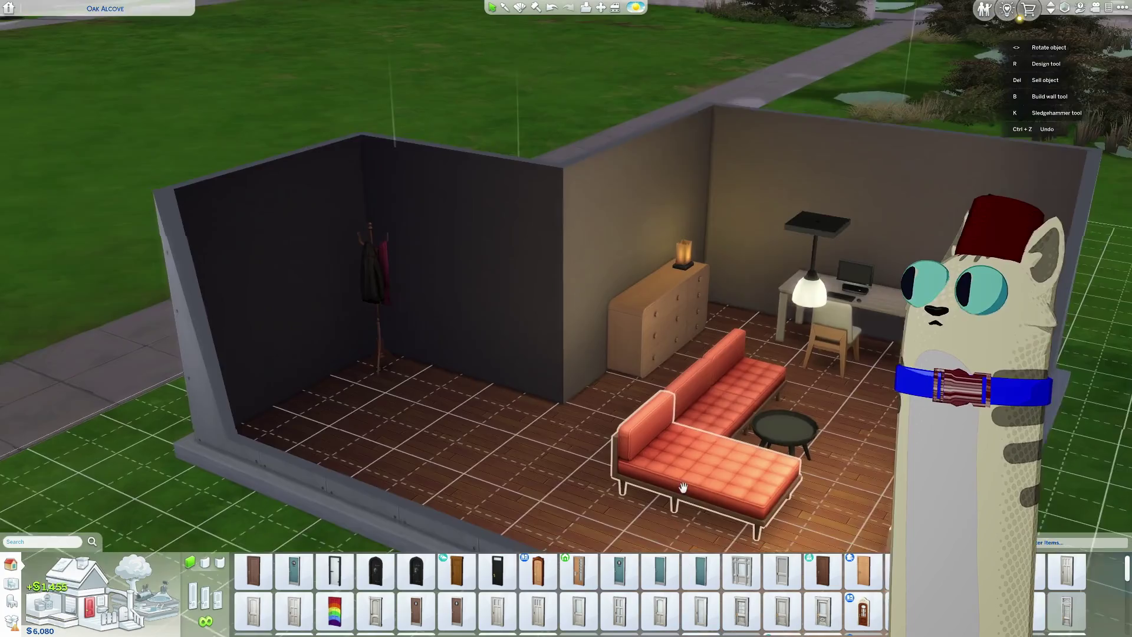
Step: Try the Prairie-Style Two-Panel and Ranch Single-Panel doors in light and dark wood
mouse_move(682, 487)
middle_mouse_down()
mouse_move(697, 501)
mouse_move(573, 587)
middle_mouse_up()
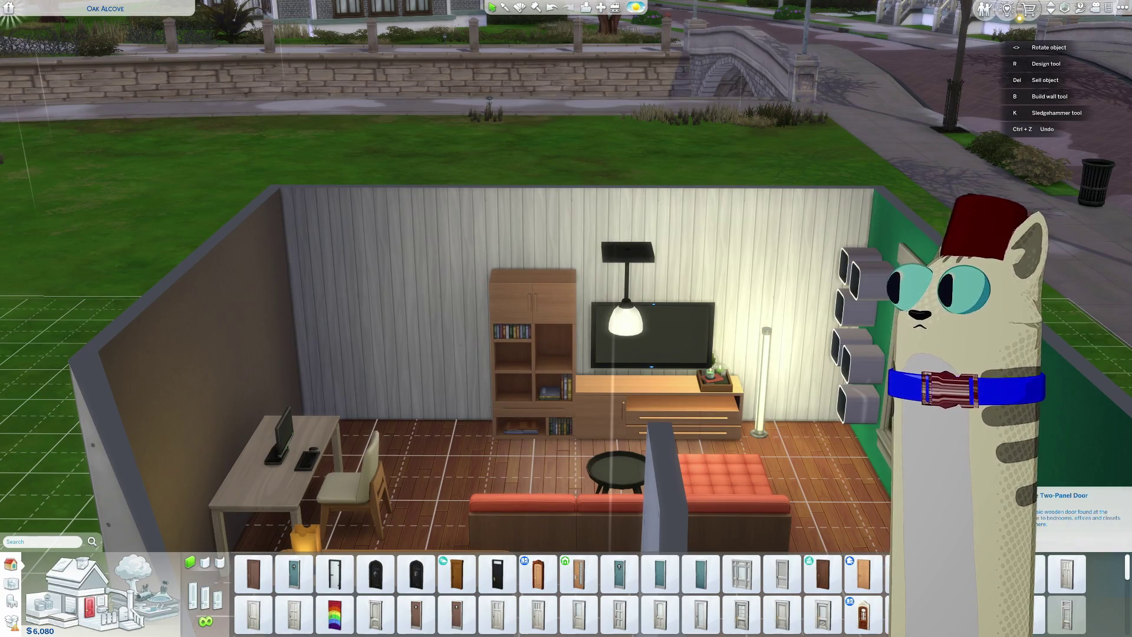
scroll(523, 600, "down", 5)
scroll(524, 600, "up", 5)
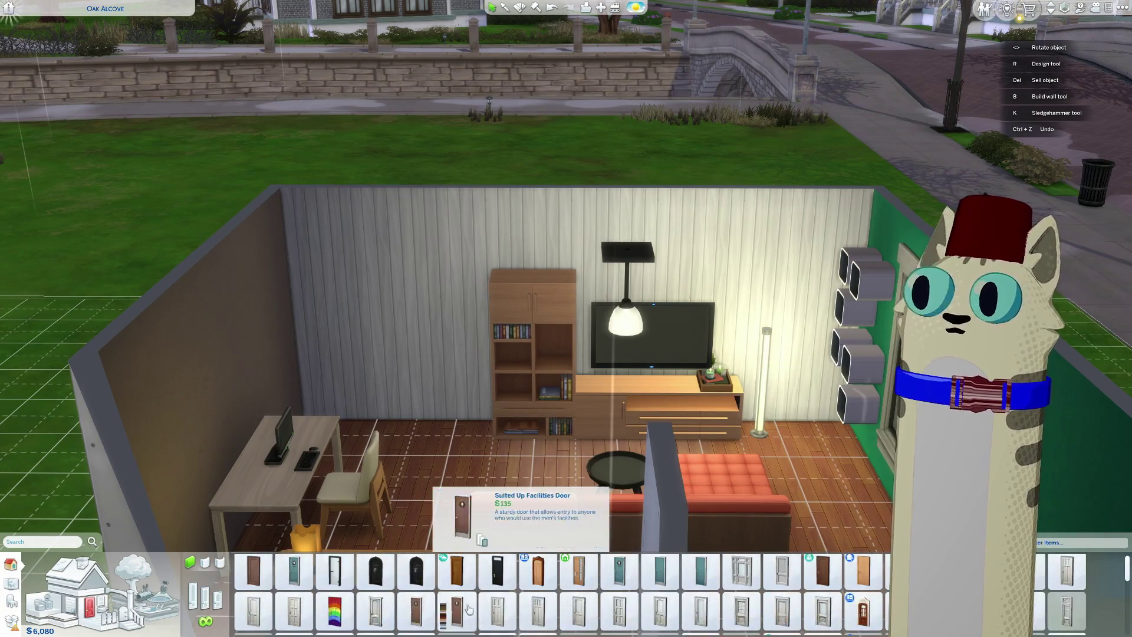
left_click(363, 630)
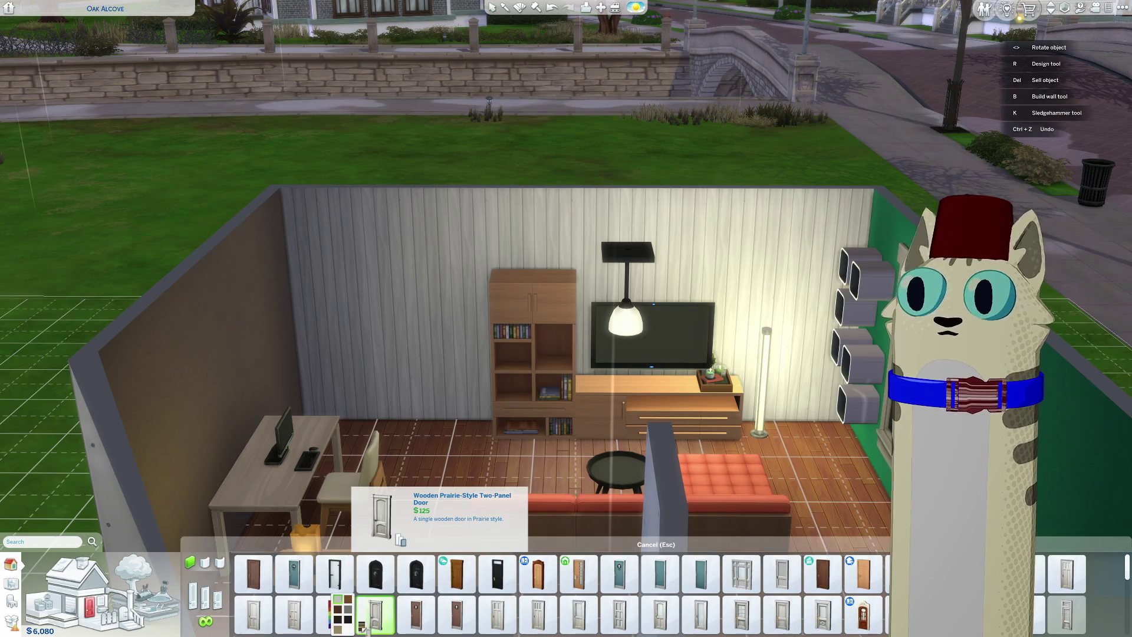
left_click(340, 629)
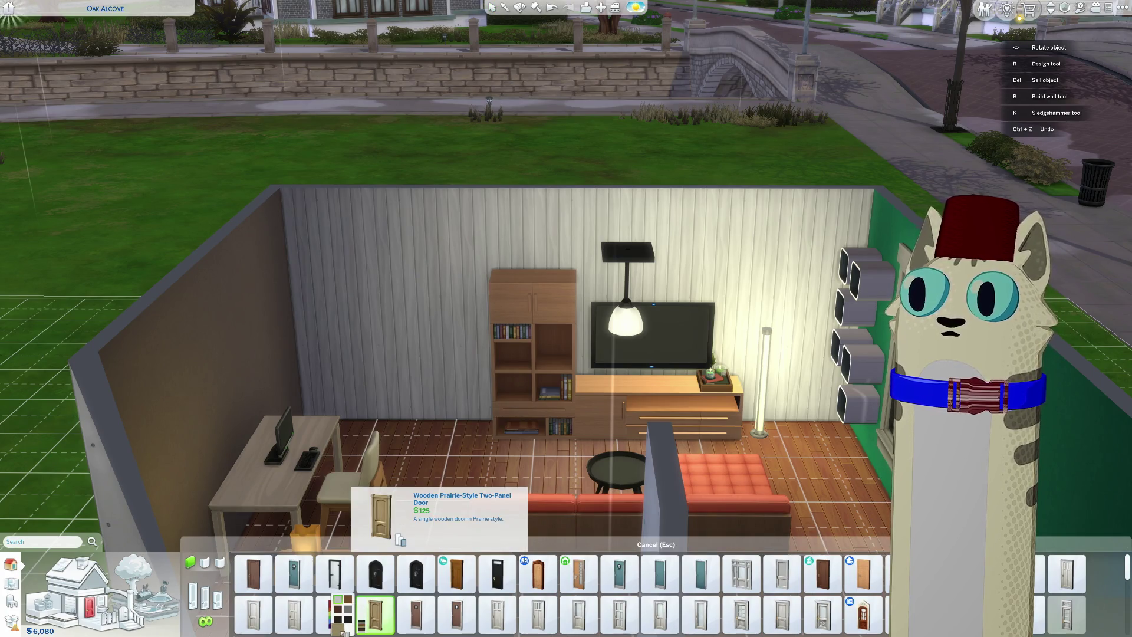
left_click(246, 586)
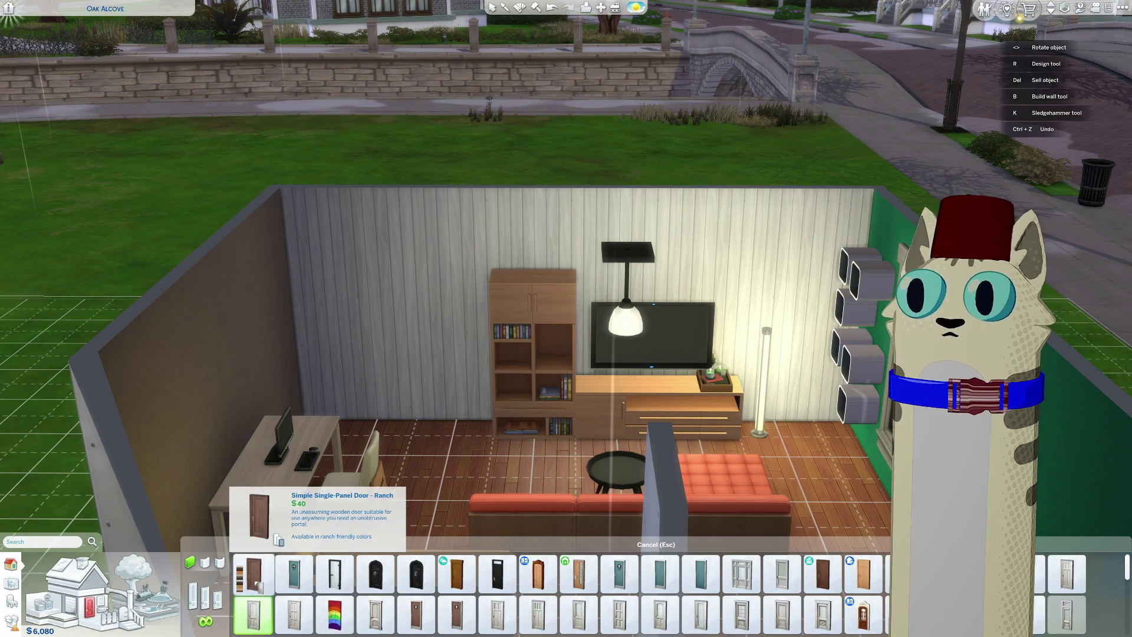
mouse_move(243, 587)
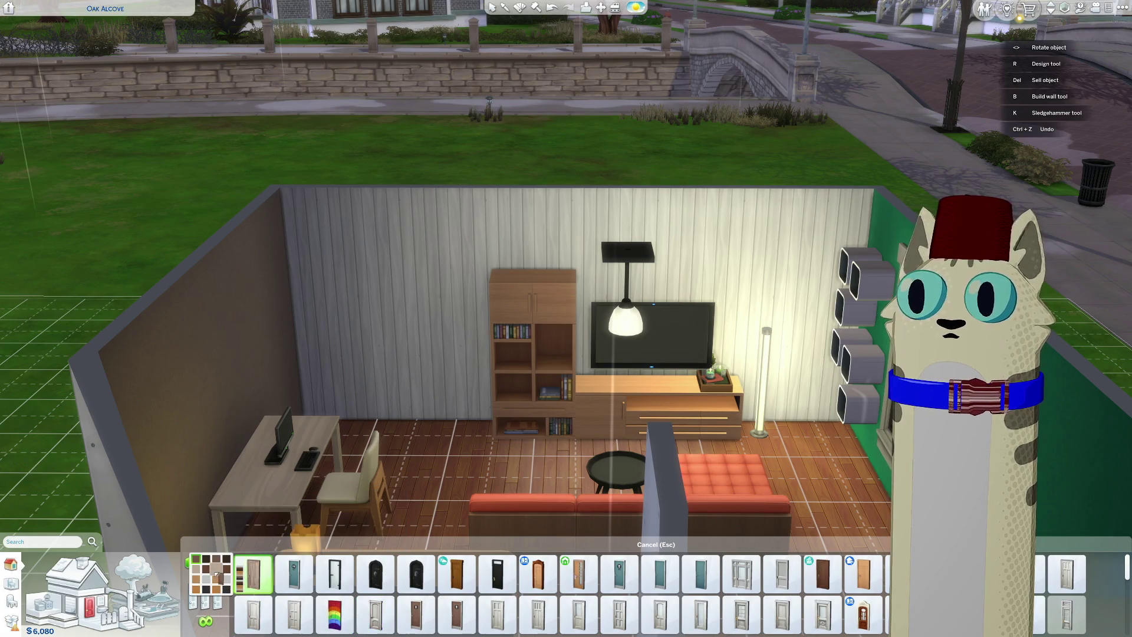
left_click(217, 569)
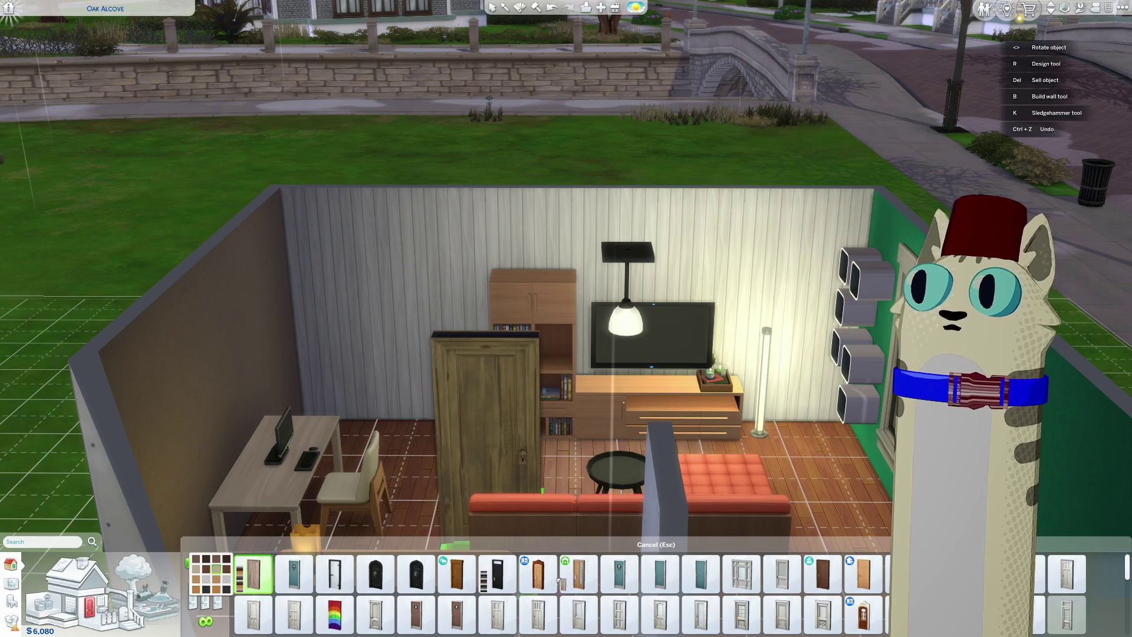
left_click(822, 572)
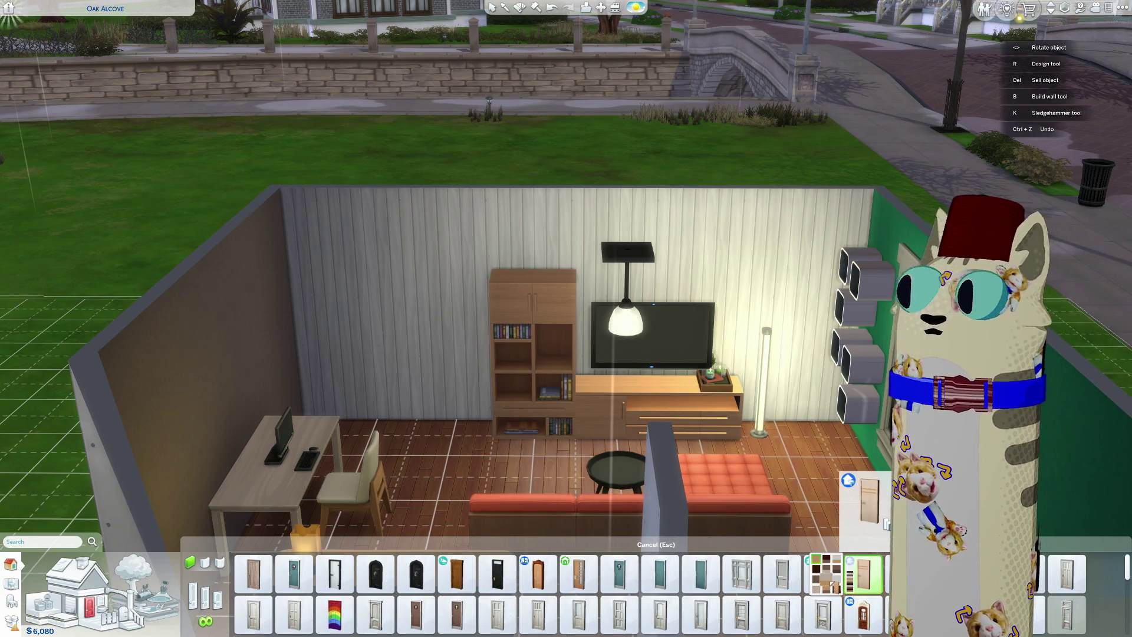
Step: Place a $75 light wooden door on the back wall beside the coat rack, shifted slightly left
left_click(434, 461)
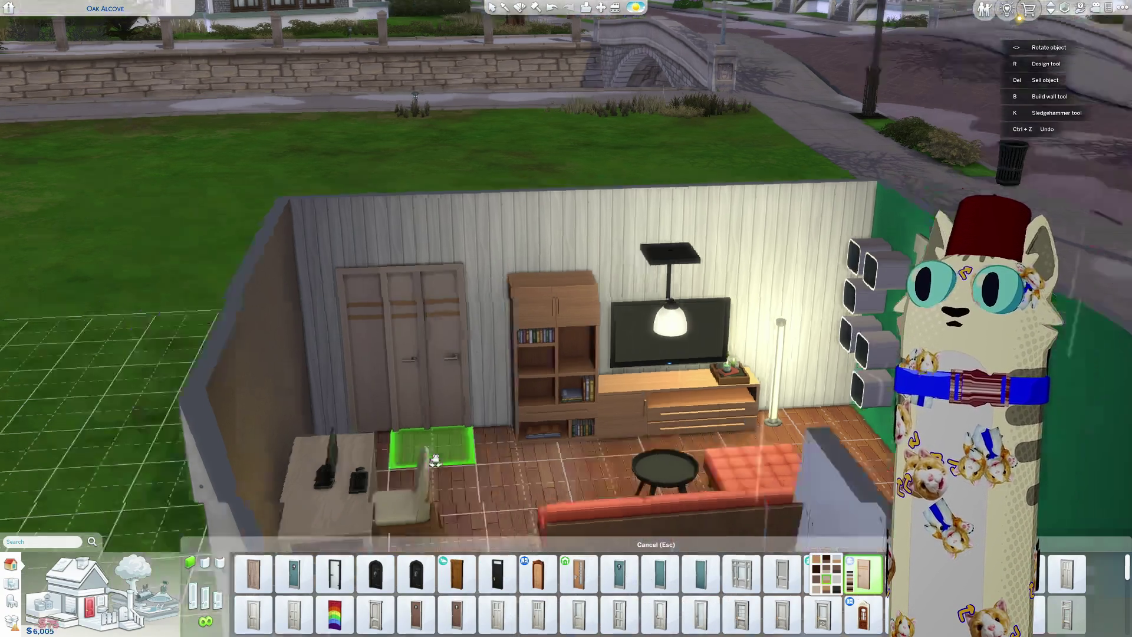
mouse_move(434, 461)
middle_mouse_down()
mouse_move(606, 471)
mouse_move(578, 329)
mouse_move(404, 374)
mouse_move(532, 361)
mouse_move(530, 345)
mouse_move(519, 363)
mouse_move(462, 374)
mouse_move(529, 393)
middle_mouse_up()
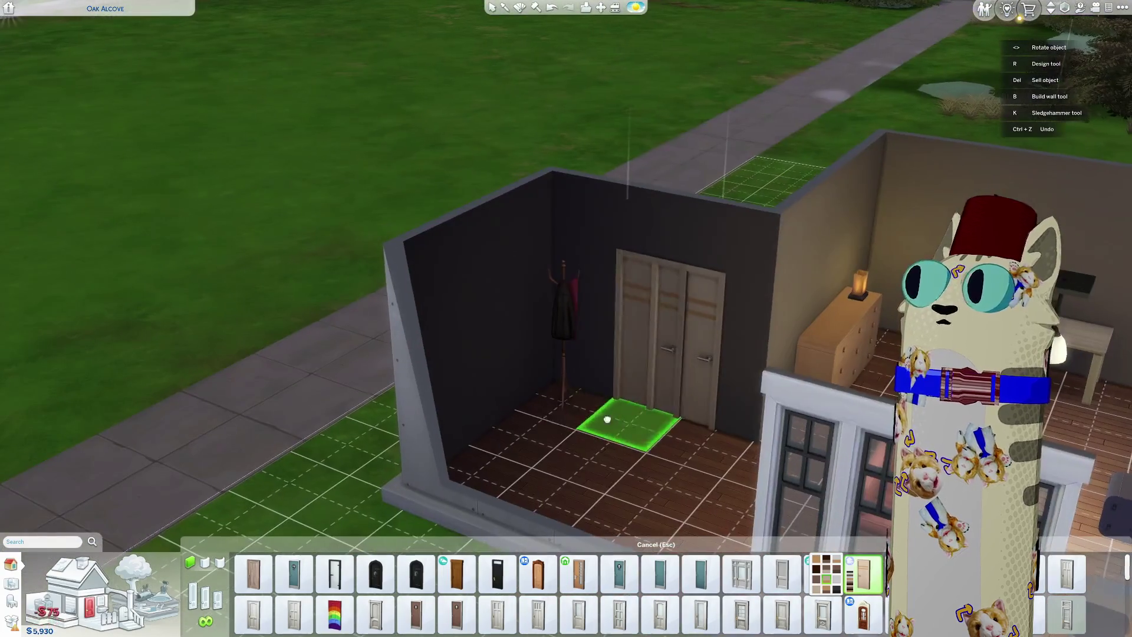
left_click(685, 354)
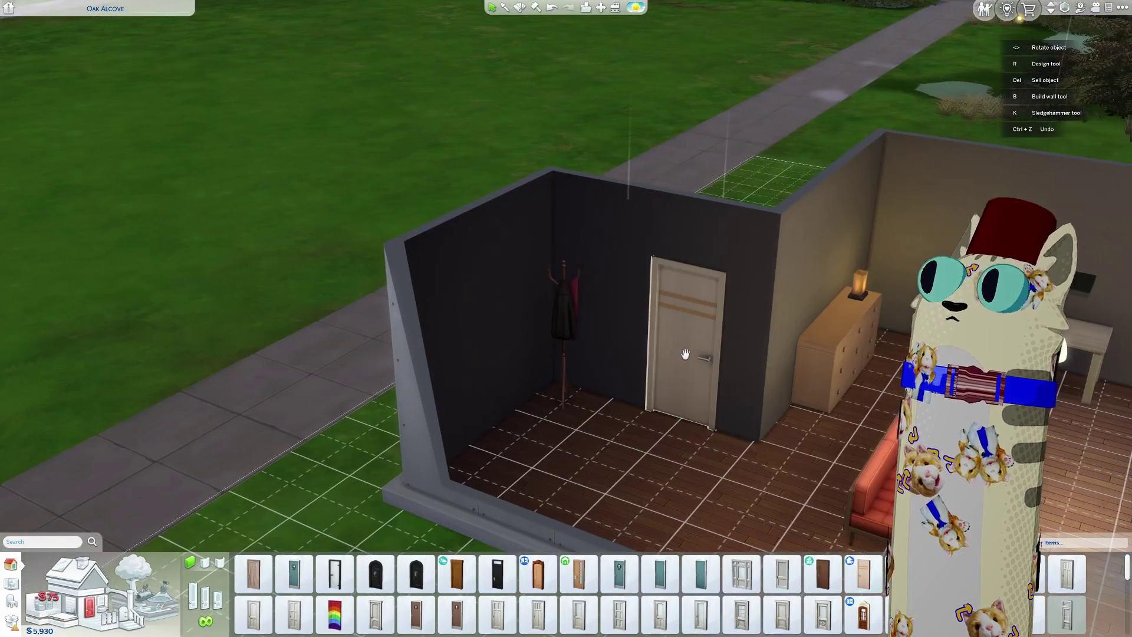
left_click_drag(669, 352, 634, 387)
middle_click_drag(586, 429, 593, 433)
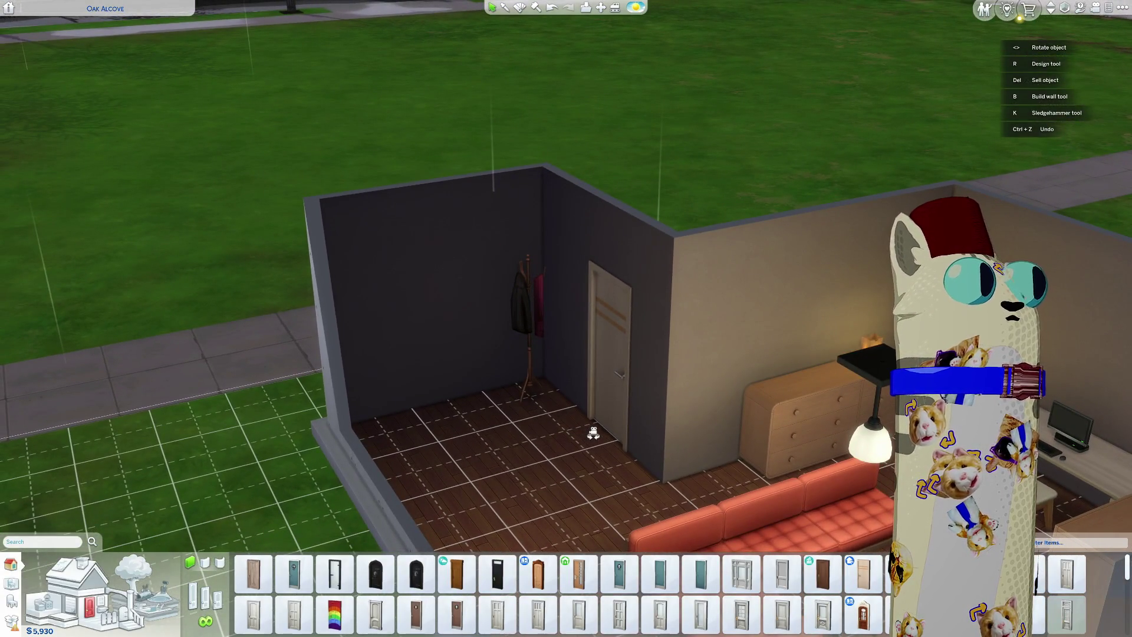
scroll(588, 432, "up", 5)
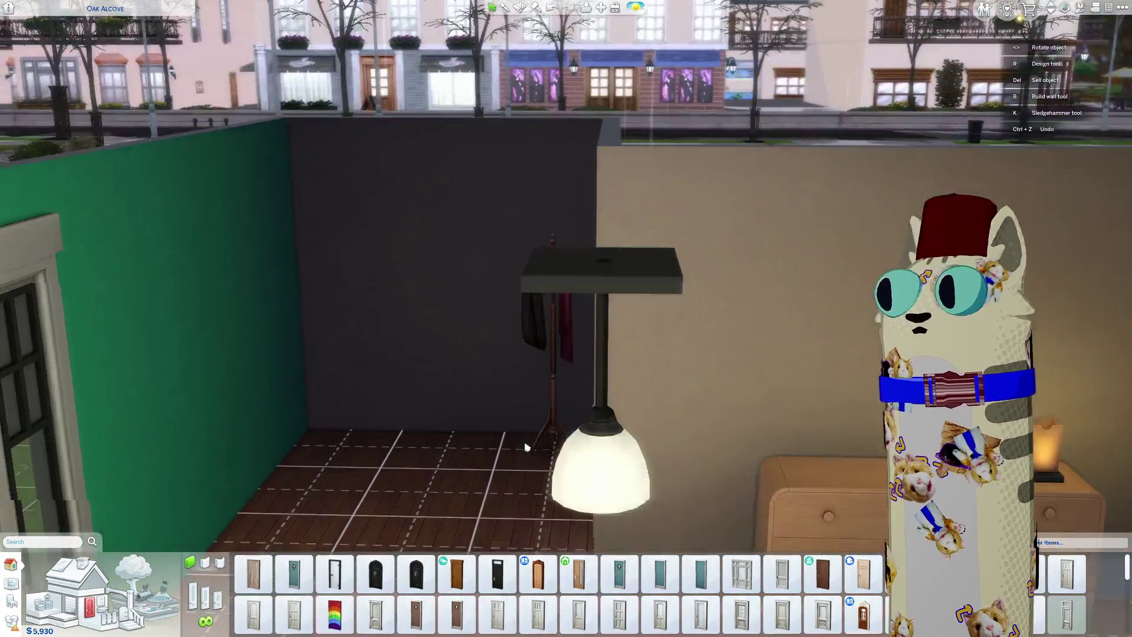
scroll(527, 447, "down", 3)
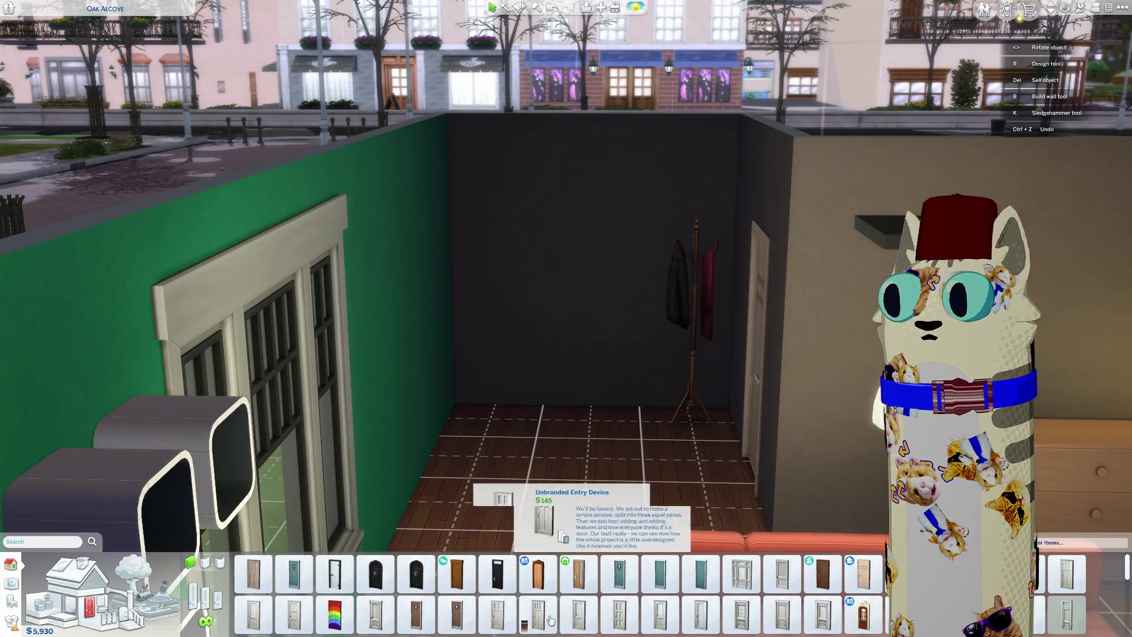
left_click(668, 622)
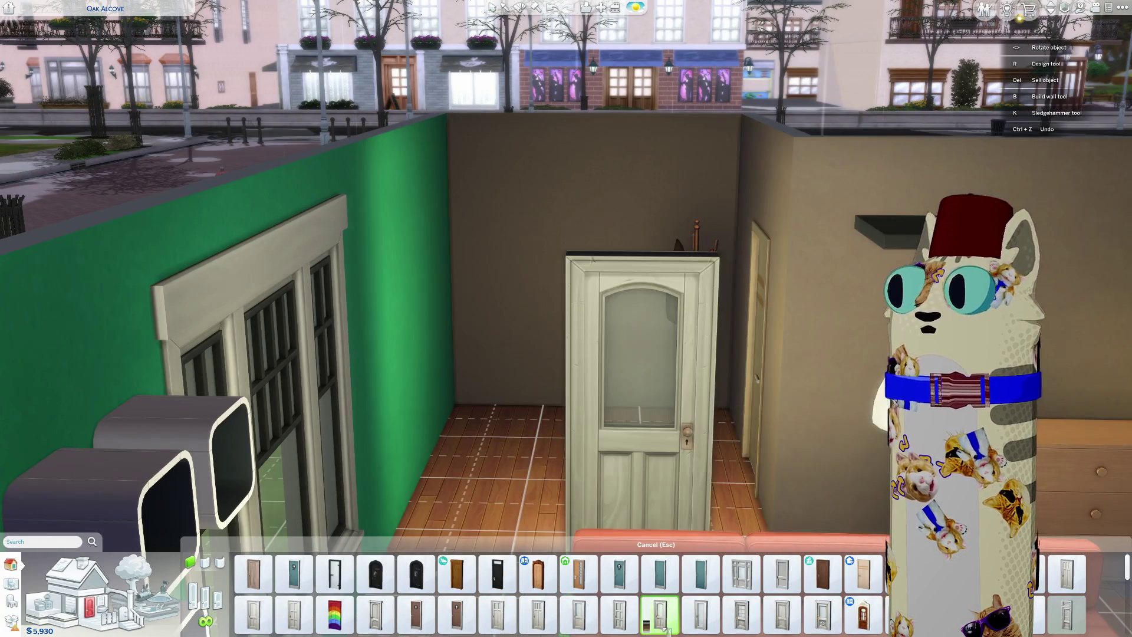
scroll(864, 613, "down", 5)
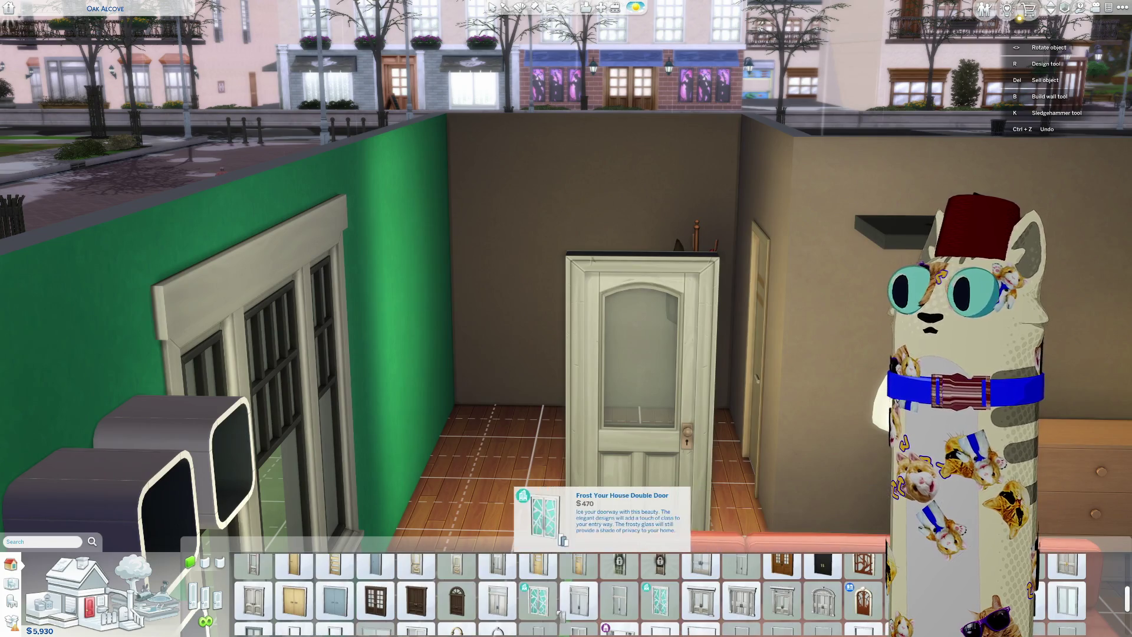
scroll(474, 613, "up", 5)
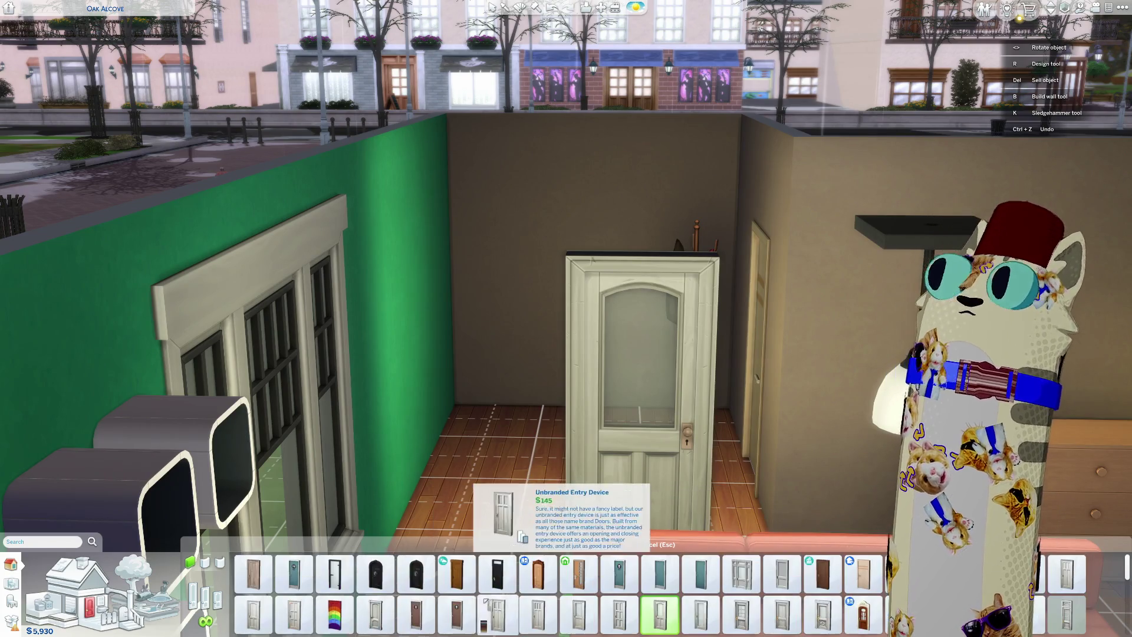
scroll(595, 362, "down", 3)
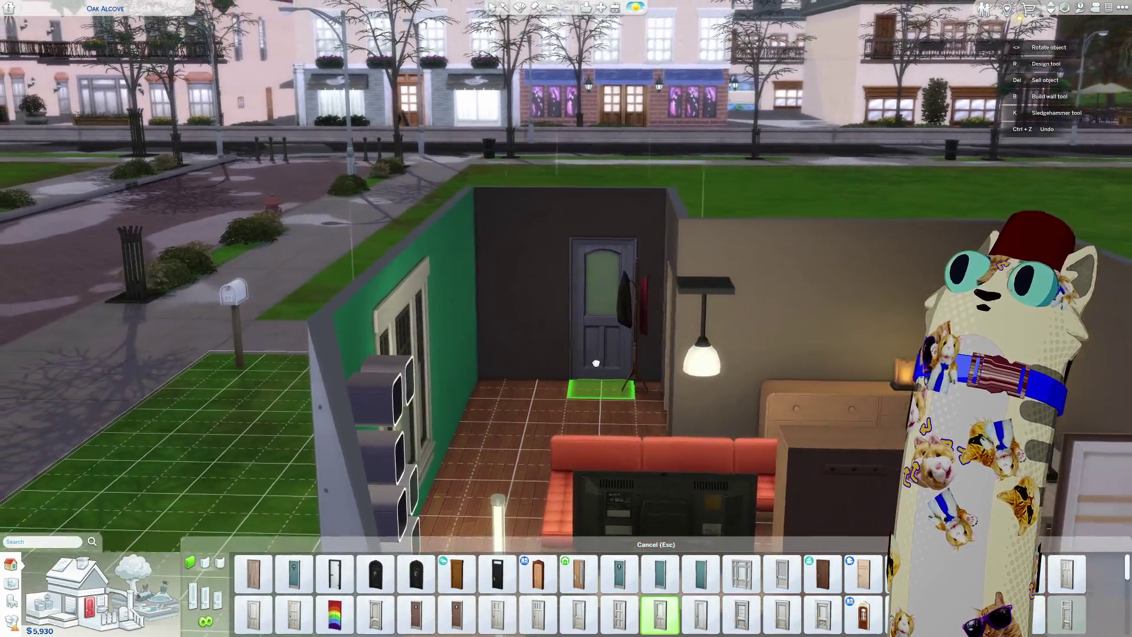
key("Escape")
scroll(595, 362, "down", 2)
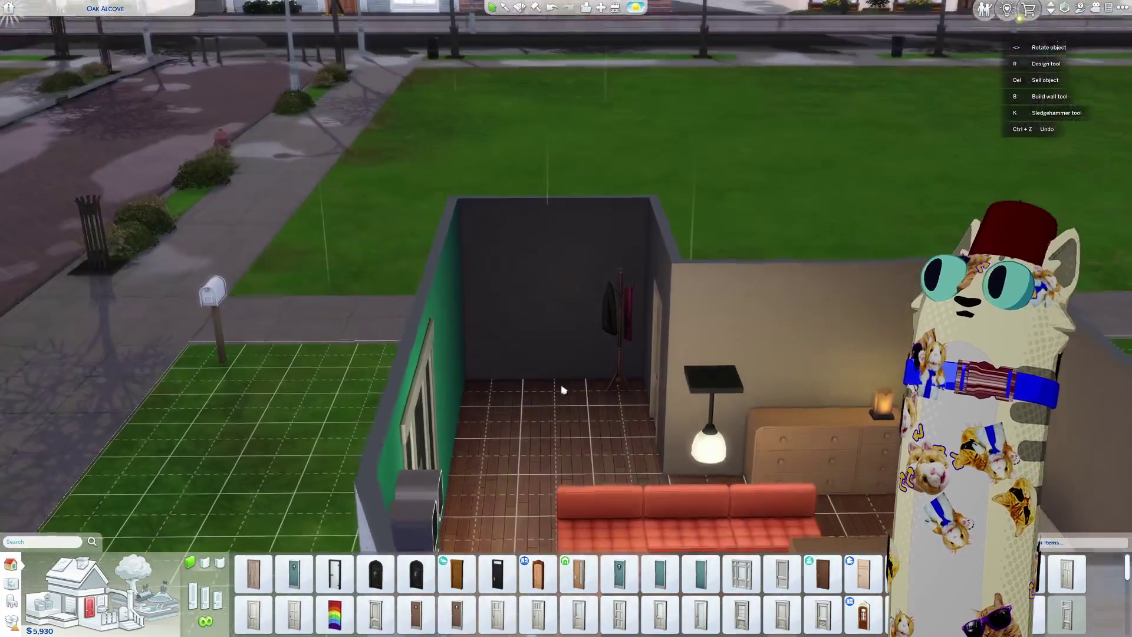
scroll(566, 392, "up", 3)
left_click(680, 260)
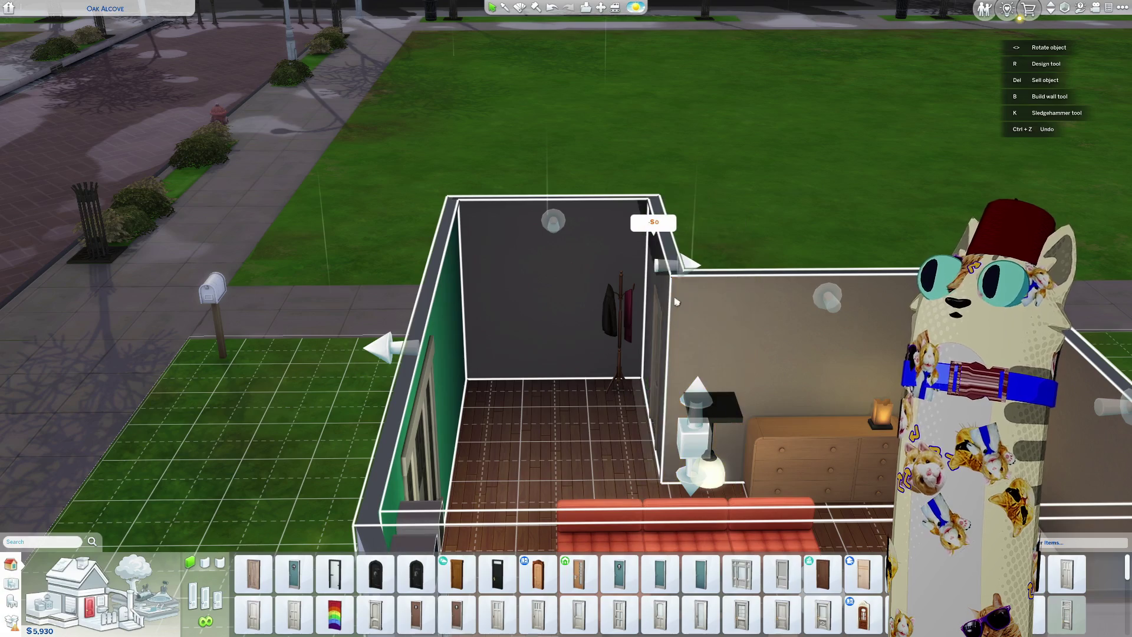
Step: Set the wall light back down in the corner
left_click(683, 259)
scroll(619, 426, "up", 2)
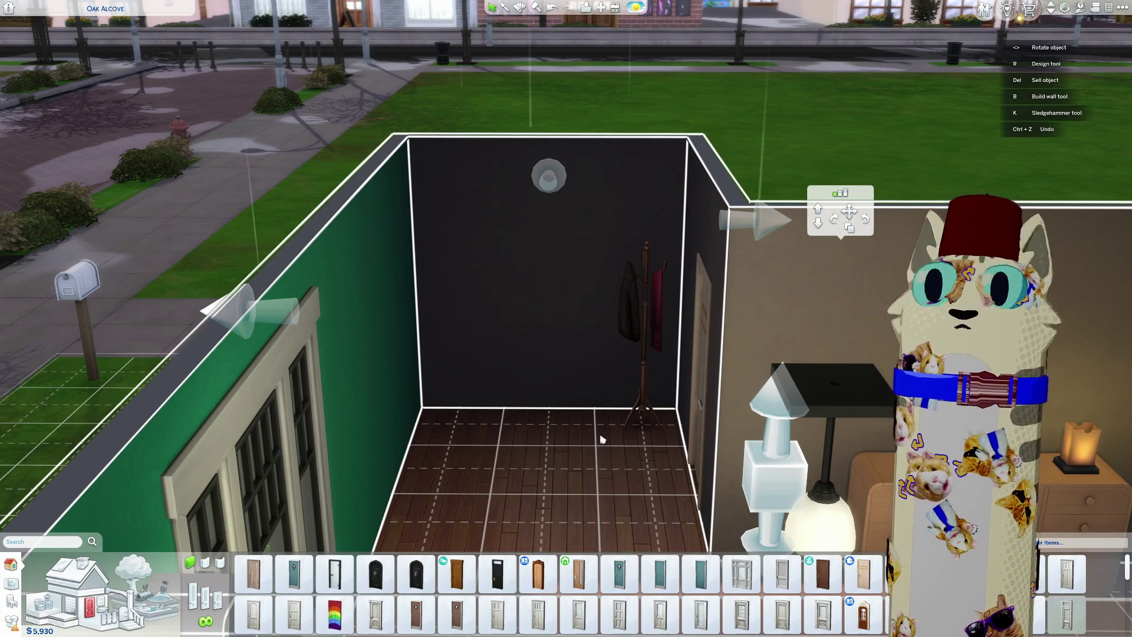
scroll(602, 438, "up", 1)
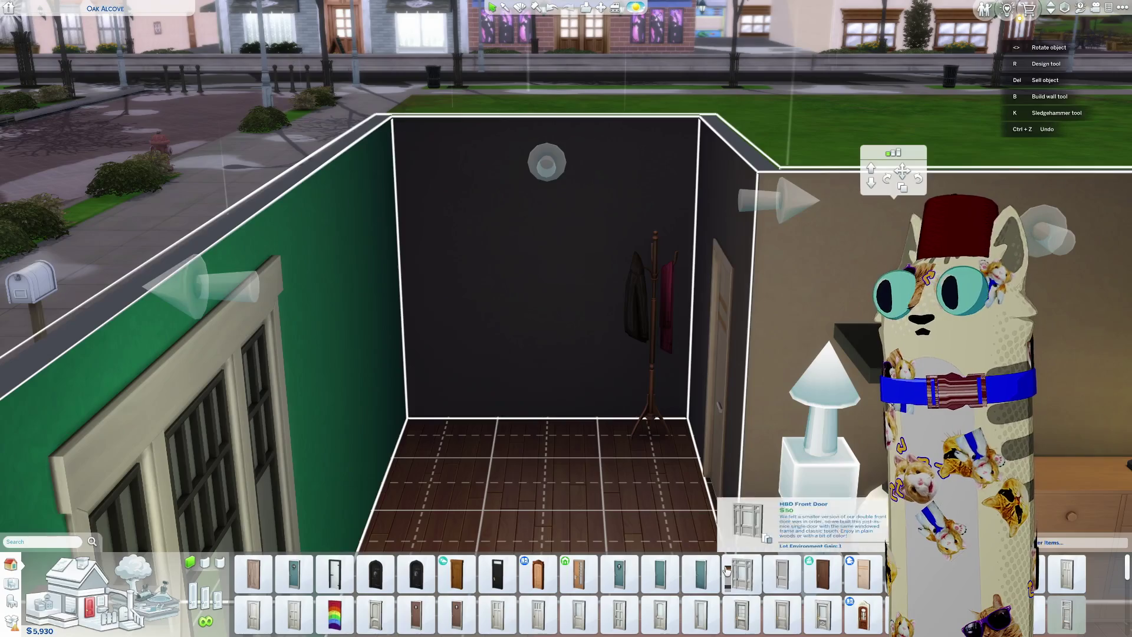
Step: Place a dark brown door in the middle of the back wall, leaving the coat rack in place
left_click(782, 575)
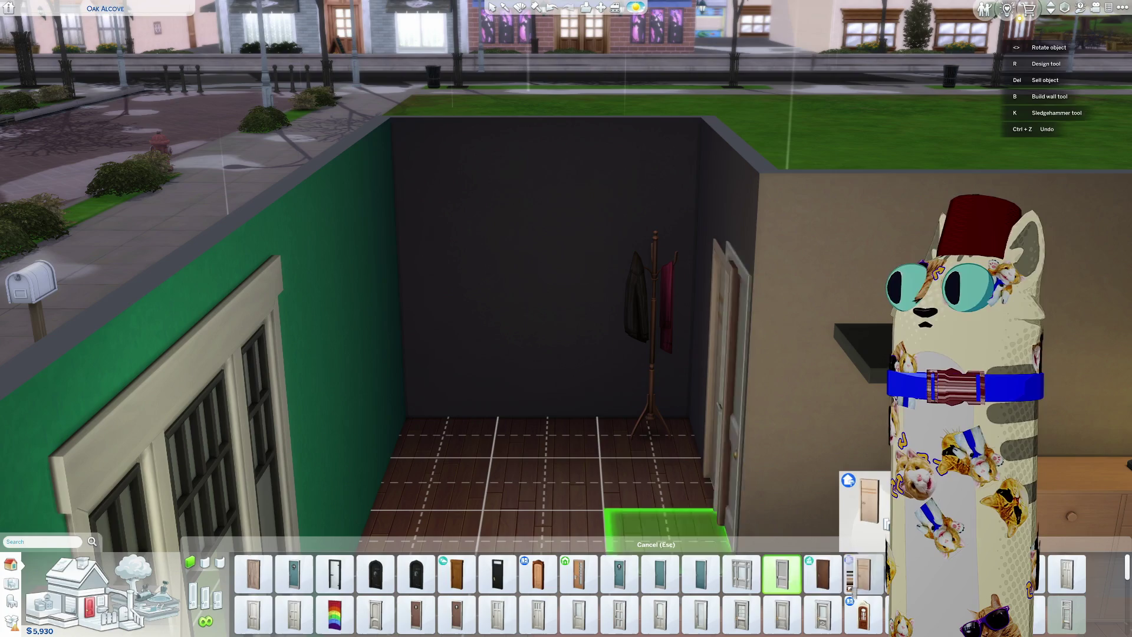
left_click(864, 575)
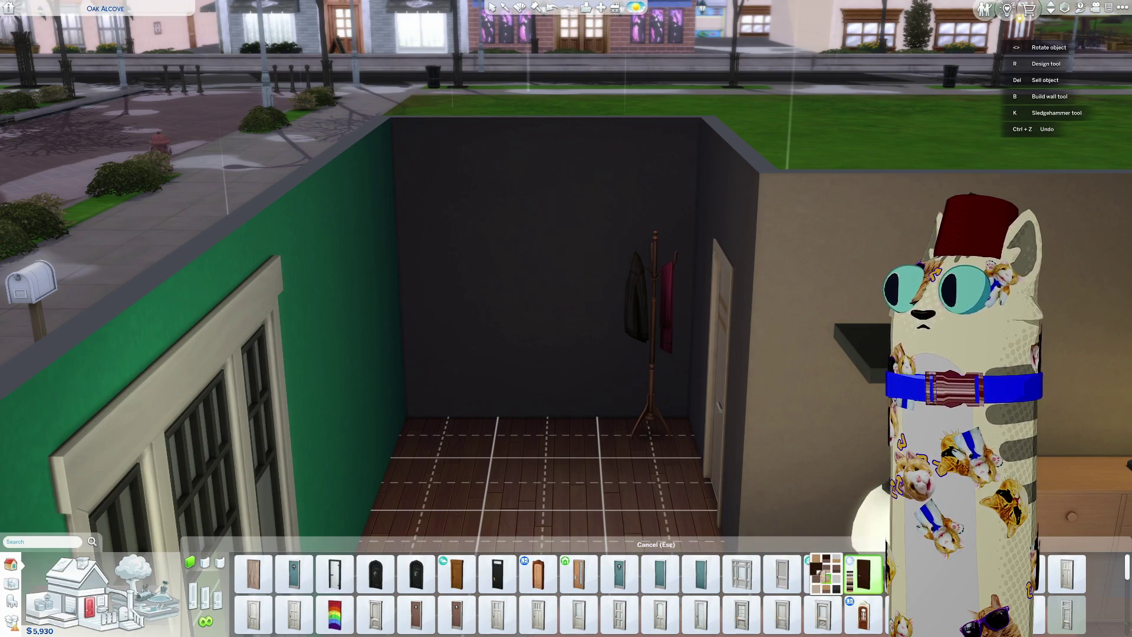
scroll(553, 423, "down", 3)
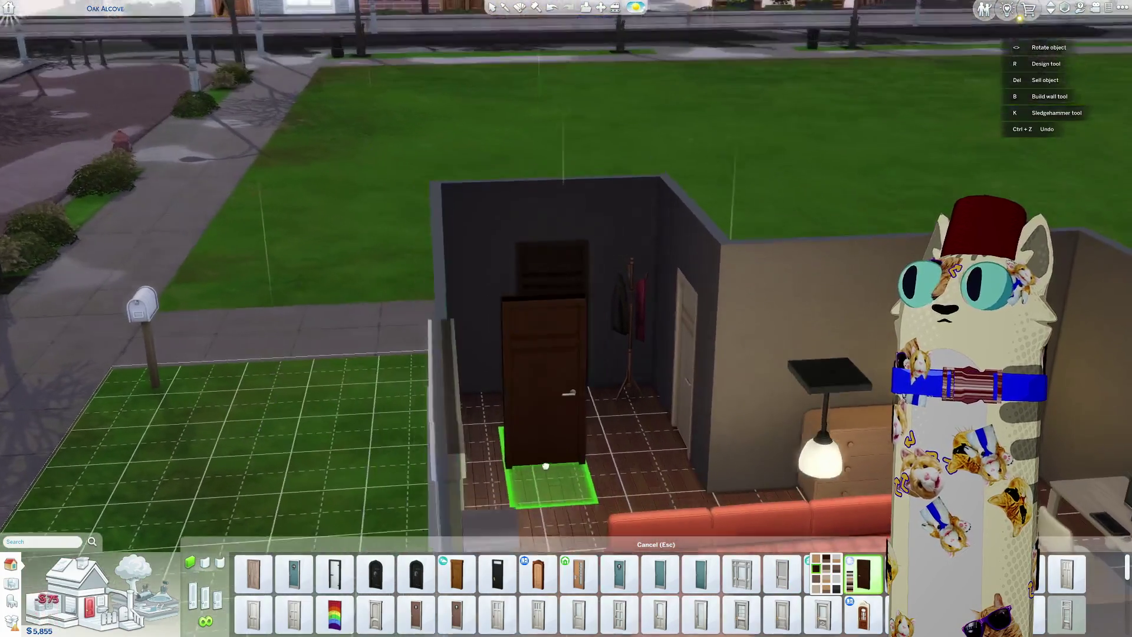
left_click(528, 474)
left_click(633, 386)
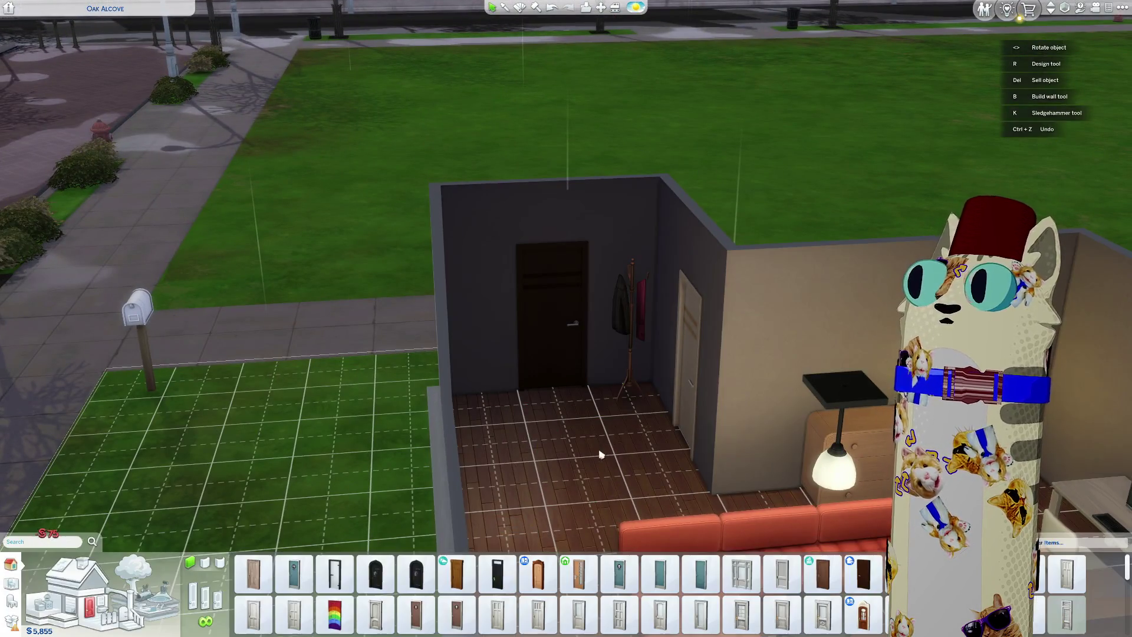
scroll(541, 432, "up", 2)
scroll(541, 432, "up", 5)
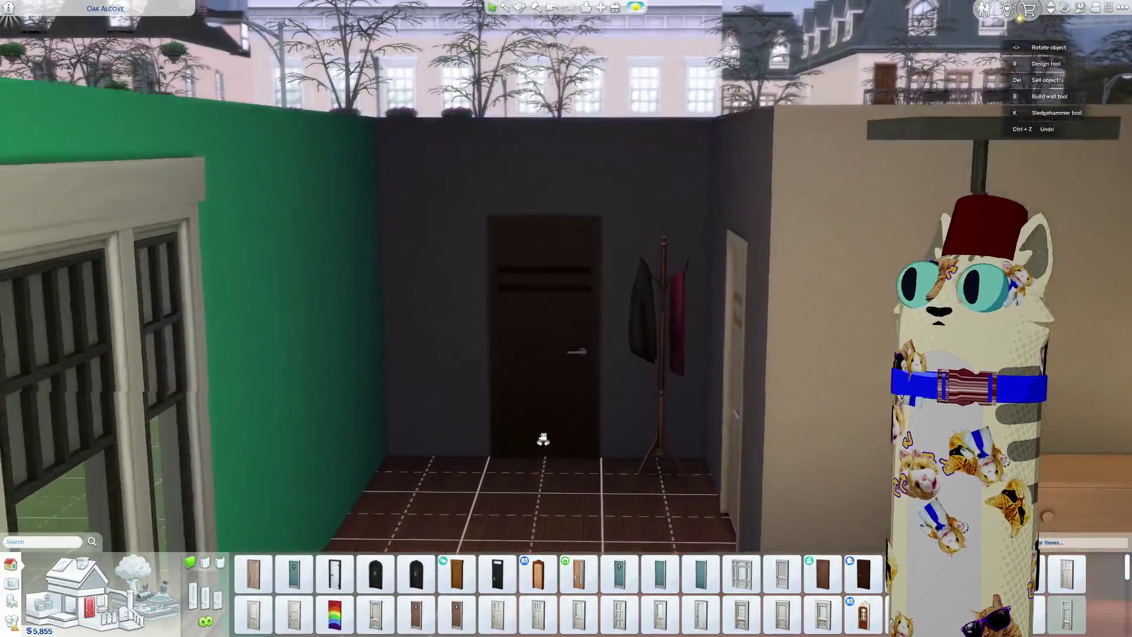
scroll(543, 439, "down", 4)
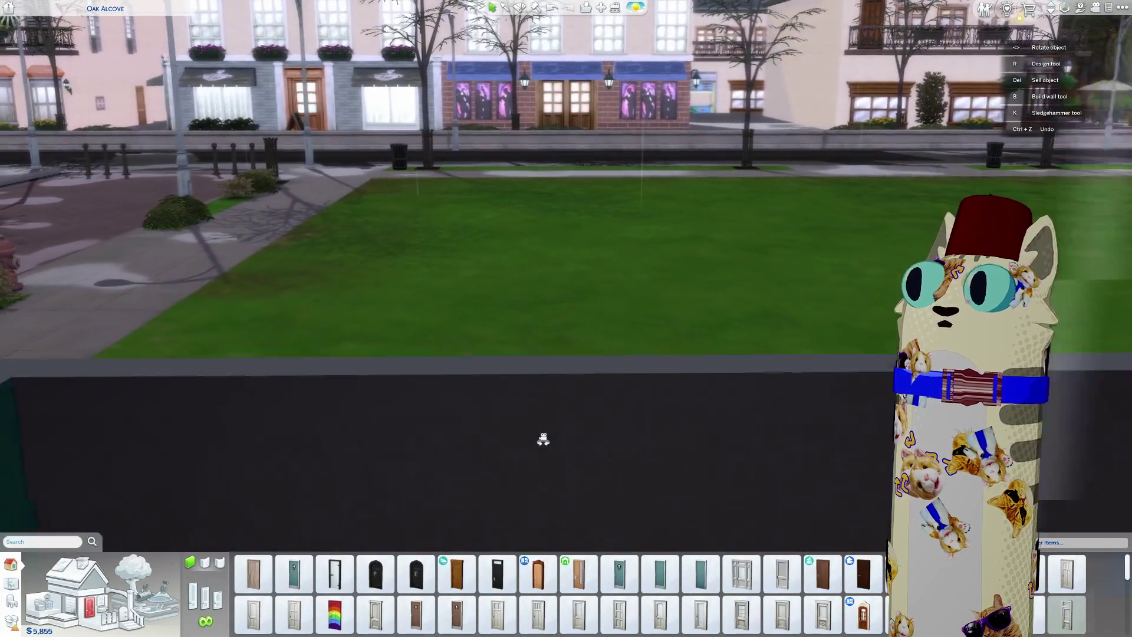
scroll(543, 437, "up", 2)
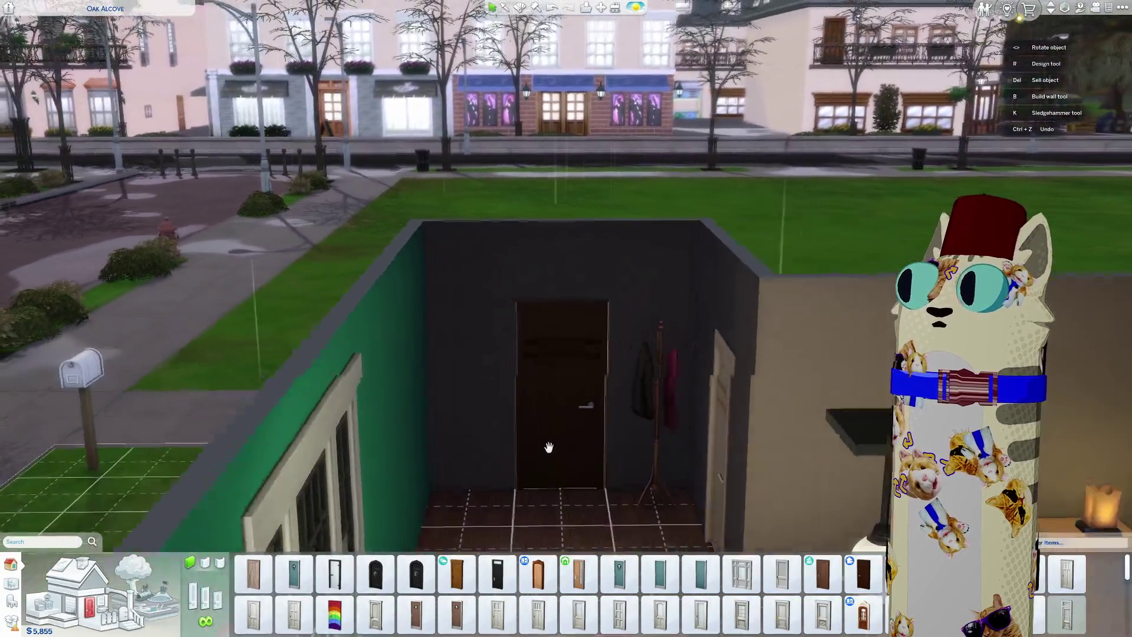
scroll(548, 446, "down", 4)
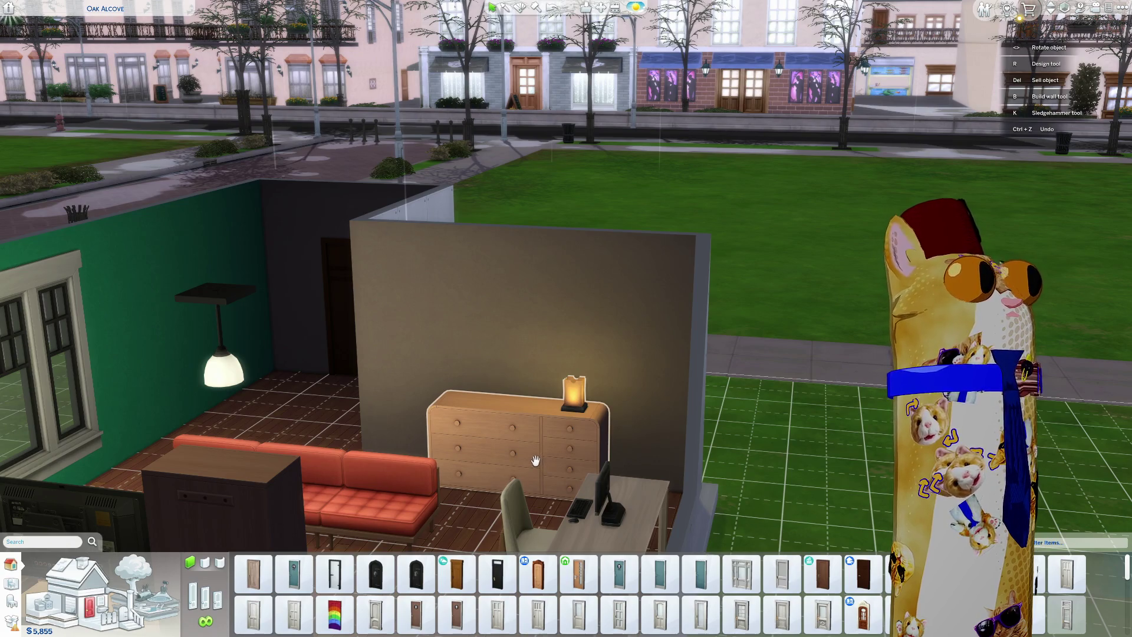
scroll(535, 461, "up", 3)
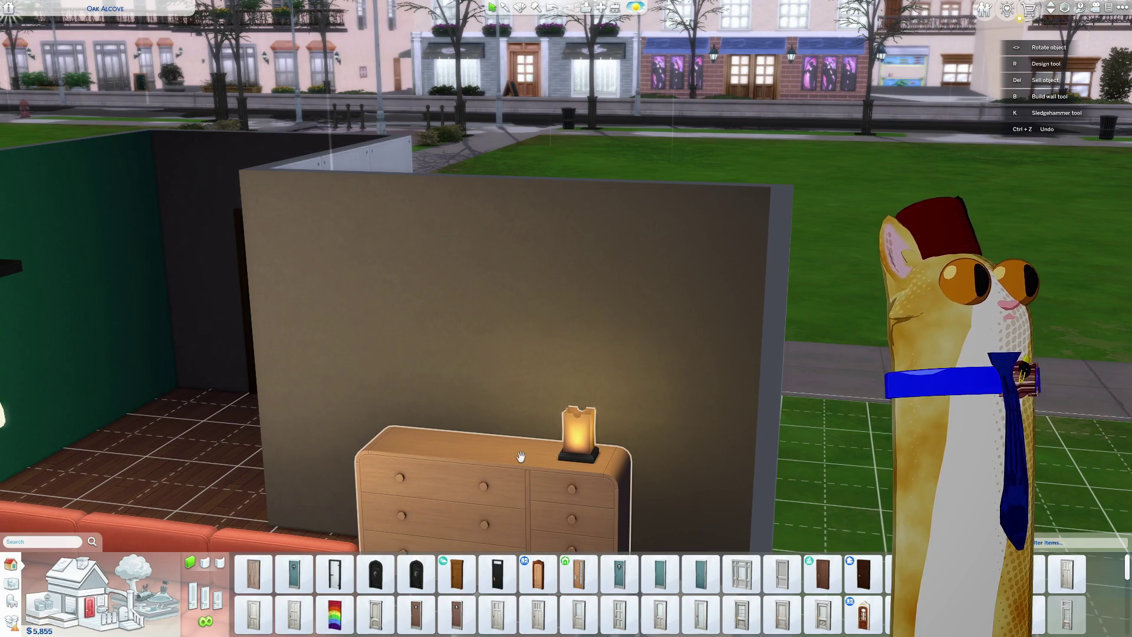
key("a")
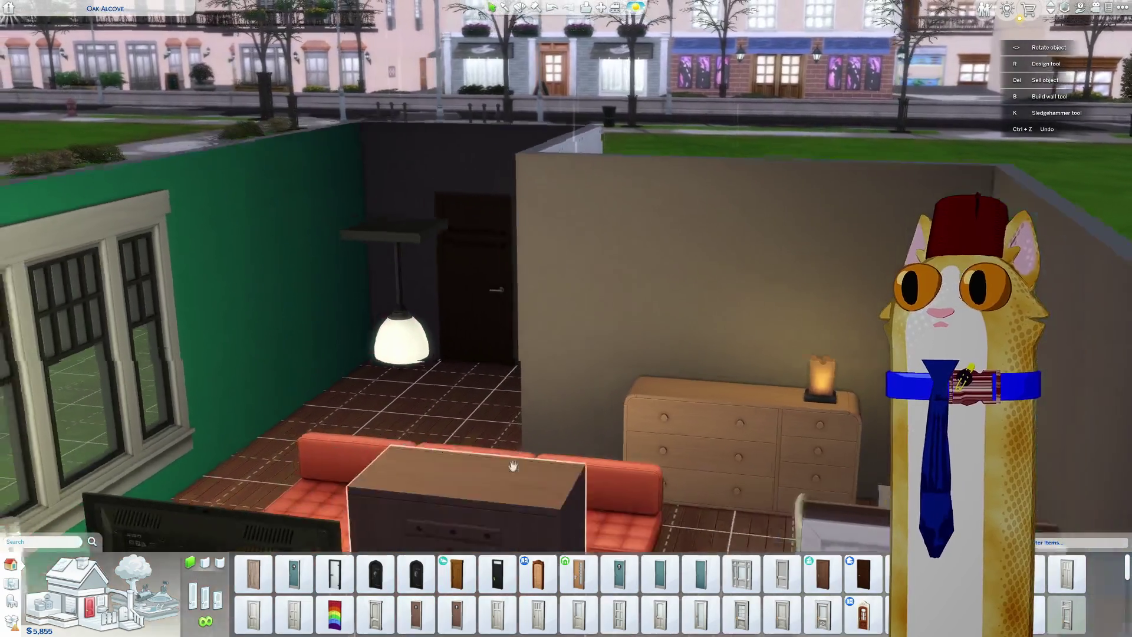
scroll(489, 466, "up", 5)
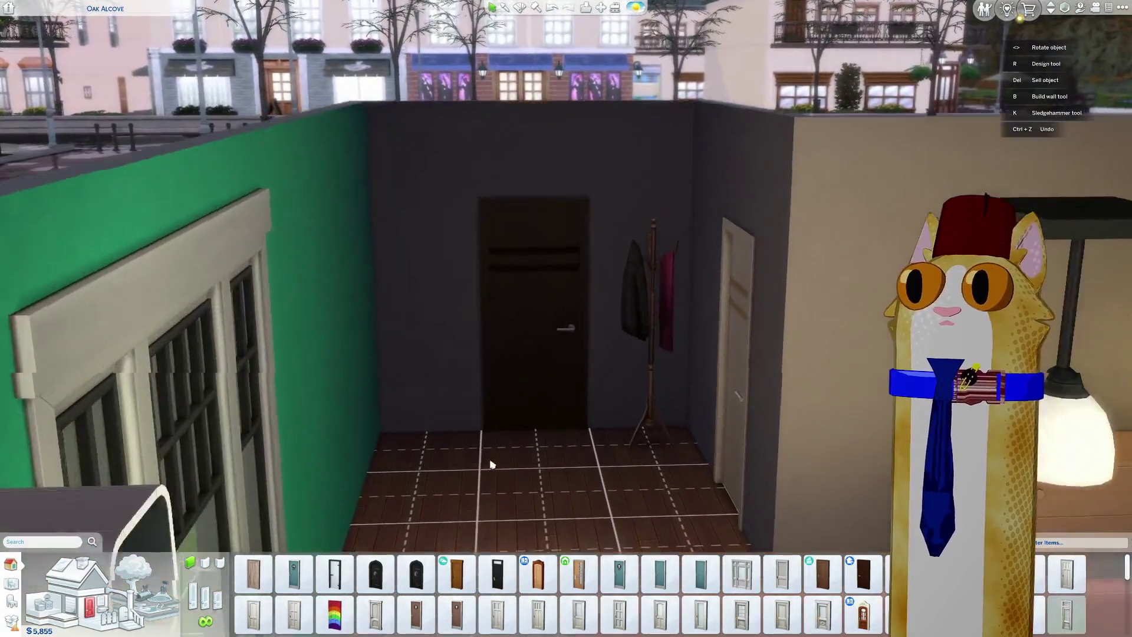
scroll(506, 449, "down", 5)
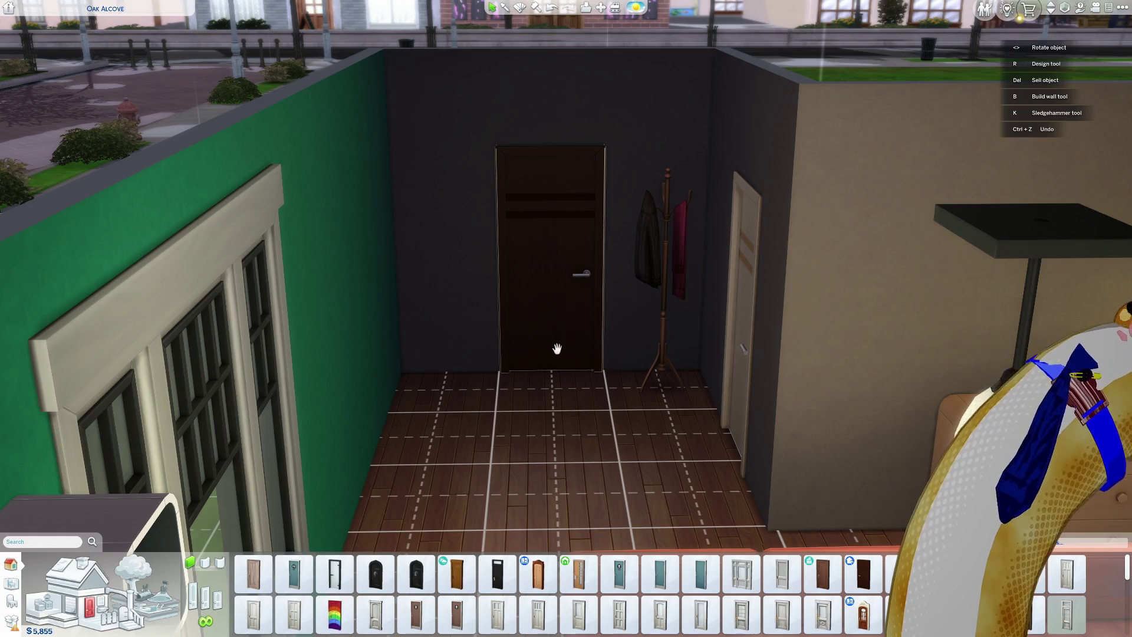
scroll(557, 349, "down", 2)
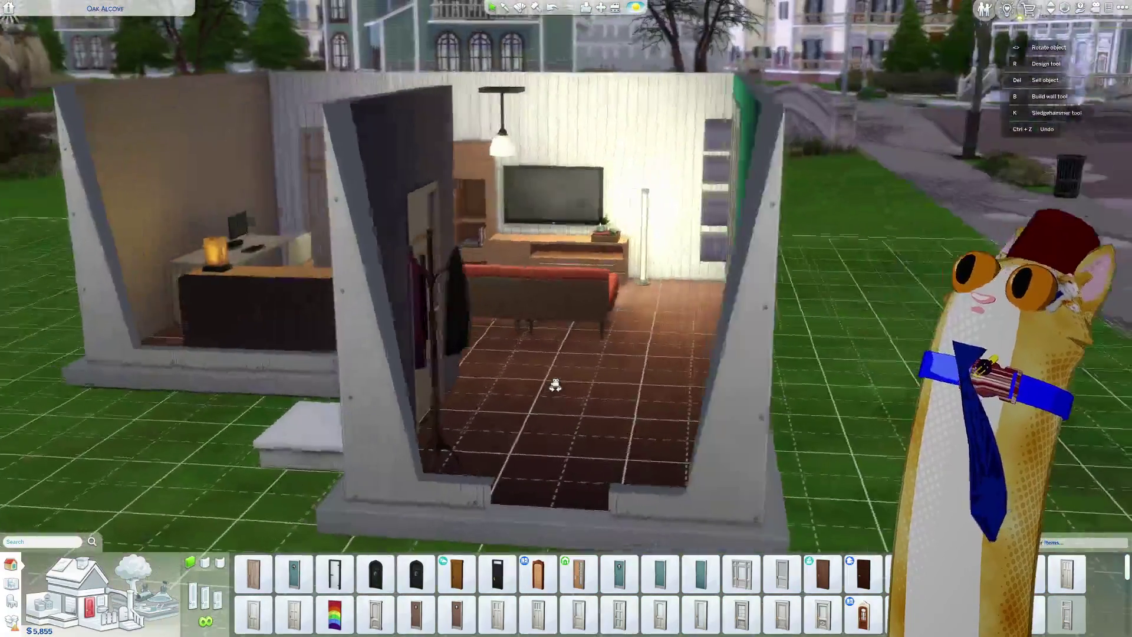
key("e")
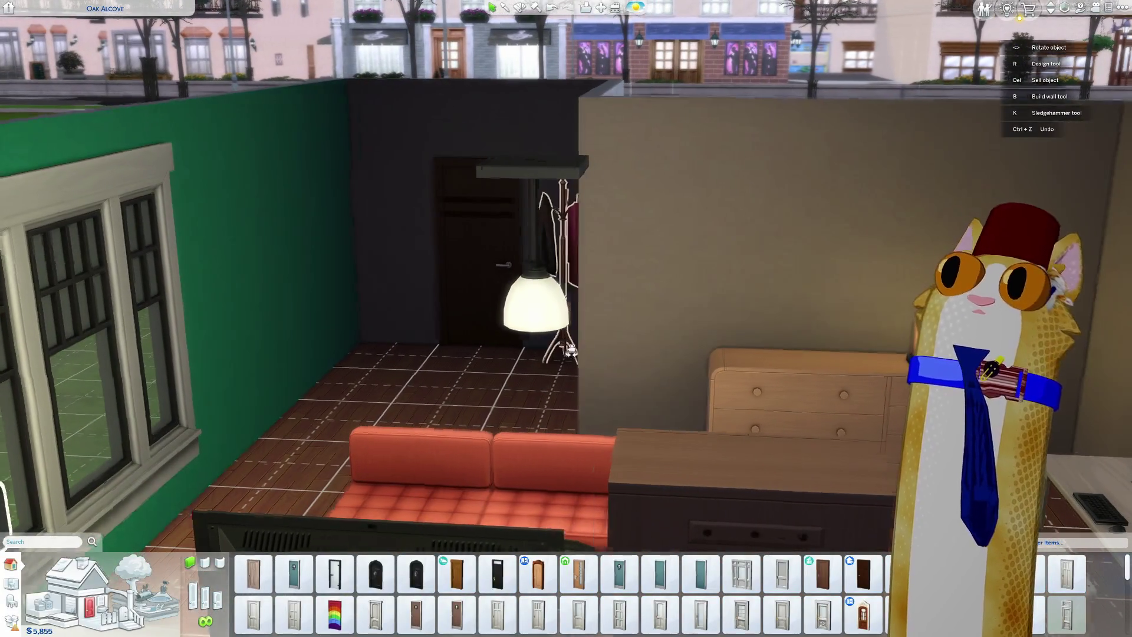
scroll(570, 350, "down", 2)
key("e")
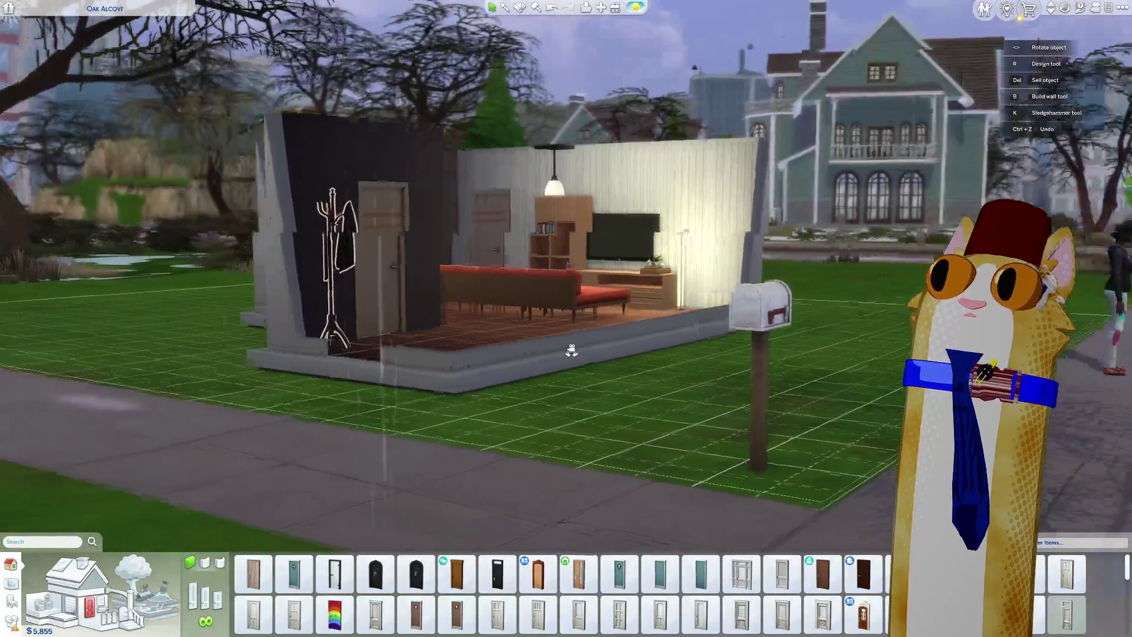
scroll(571, 351, "up", 3)
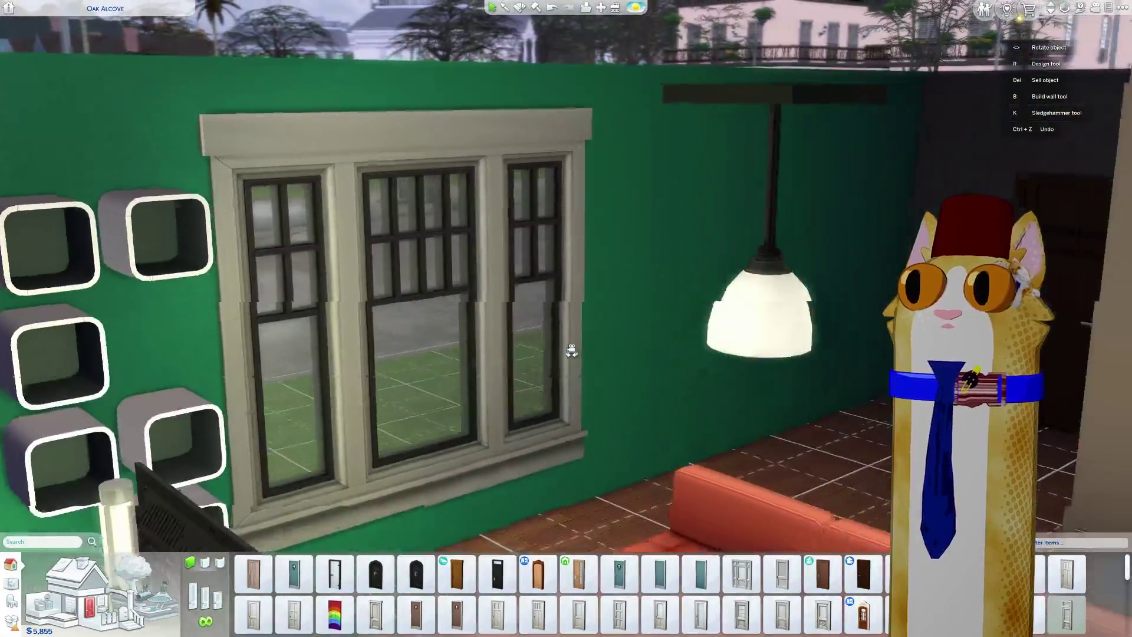
key("q")
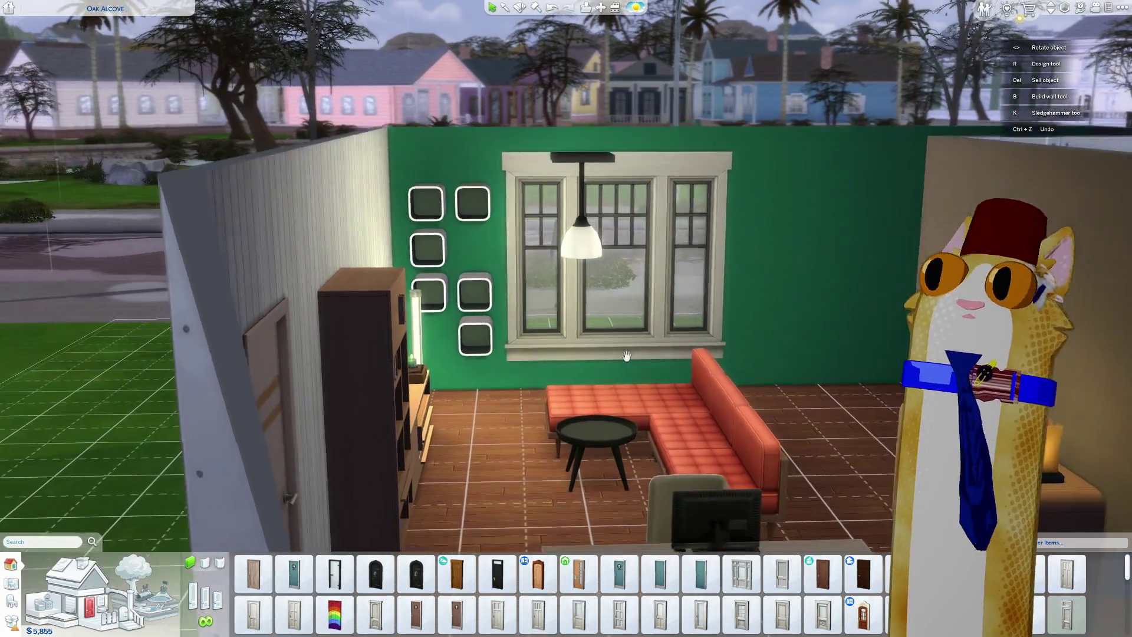
right_click_drag(626, 356, 637, 375)
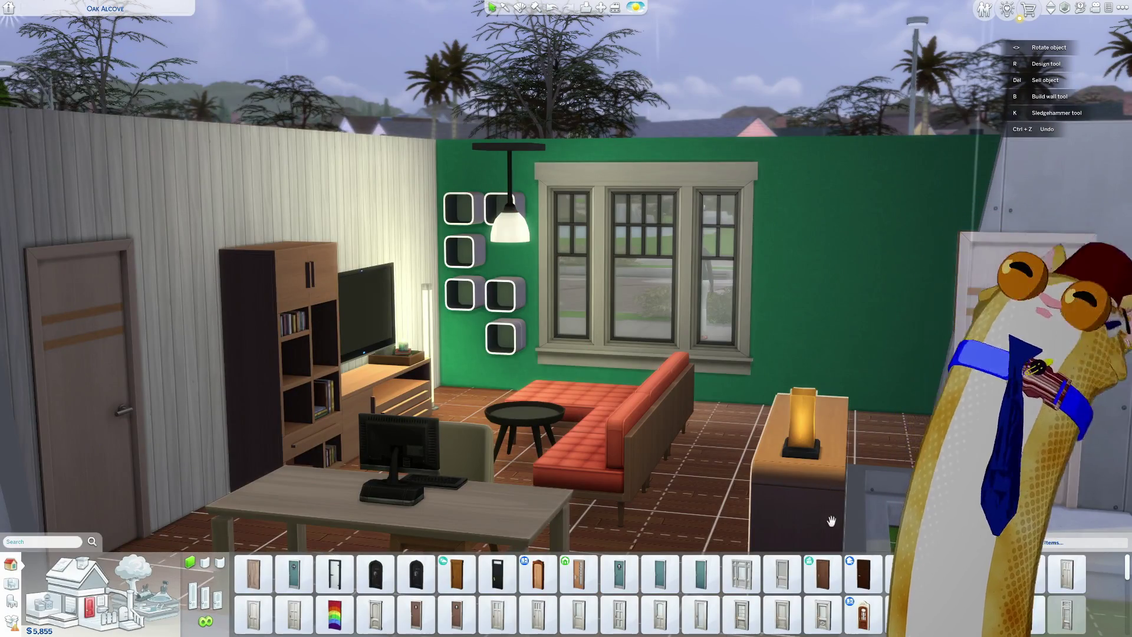
right_click_drag(823, 509, 689, 498)
scroll(680, 480, "up", 5)
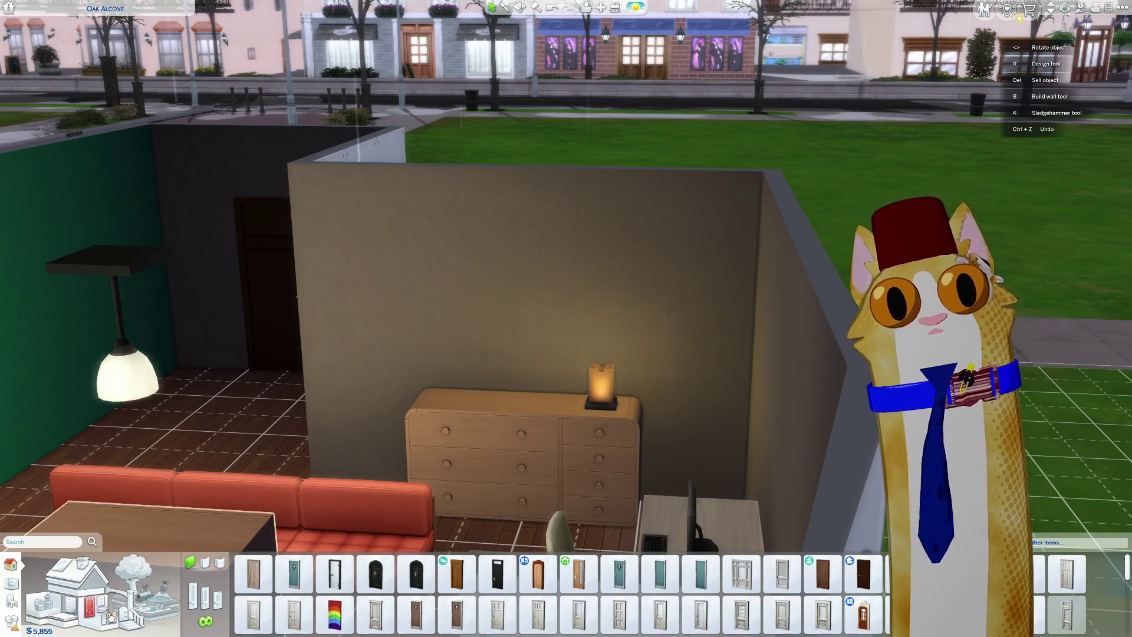
Step: After viewing support beams, turn the green wall to the left and open Lighting with its category list
left_click(122, 597)
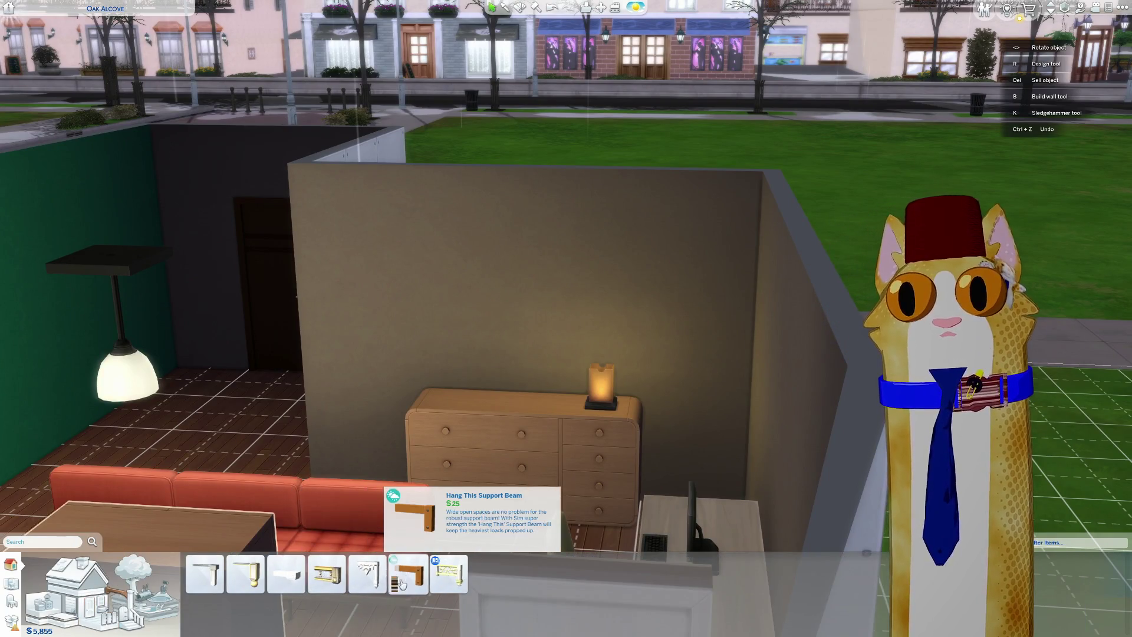
scroll(381, 482, "down", 5)
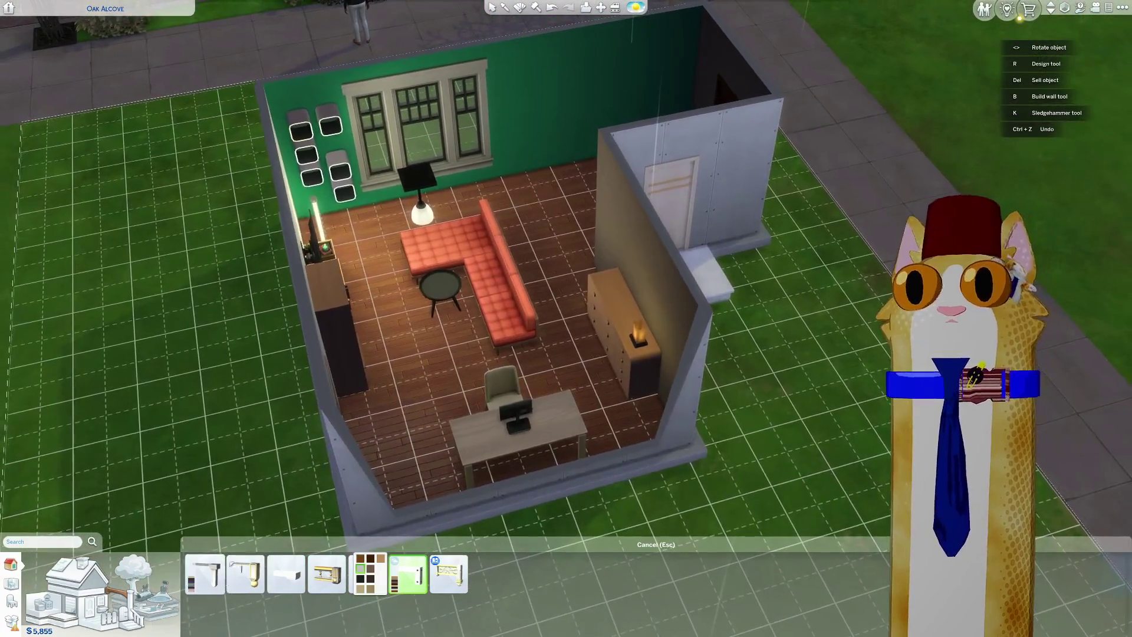
right_click_drag(382, 307, 507, 310)
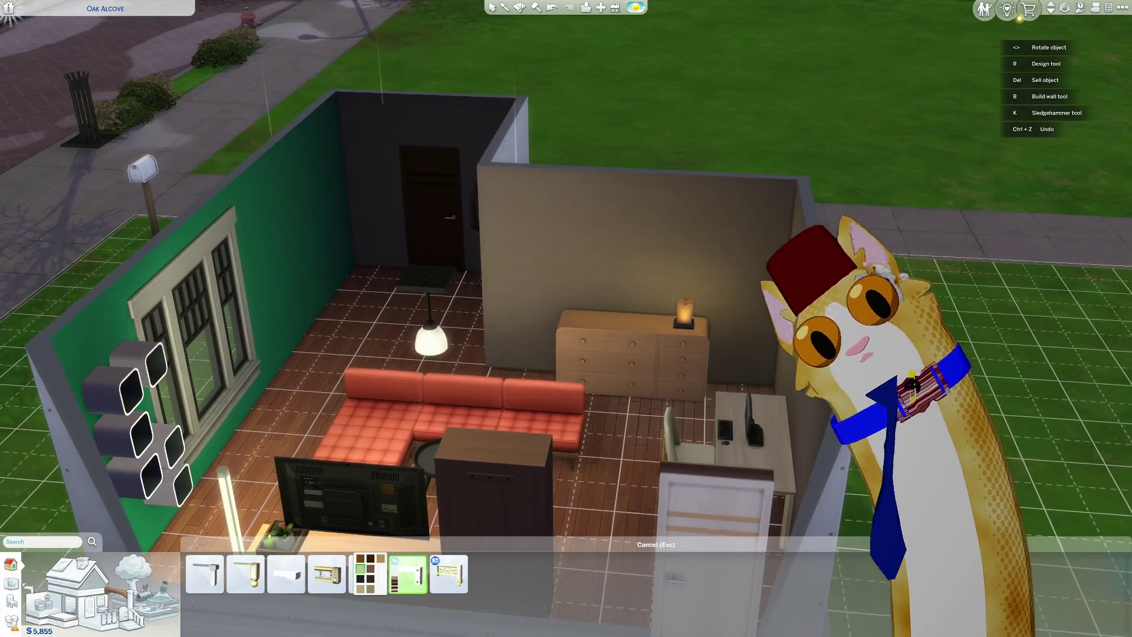
left_click(149, 561)
left_click(149, 563)
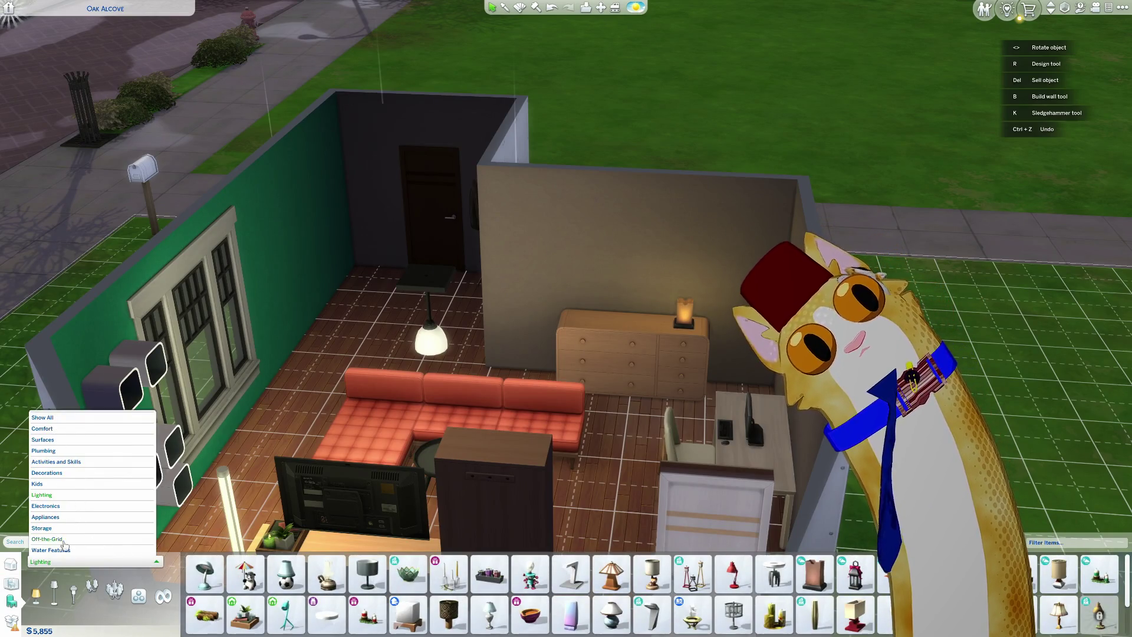
Step: Browse the catalog by room and settle on Dining Room decorations like garlands and wreaths
left_click(11, 583)
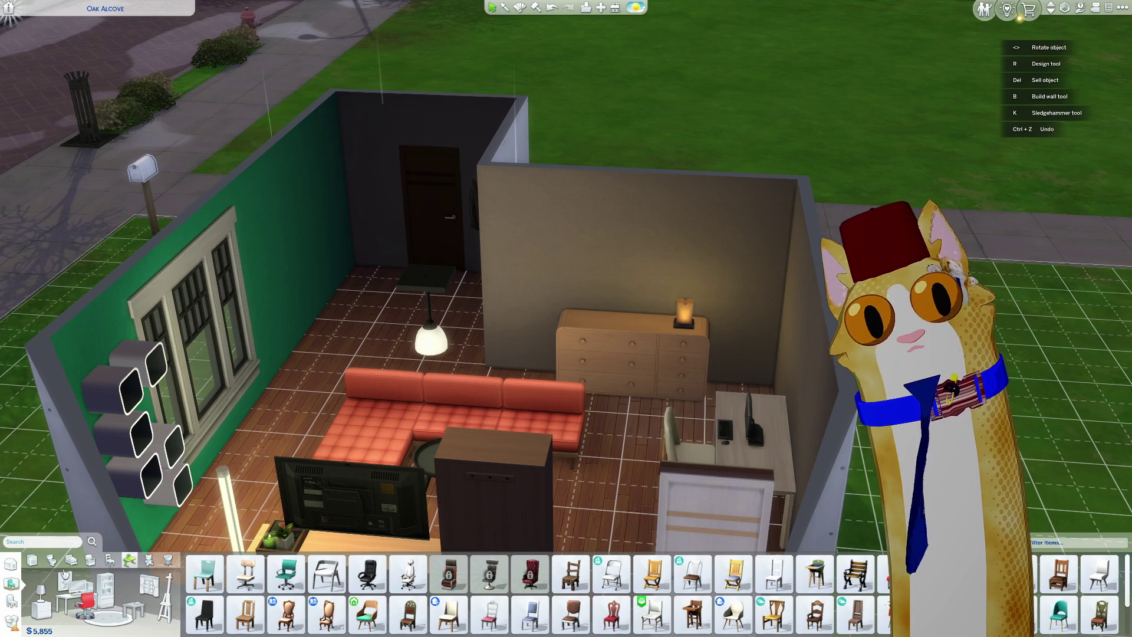
left_click(33, 563)
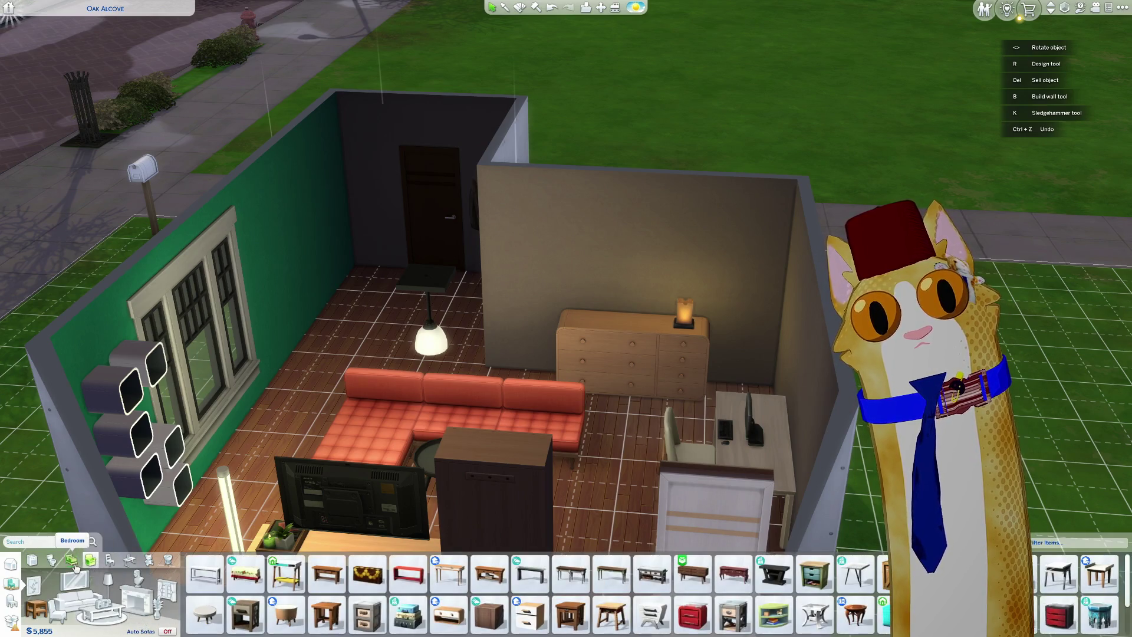
left_click(71, 560)
left_click(113, 563)
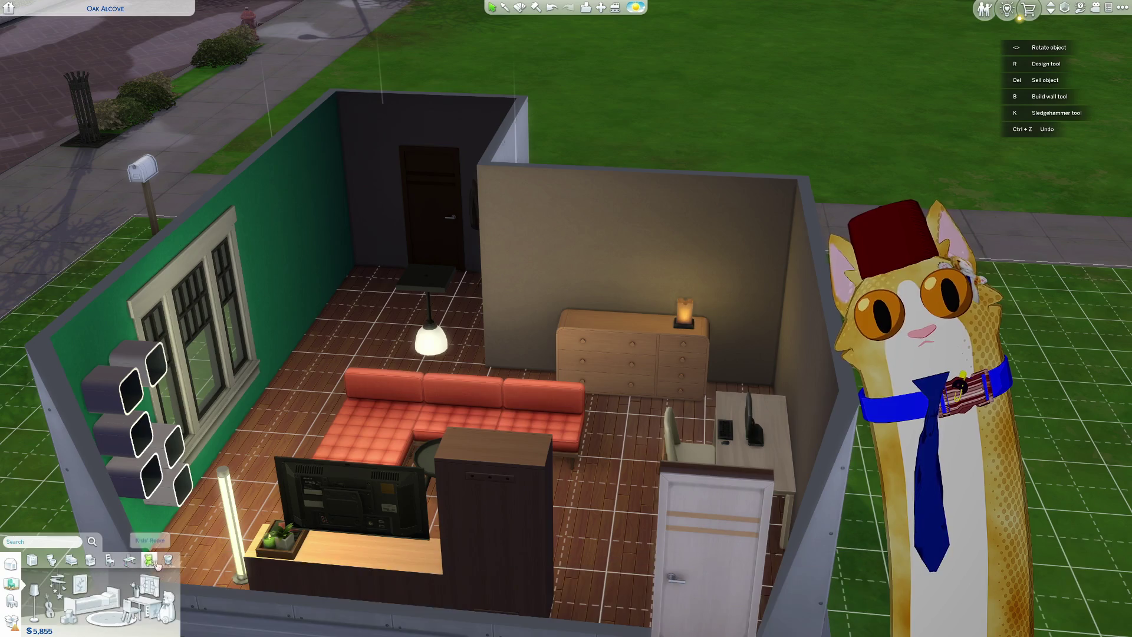
left_click(131, 561)
left_click(13, 585)
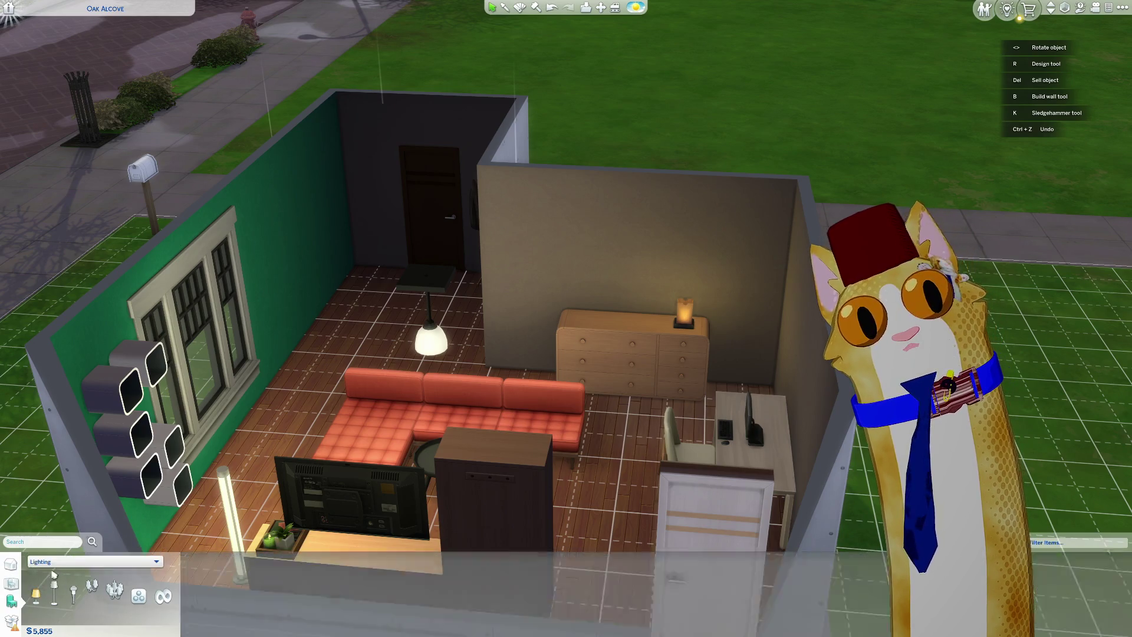
left_click(36, 563)
left_click(111, 561)
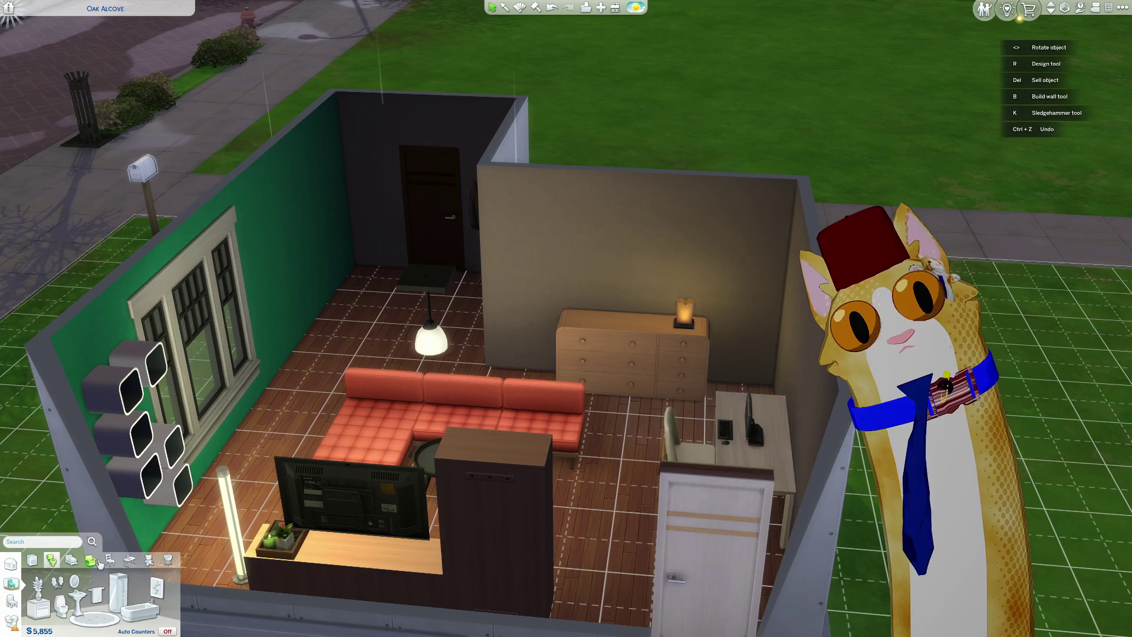
left_click(130, 563)
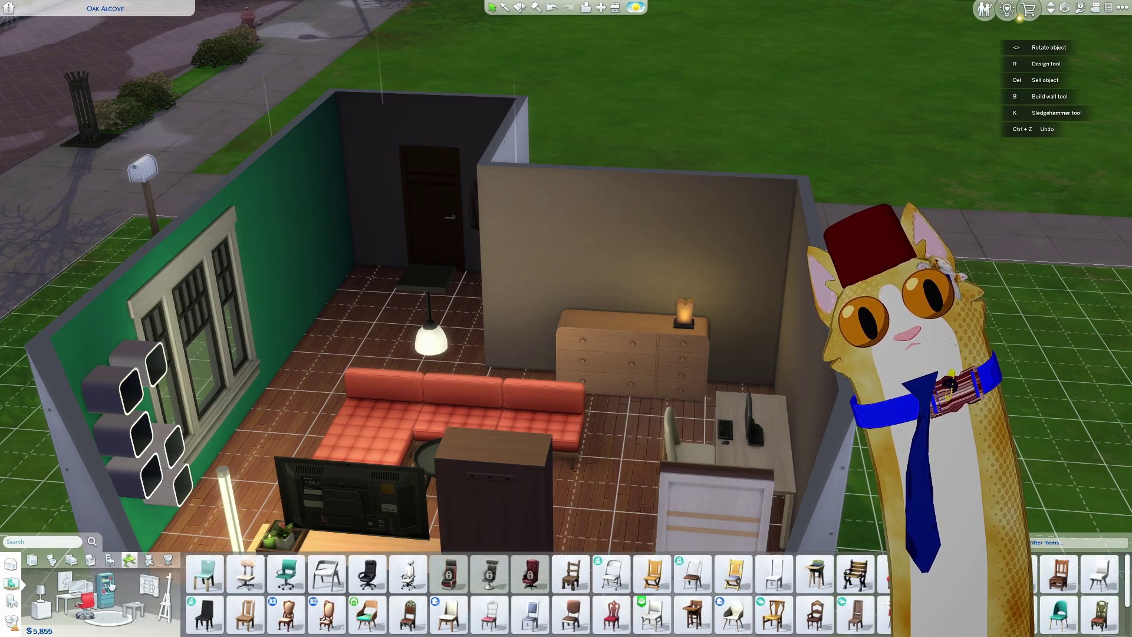
left_click(110, 563)
scroll(389, 458, "up", 2)
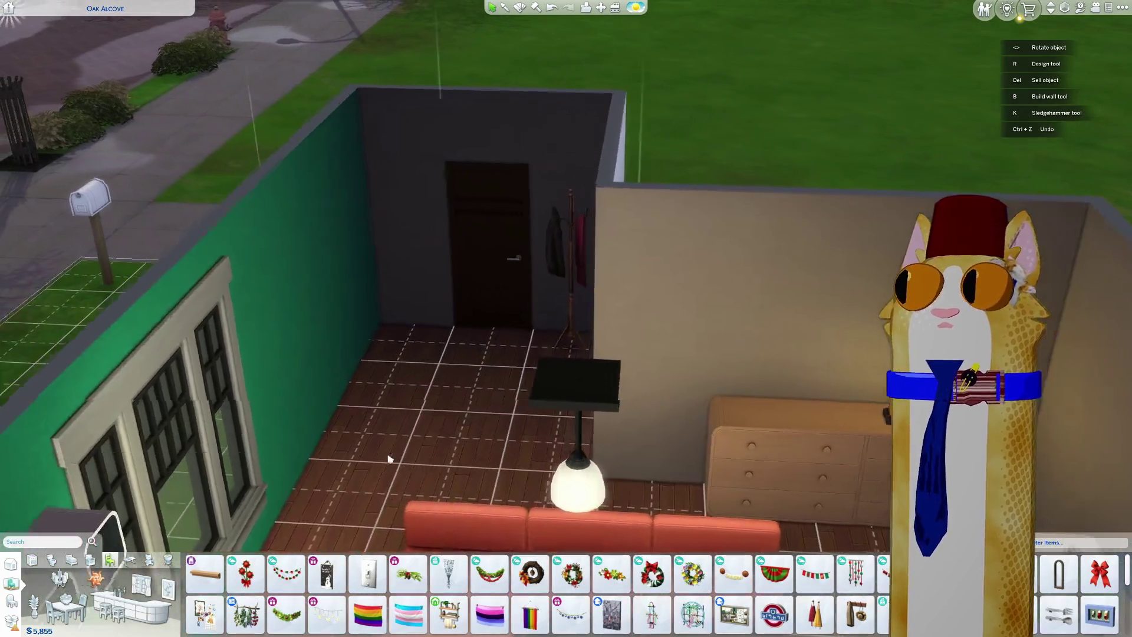
Step: Try a pipe decoration and a glass shelf, then cancel the glass shelf placement
scroll(389, 458, "up", 2)
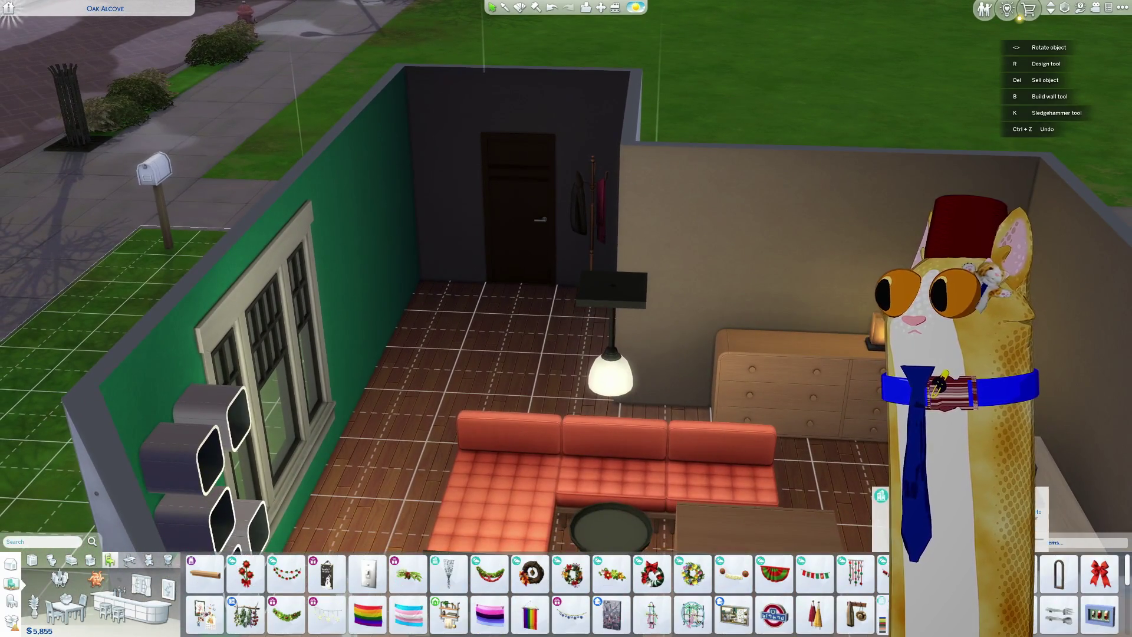
left_click(884, 614)
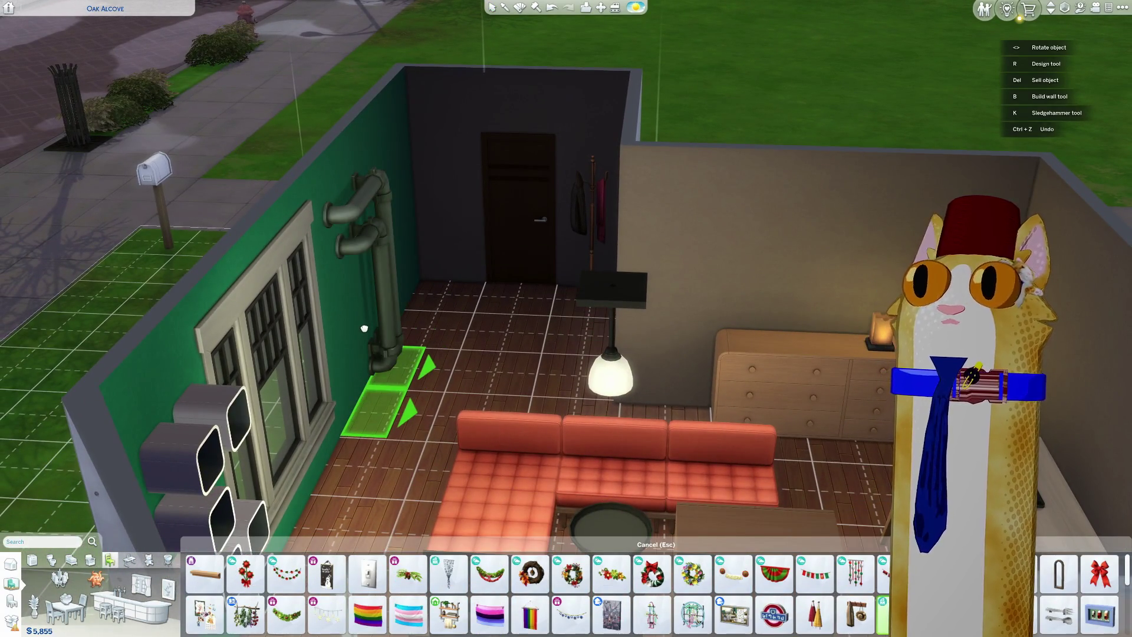
scroll(816, 607, "down", 3)
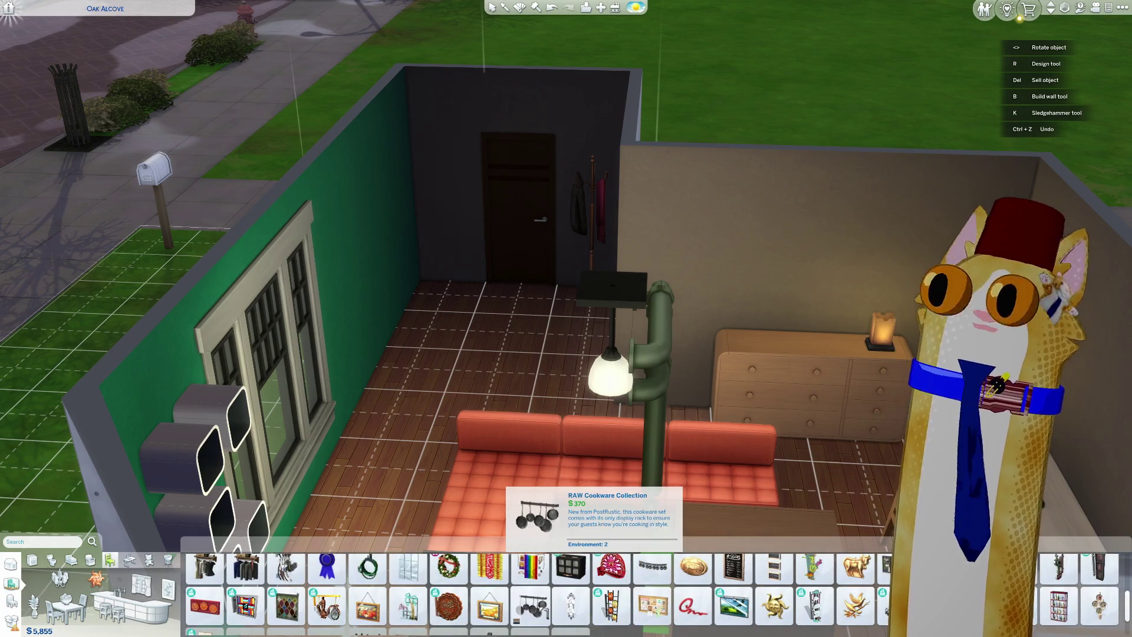
scroll(530, 607, "up", 2)
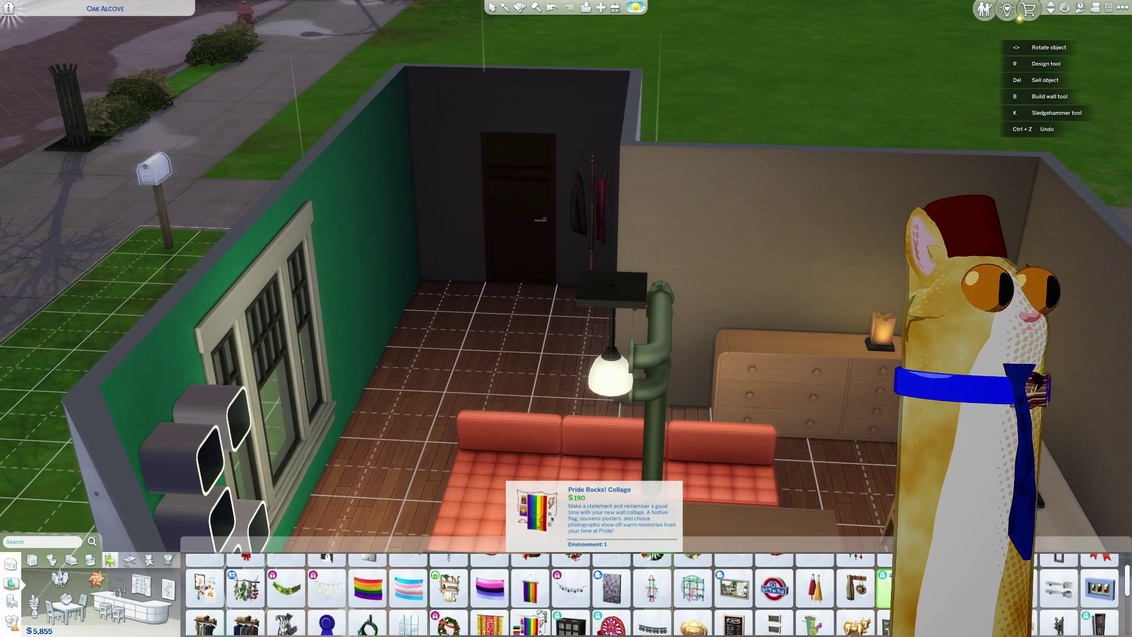
scroll(531, 607, "up", 1)
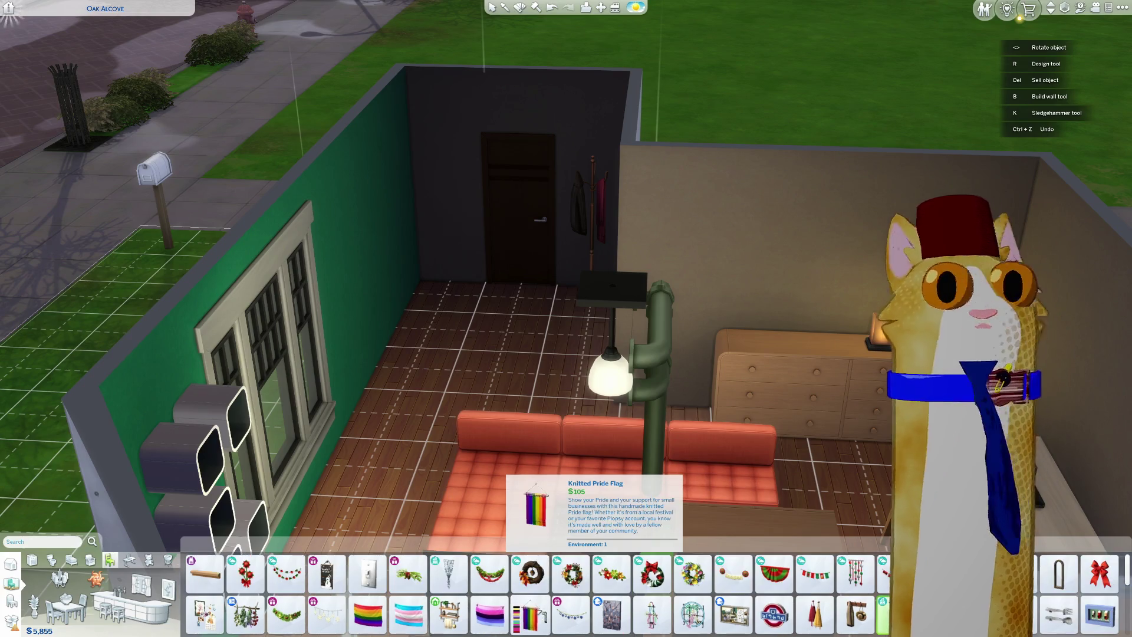
left_click(611, 614)
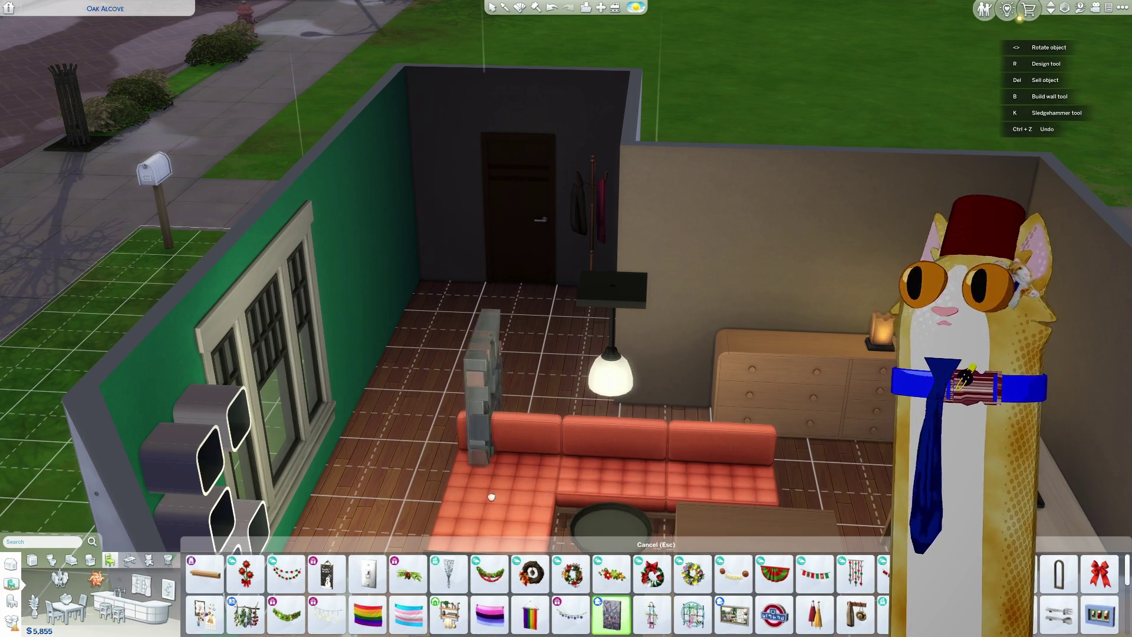
scroll(531, 607, "up", 1)
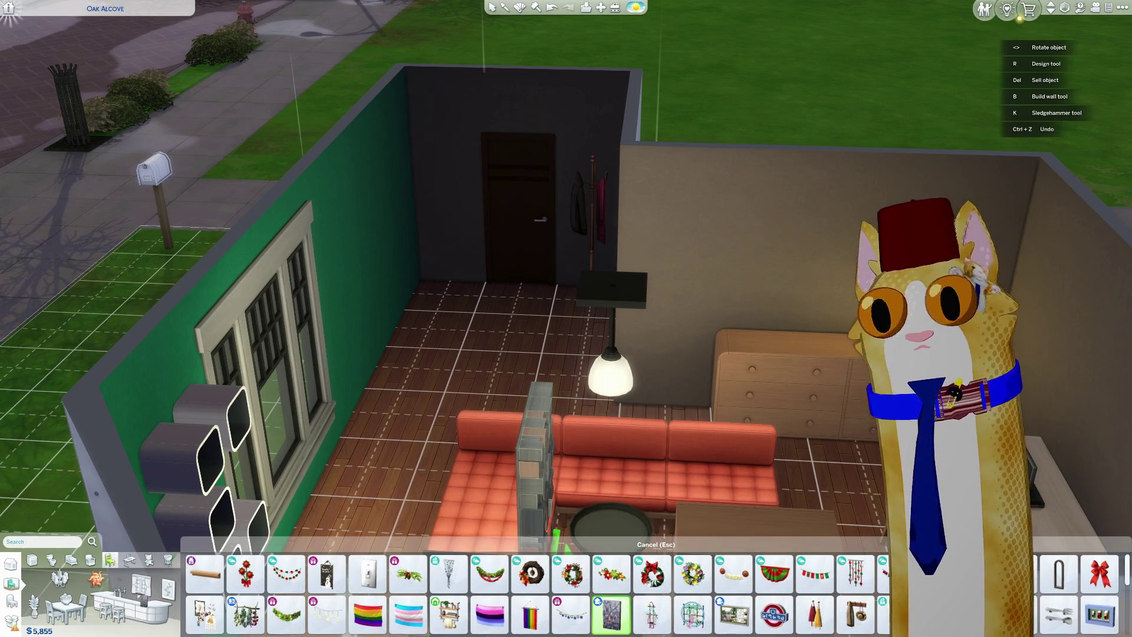
key("Escape")
Step: Place the $50 small bookshelf beside the wooden dresser
scroll(589, 589, "down", 2)
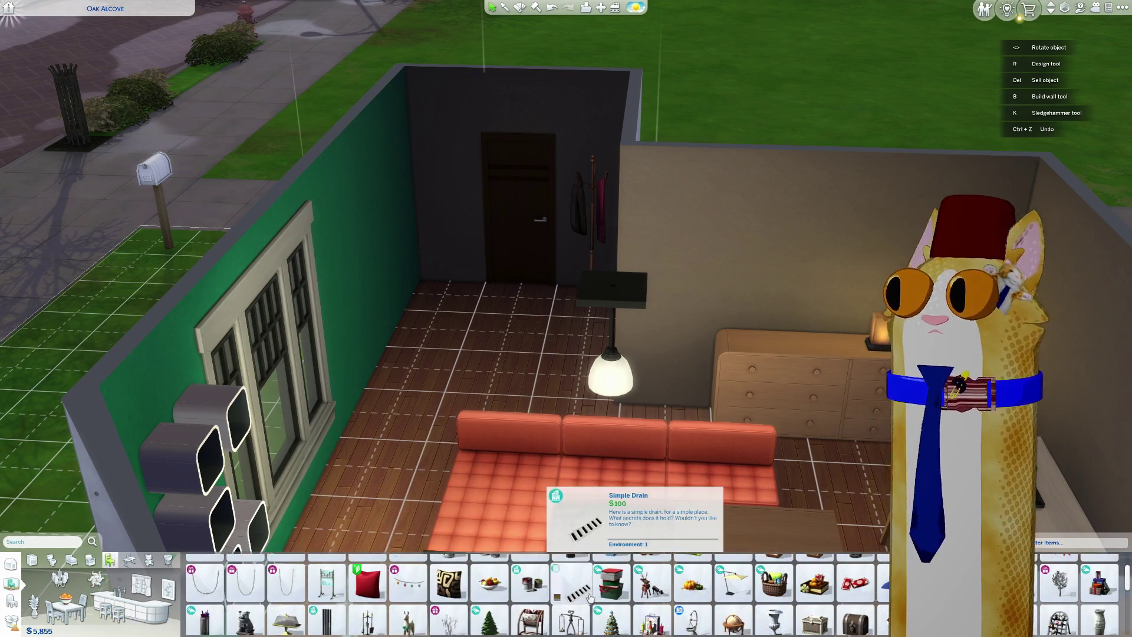
scroll(595, 469, "up", 5)
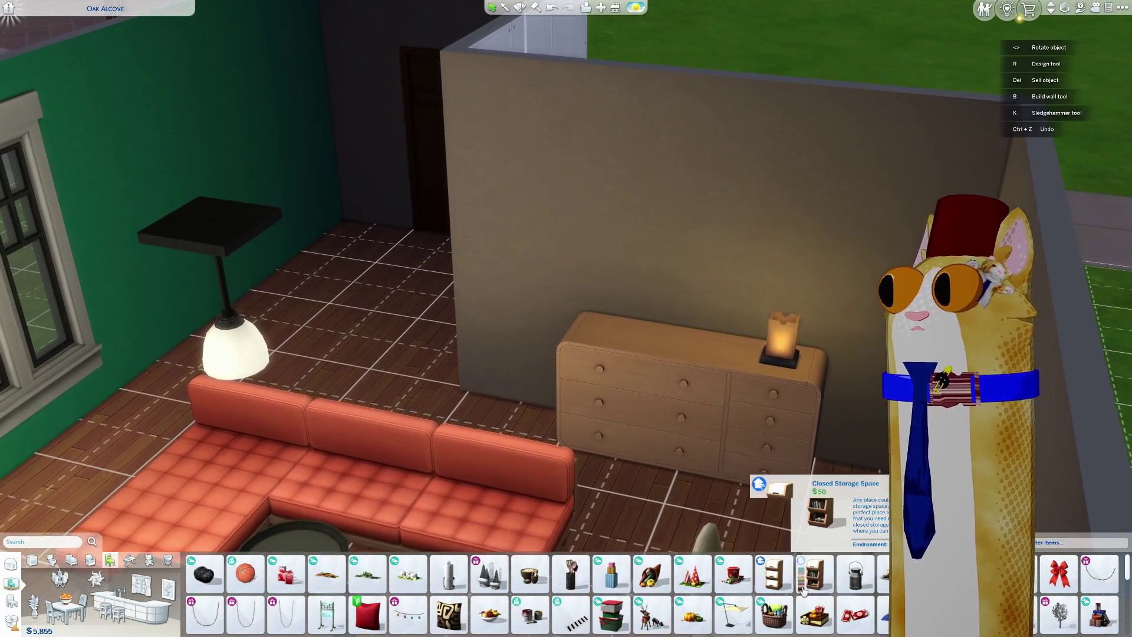
left_click(814, 573)
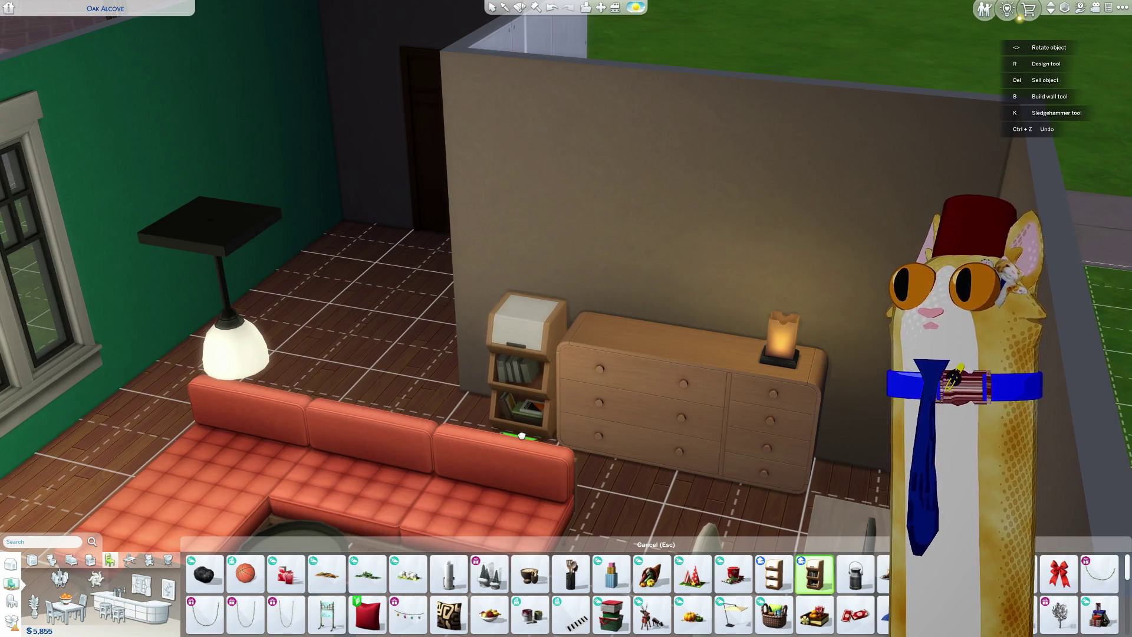
left_click(521, 435)
Step: Set the $375 brass teapot set on the round coffee table
key("q")
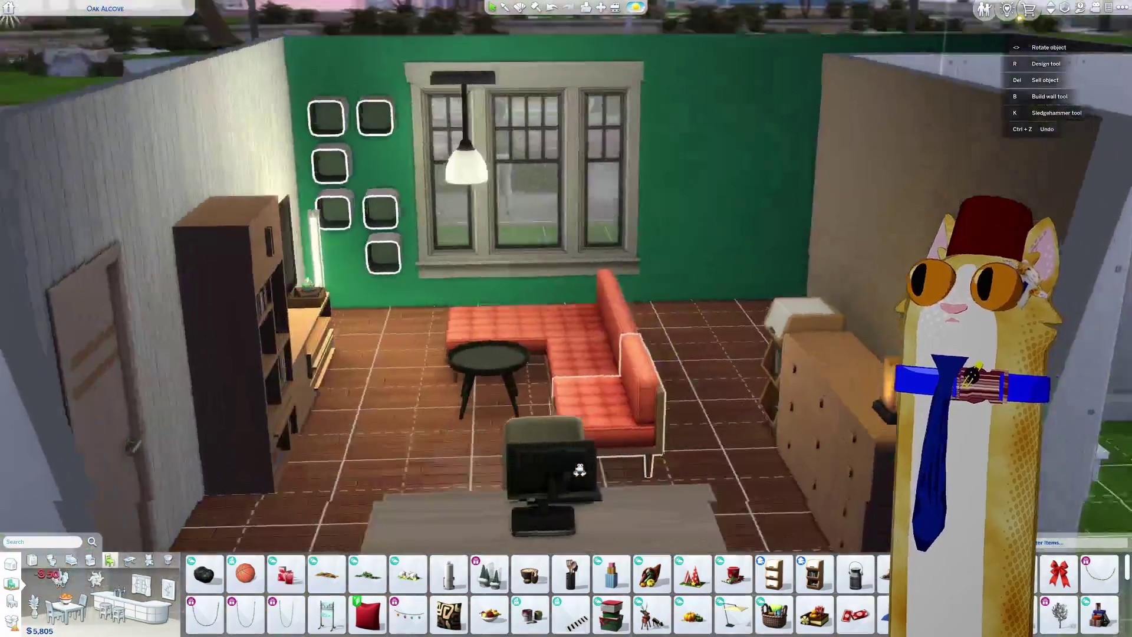
scroll(579, 470, "up", 5)
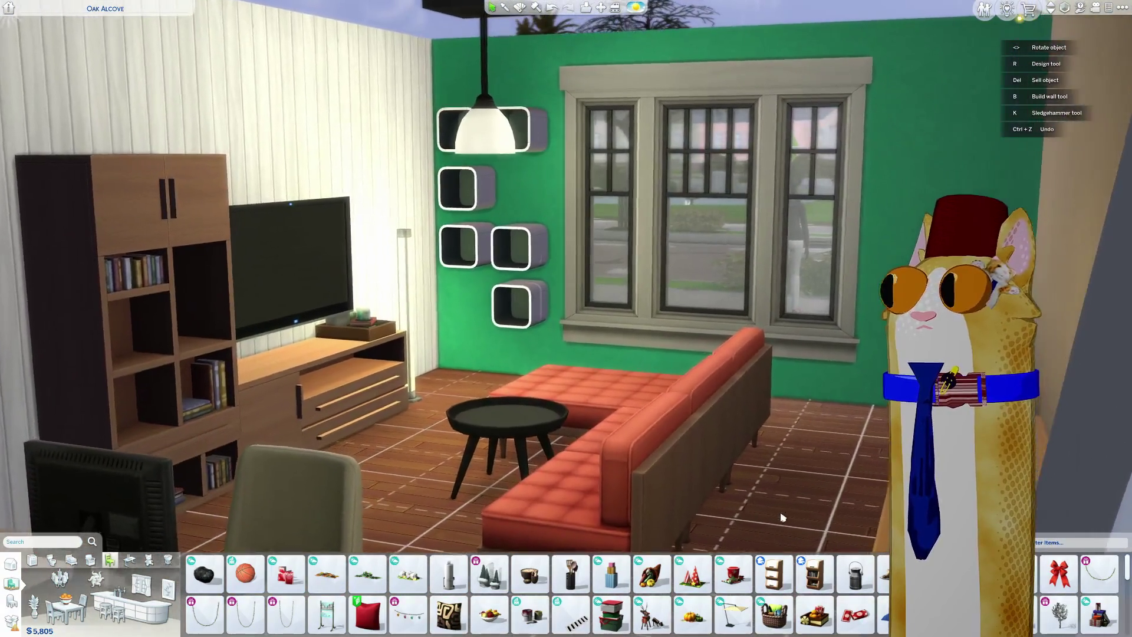
scroll(782, 517, "up", 5)
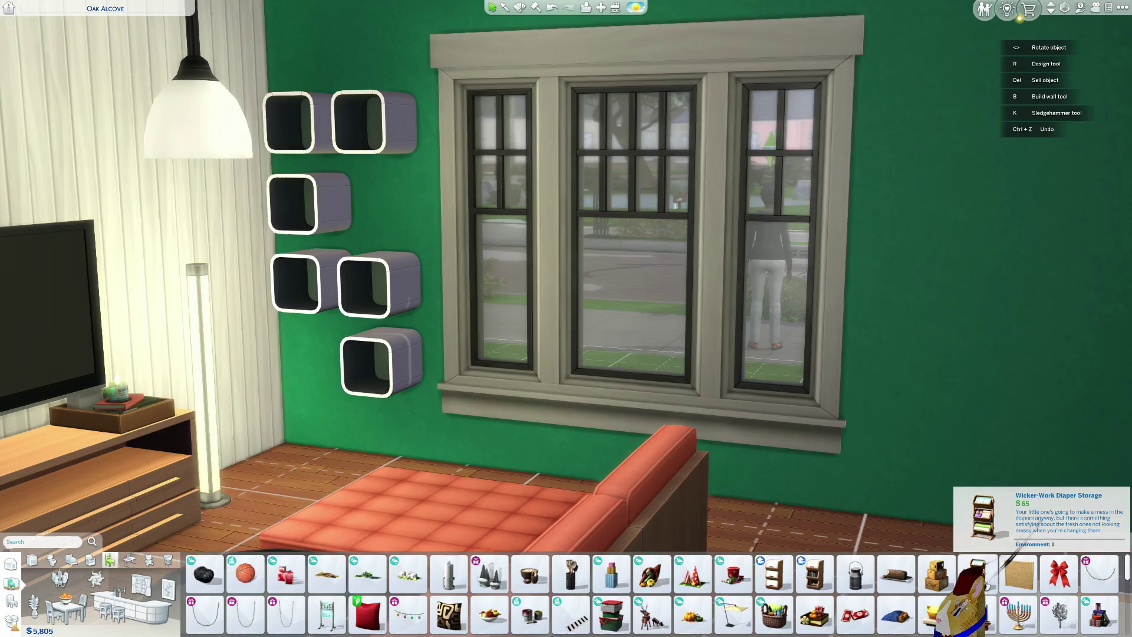
scroll(990, 589, "down", 2)
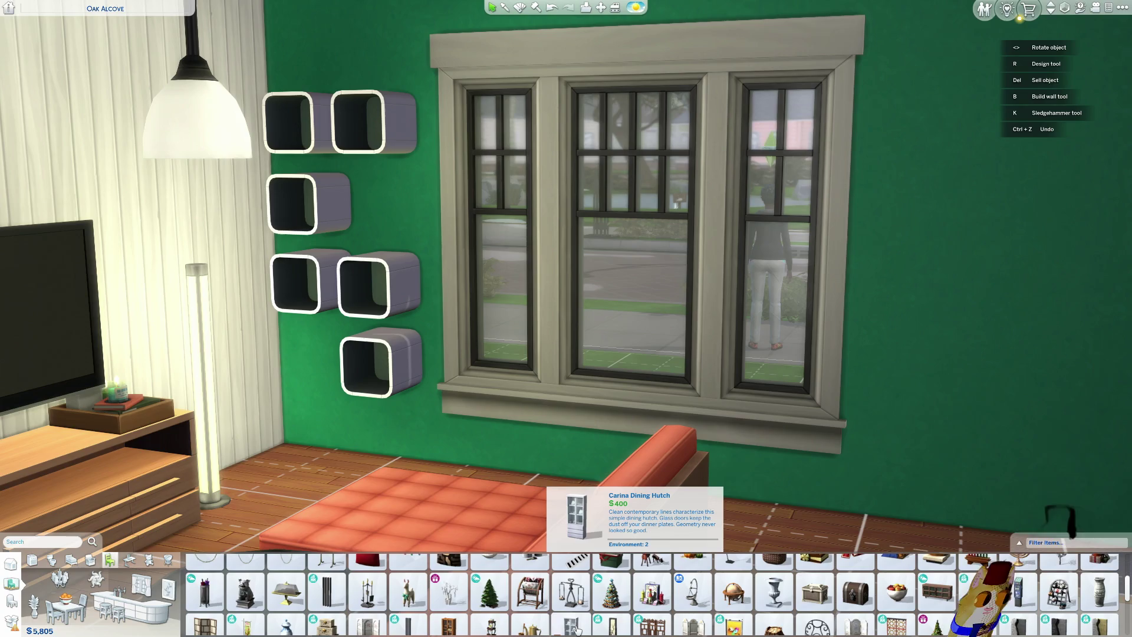
scroll(571, 622, "down", 1)
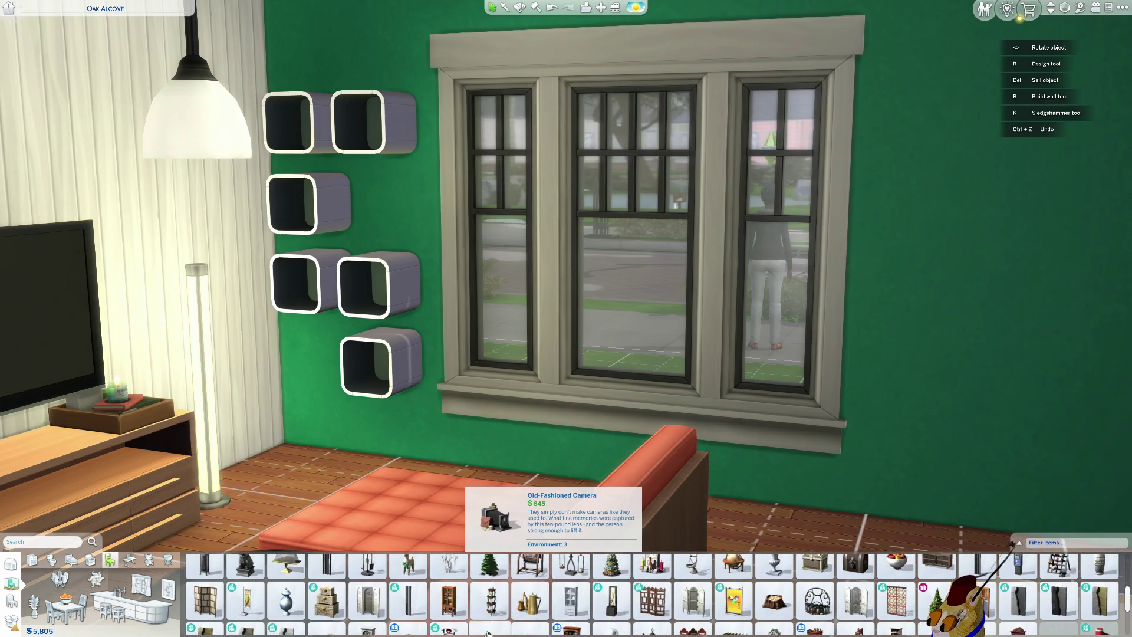
scroll(464, 549, "down", 3)
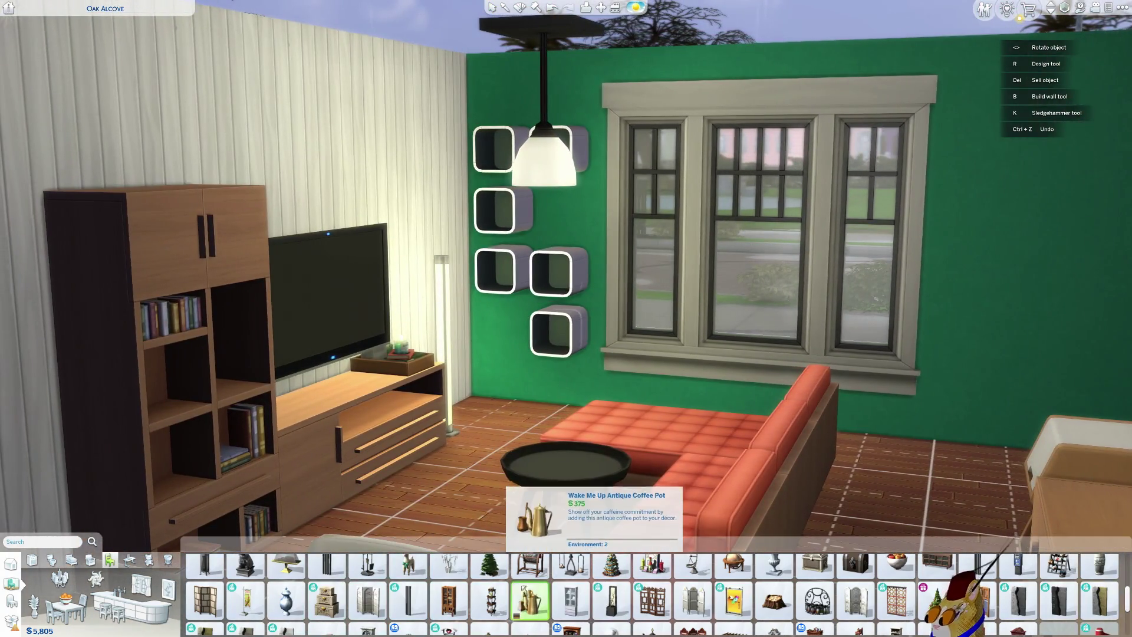
left_click(528, 599)
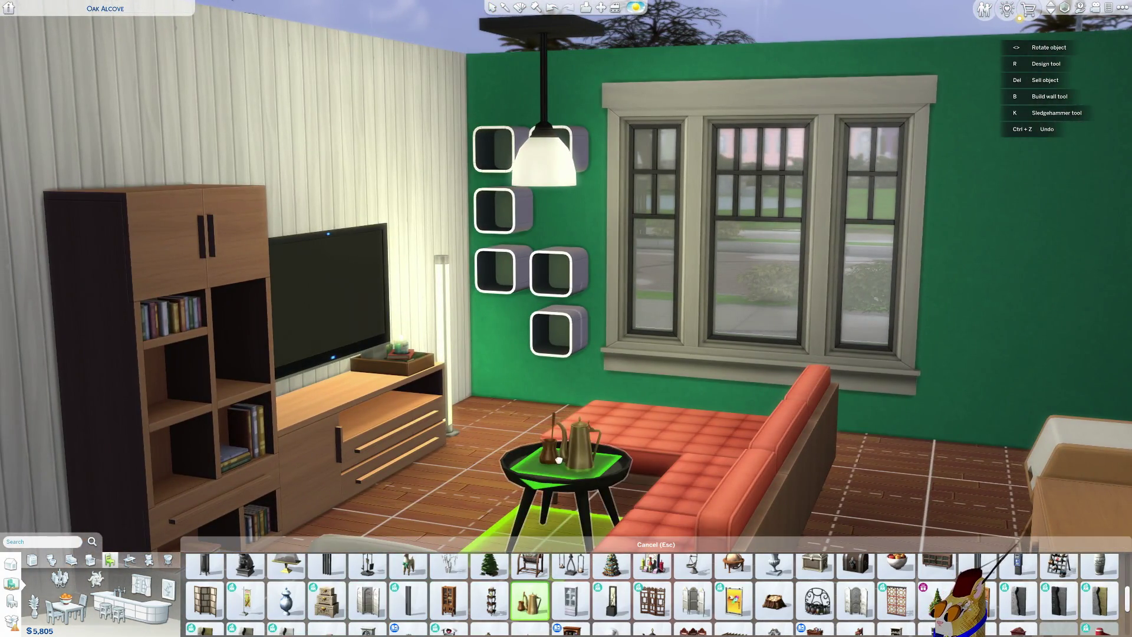
left_click(577, 475)
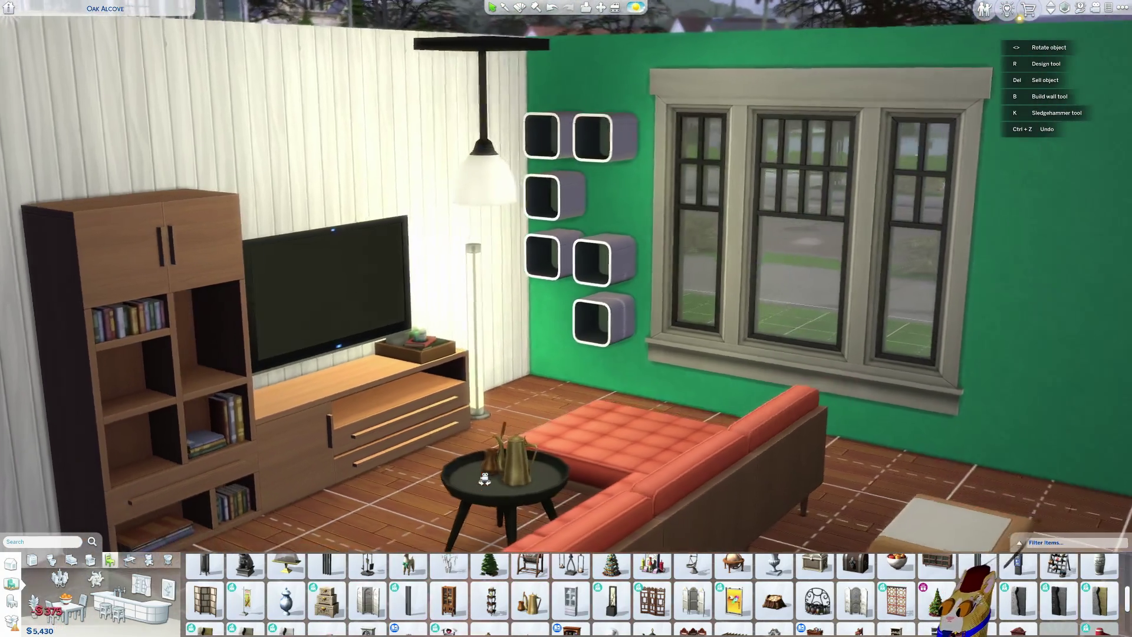
Step: Pan across the living room to frame the green wall, sectional and coffee table
key("a")
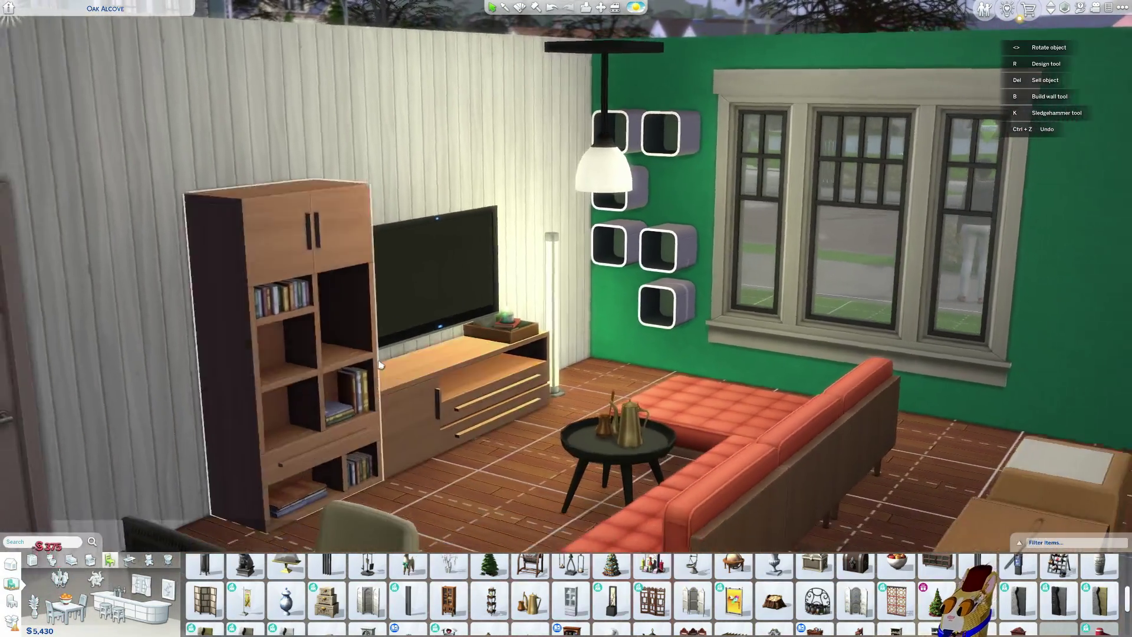
key("d")
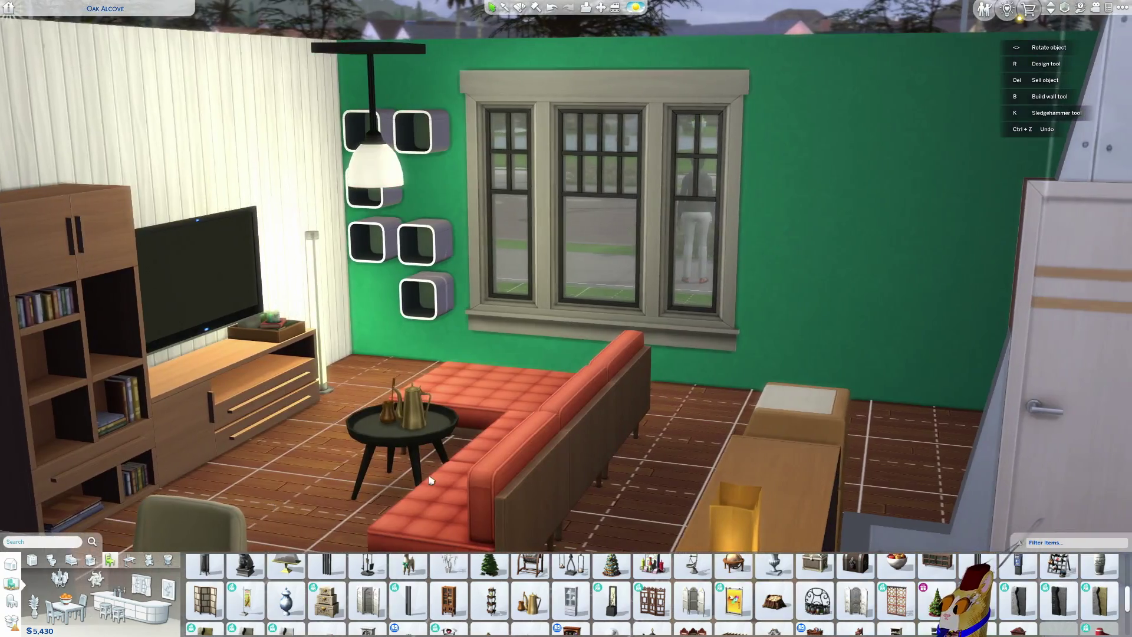
key("a")
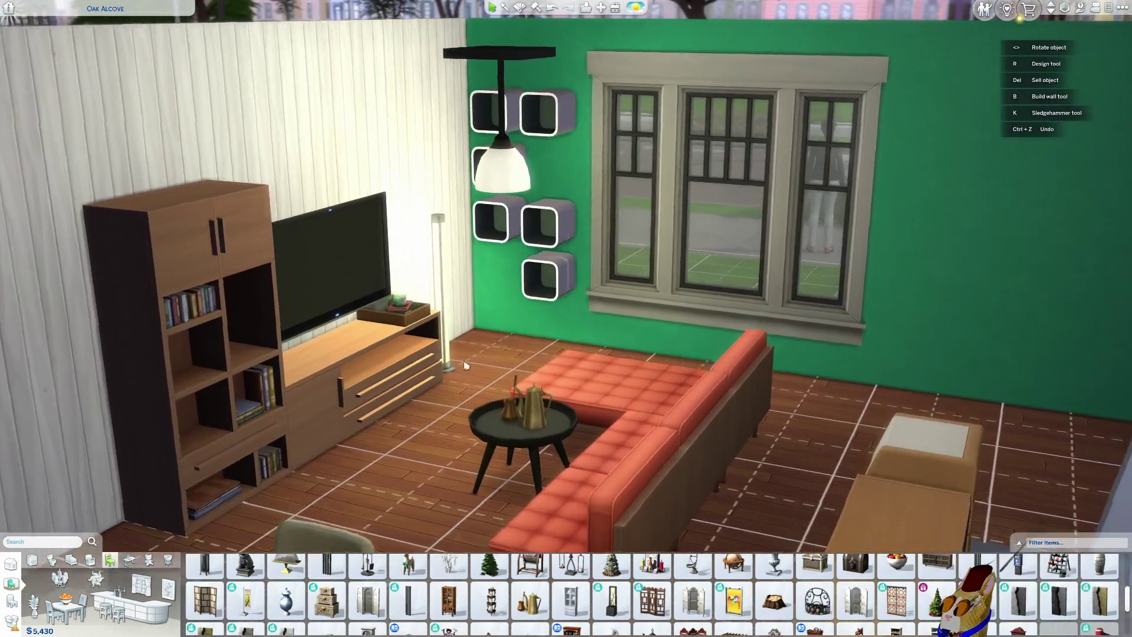
scroll(311, 628, "down", 1)
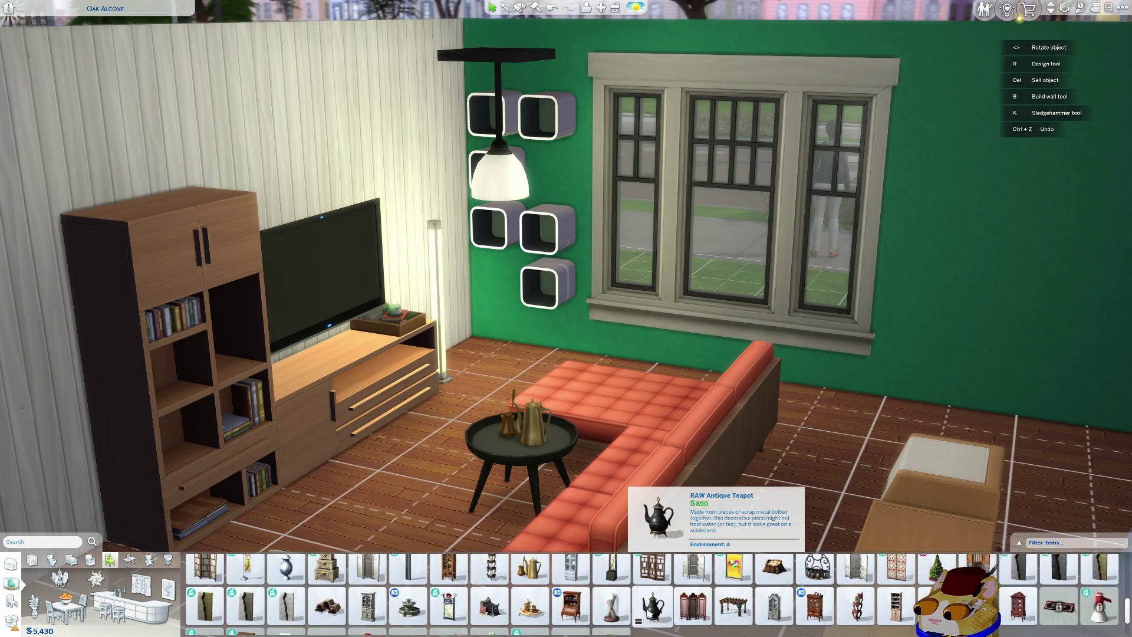
left_click(610, 605)
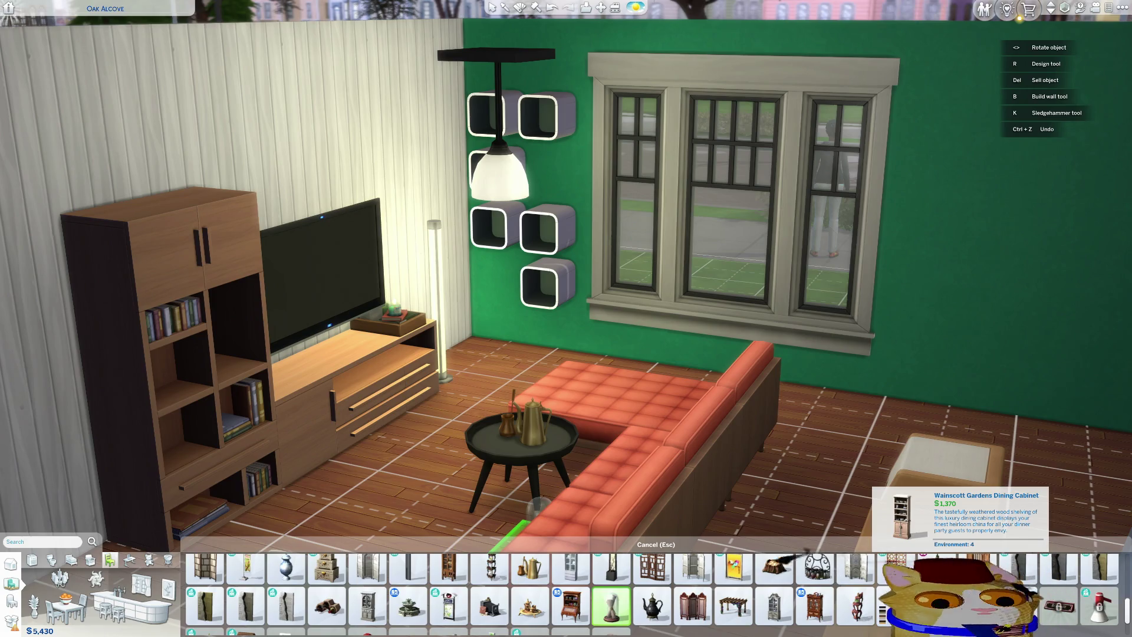
scroll(816, 601, "up", 5)
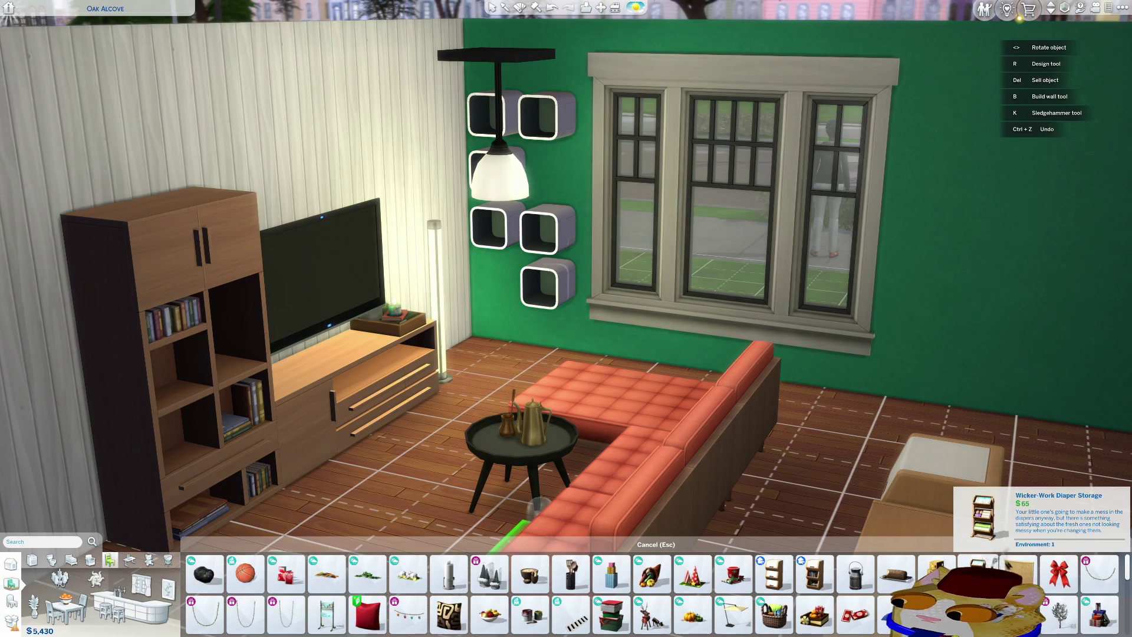
left_click(895, 573)
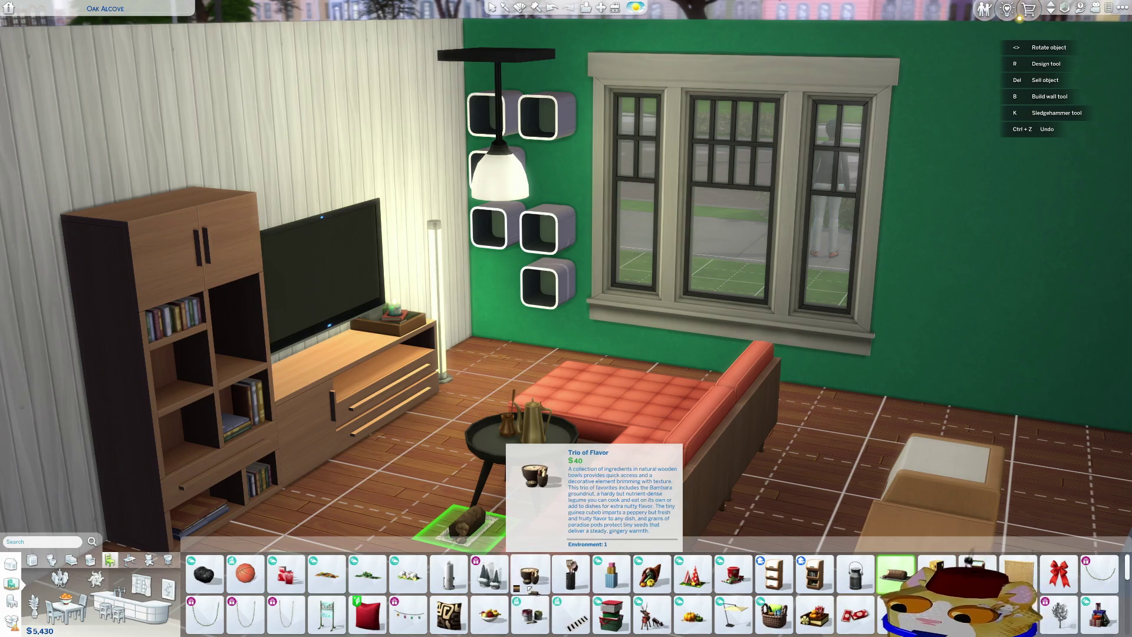
scroll(429, 524, "down", 2)
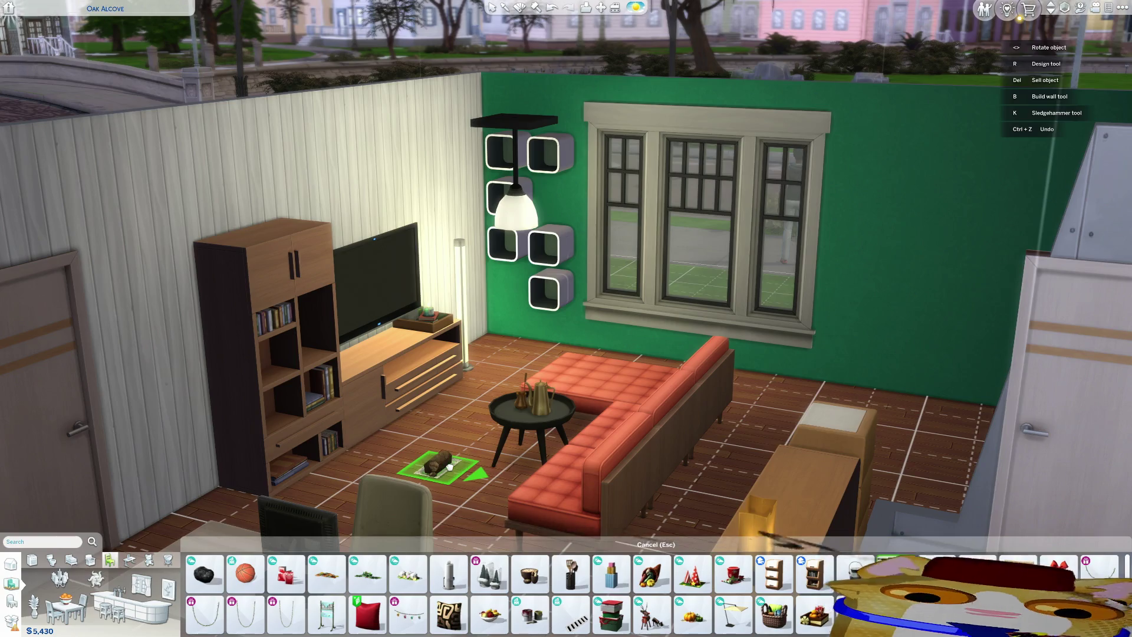
mouse_move(484, 471)
middle_mouse_down()
mouse_move(466, 453)
mouse_move(496, 445)
middle_mouse_up()
scroll(493, 455, "down", 1)
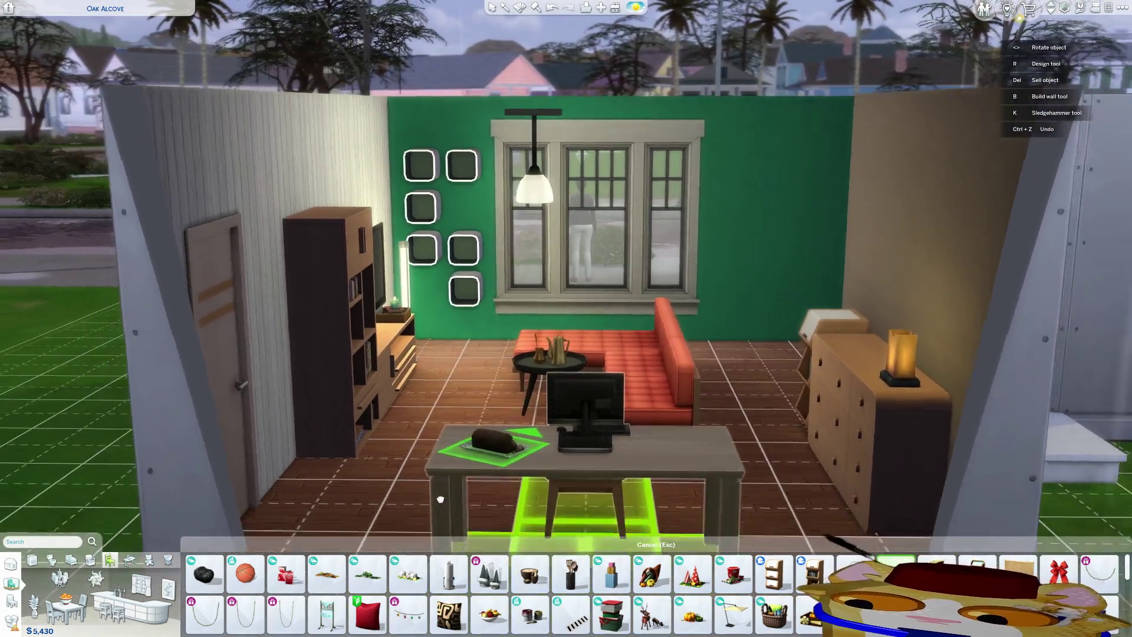
scroll(412, 489, "up", 4)
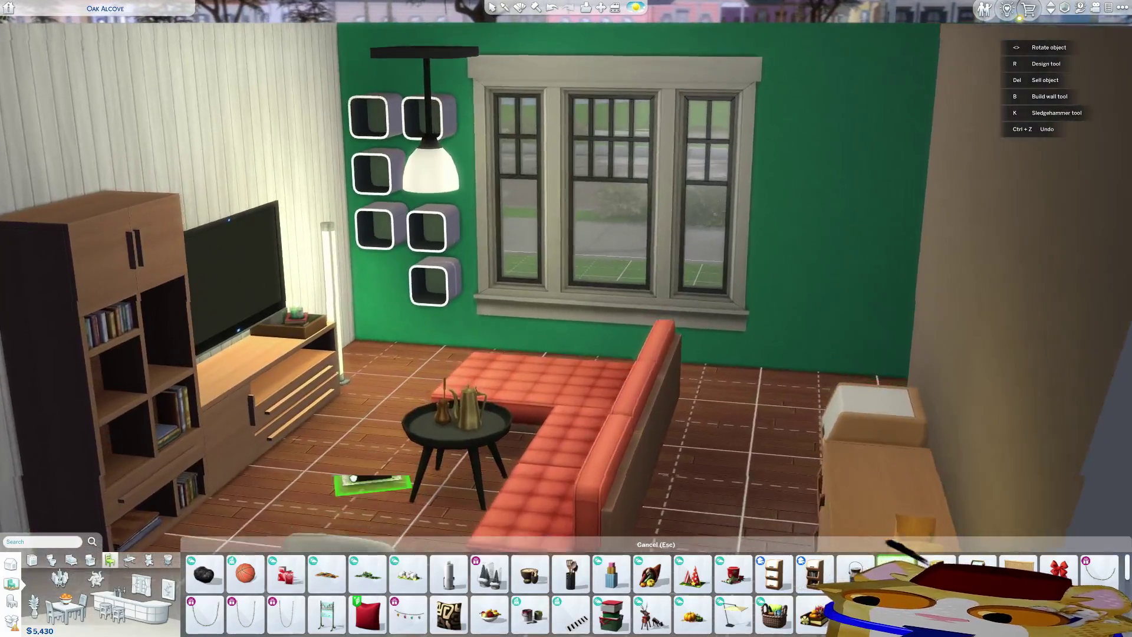
scroll(353, 478, "up", 3)
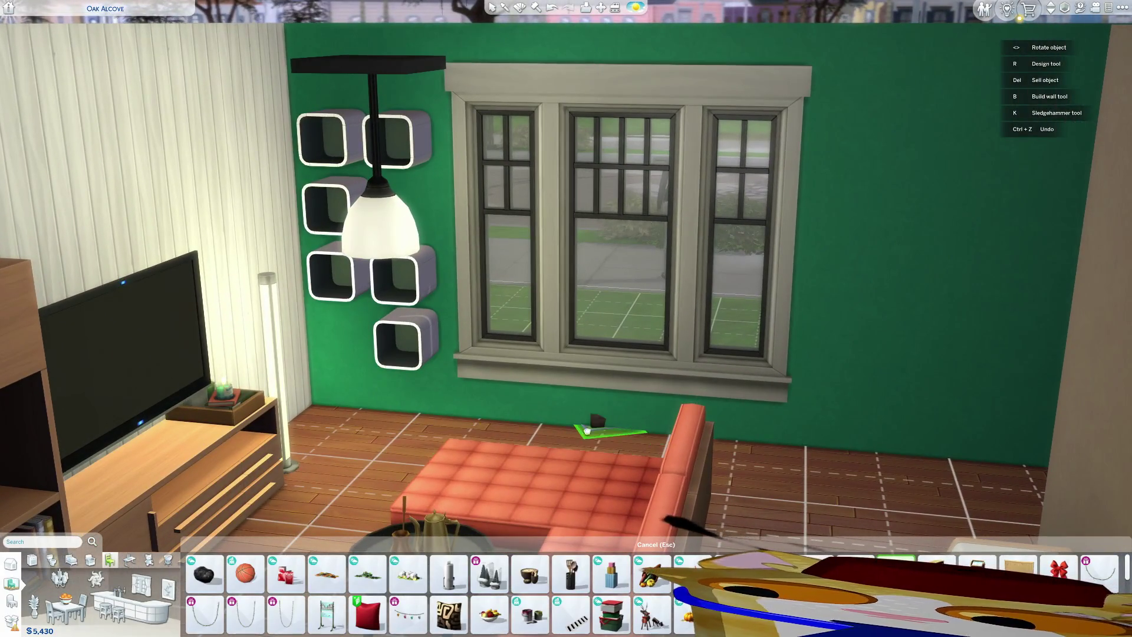
scroll(573, 469, "down", 4)
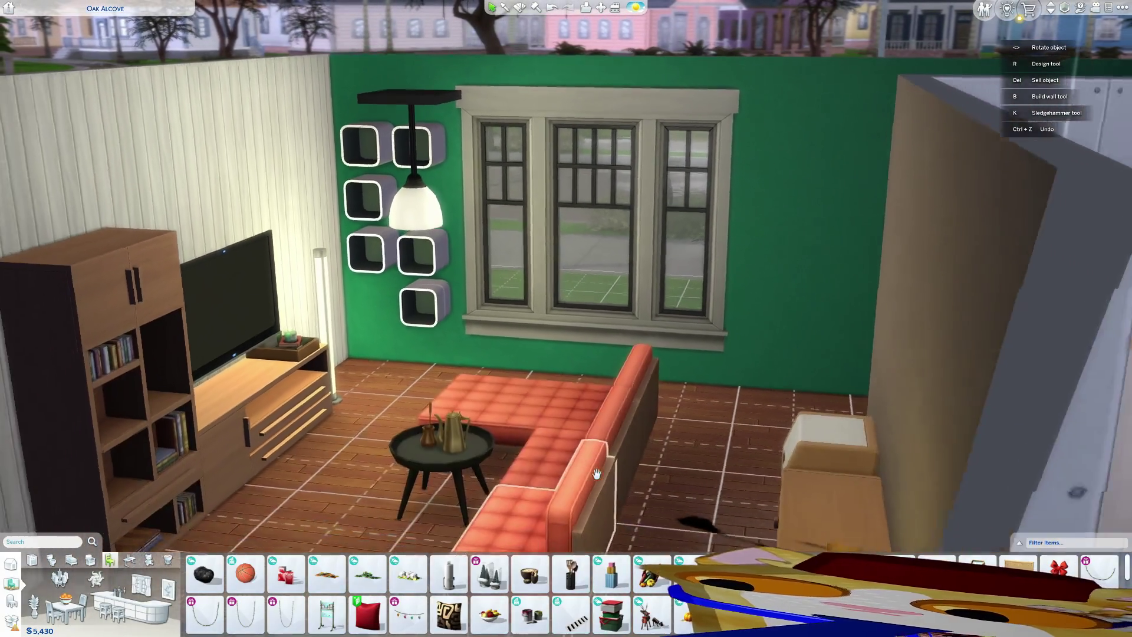
Step: Rearrange the orange sectional pieces into an L against the window wall
left_click(599, 430)
left_click(599, 430)
left_click(600, 422)
left_click(602, 416)
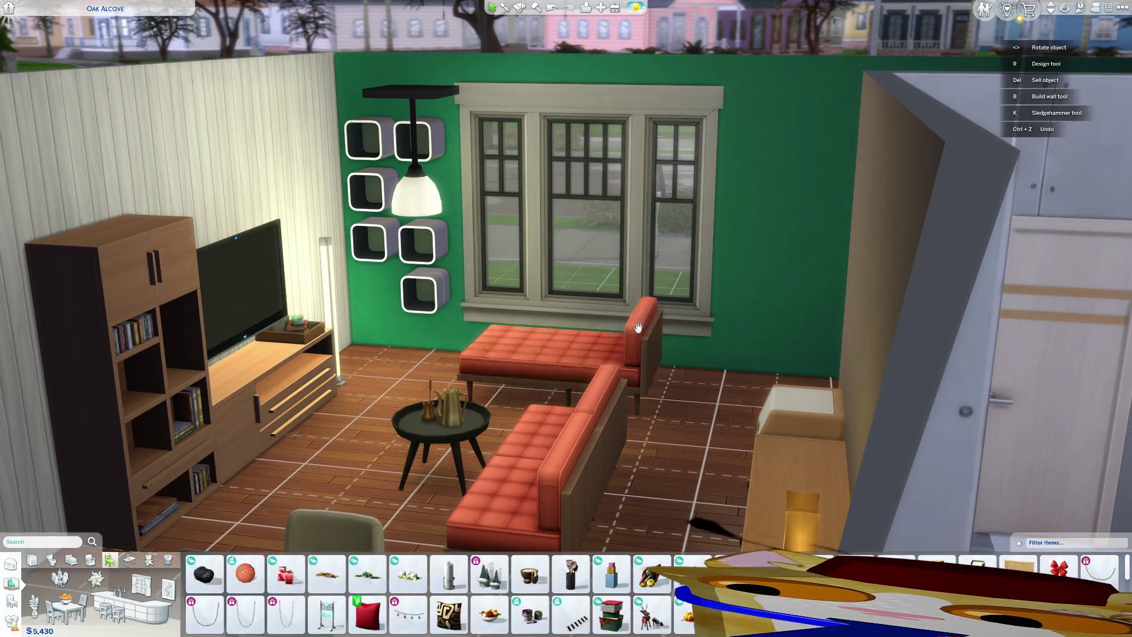
left_click(602, 412)
left_click(609, 405)
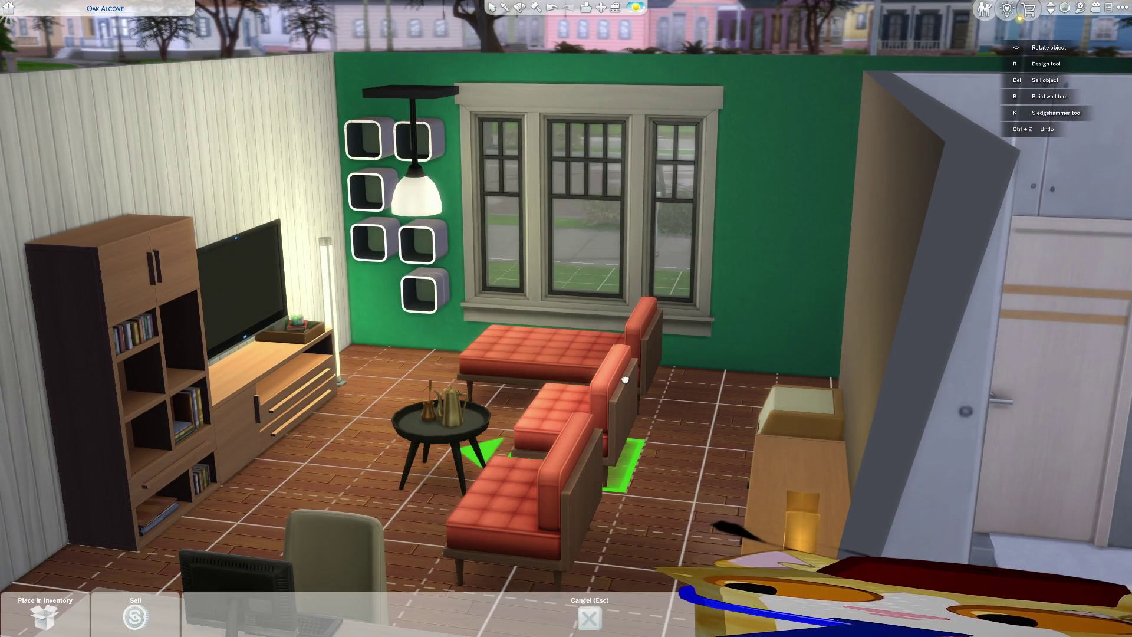
left_click(625, 379)
left_click(530, 466)
left_click(530, 466)
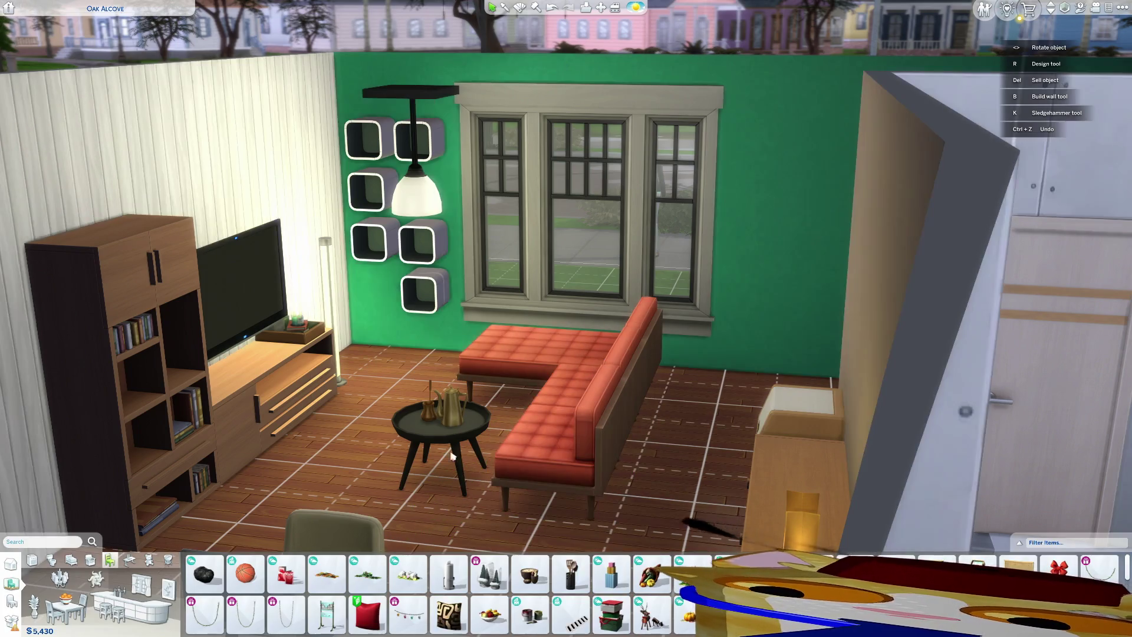
Step: Move the coffee table nearer the sofa, the TV stand toward the wall, and the floor lamp behind it
left_click(452, 455)
left_click(477, 429)
left_click(262, 420)
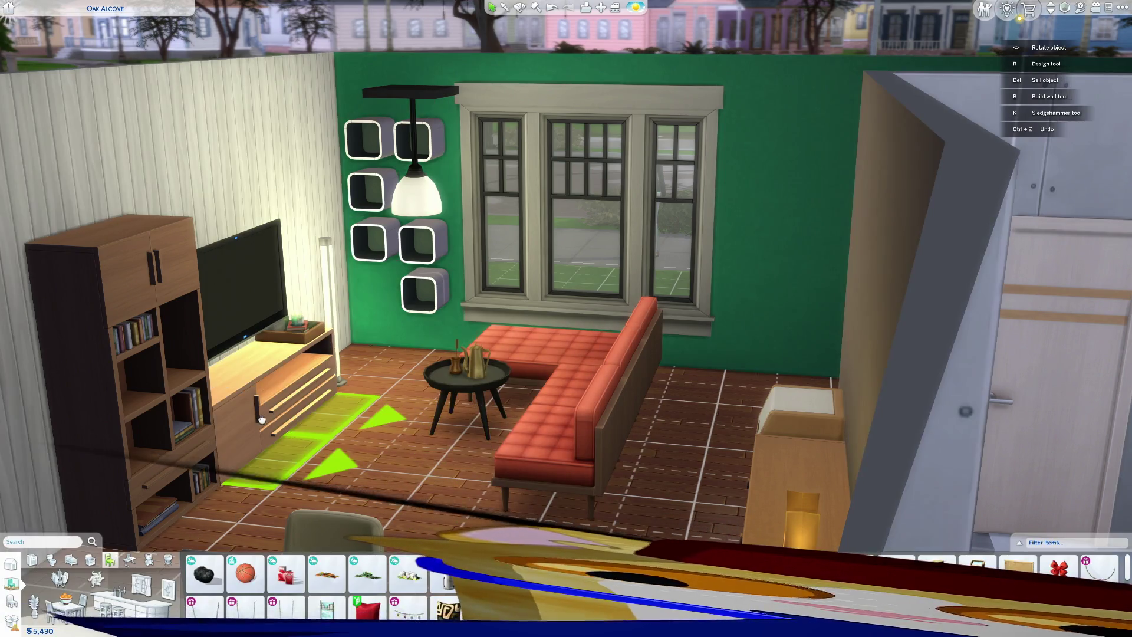
left_click(262, 420)
left_click_drag(330, 319, 347, 289)
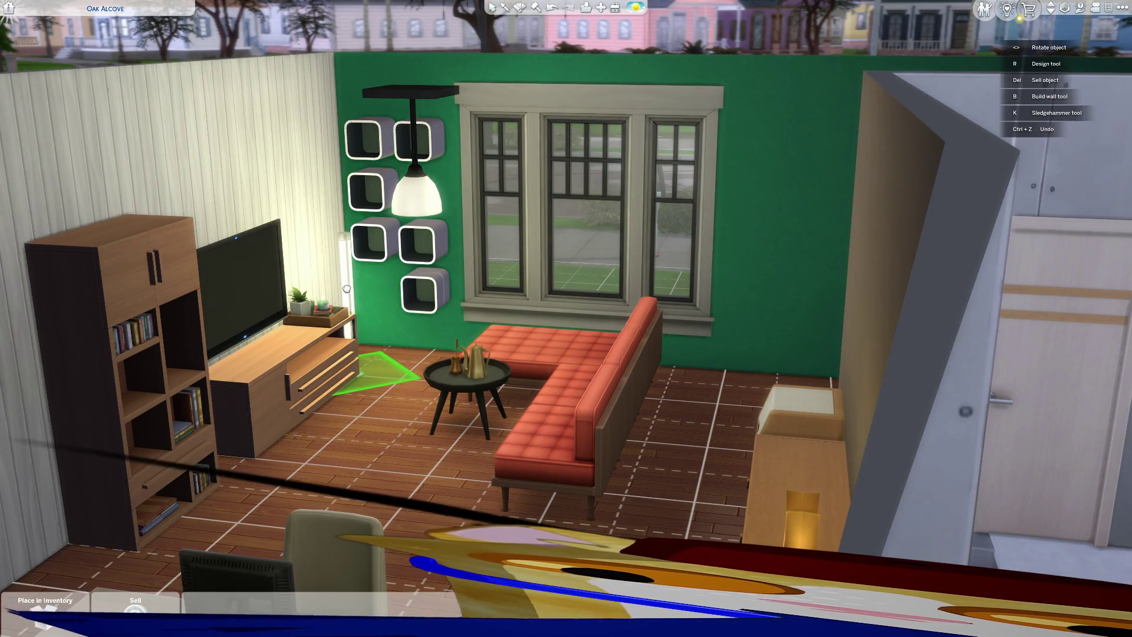
left_click(346, 289)
left_click(345, 287)
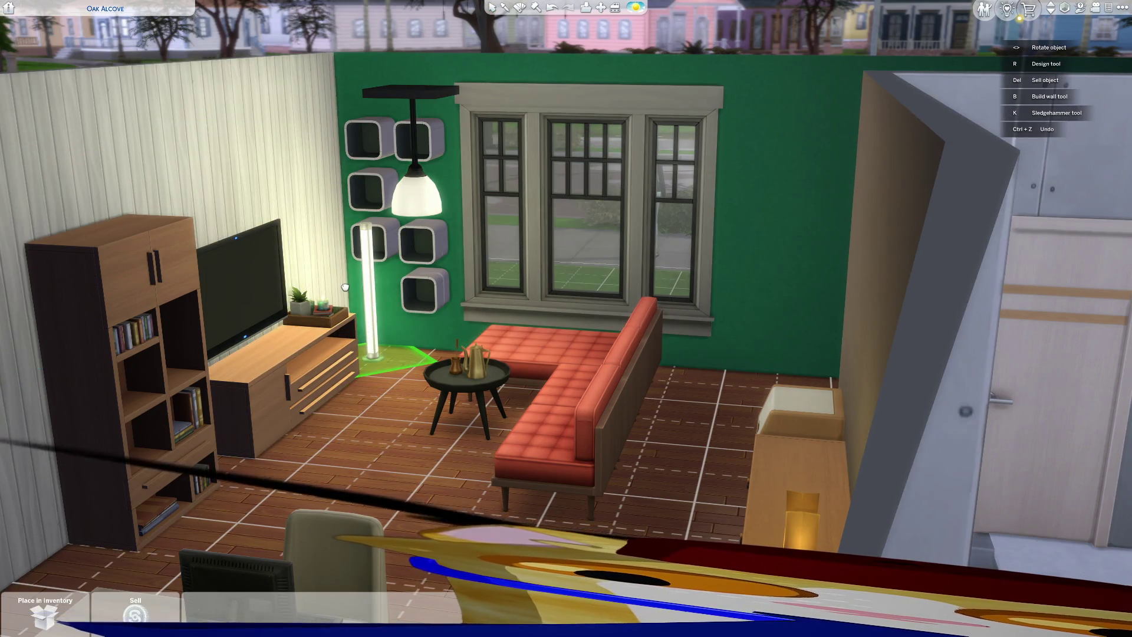
left_click(318, 289)
Step: Move the TV beside the bookshelf
left_click(252, 294)
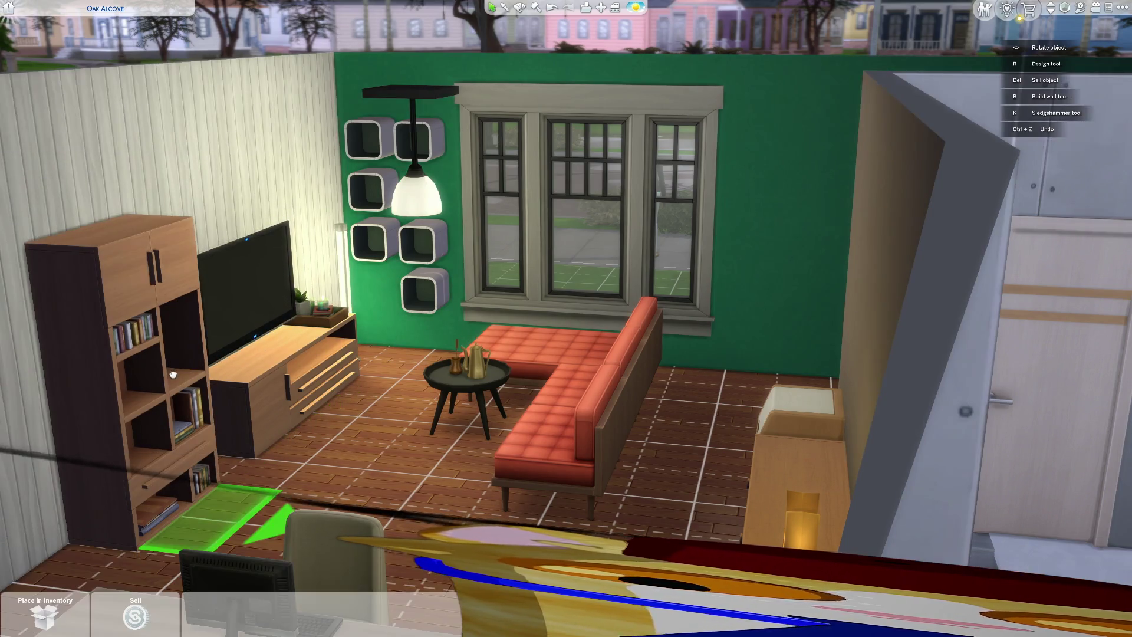
left_click(195, 353)
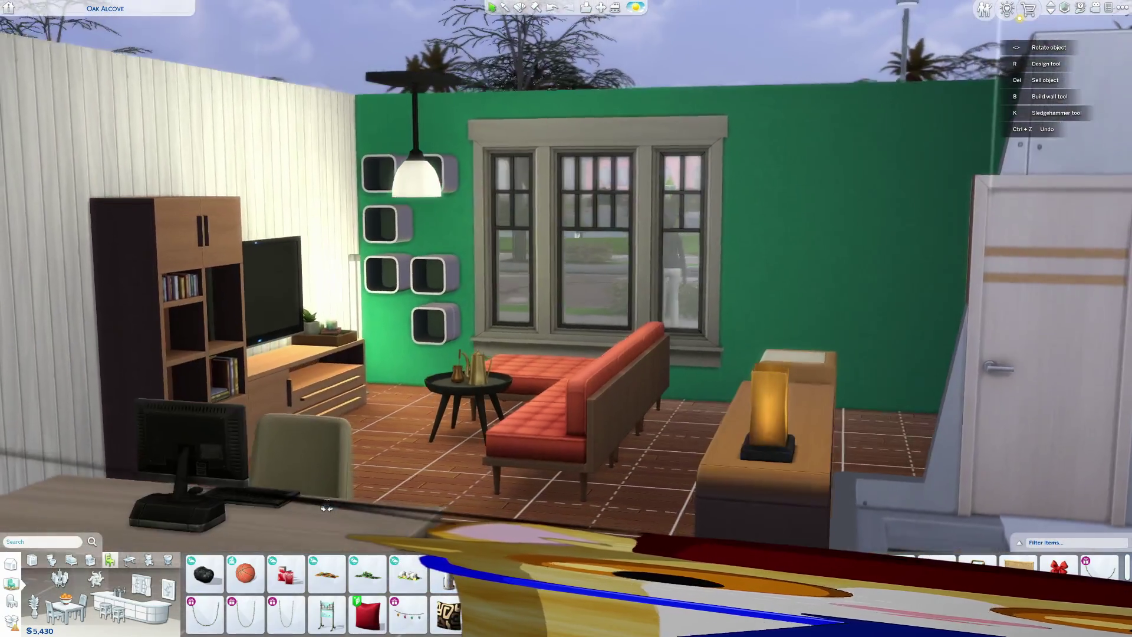
middle_click_drag(326, 507, 319, 499)
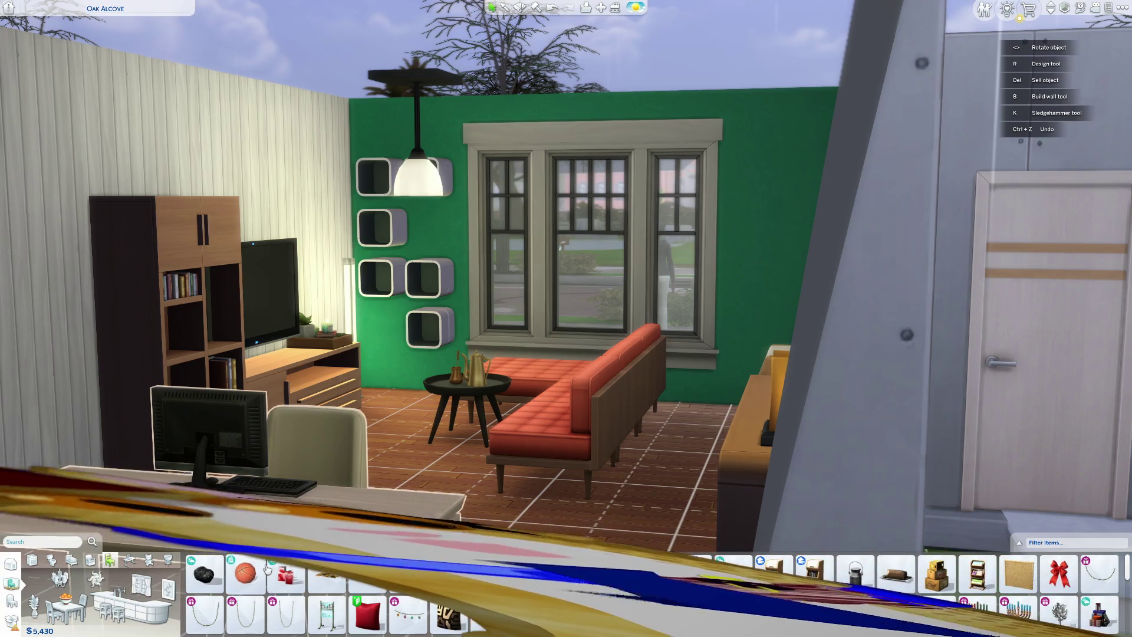
mouse_move(267, 582)
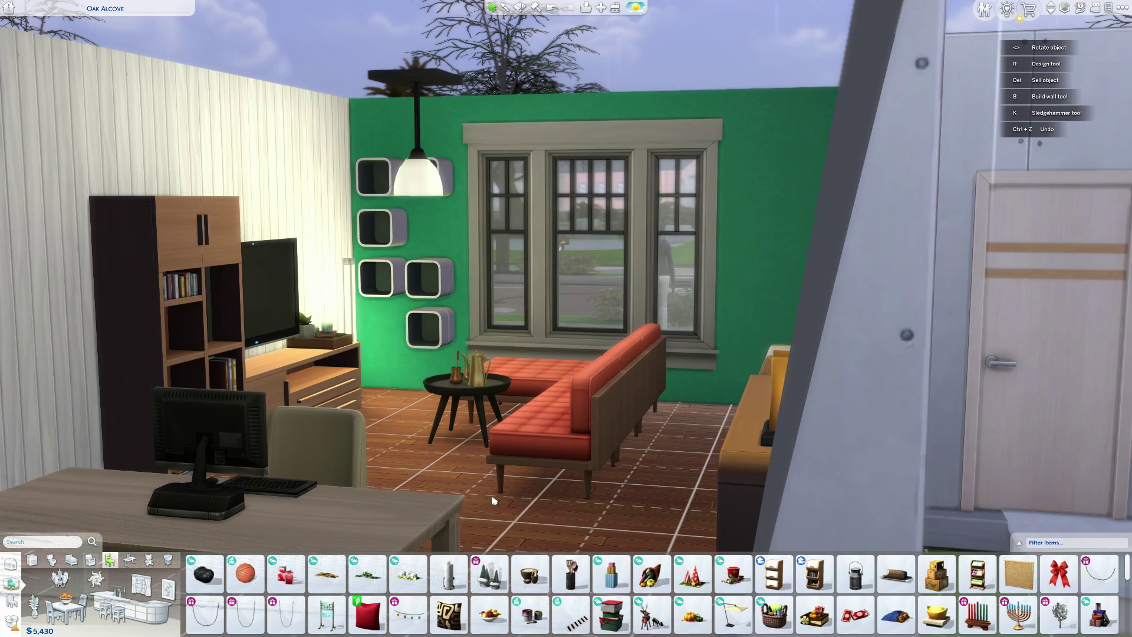
mouse_move(393, 622)
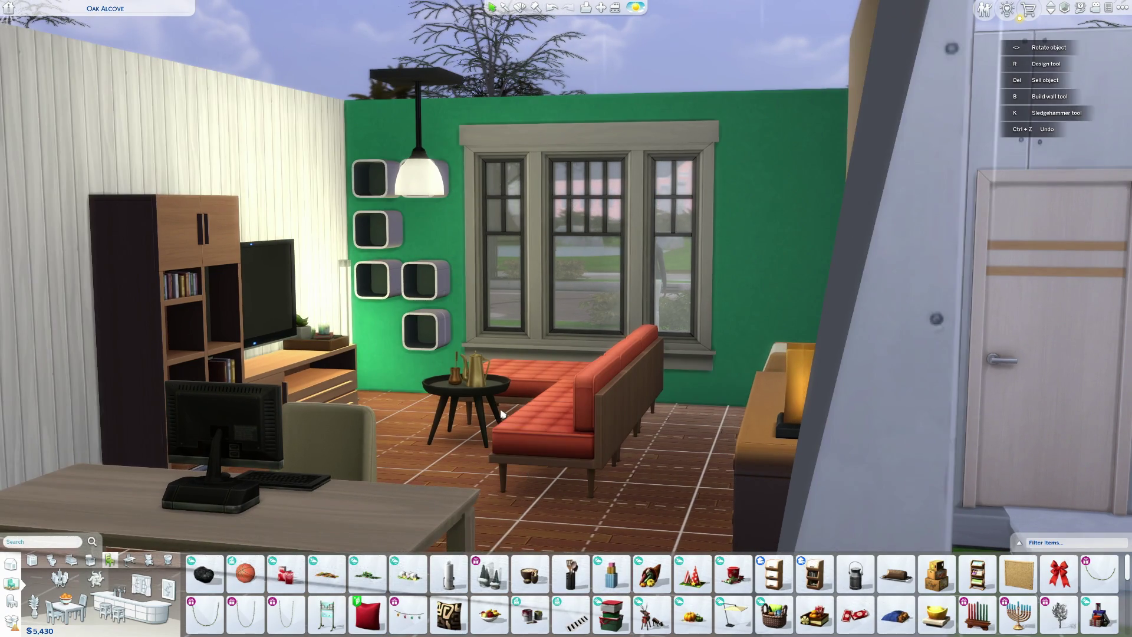
scroll(480, 475, "up", 3)
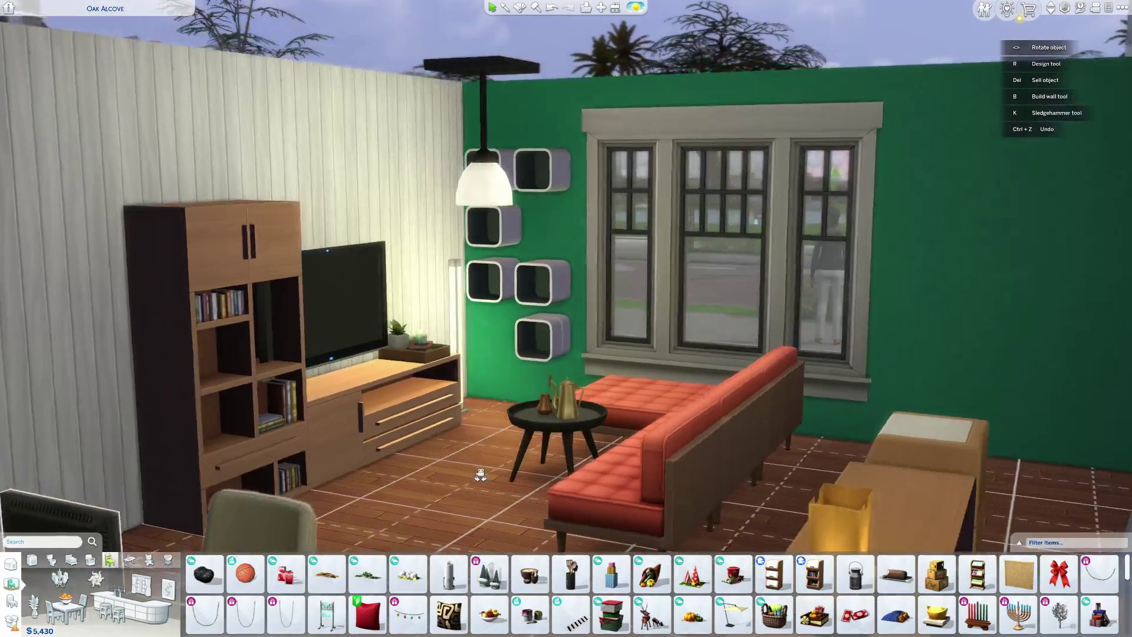
scroll(481, 475, "down", 2)
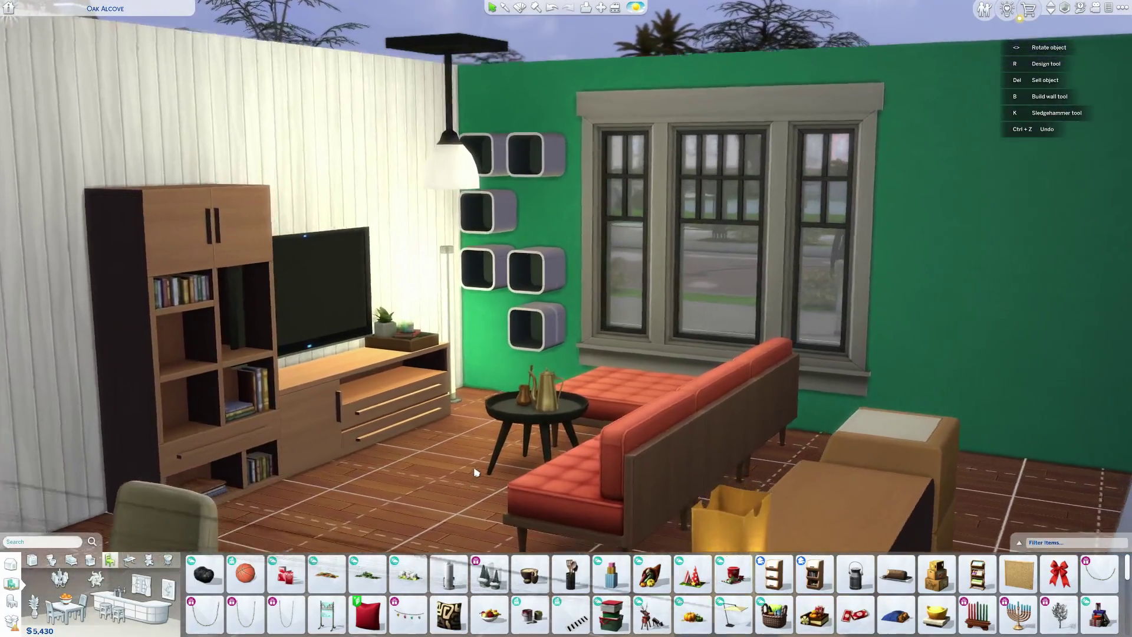
scroll(475, 472, "up", 2)
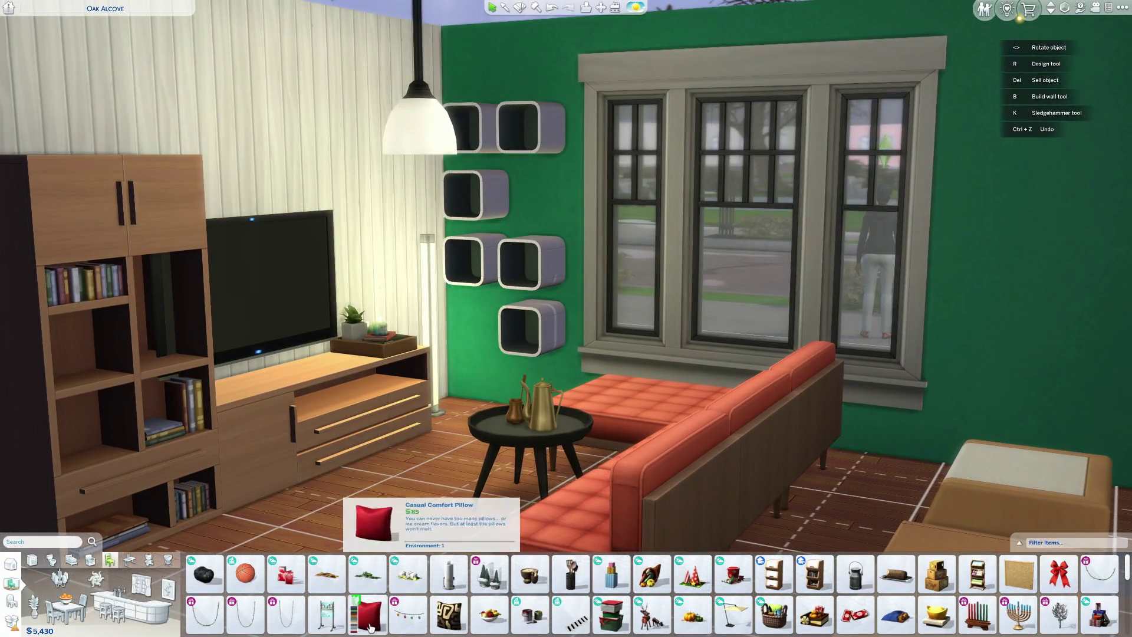
left_click(370, 626)
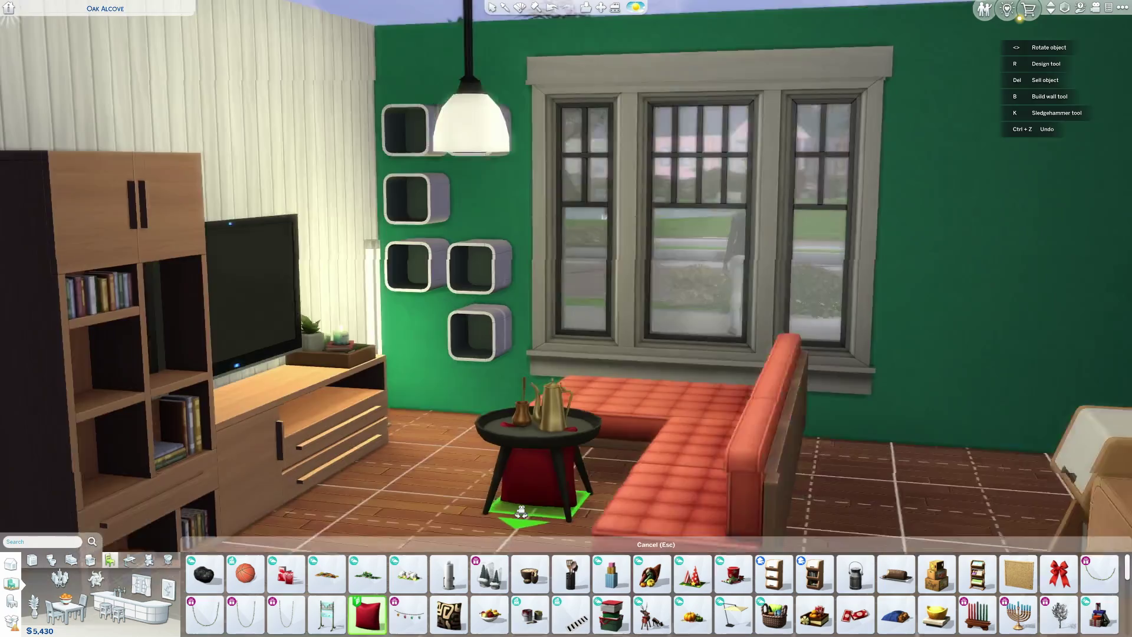
scroll(664, 342, "down", 2)
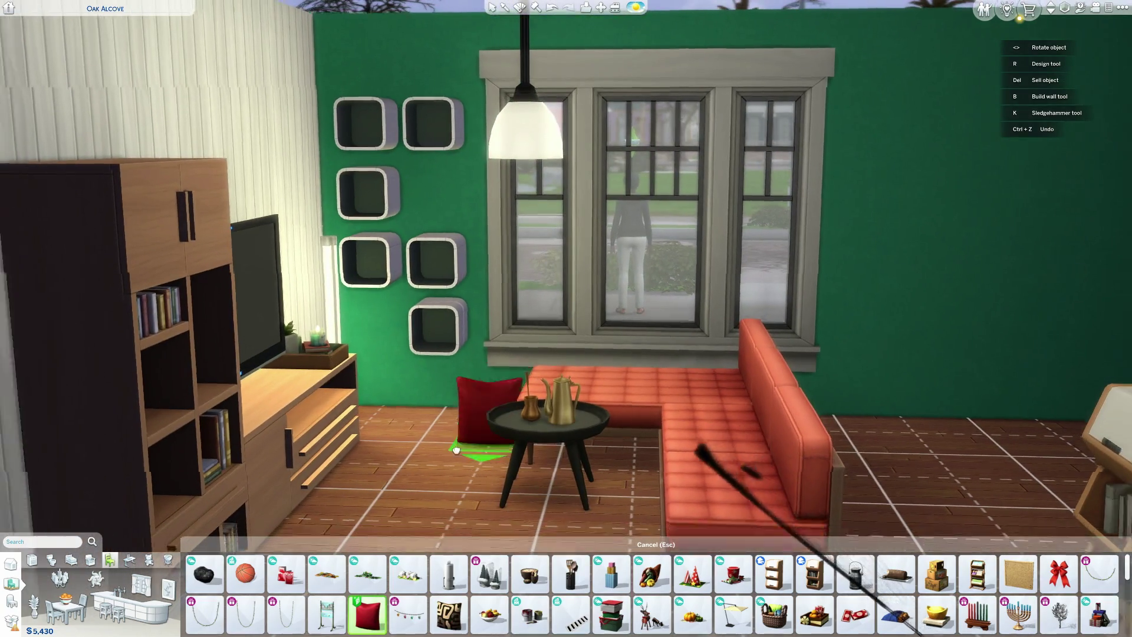
key("Escape")
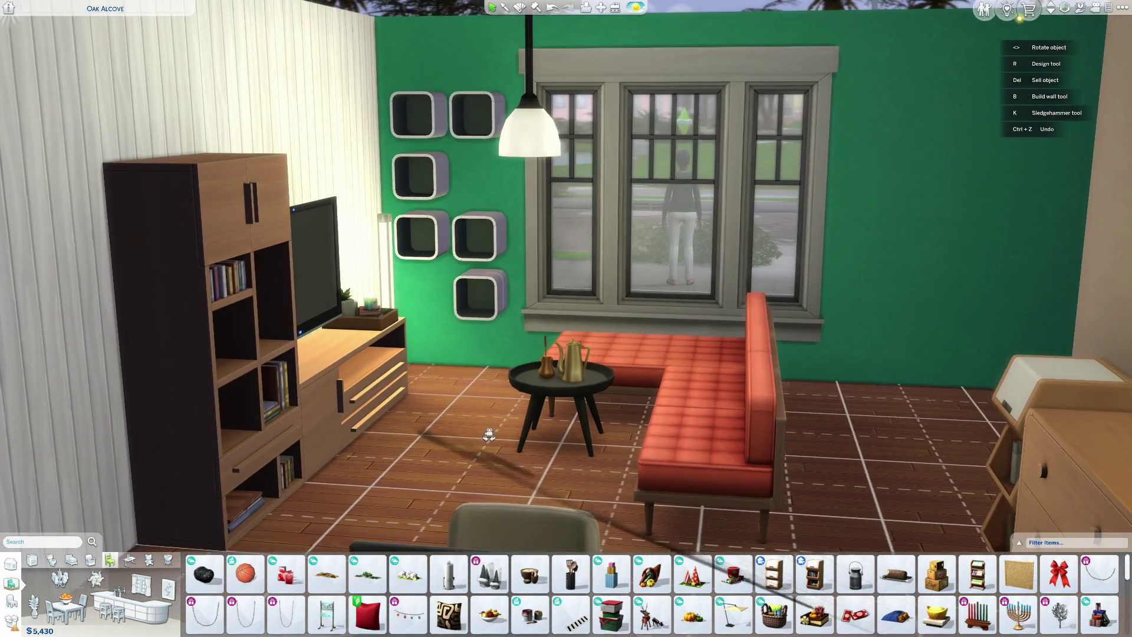
scroll(488, 435, "down", 3)
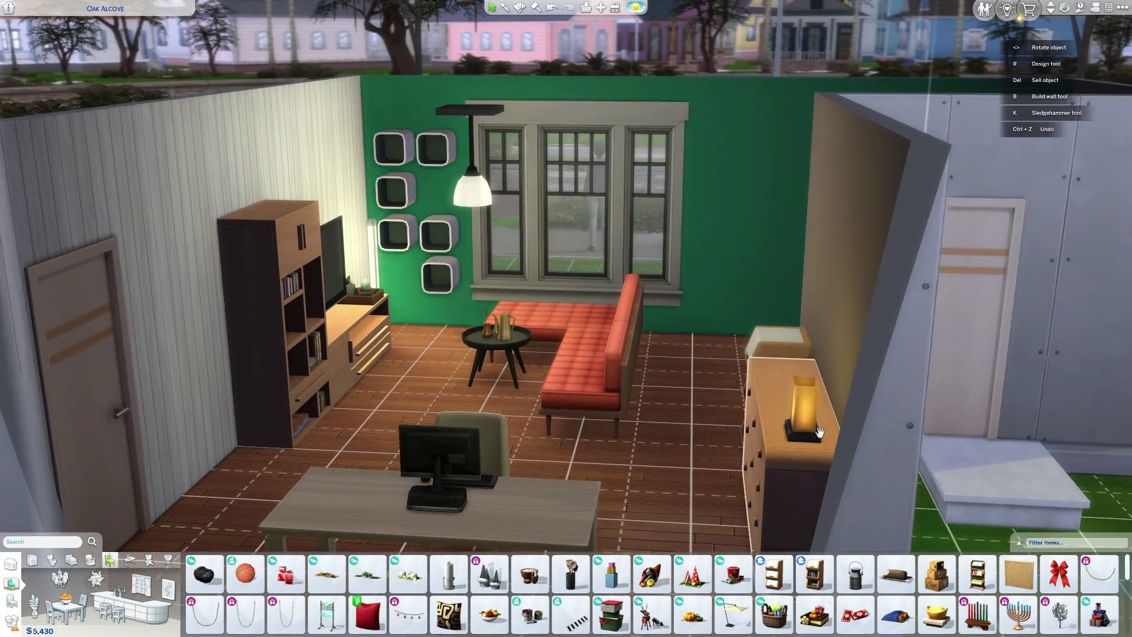
scroll(818, 432, "up", 4)
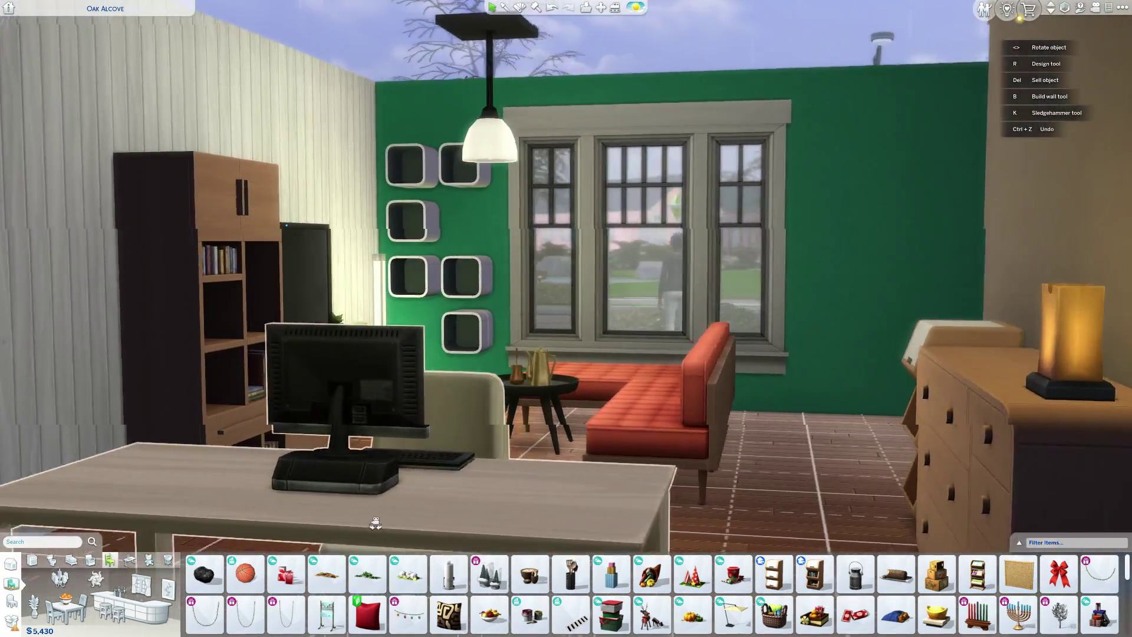
scroll(375, 523, "up", 2)
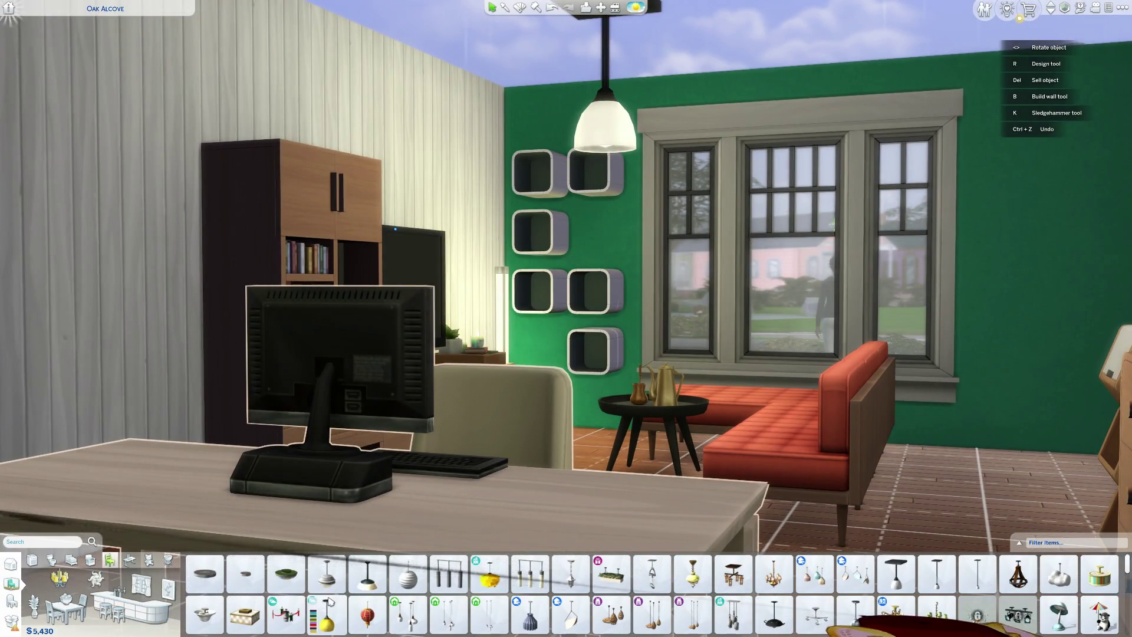
Step: Look around the living room toward the shelves, hallway door and green wall
key("d")
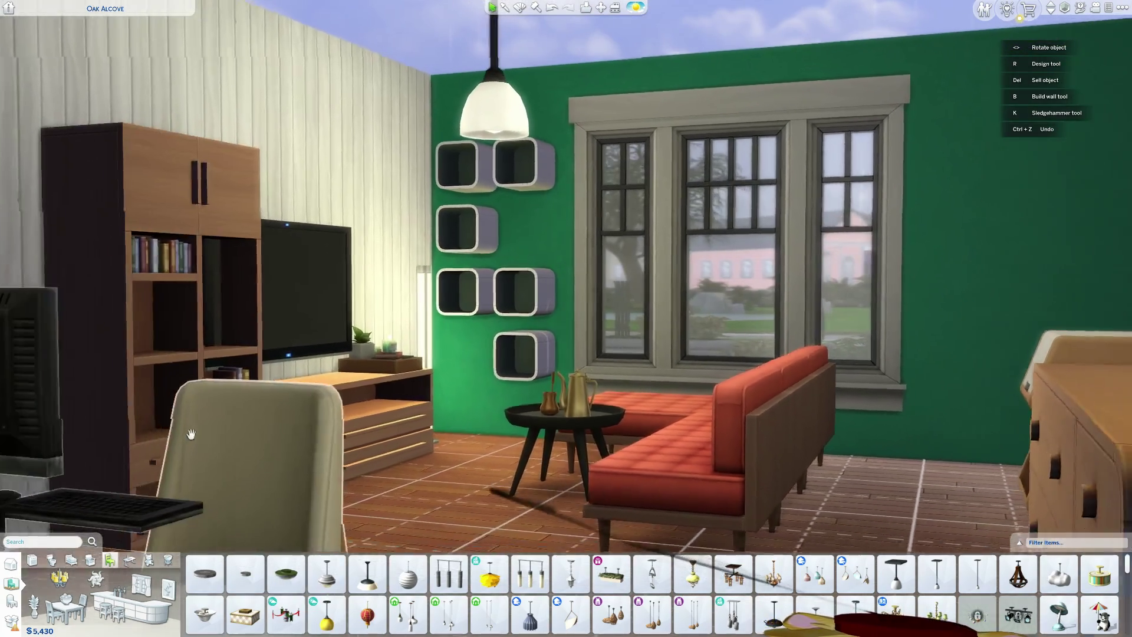
key("w")
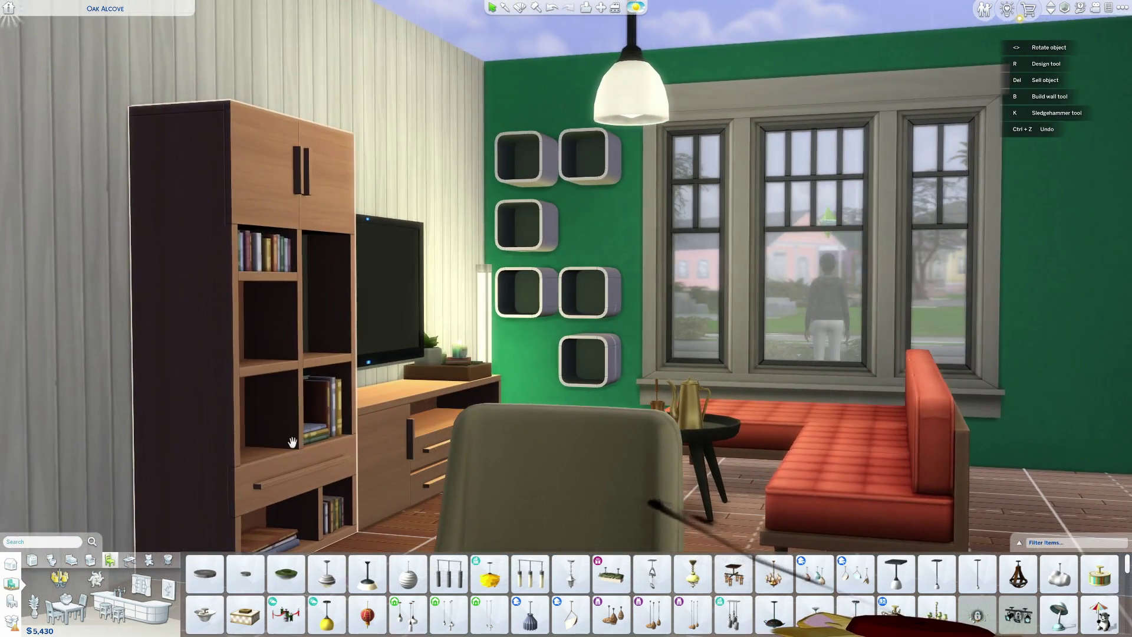
key("s")
scroll(294, 442, "up", 3)
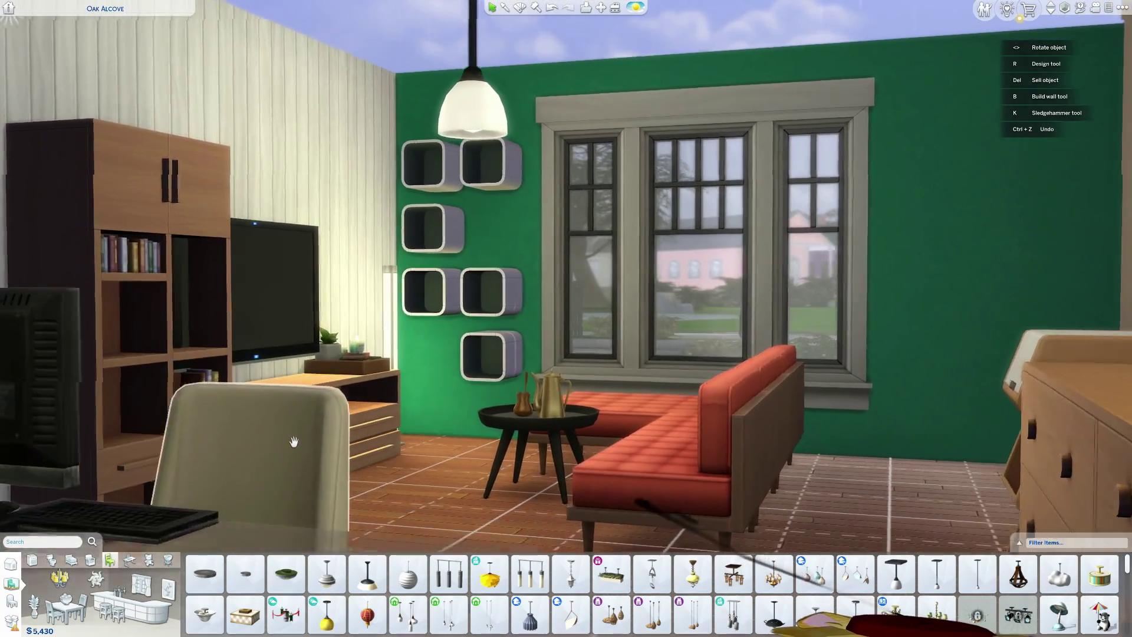
scroll(294, 442, "down", 3)
scroll(292, 448, "up", 3)
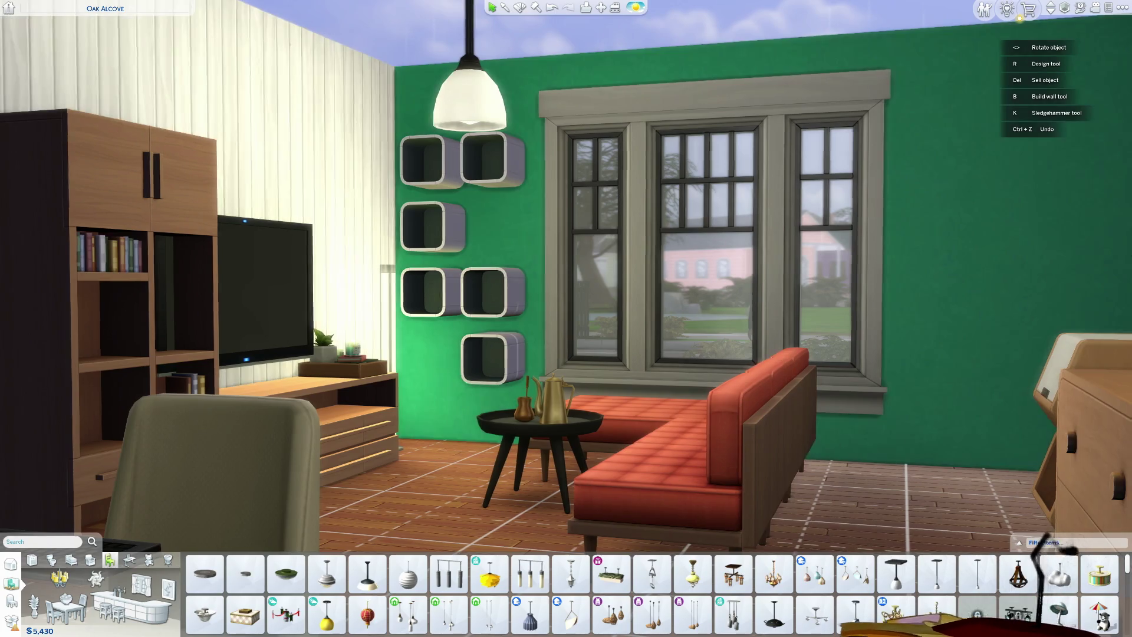
key("e")
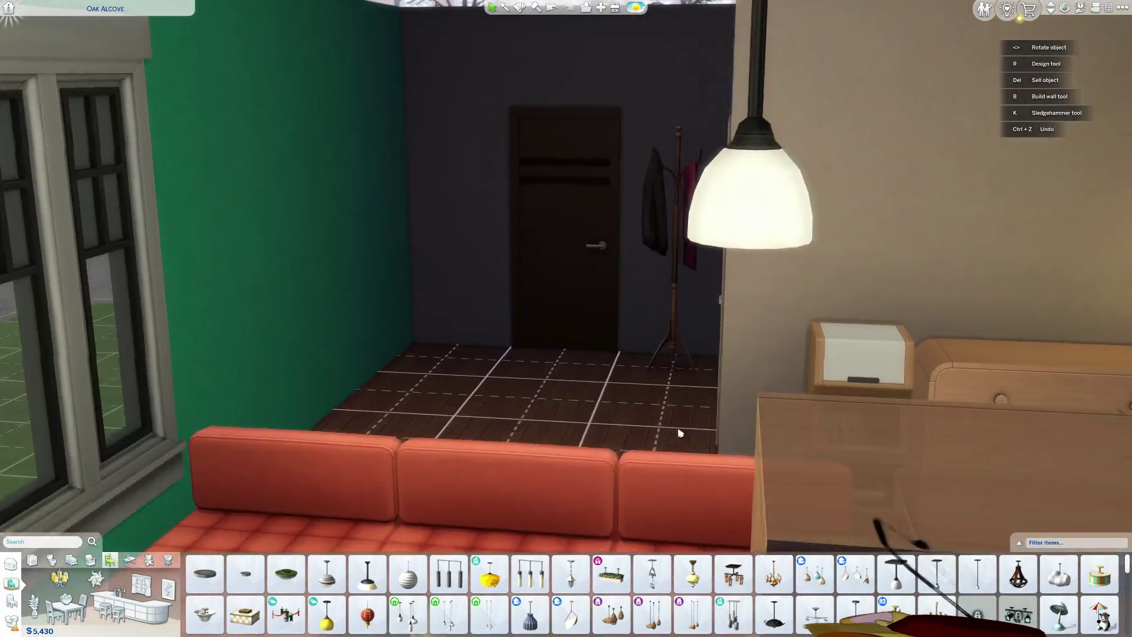
key("w")
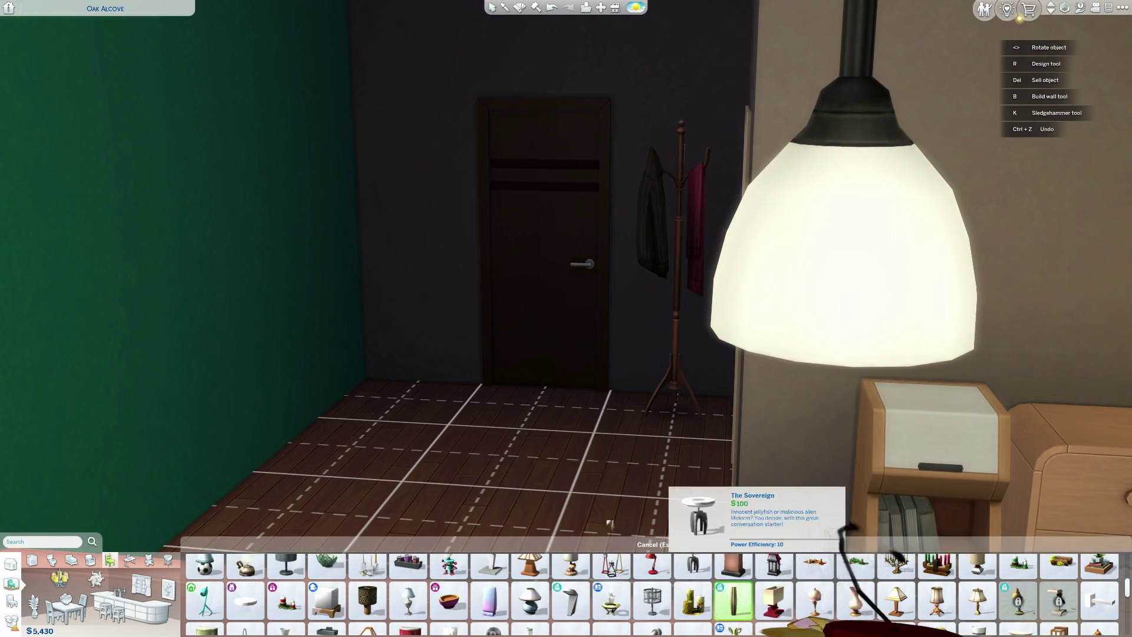
key("q")
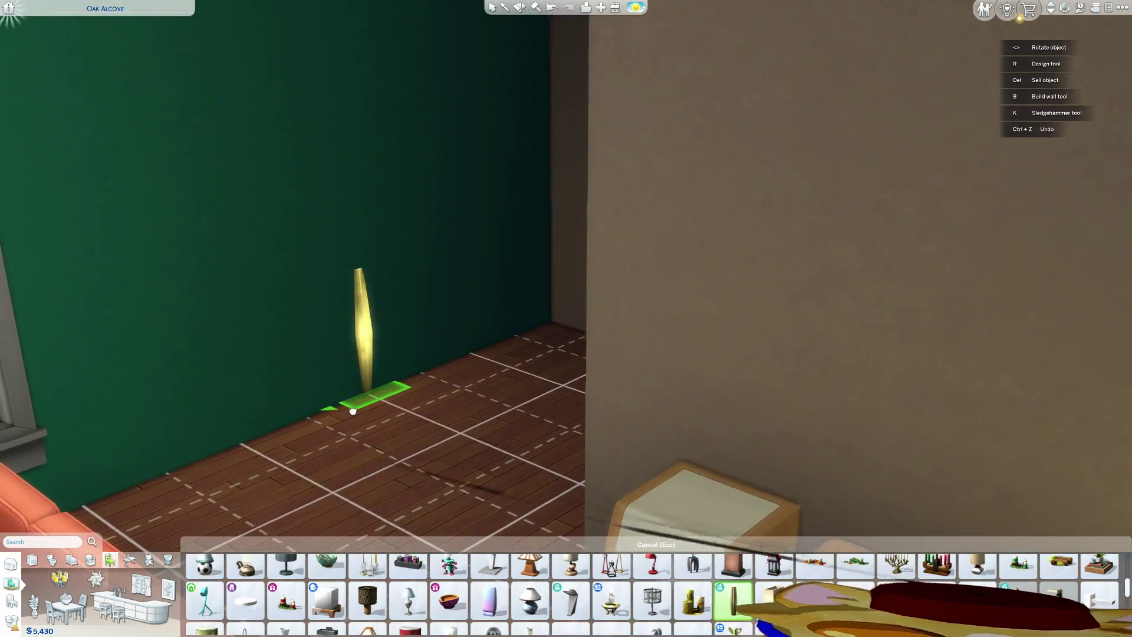
key("a")
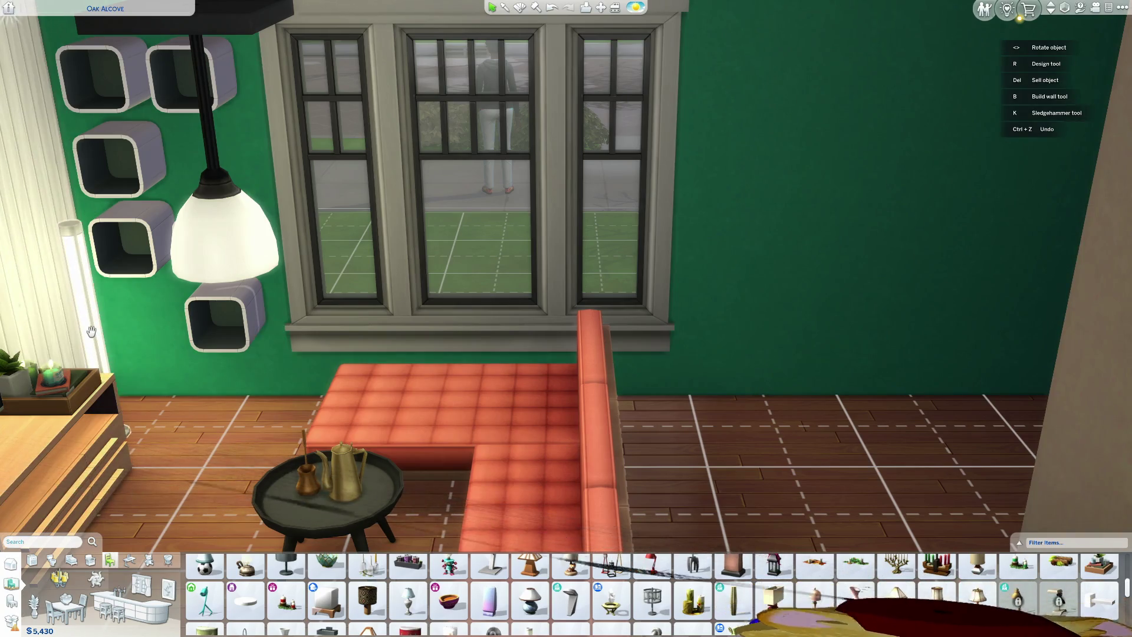
Step: Place the tube floor lamp beside the TV stand near the green wall
left_click(91, 331)
key("d")
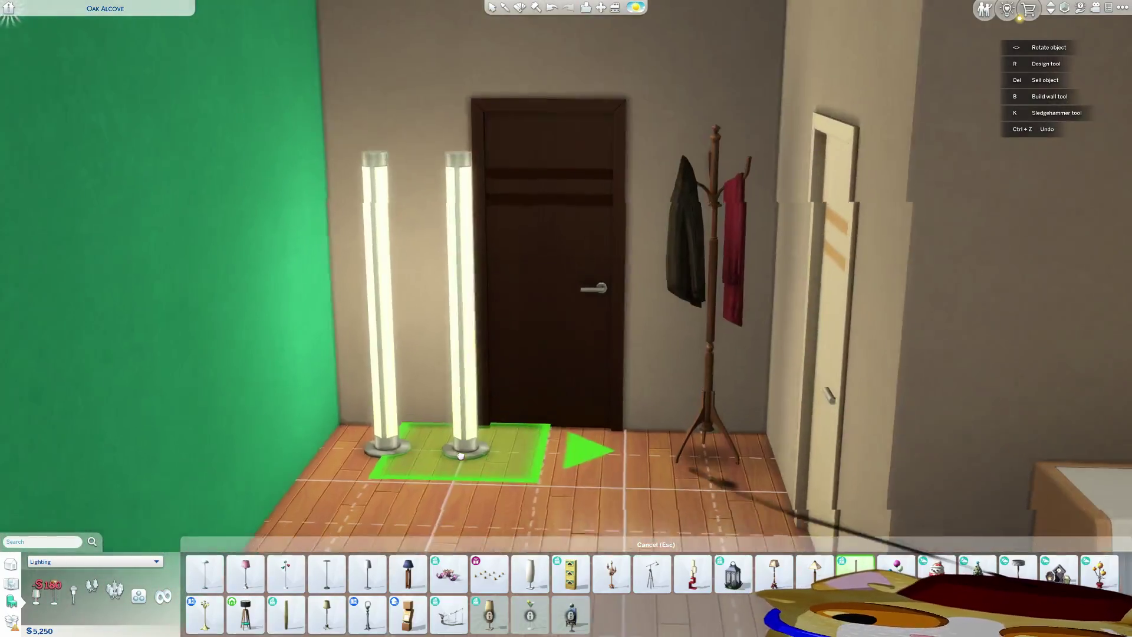
left_click(448, 476)
key("q")
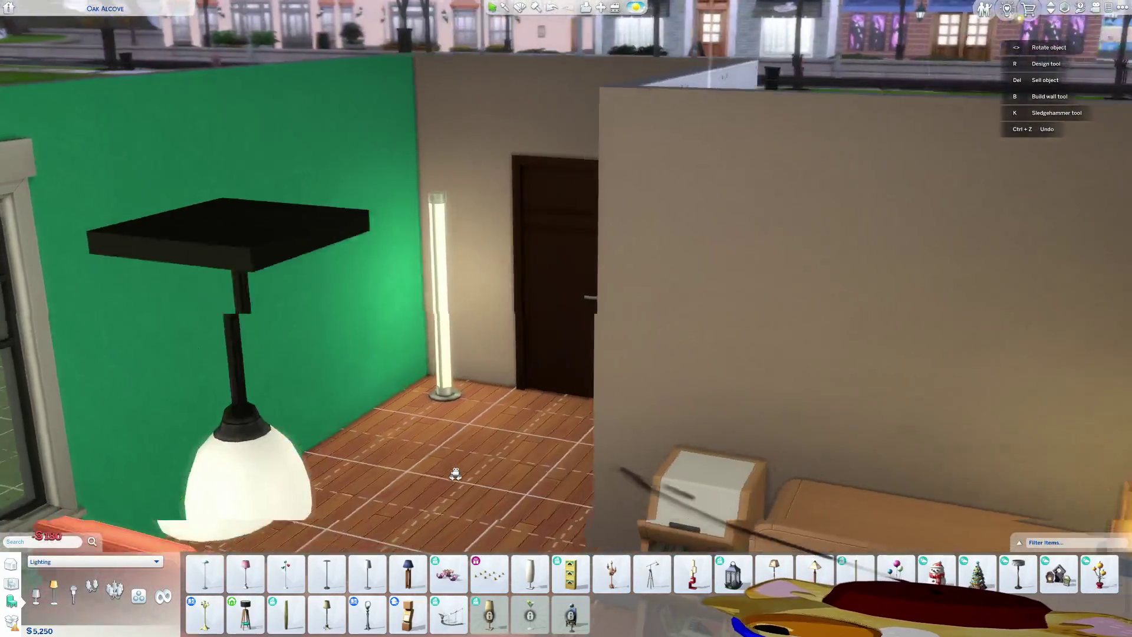
key("q")
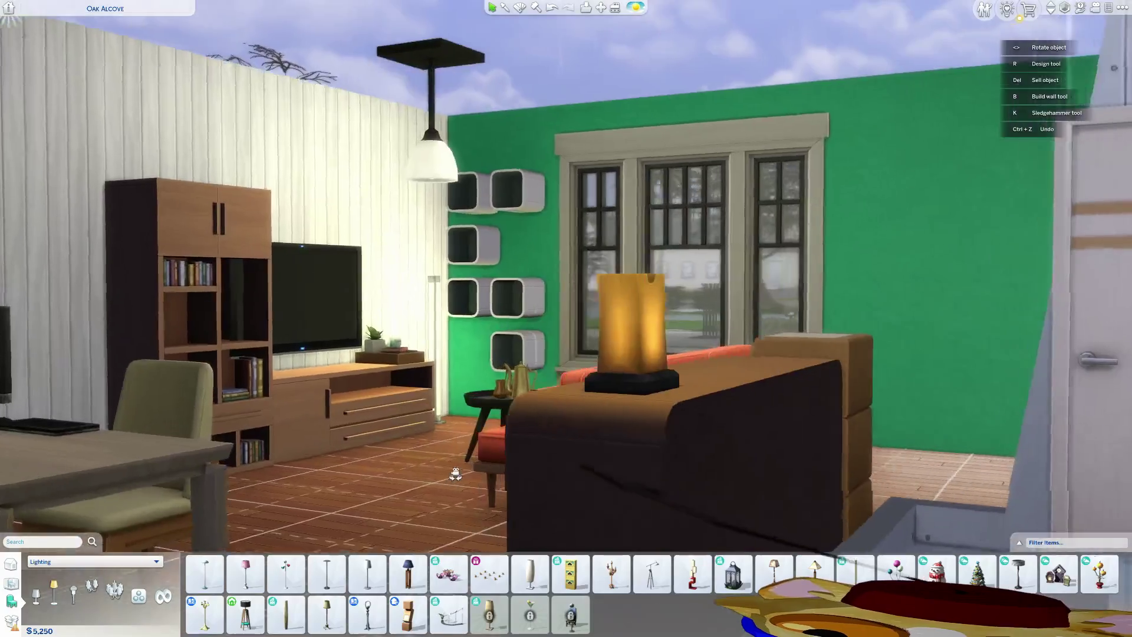
key("q")
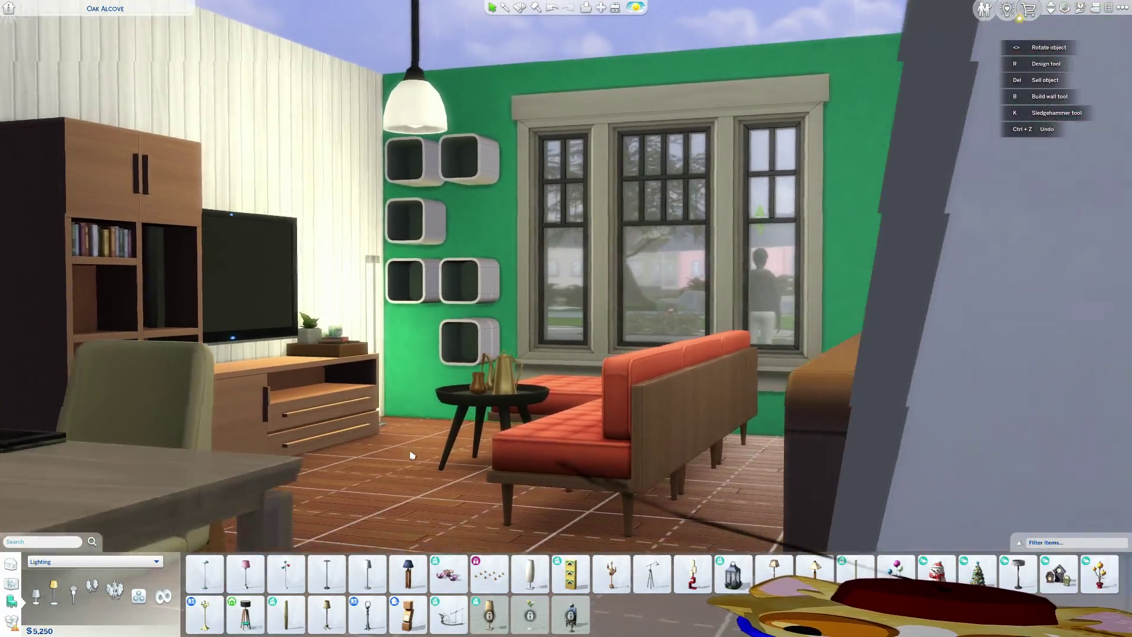
key("q")
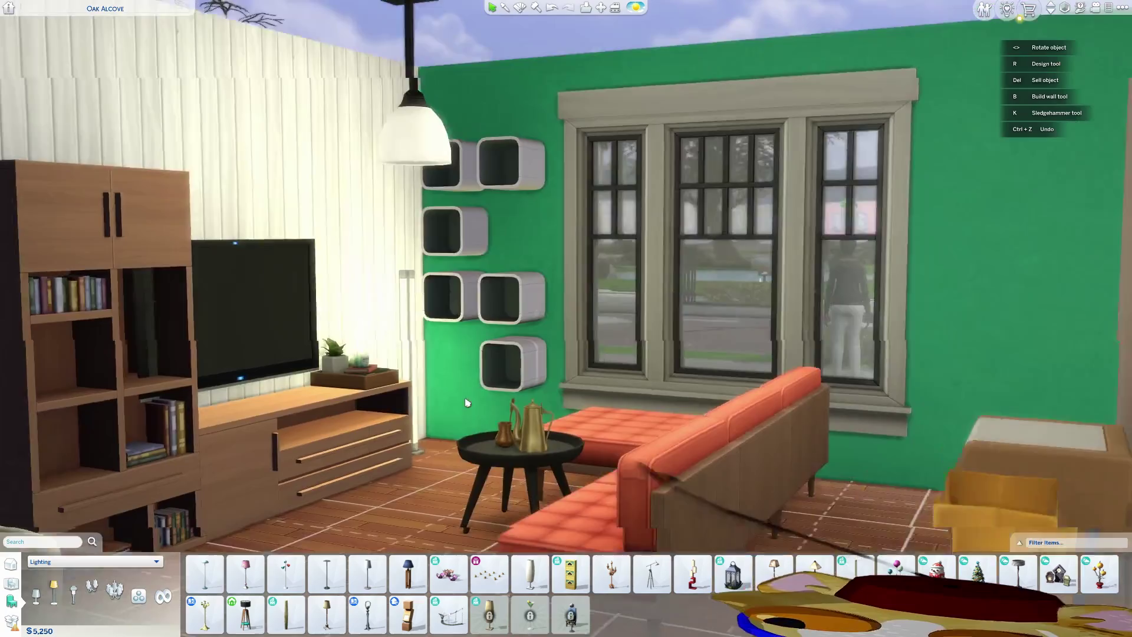
key("q")
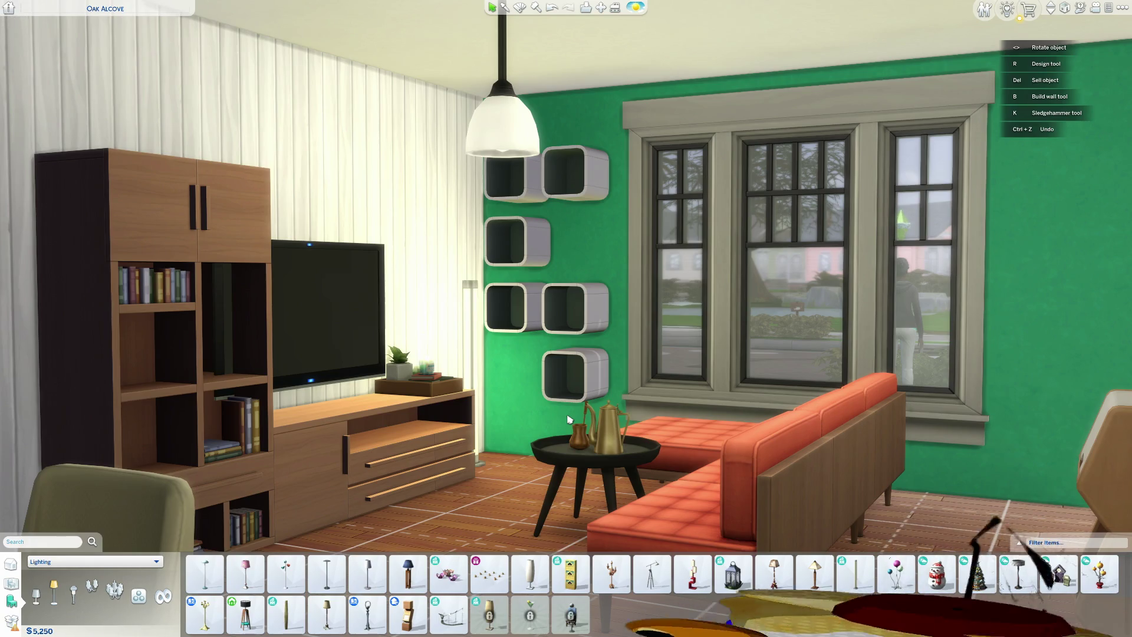
Step: Nudge the tube floor lamp twice into the corner between the TV stand and green wall
left_click(464, 356)
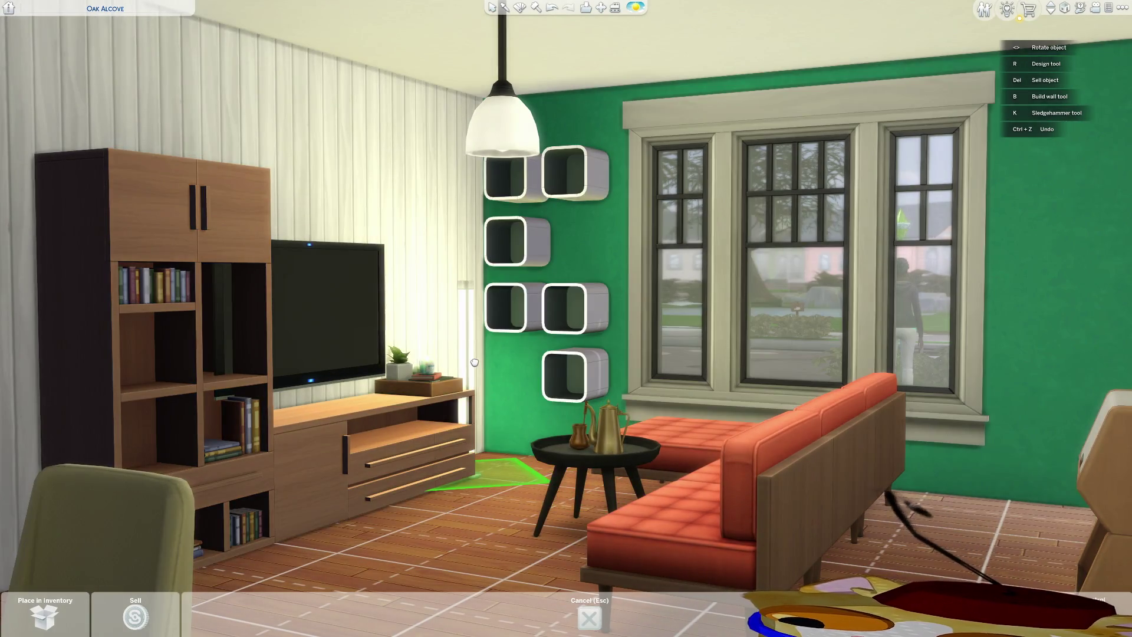
left_click(475, 362)
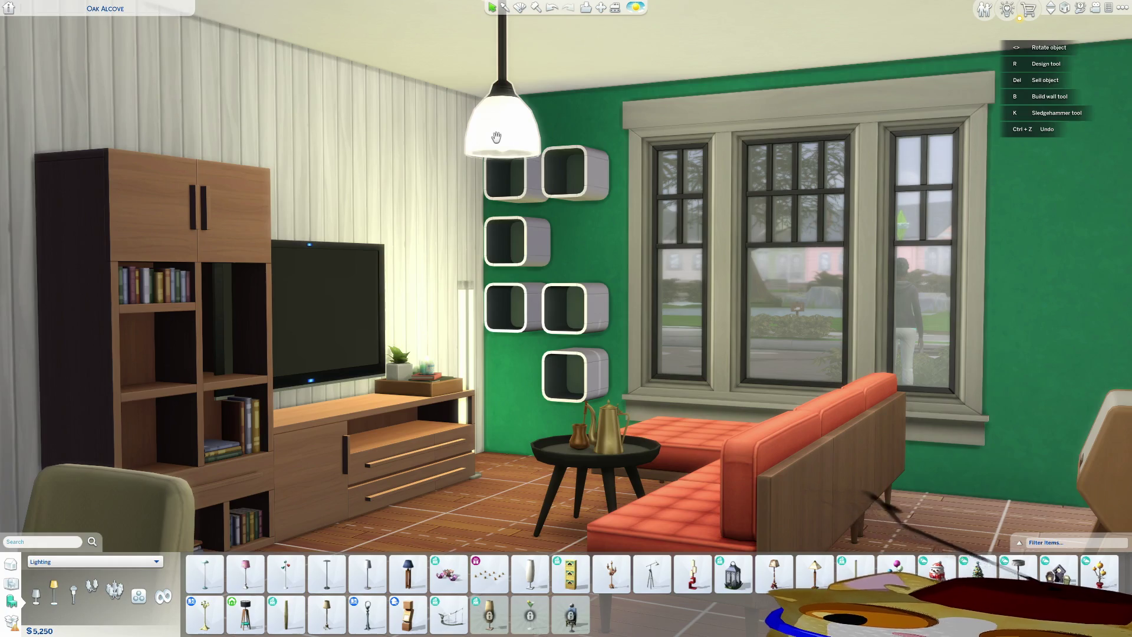
left_click(471, 353)
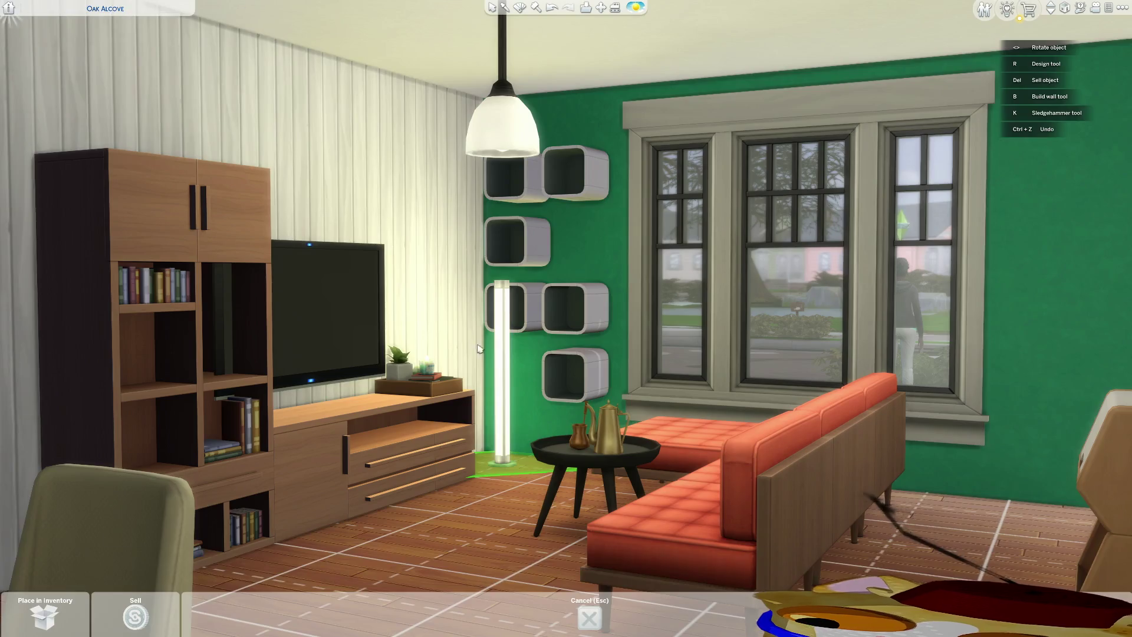
left_click(476, 350)
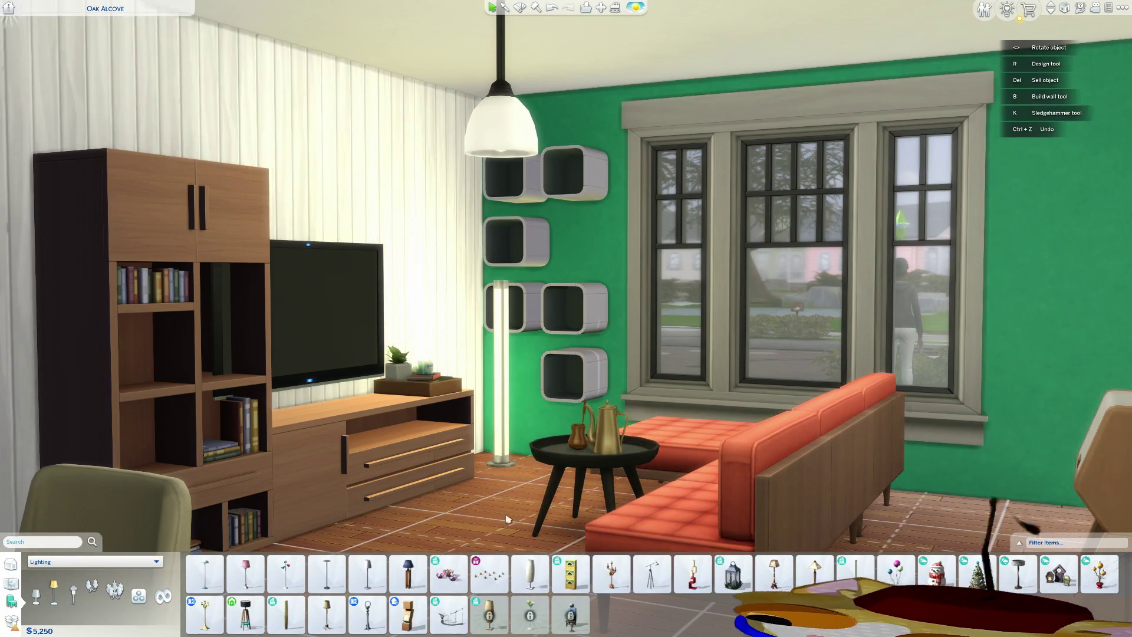
Step: Browse living room rugs by room and pick up the Fleur-de-Lis rug
left_click(11, 583)
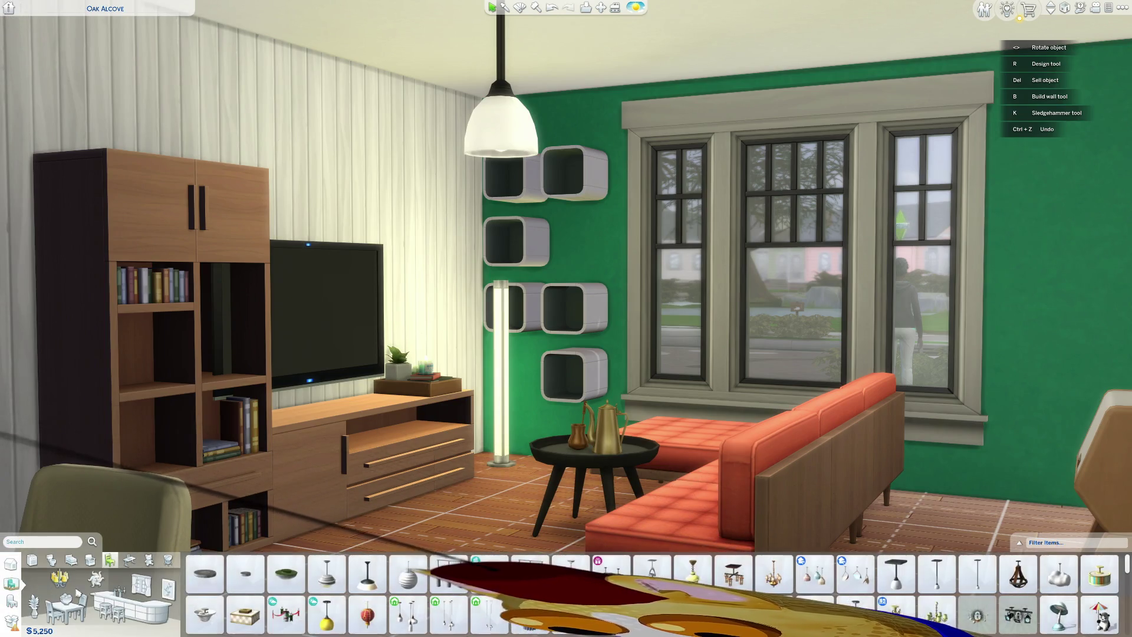
left_click(71, 561)
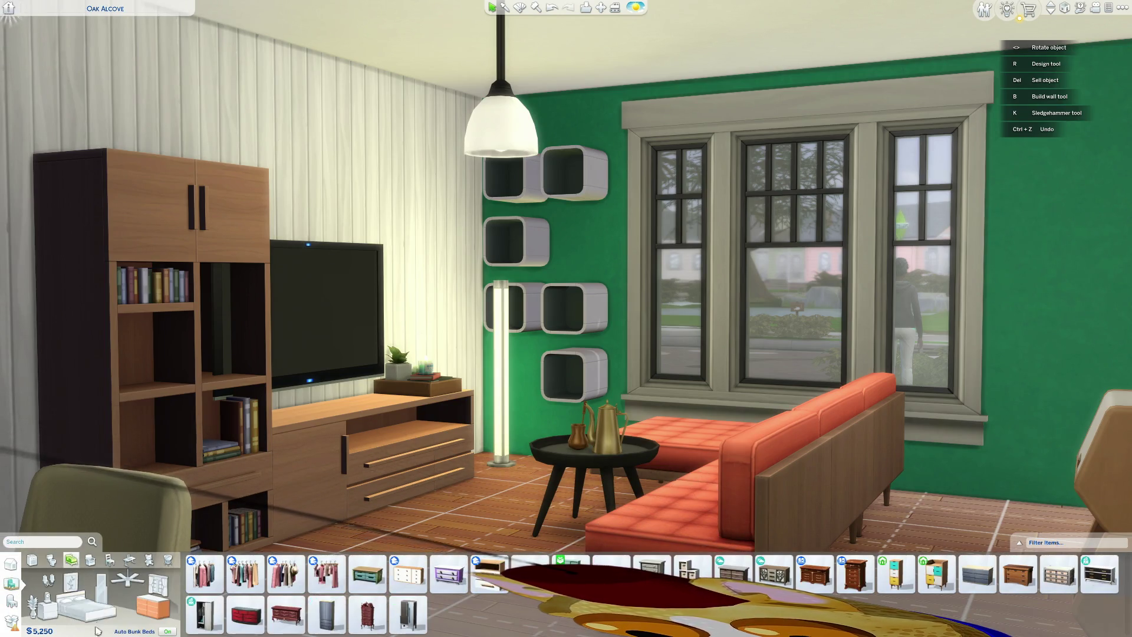
left_click(53, 566)
left_click(103, 626)
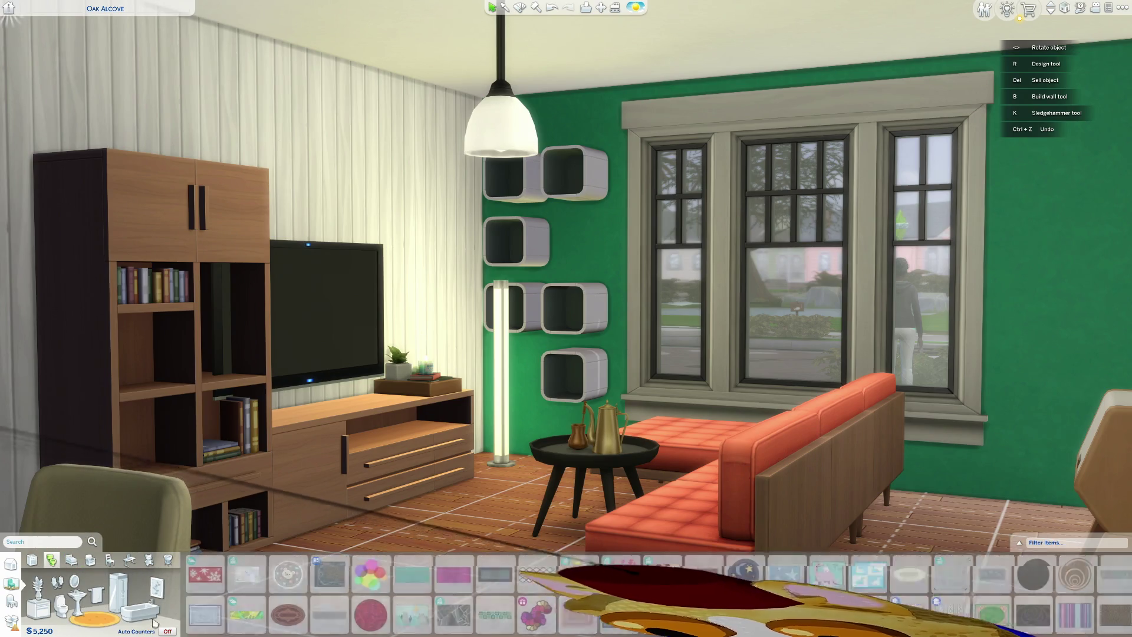
left_click(90, 560)
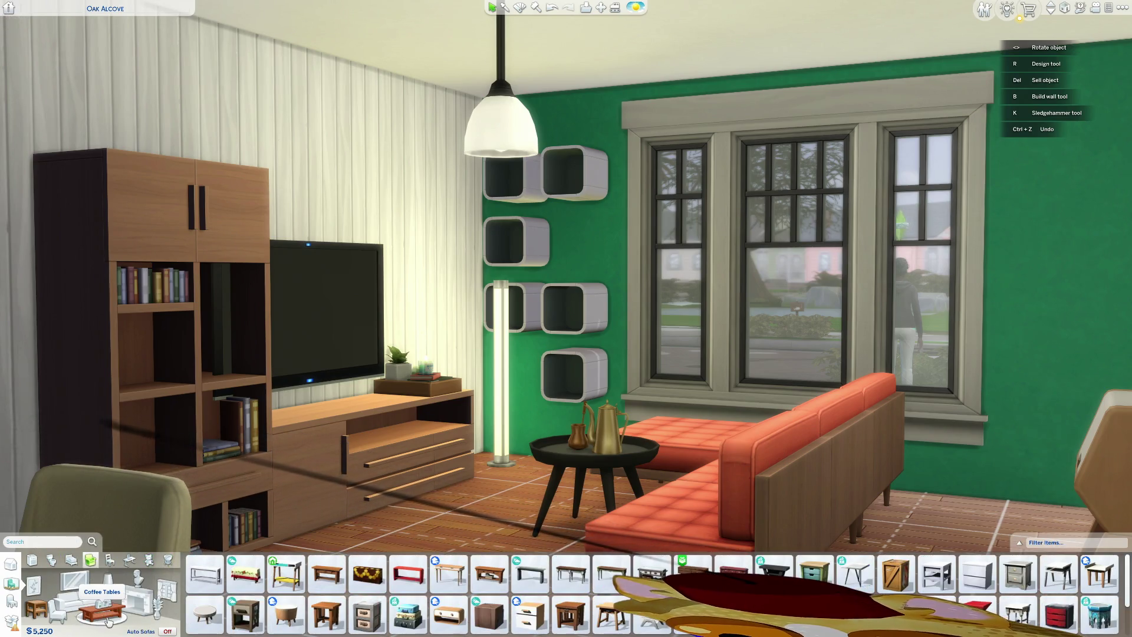
left_click(101, 614)
scroll(511, 600, "down", 1)
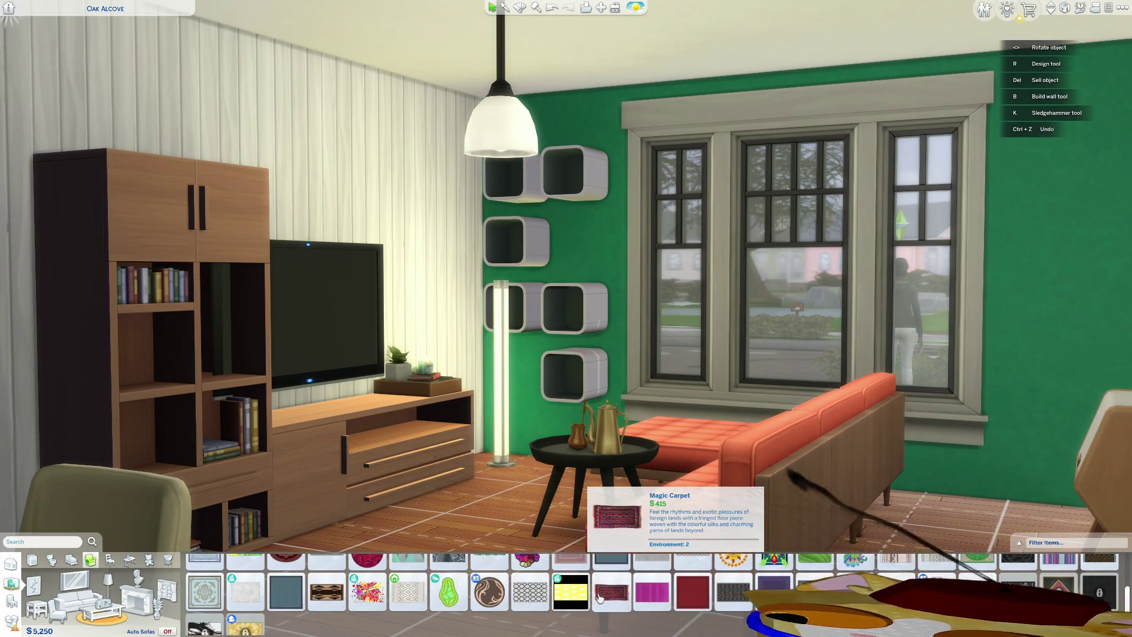
scroll(560, 607, "up", 2)
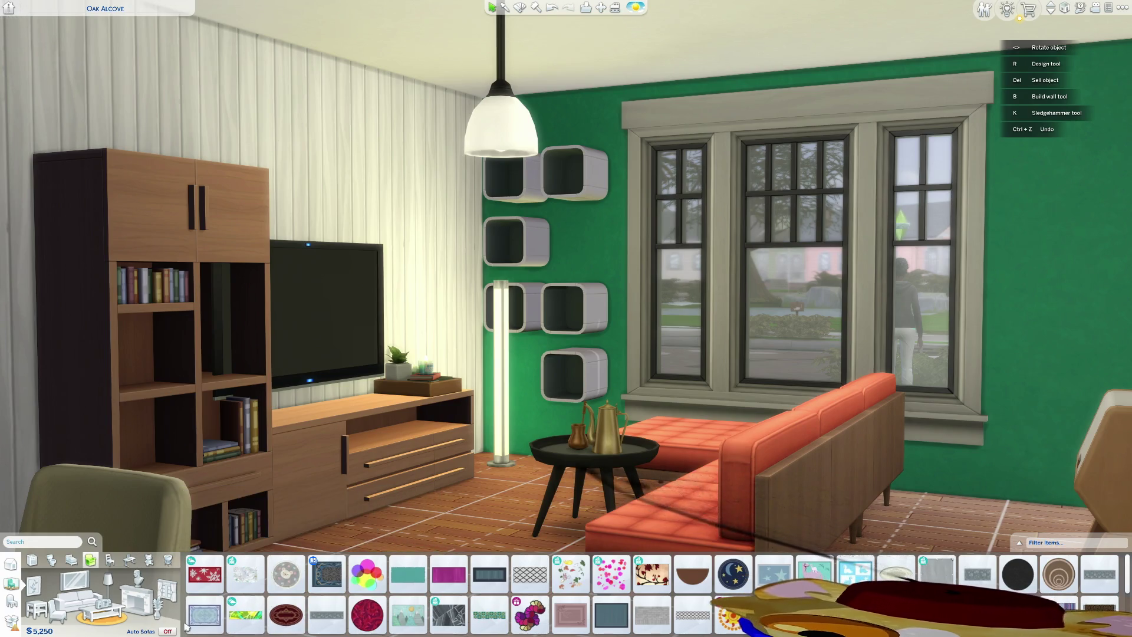
left_click(202, 616)
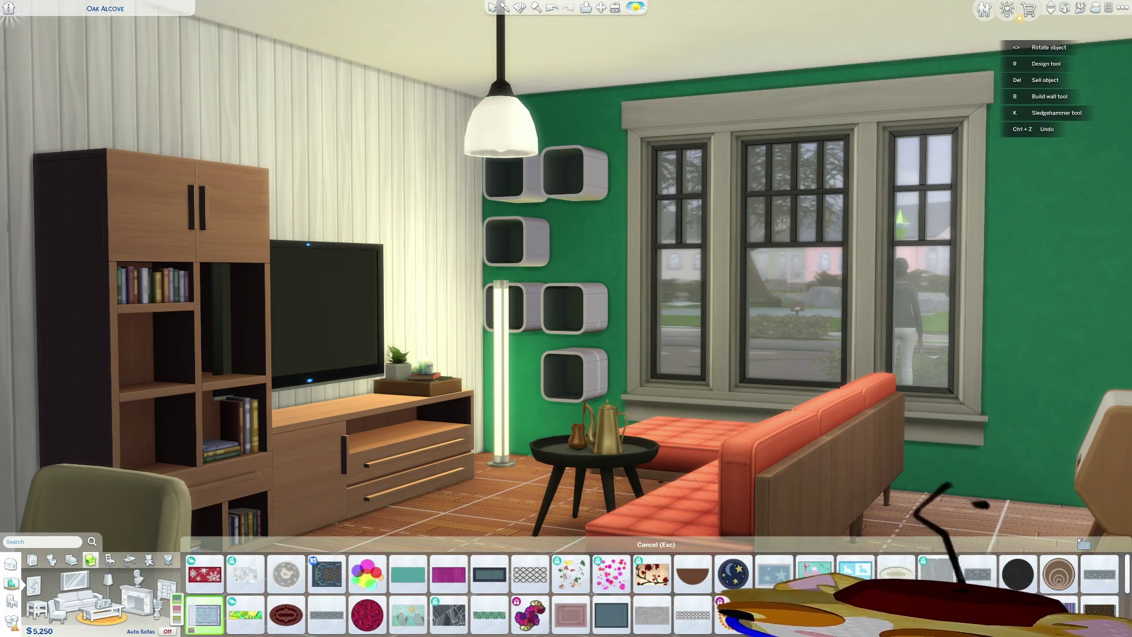
Step: Filter to yellow items and lay the yellow rug under the coffee table
left_click(1087, 548)
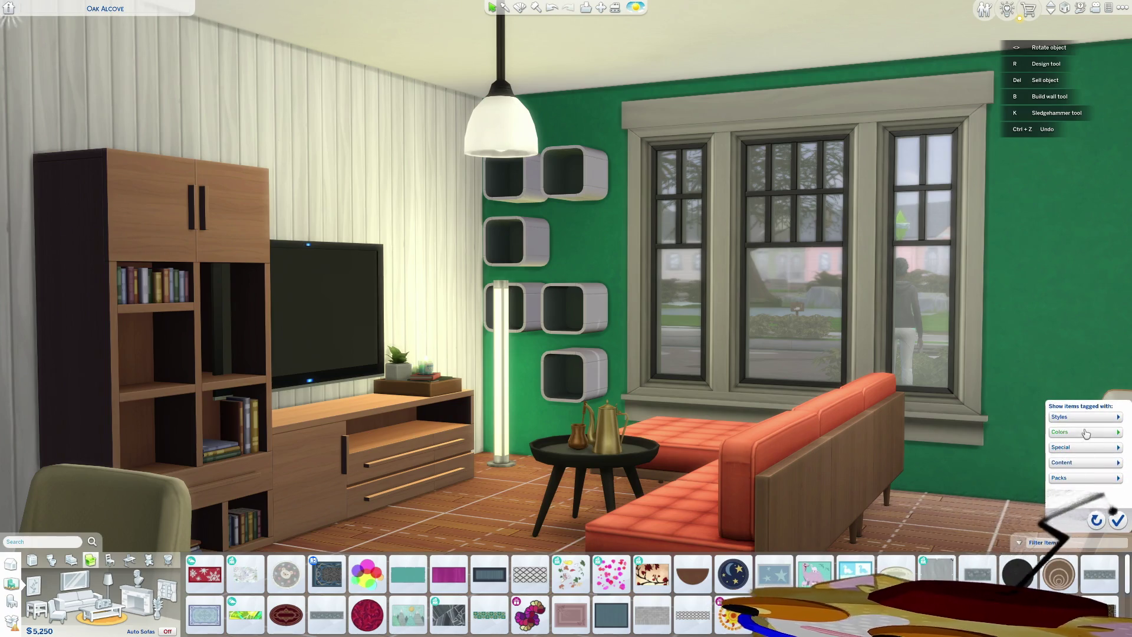
left_click(1061, 483)
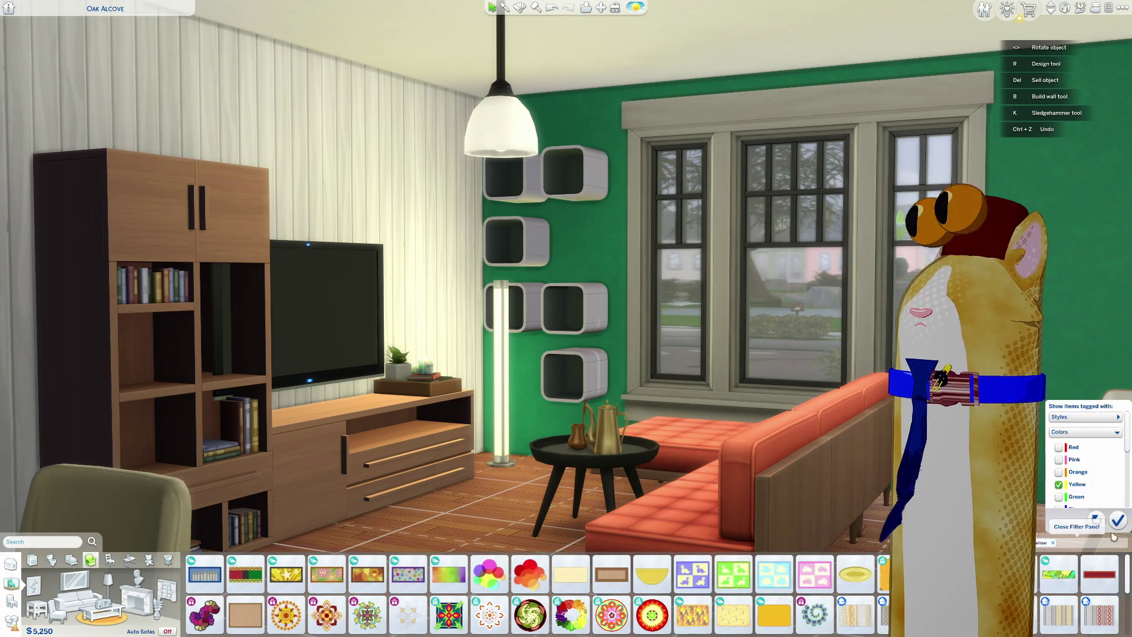
scroll(850, 610, "down", 1)
left_click(774, 582)
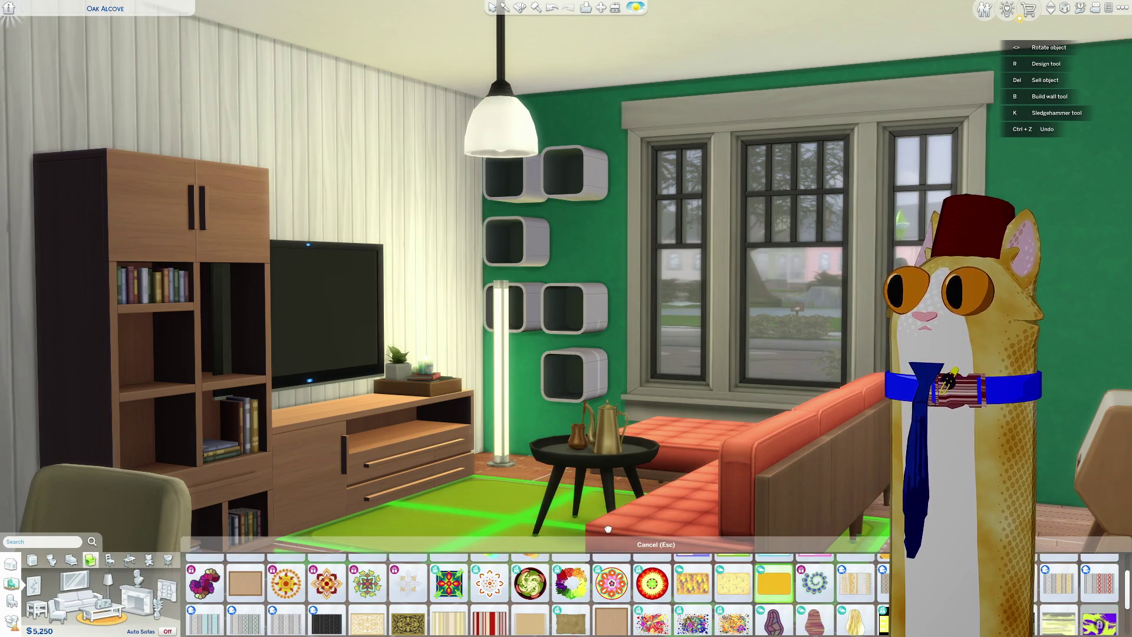
left_click(607, 528)
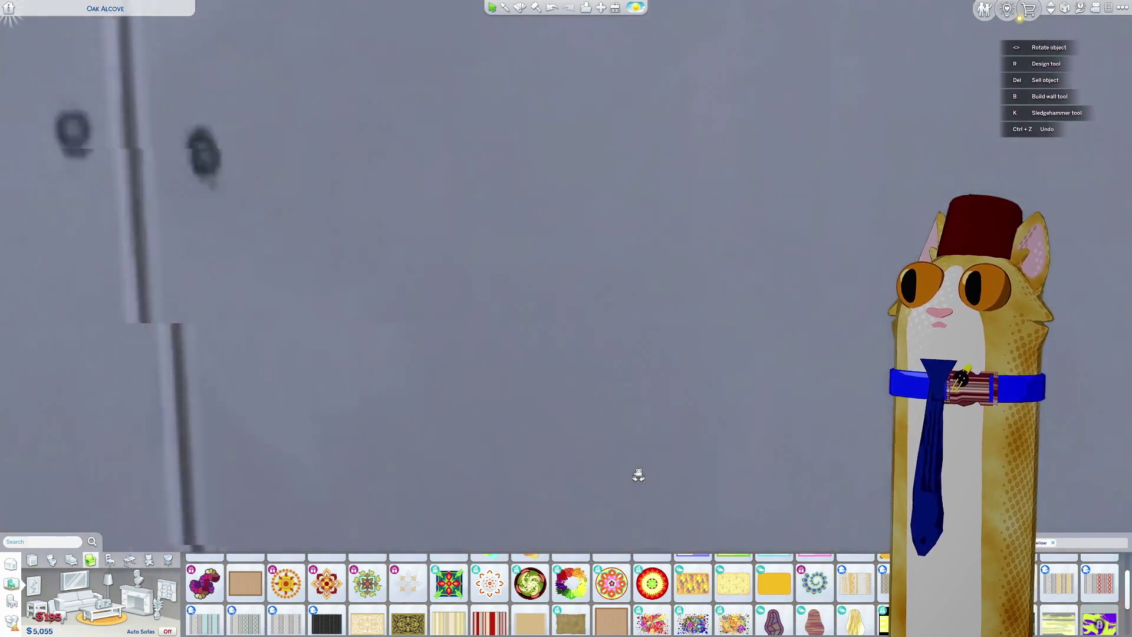
key("c")
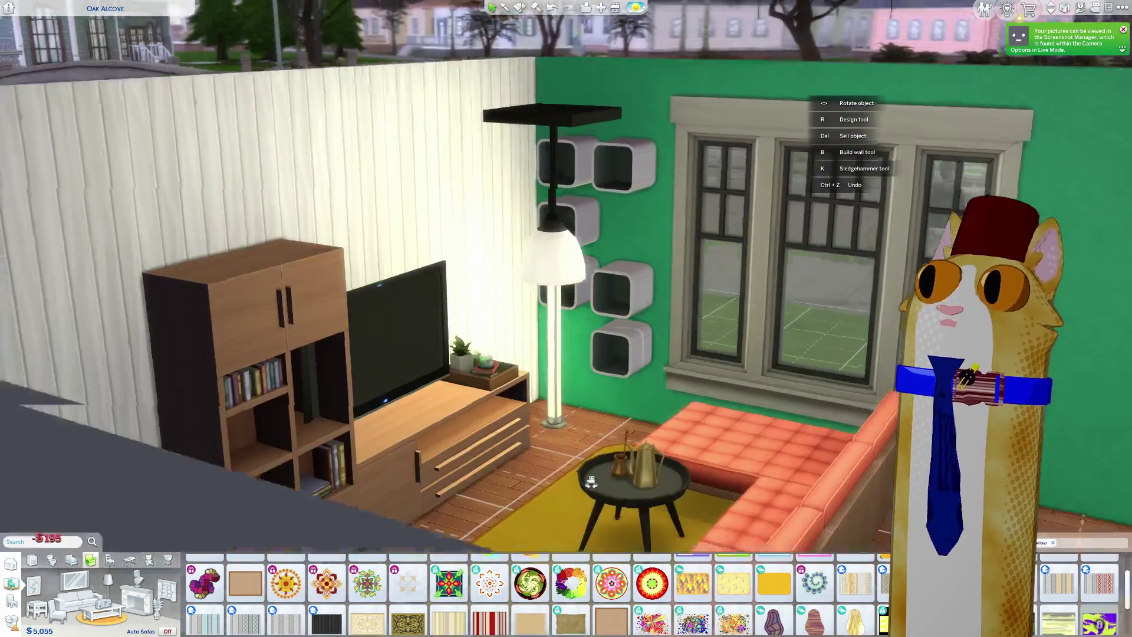
middle_click_drag(590, 480, 447, 475)
left_click(410, 440)
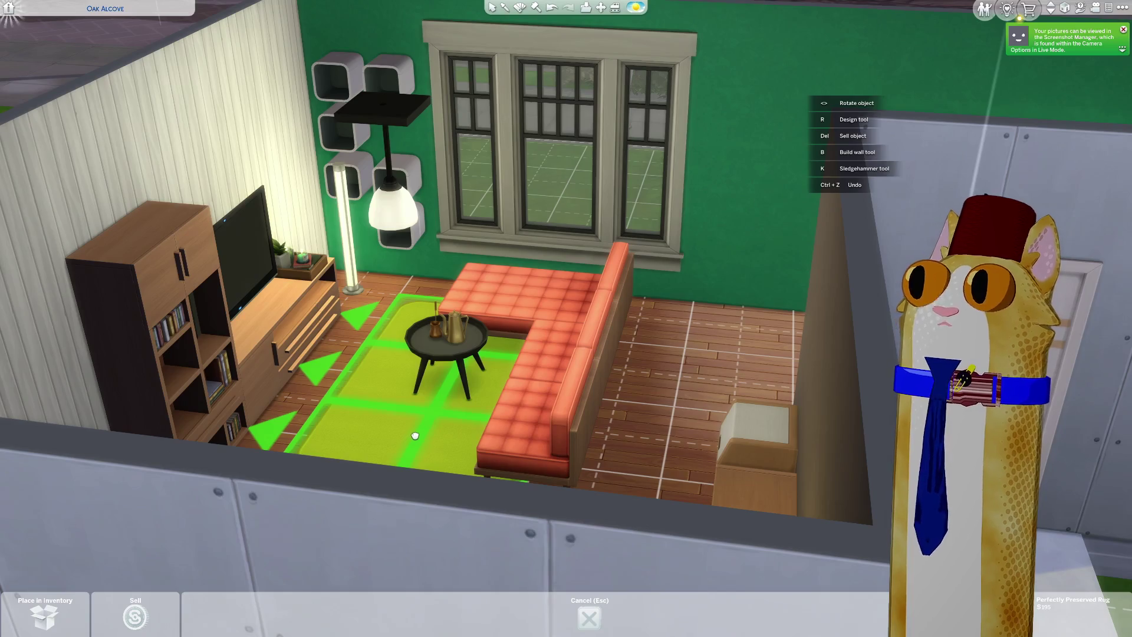
left_click(415, 435)
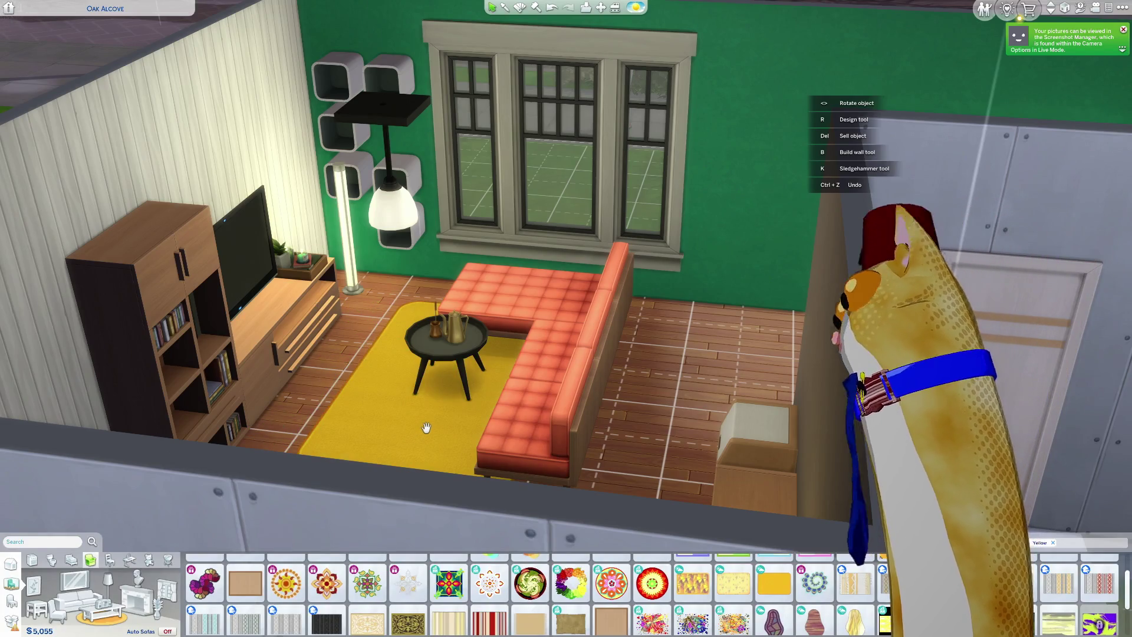
Step: Try a colourful patterned rug, undo it, and switch the lot to night lighting
scroll(431, 426, "up", 5)
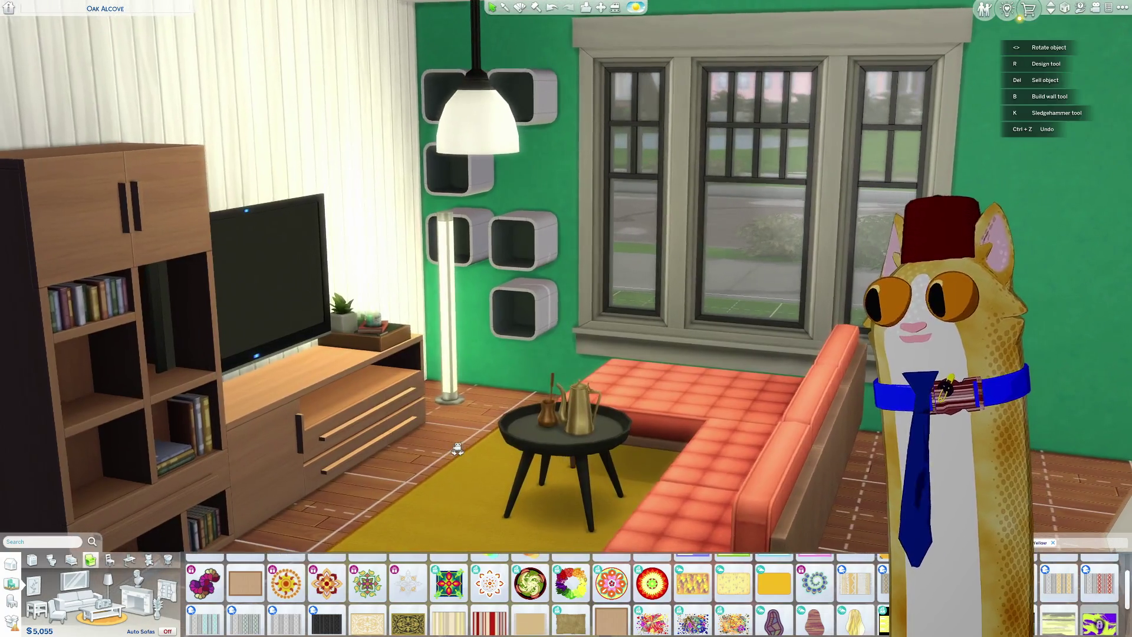
scroll(847, 615, "down", 1)
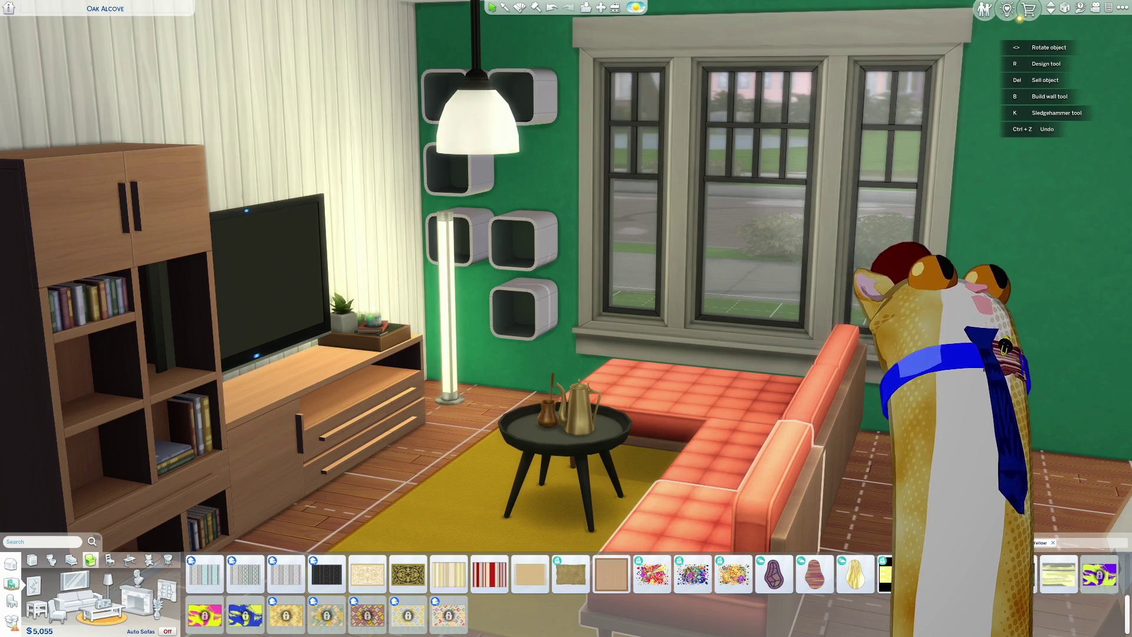
scroll(595, 607, "up", 2)
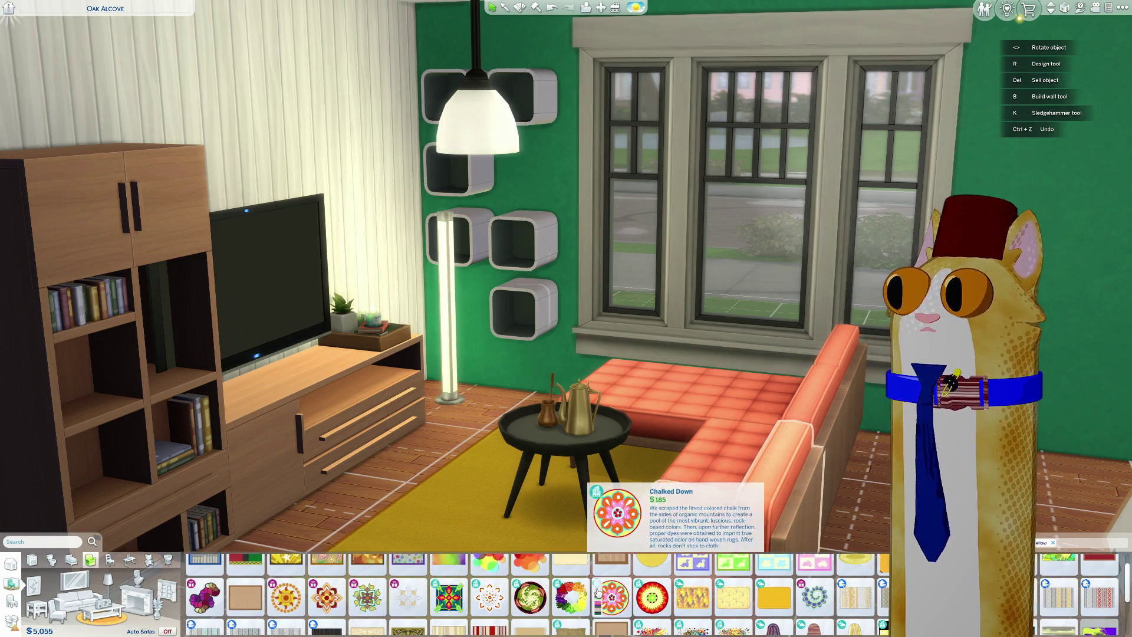
left_click(570, 597)
left_click(314, 443)
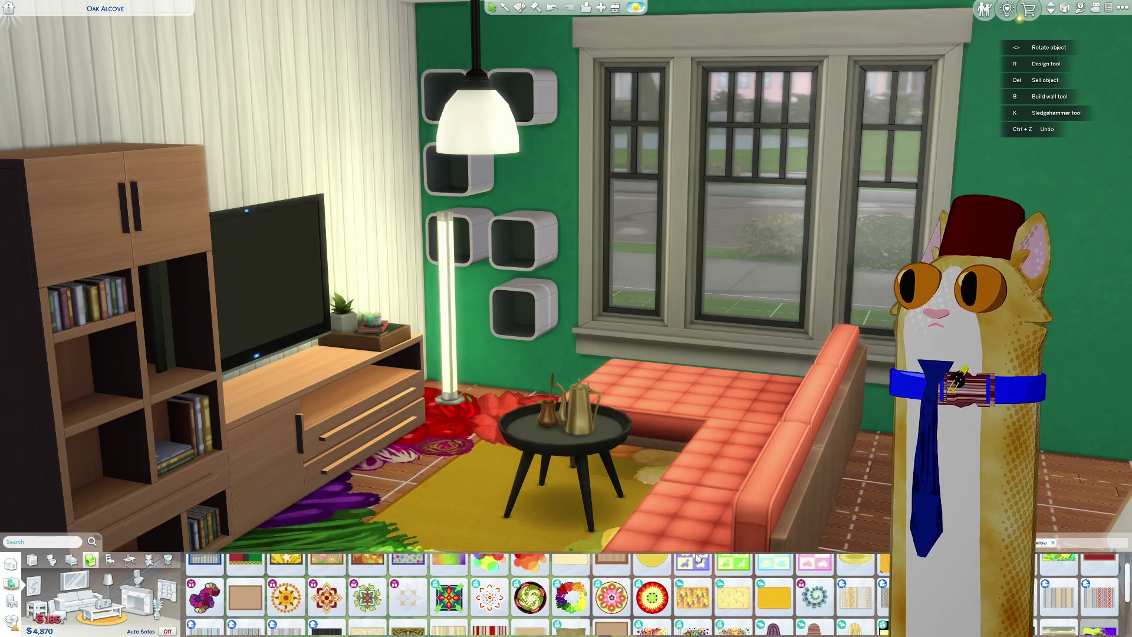
key("ctrl+z")
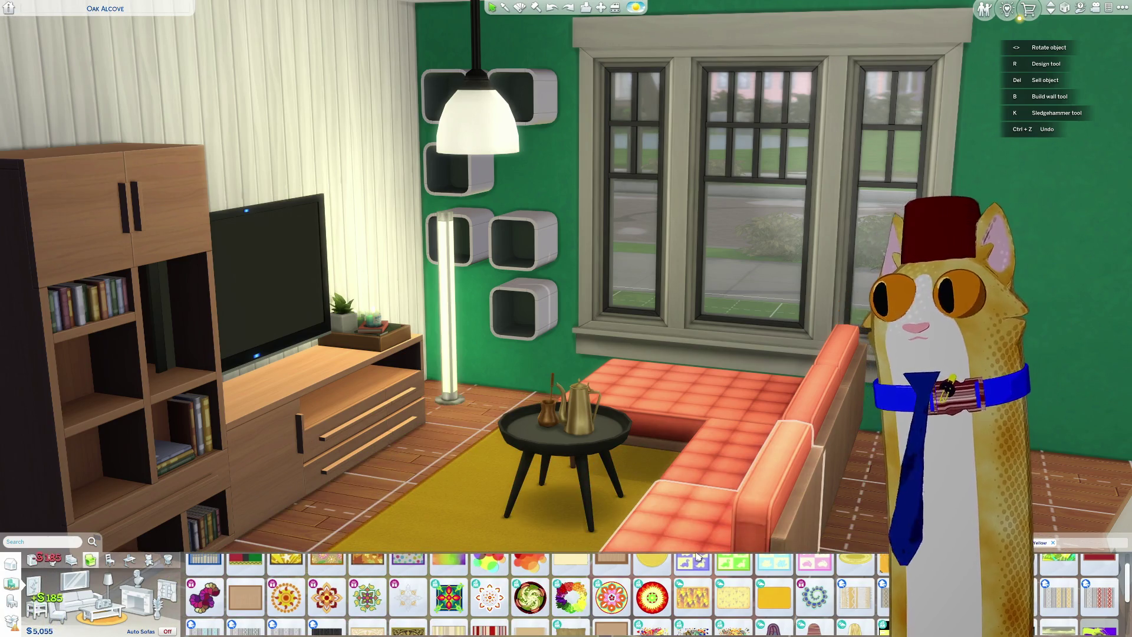
key("w")
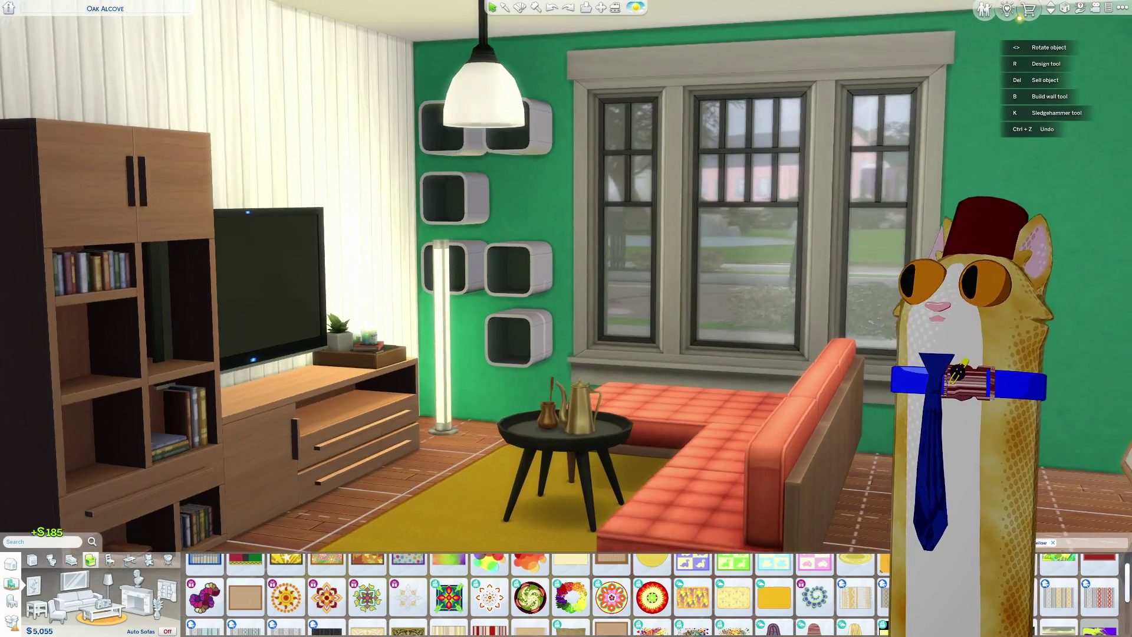
key("e")
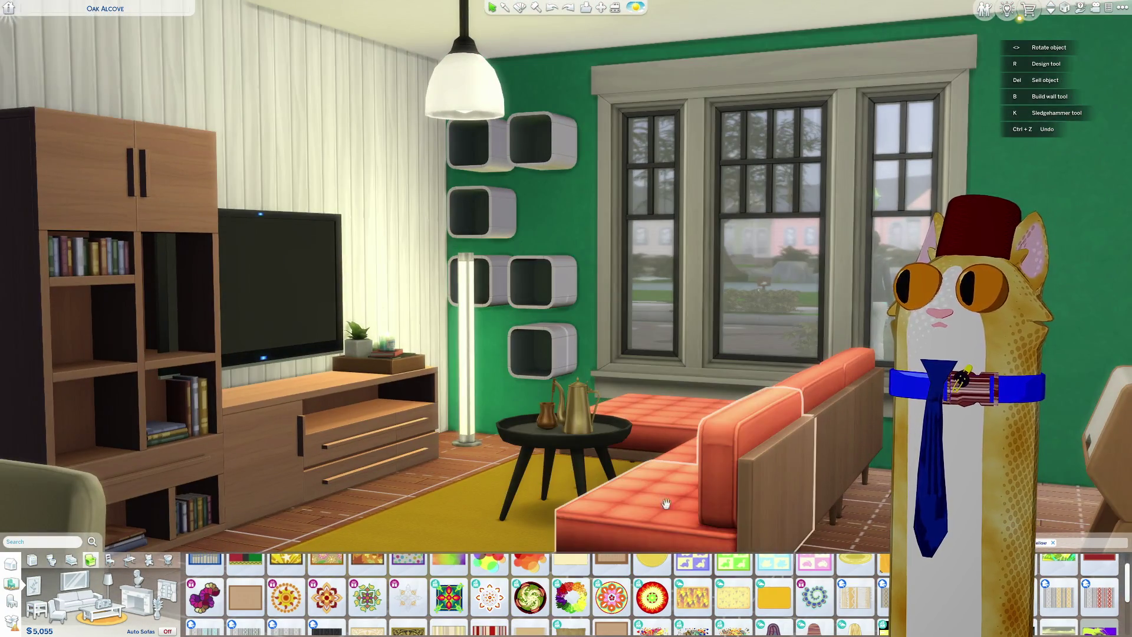
left_click(634, 8)
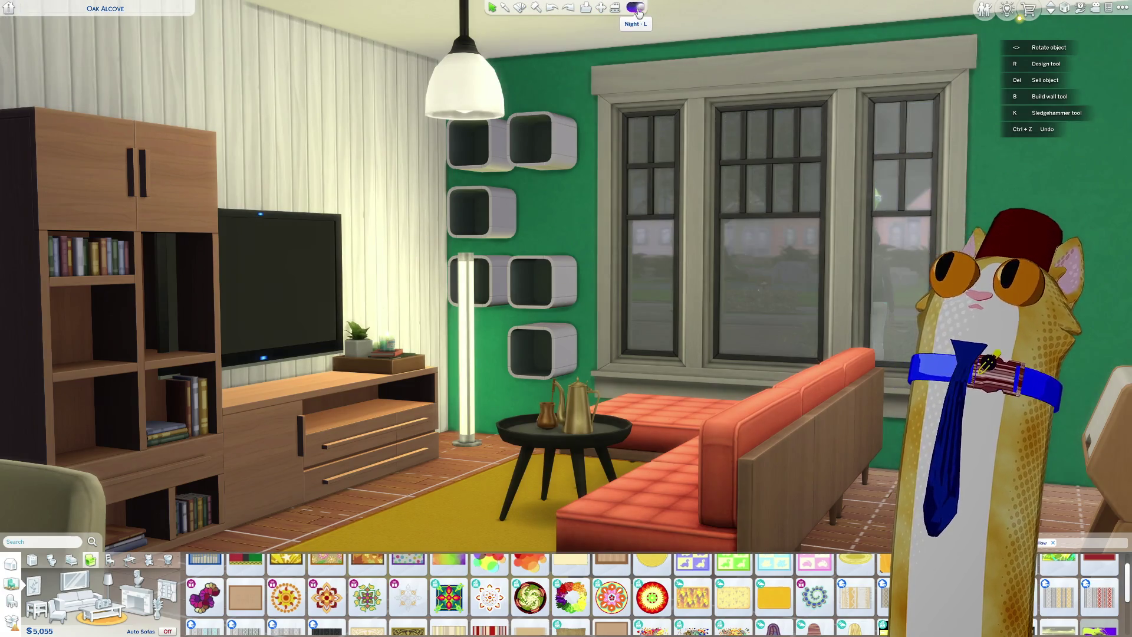
Step: Stand the glowing floor lamp back by the wall
key("q")
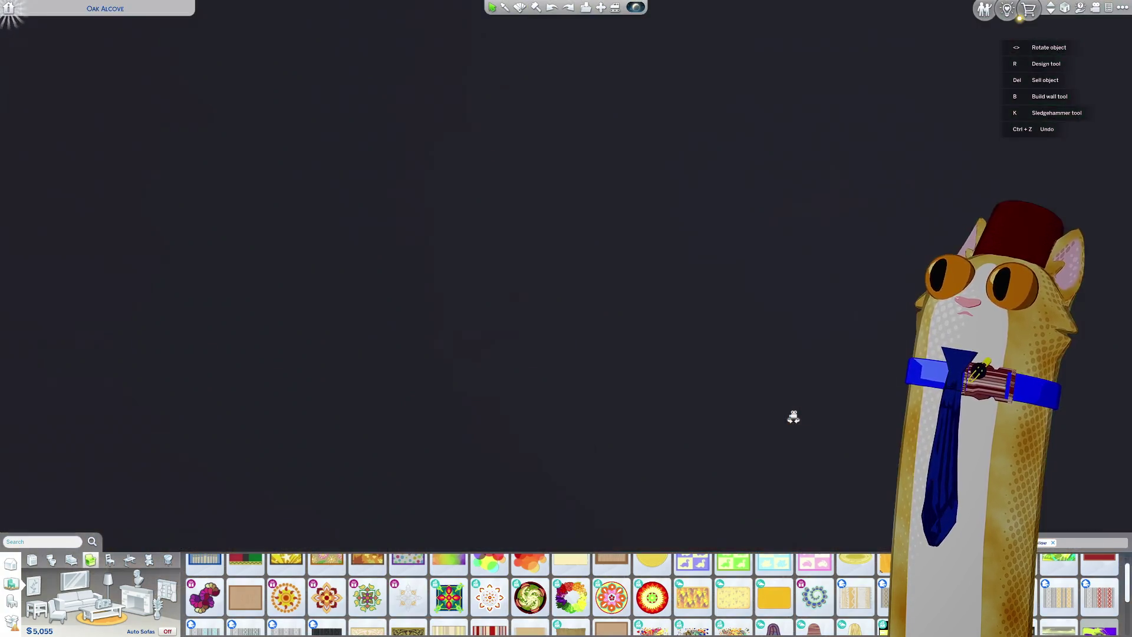
scroll(753, 404, "down", 5)
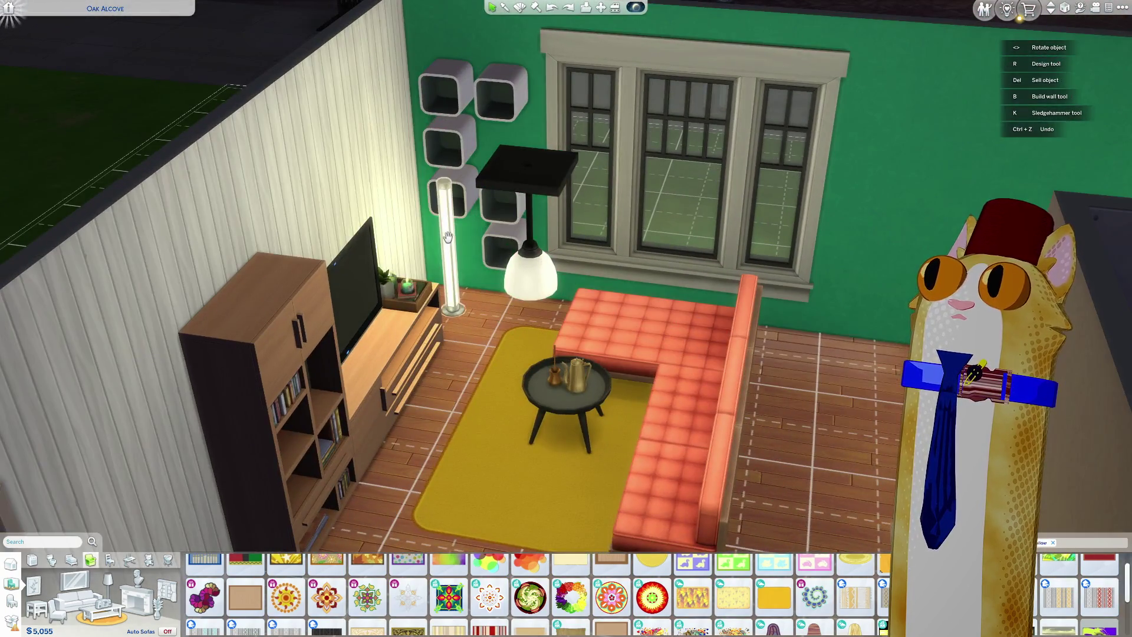
left_click(437, 212)
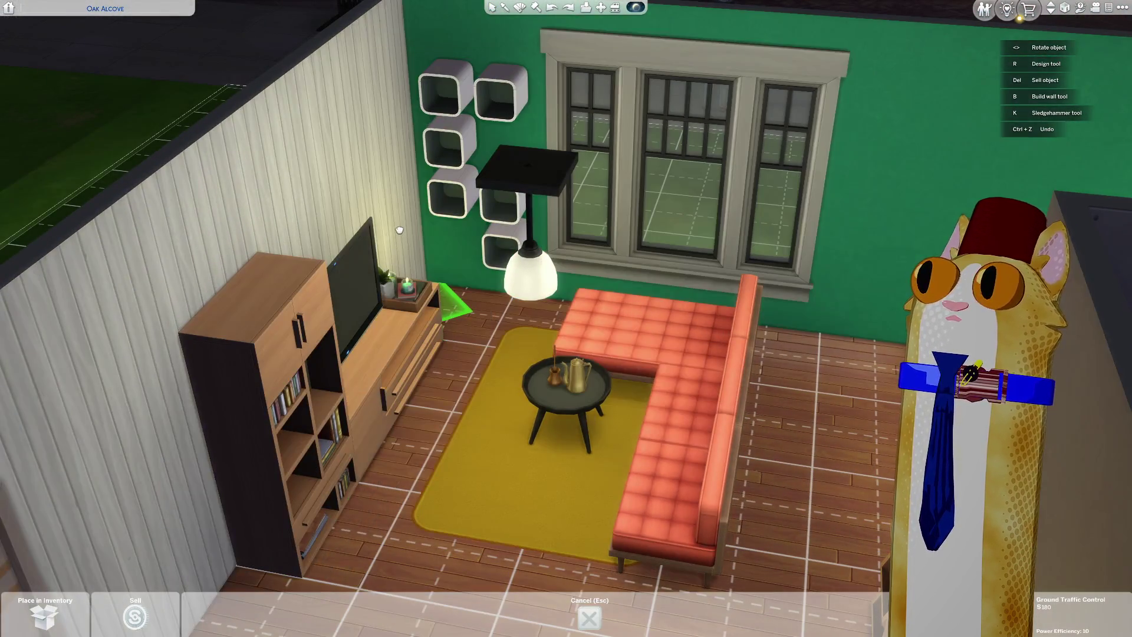
left_click(399, 230)
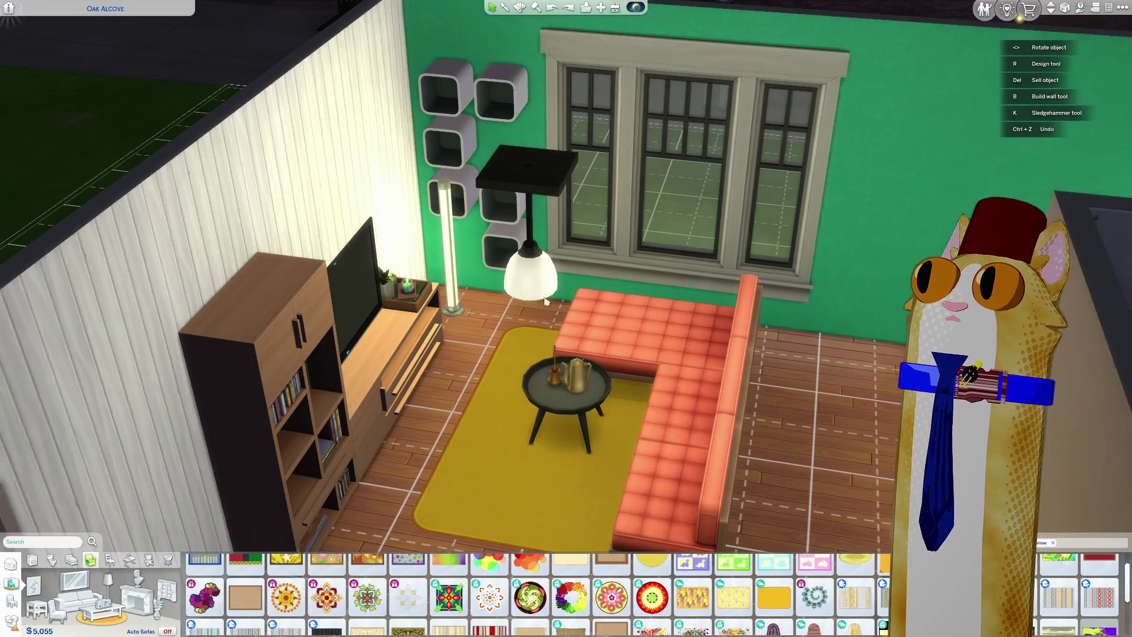
Step: Hang the $140 Simply Park pendant light above the sofa, then lift it again
left_click(545, 302)
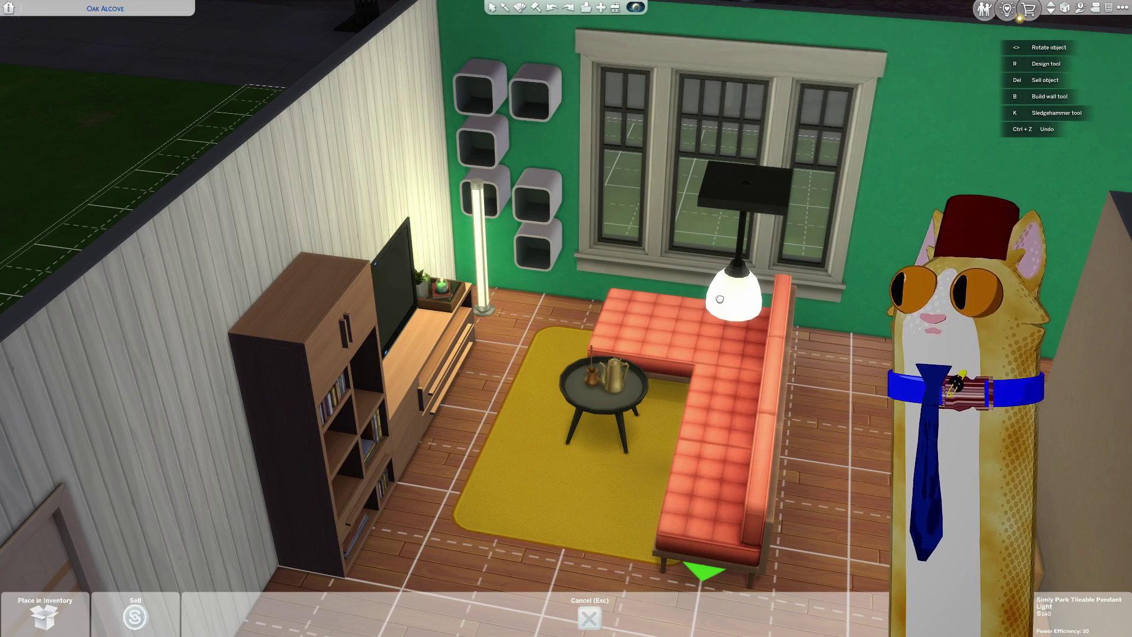
left_click(719, 299)
scroll(681, 429, "up", 5)
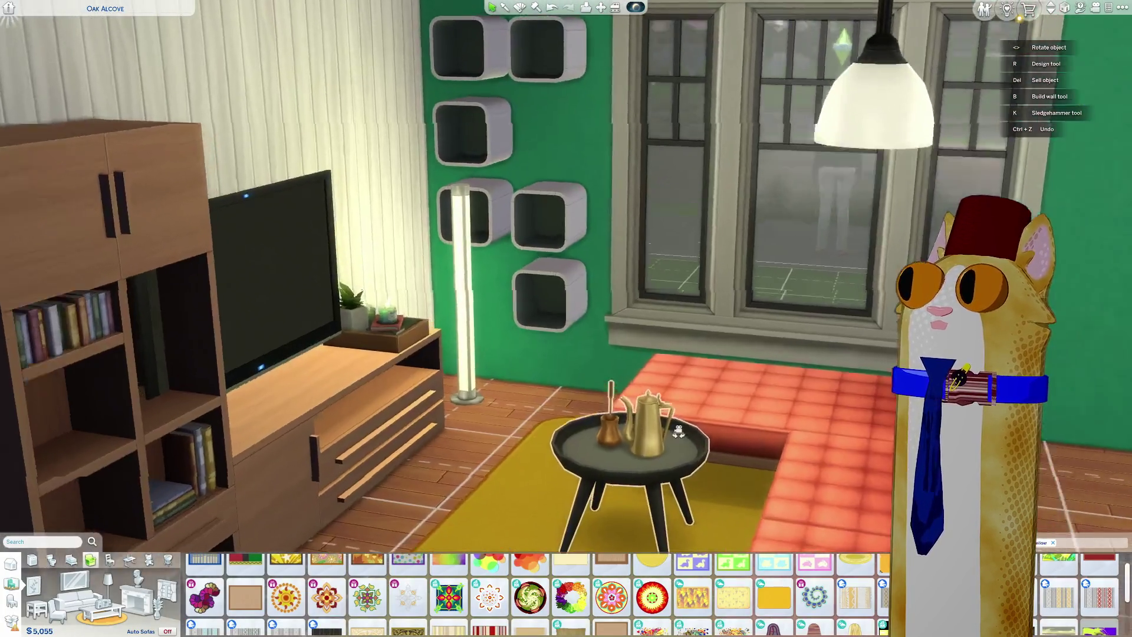
scroll(677, 432, "down", 3)
scroll(672, 427, "up", 8)
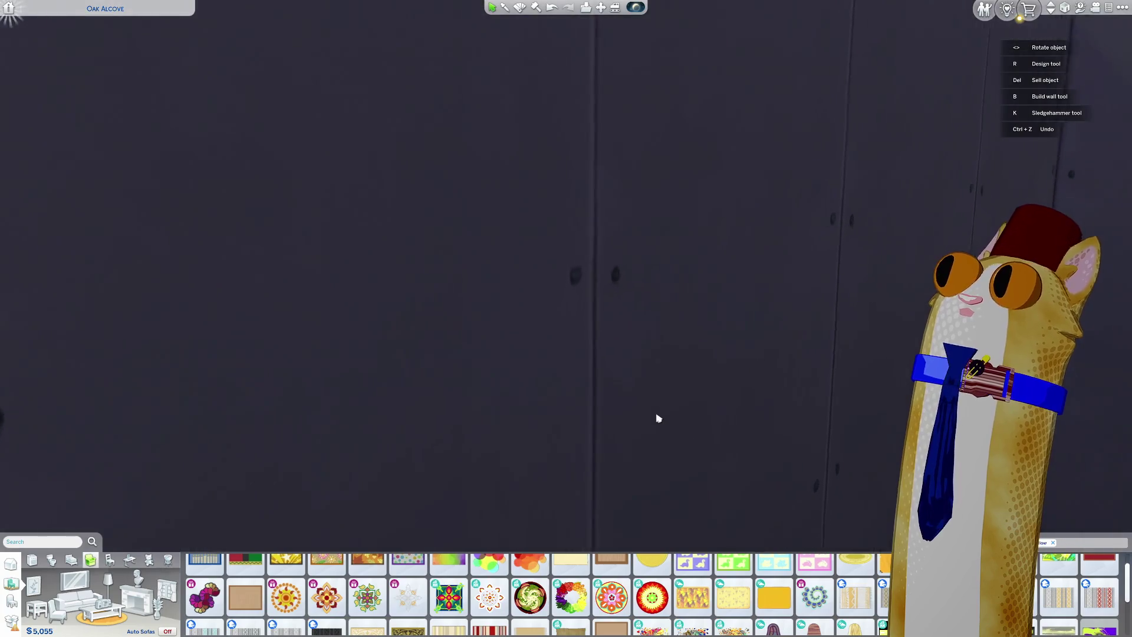
scroll(656, 425, "down", 5)
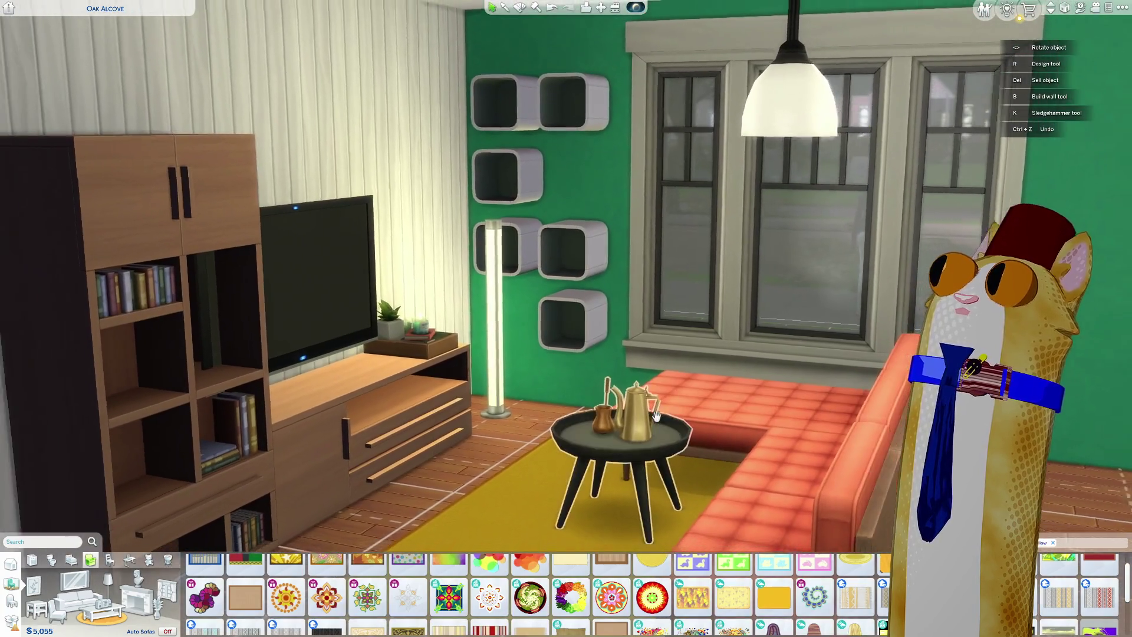
left_click(778, 122)
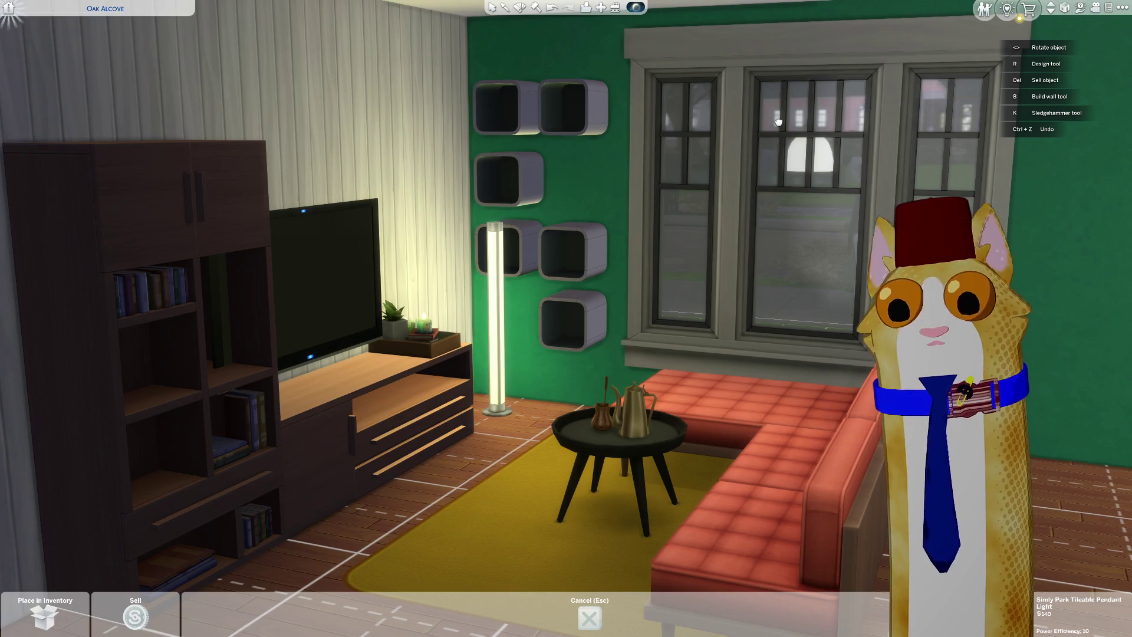
Step: Sell the held $140 pendant light and set the floor lamp against the green wall by the shelves
key("Delete")
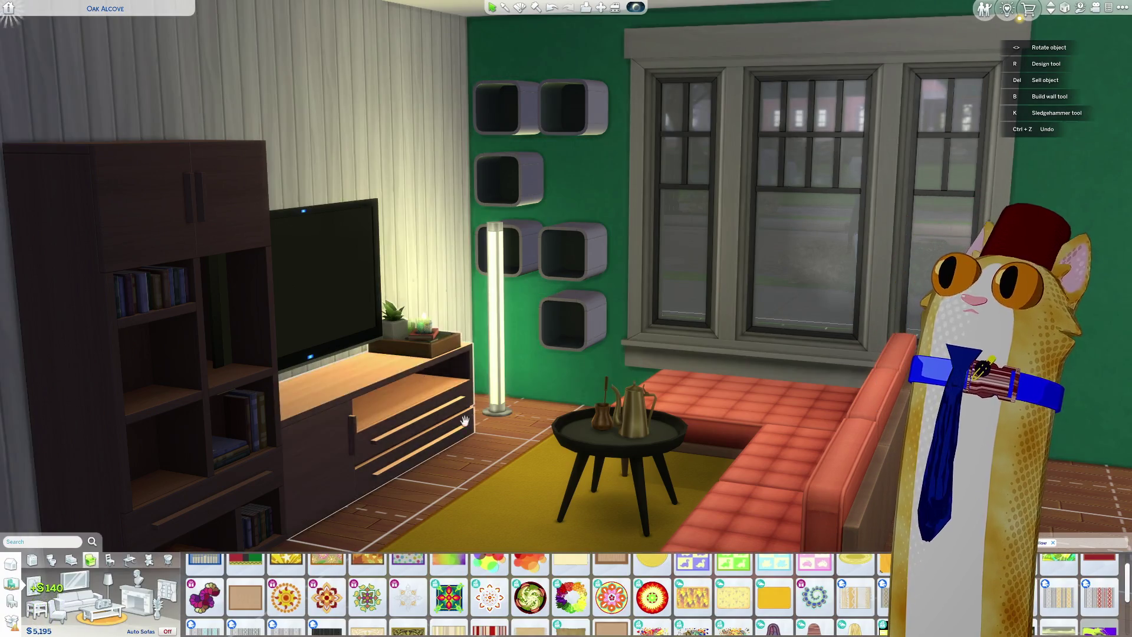
scroll(465, 419, "up", 5)
scroll(505, 399, "down", 5)
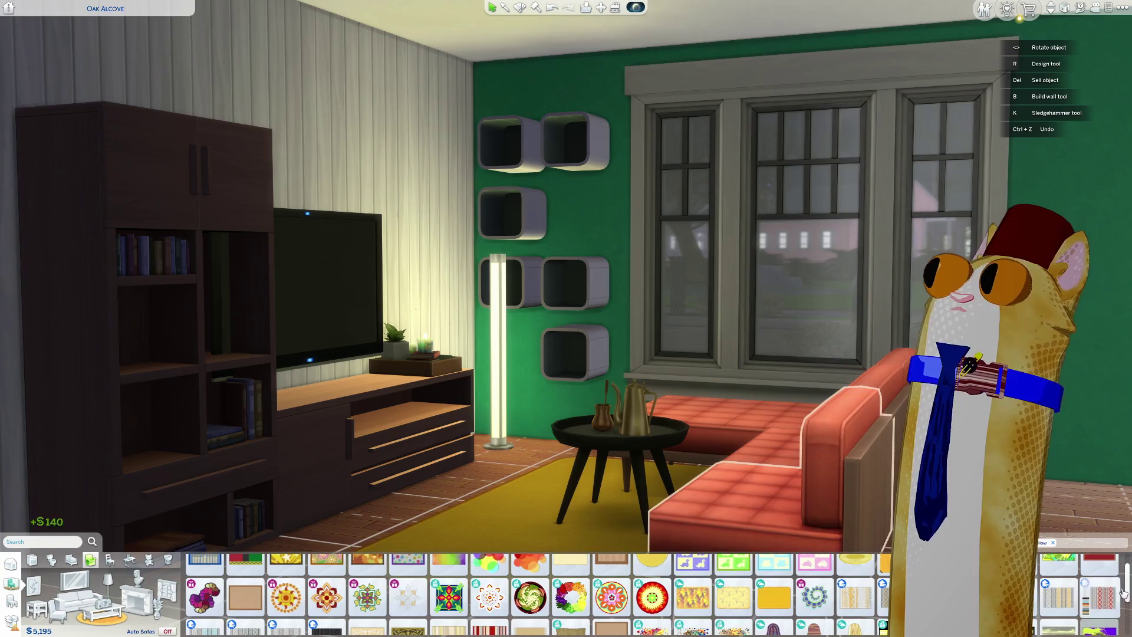
left_click(498, 377)
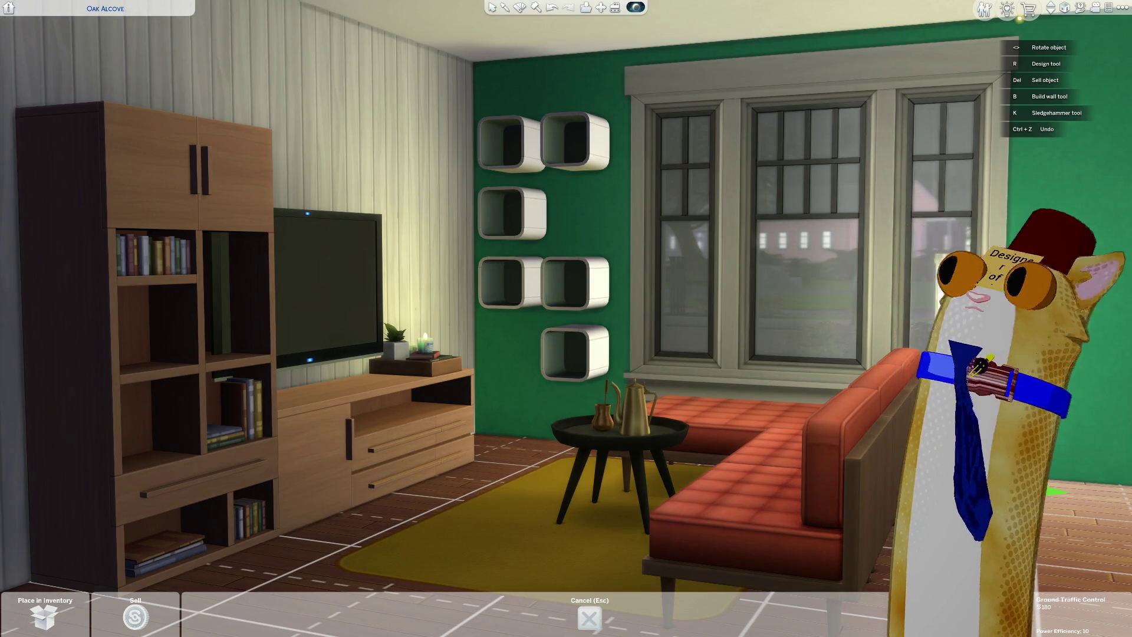
left_click(498, 442)
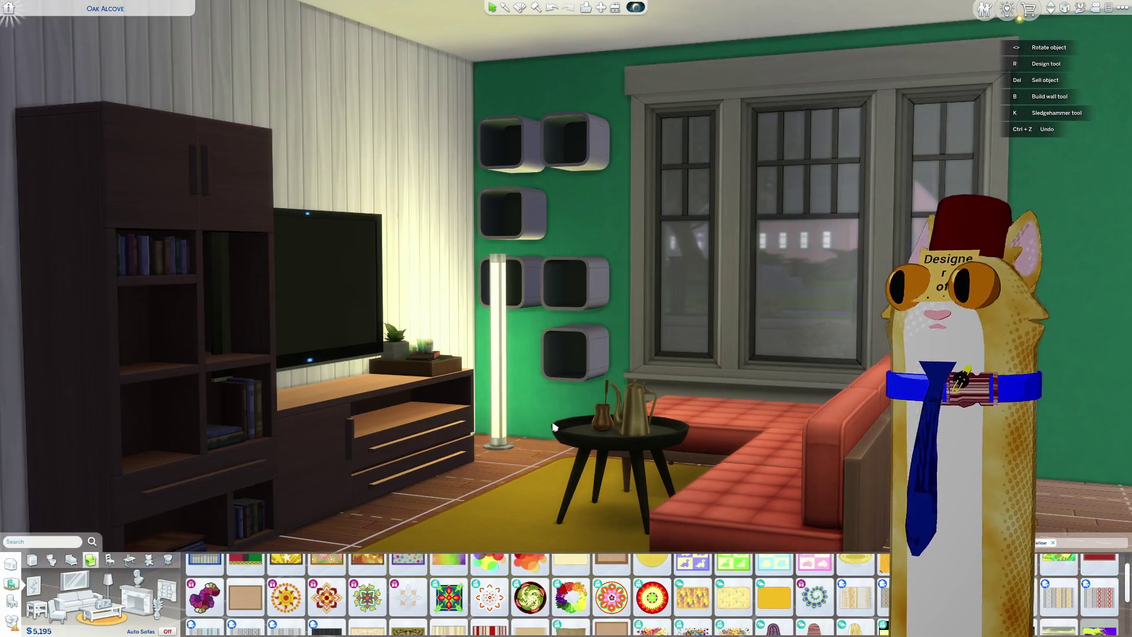
Step: Sell the glowing floor lamp and re-place the rug under the coffee table
left_click(499, 378)
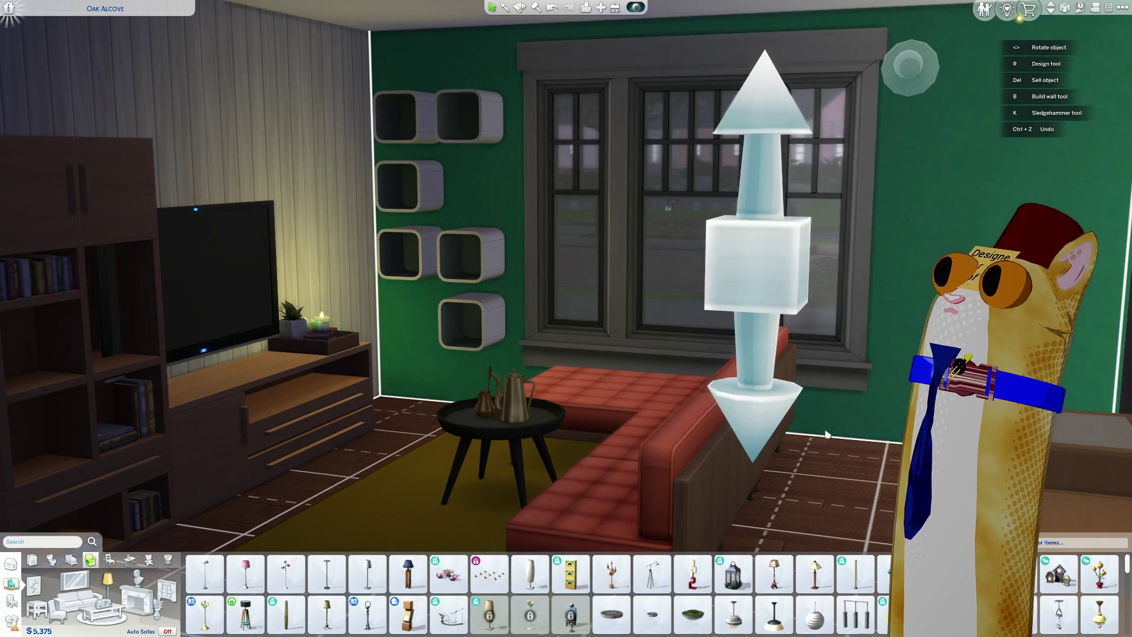
key("shift+bracketright")
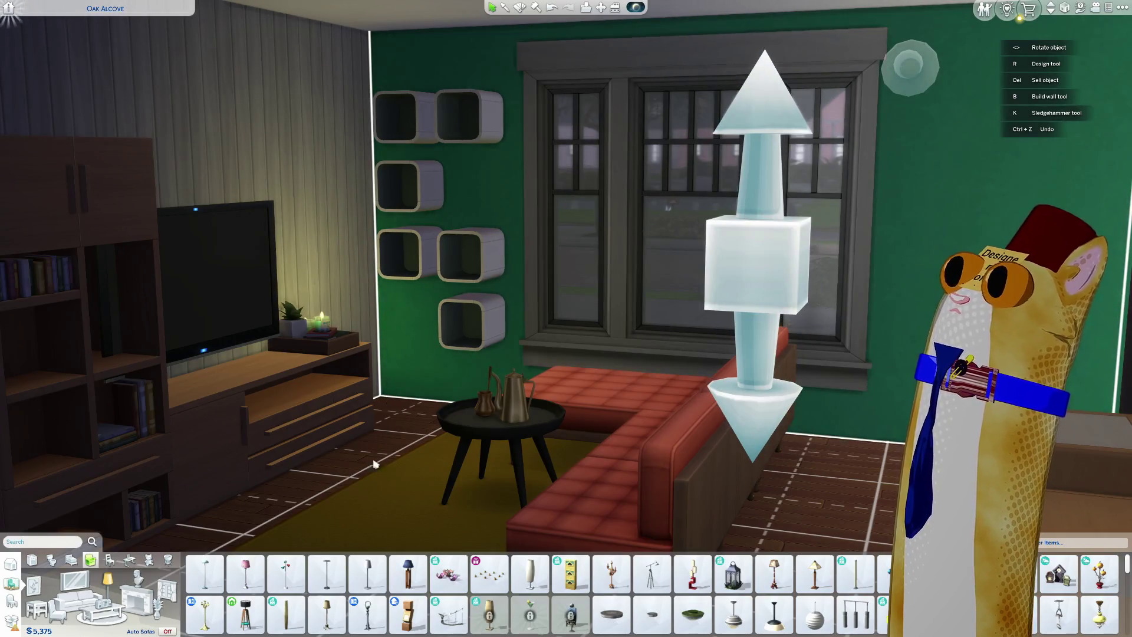
left_click(430, 494)
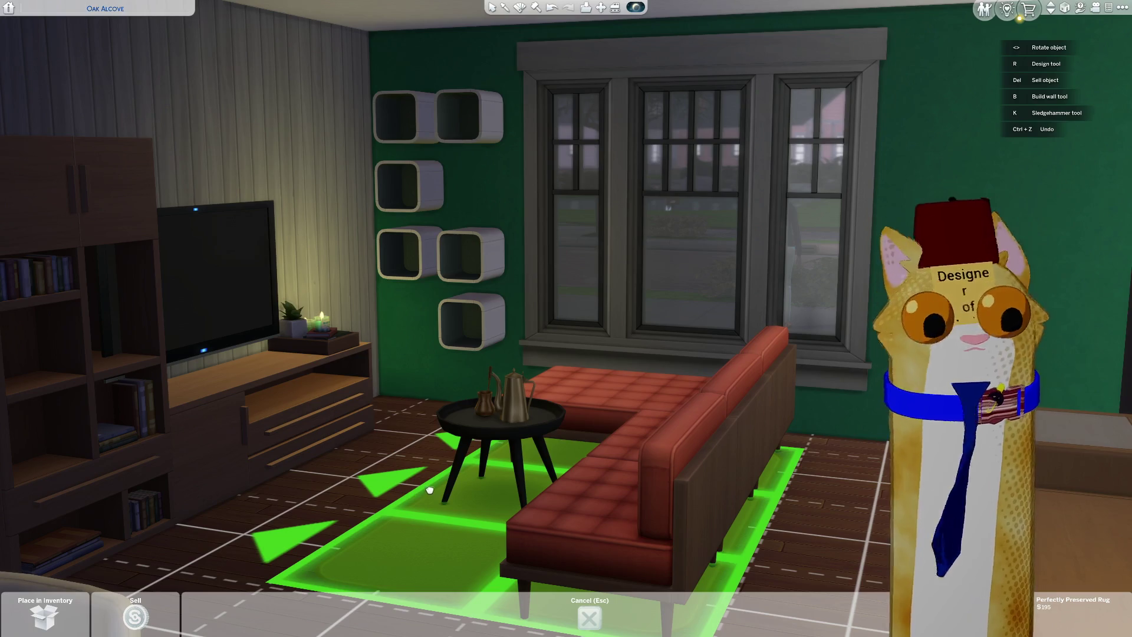
left_click(430, 490)
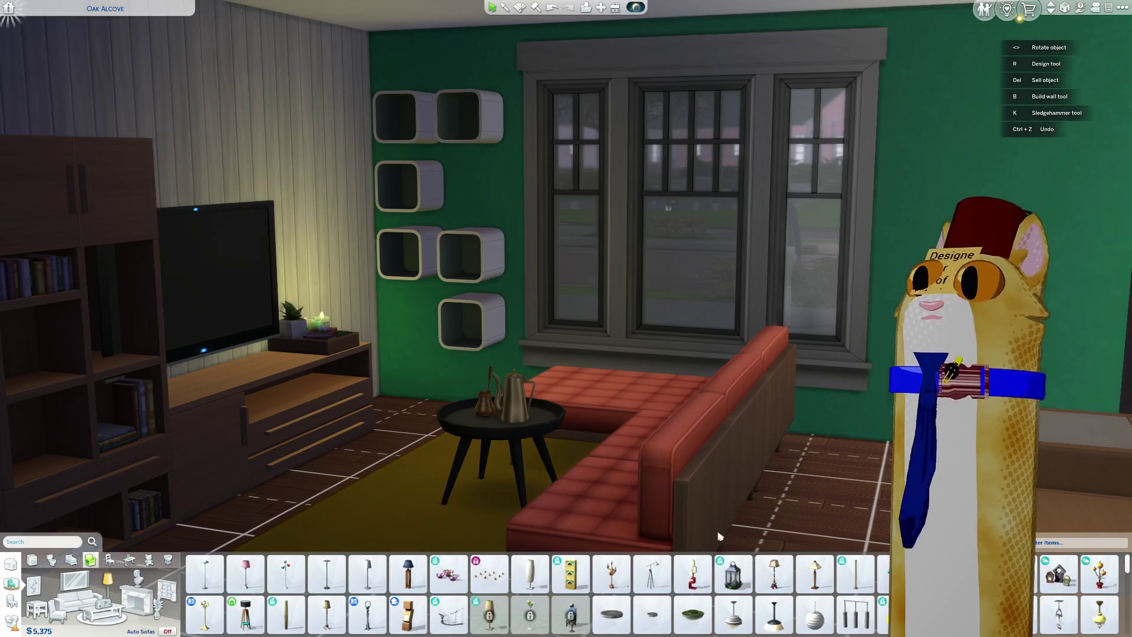
Step: Place the $120 tripod floor lamp by the right-hand window
left_click(651, 573)
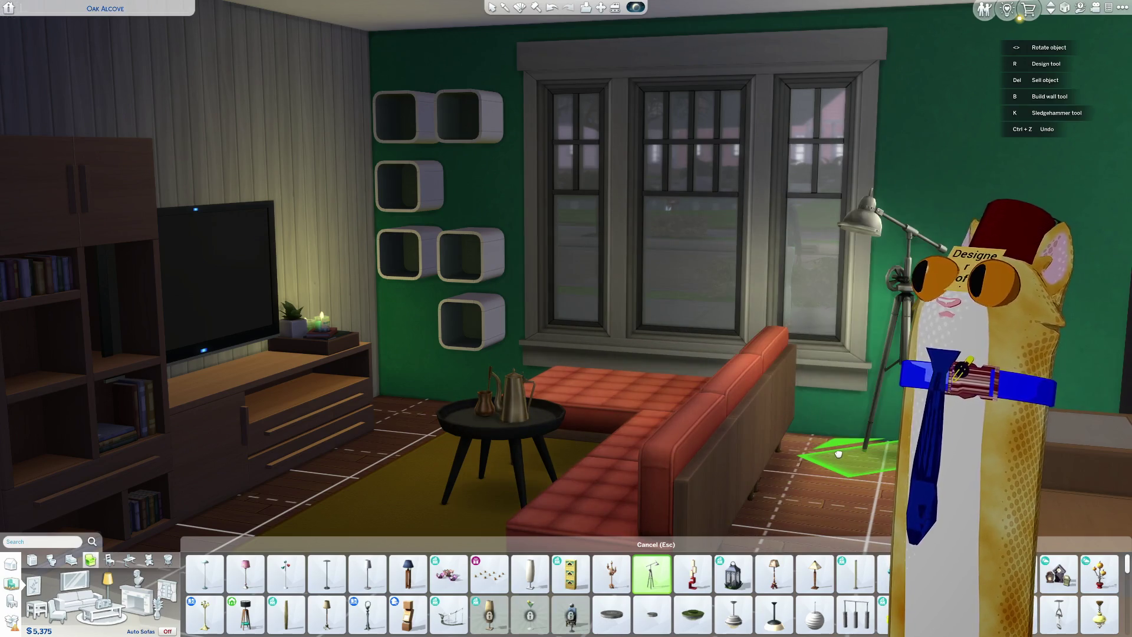
left_click(882, 457, "shift")
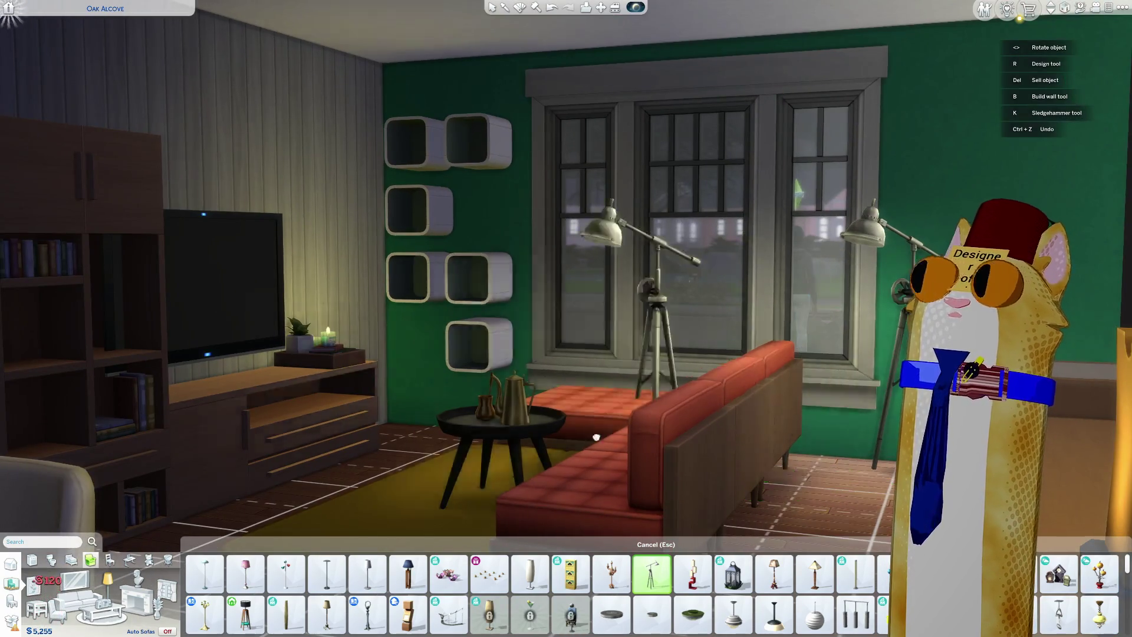
scroll(612, 467, "up", 5)
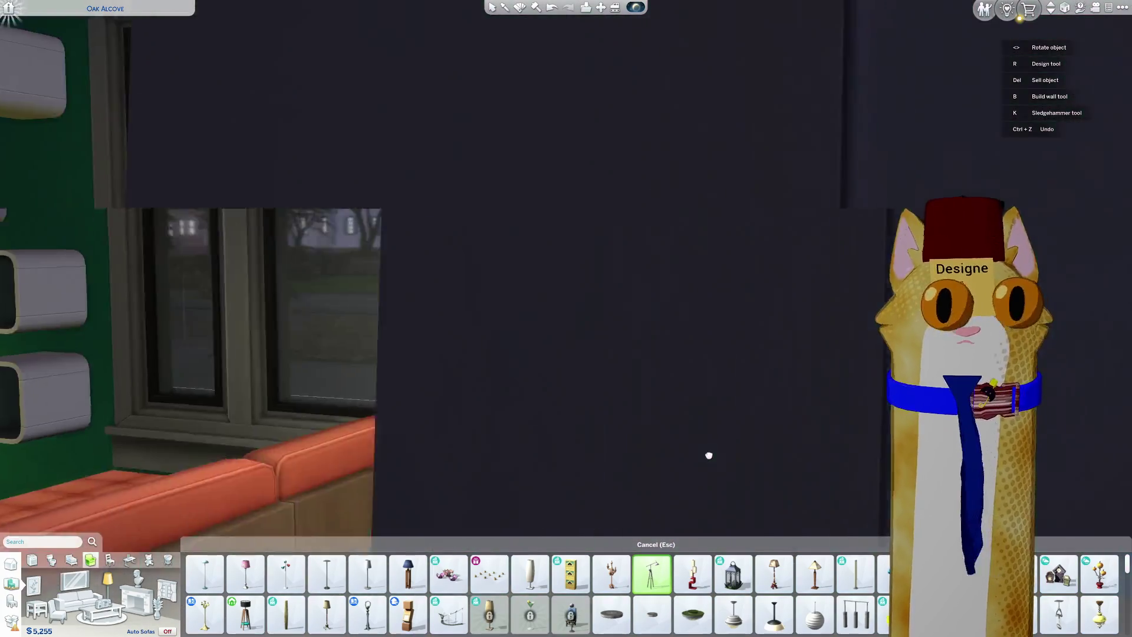
scroll(708, 455, "down", 3)
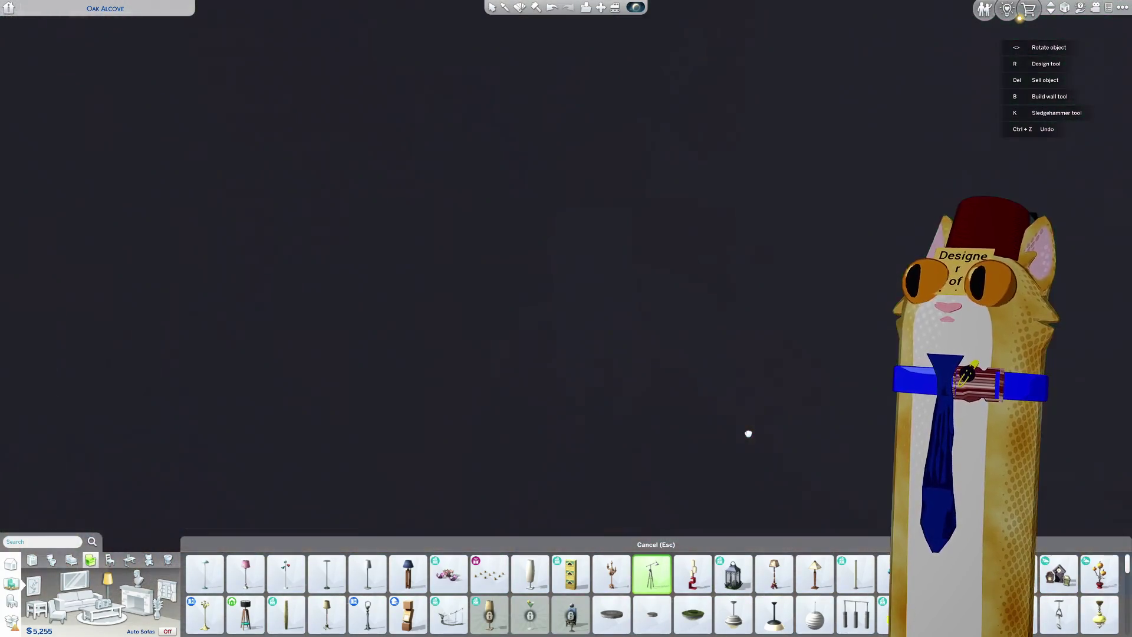
scroll(708, 425, "up", 2)
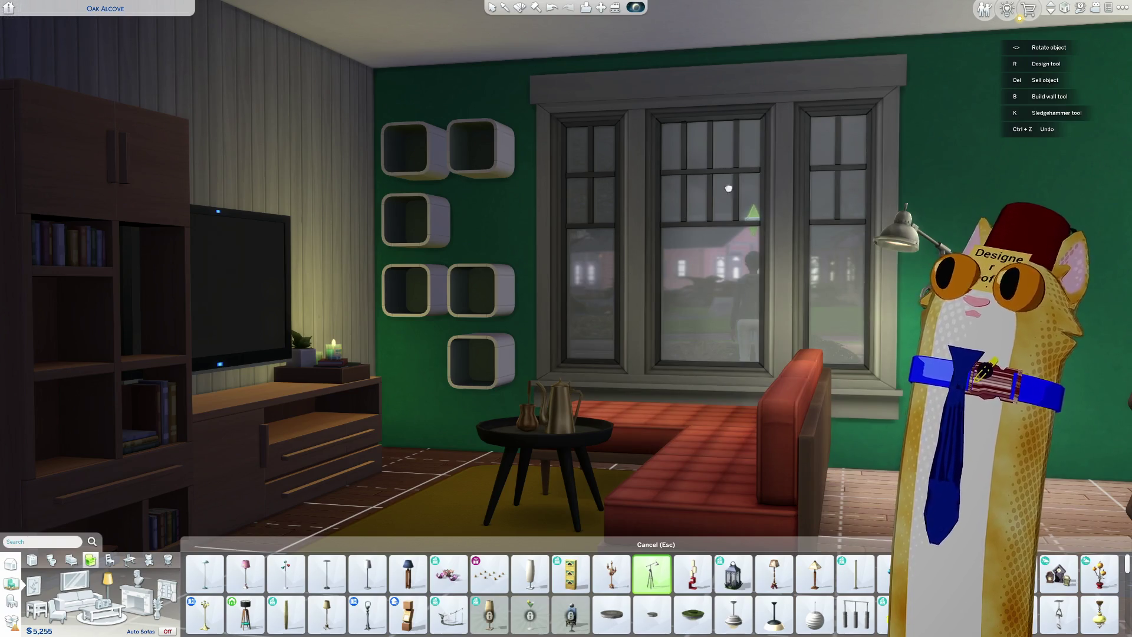
Step: Stop placing lamps and recolour two wall cube shelves, one dark brown and one lighter brown
key("Escape")
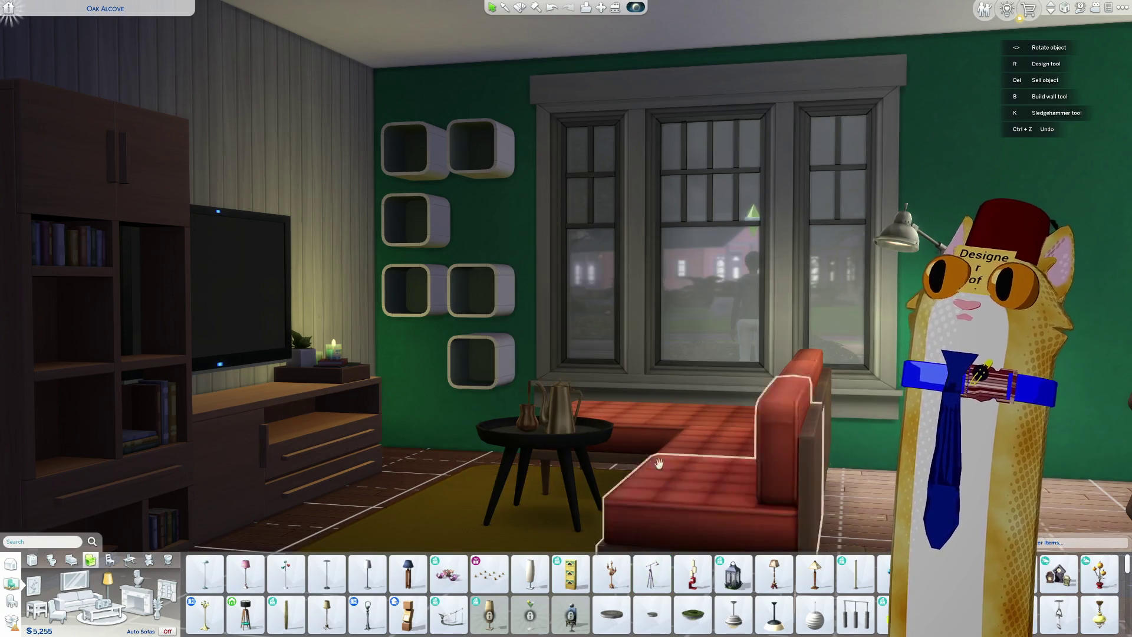
key("r")
left_click(500, 274)
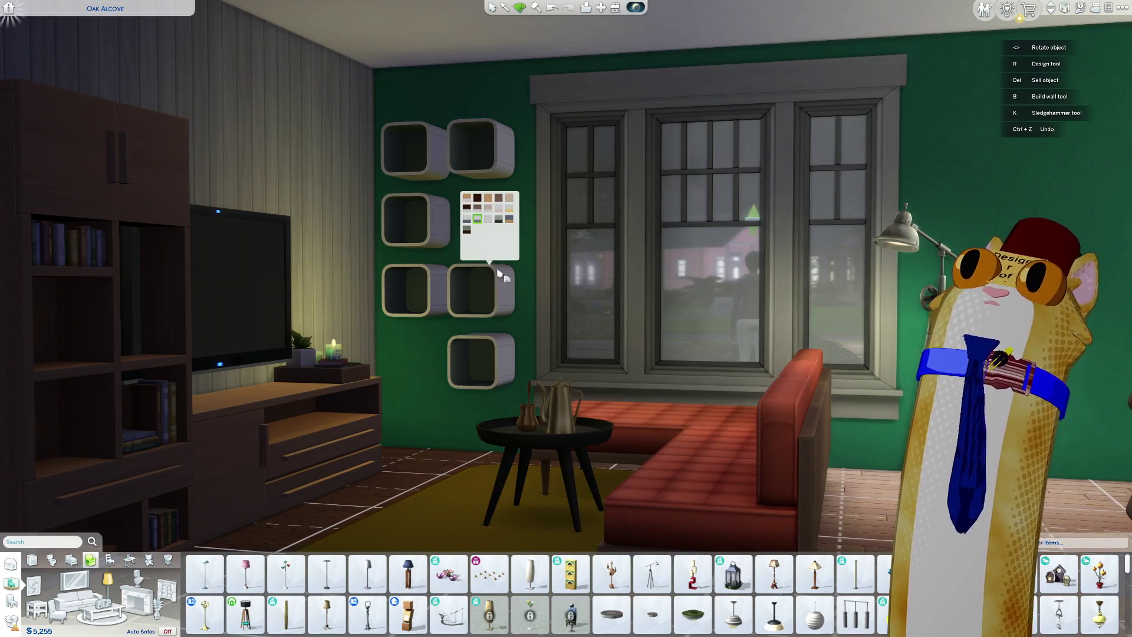
left_click(430, 231)
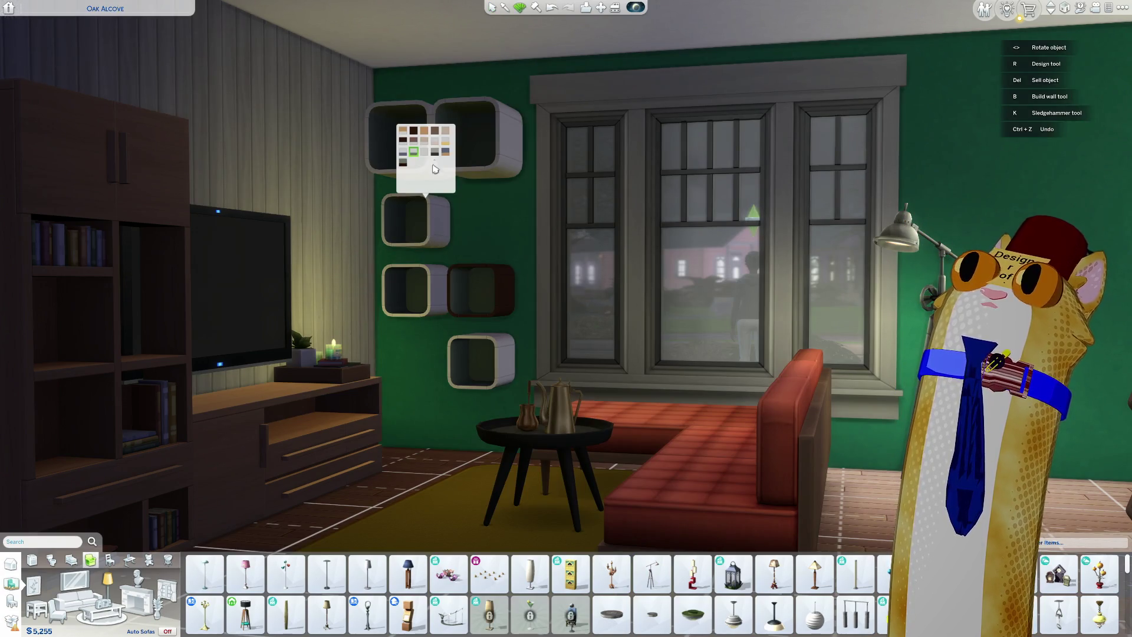
left_click(424, 130)
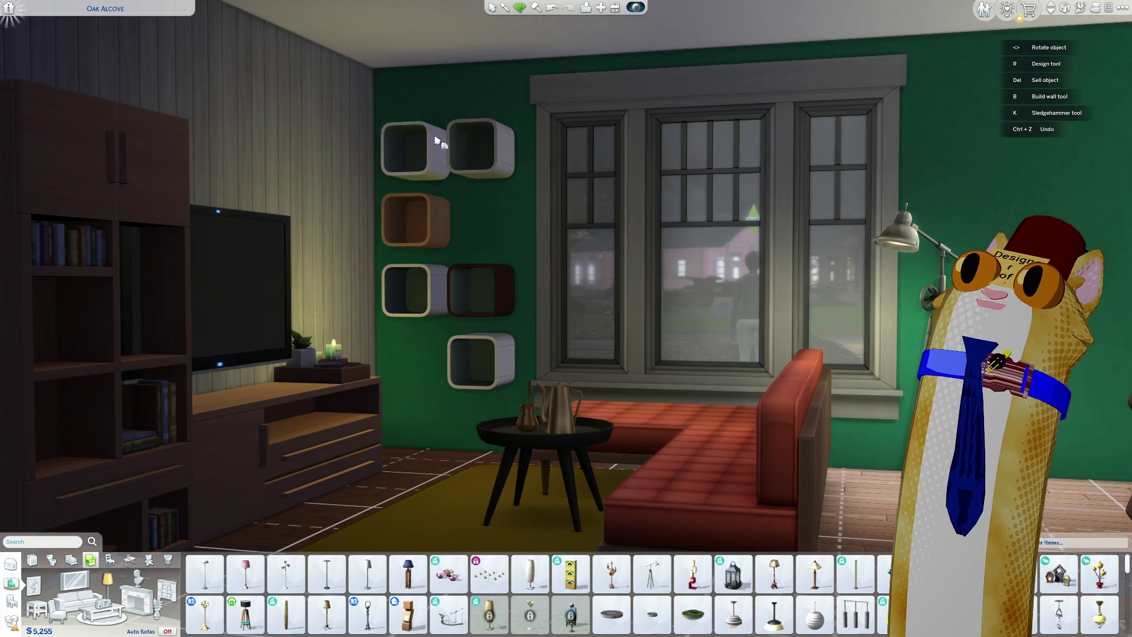
left_click(494, 156)
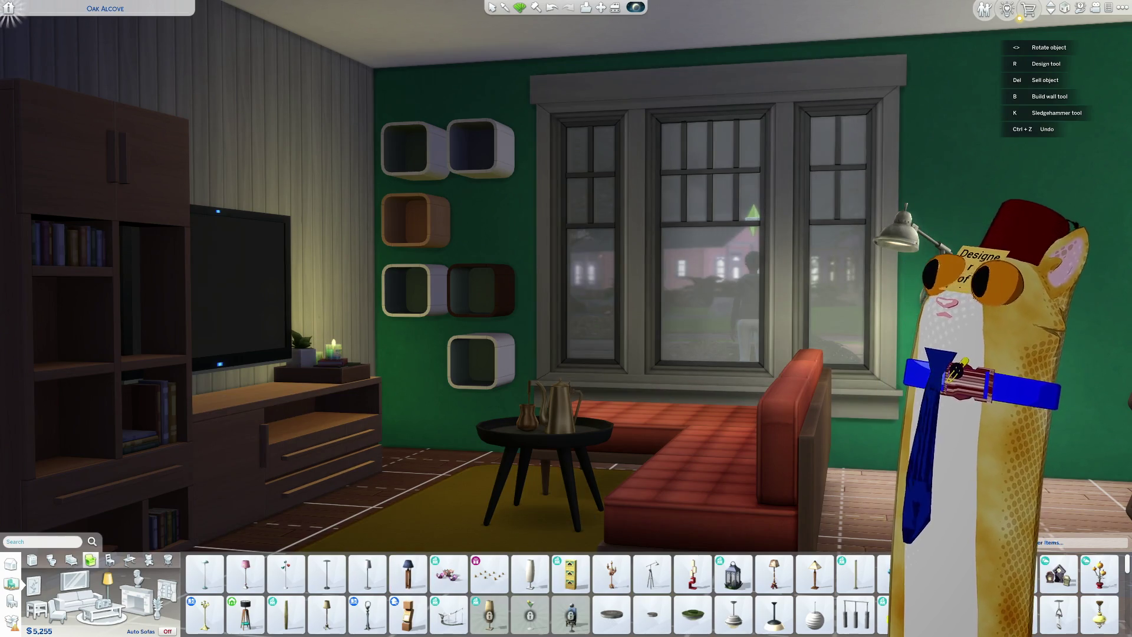
Step: Turn the camera to show the window and the floor lamp
mouse_move(783, 477)
middle_mouse_down()
mouse_move(773, 454)
mouse_move(606, 450)
mouse_move(724, 395)
mouse_move(854, 306)
mouse_move(766, 342)
mouse_move(784, 336)
middle_mouse_up()
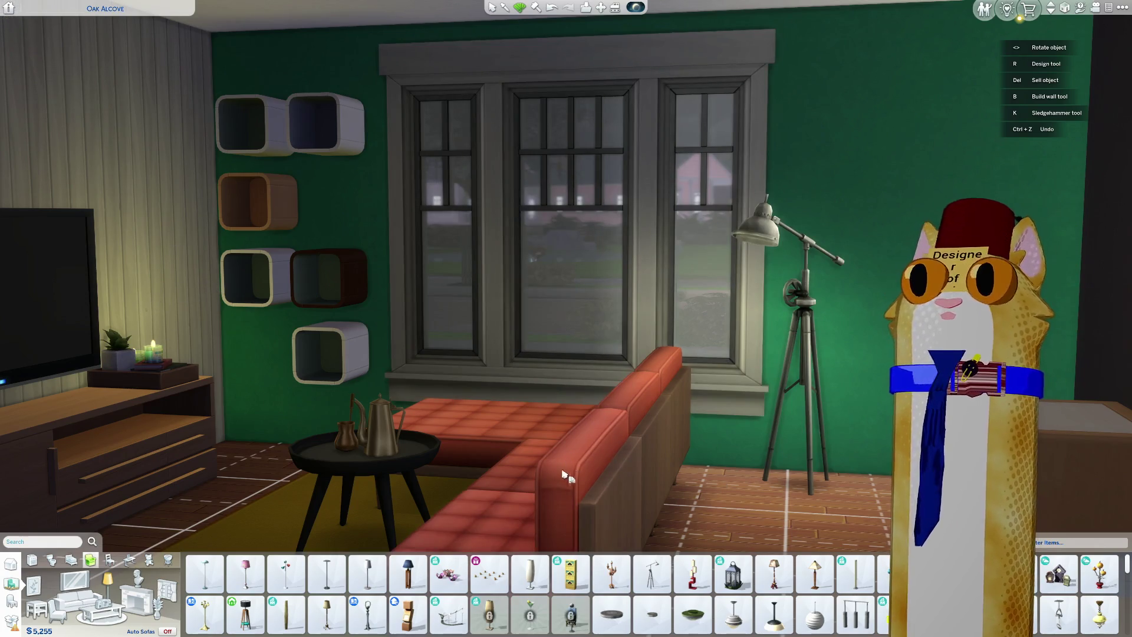
scroll(407, 574, "down", 1)
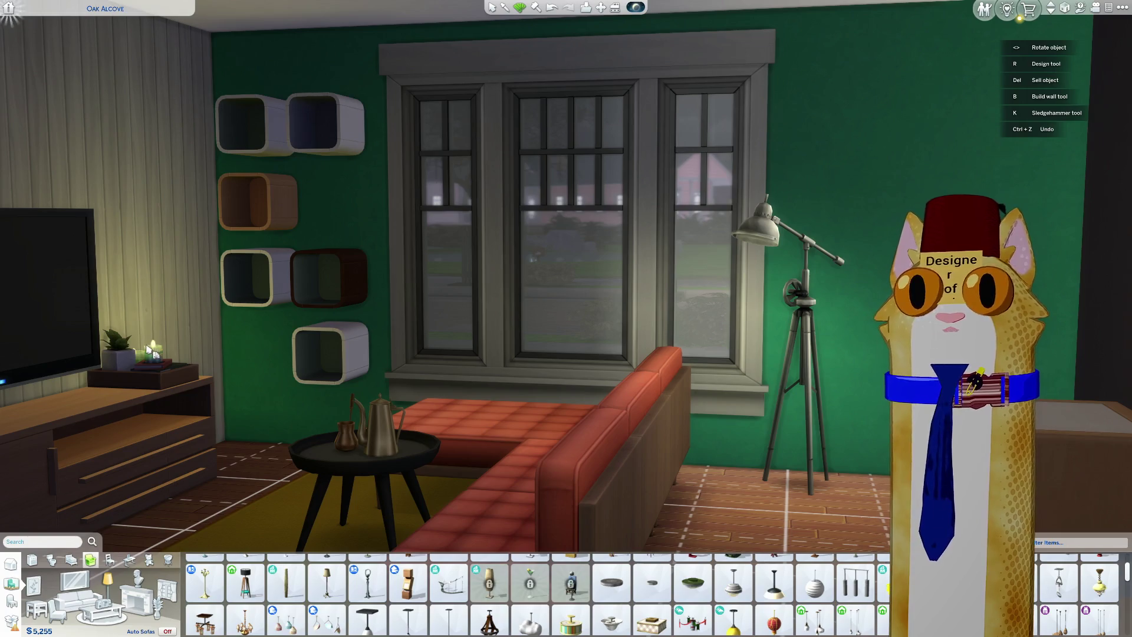
mouse_move(158, 361)
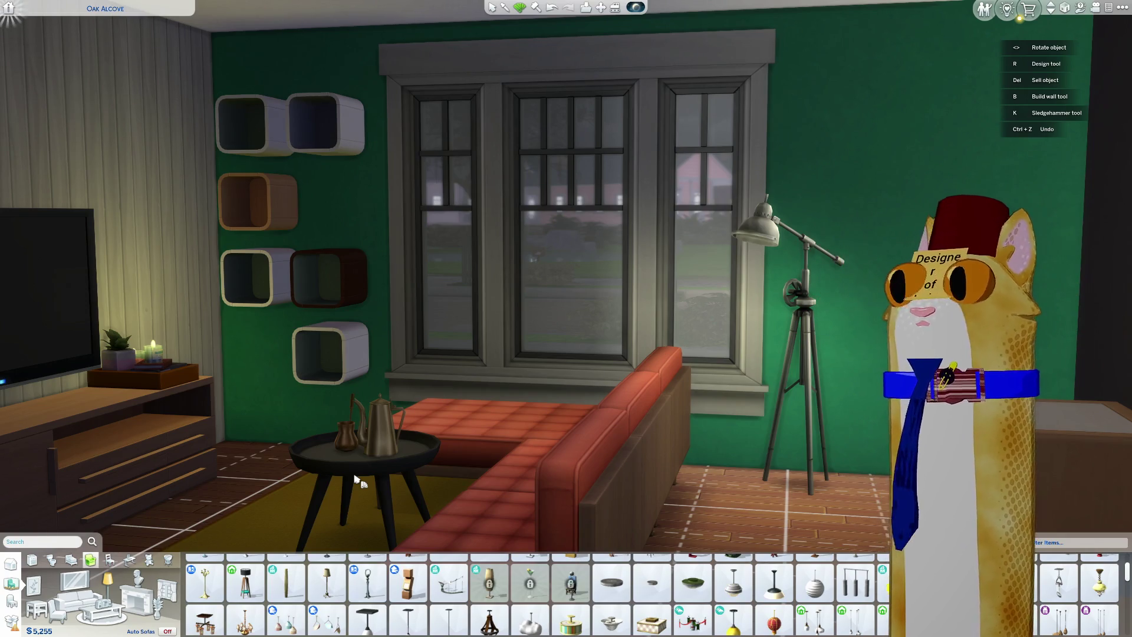
Step: Place a grey planter of plants on the TV stand from the Plants category
scroll(531, 595, "up", 1)
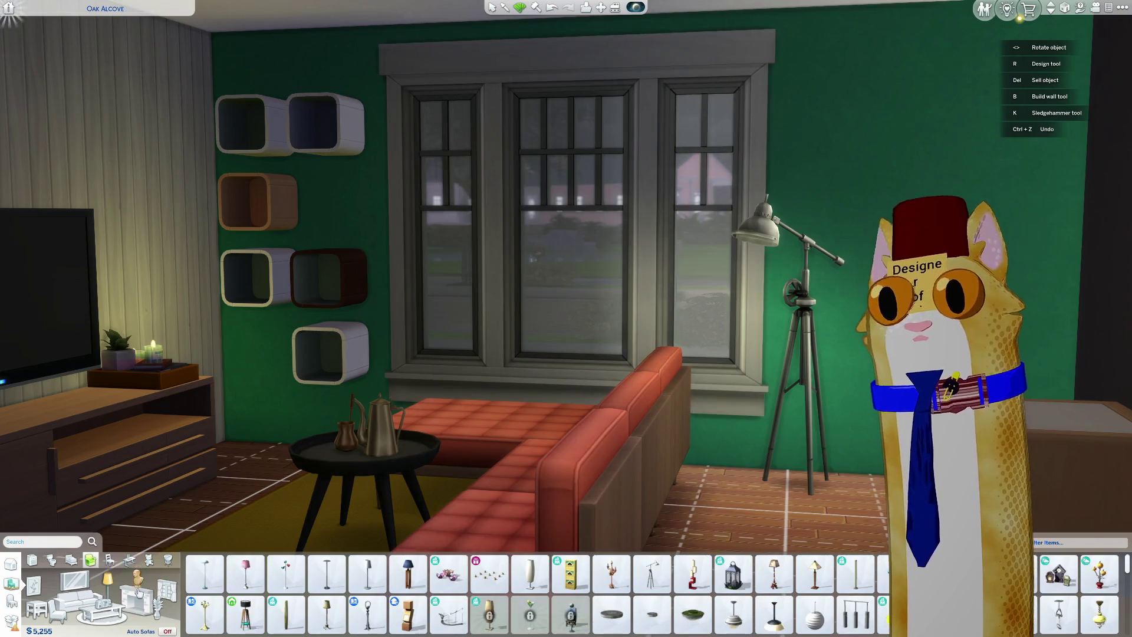
left_click(157, 615)
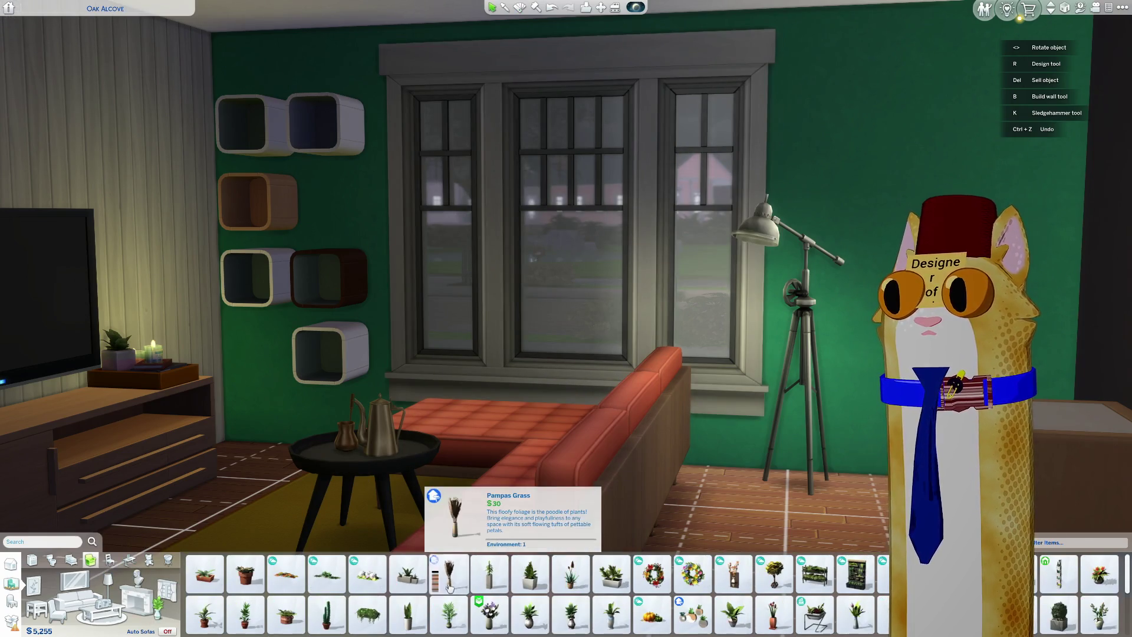
left_click(408, 574)
left_click(65, 392)
left_click(130, 452)
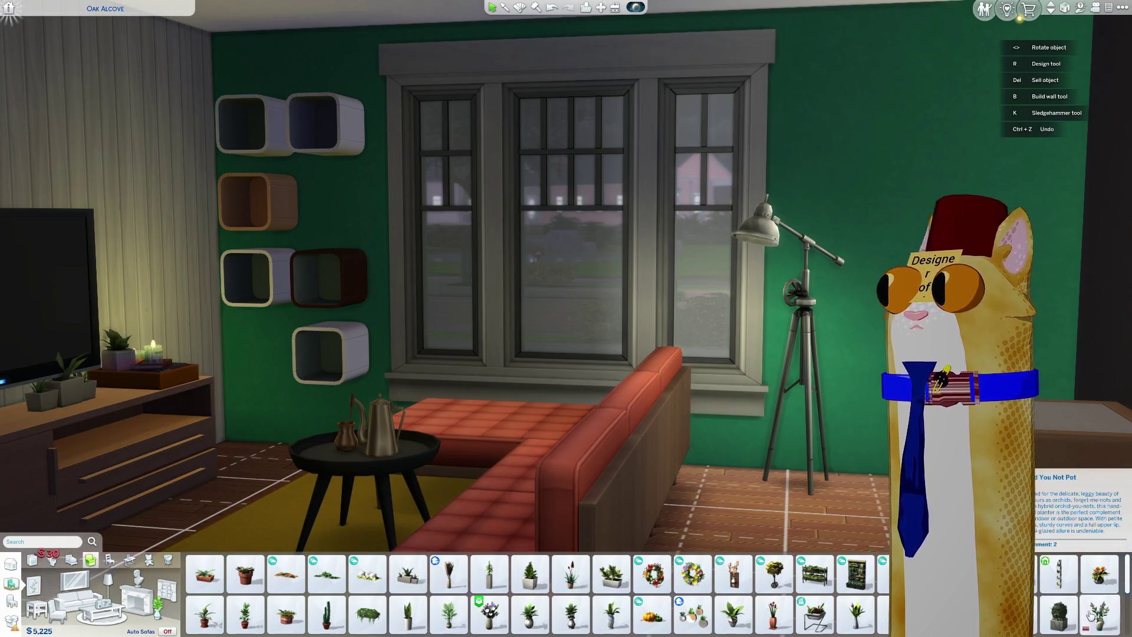
Step: Hang a wall planter past the lamp and put another planter in the bottom cube shelf
scroll(858, 615, "down", 5)
scroll(633, 609, "up", 5)
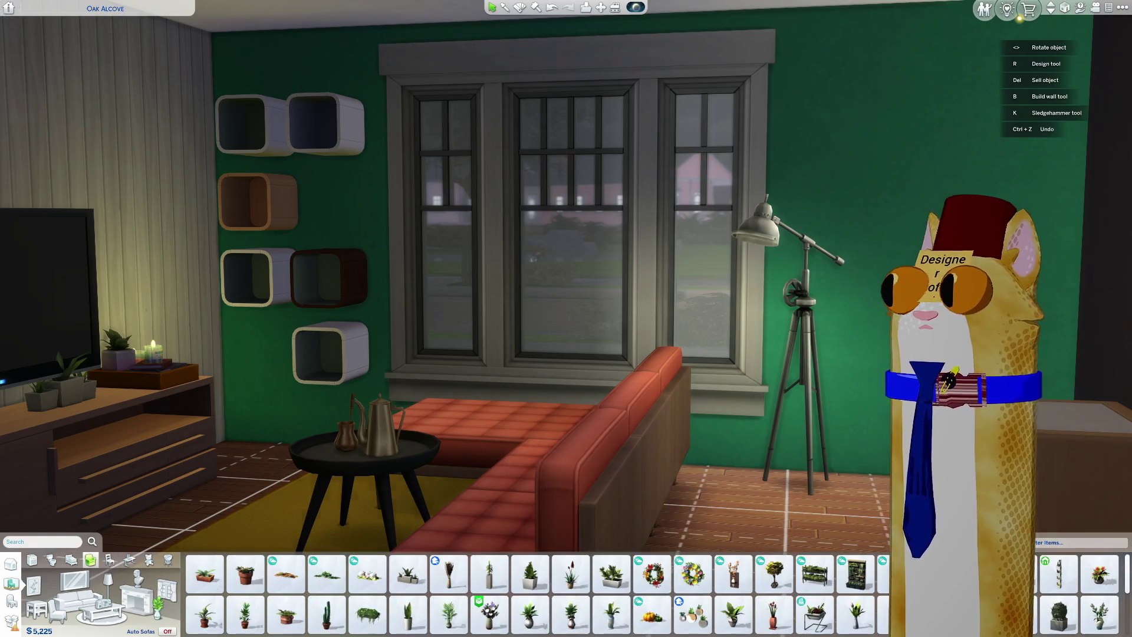
left_click(1058, 575)
left_click(917, 289)
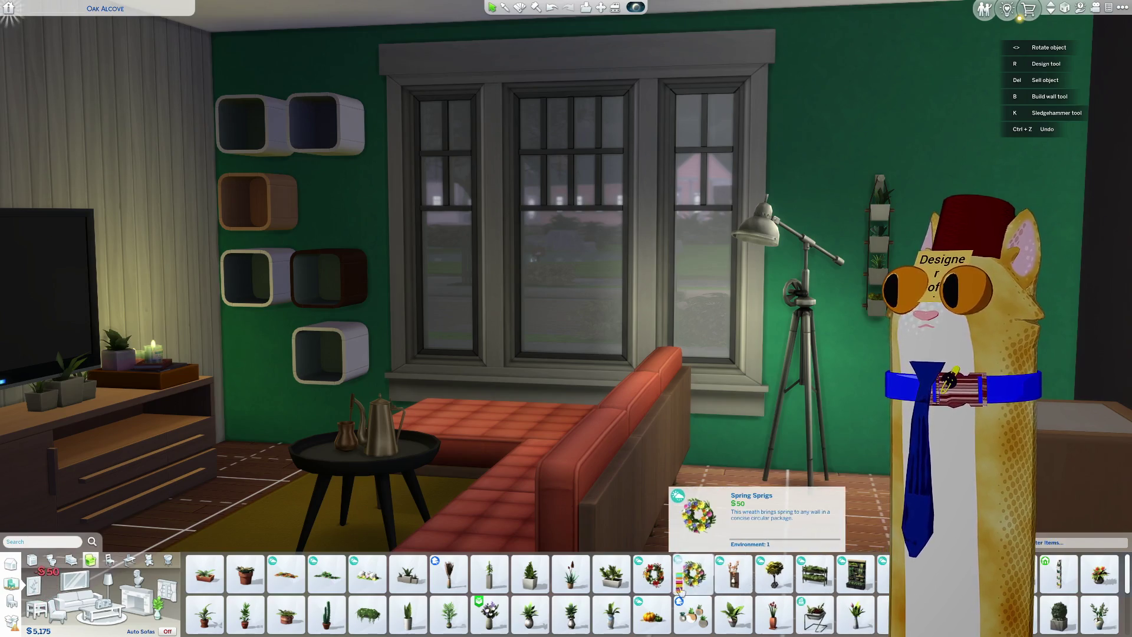
left_click(612, 574)
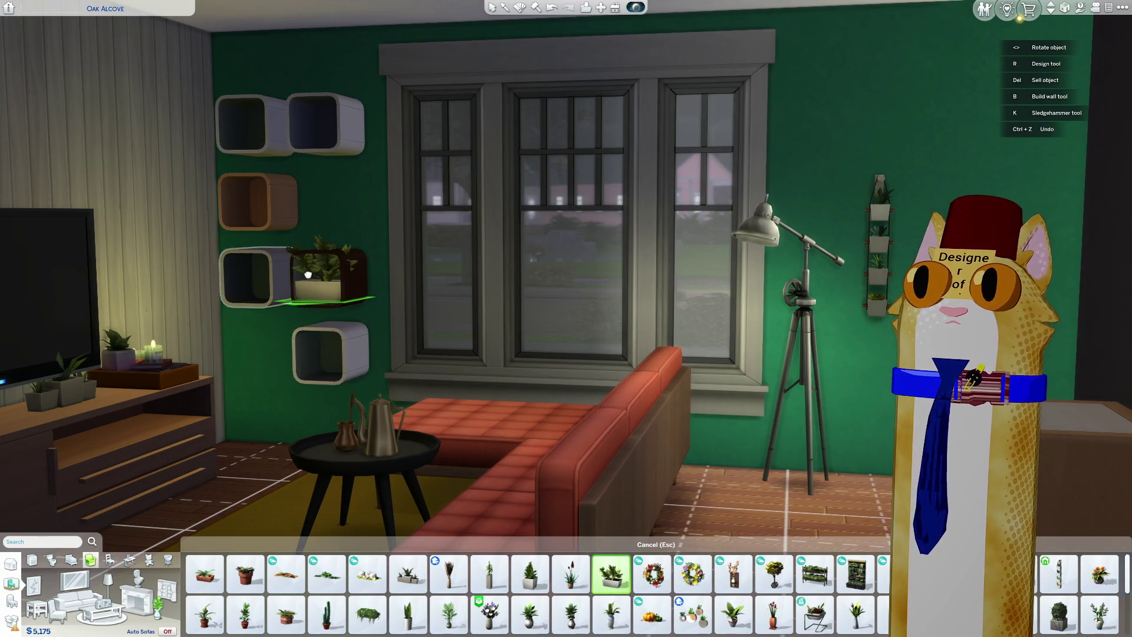
left_click(305, 358)
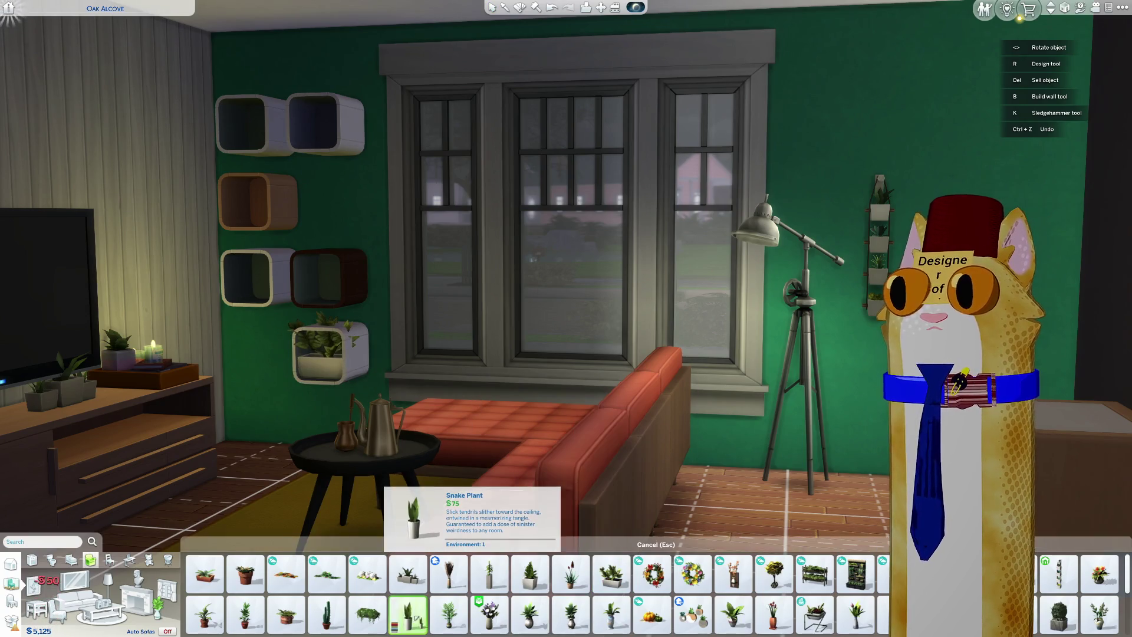
Step: Set a Snake Plant beside the TV stand and a leafy vase plant beside the sofa
left_click(410, 615)
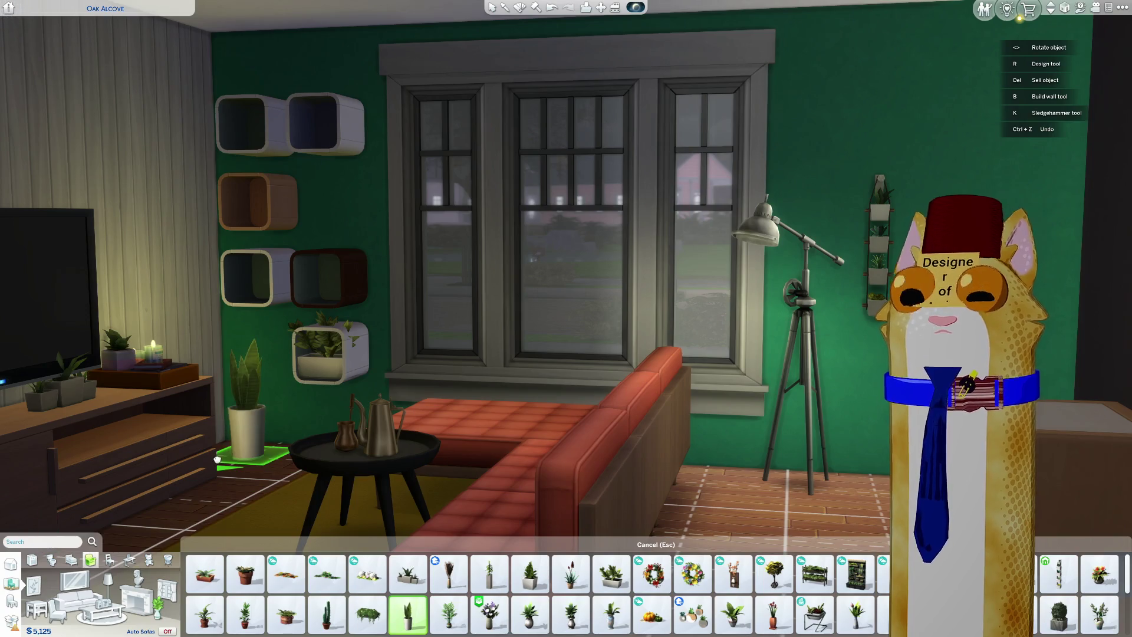
left_click(234, 451)
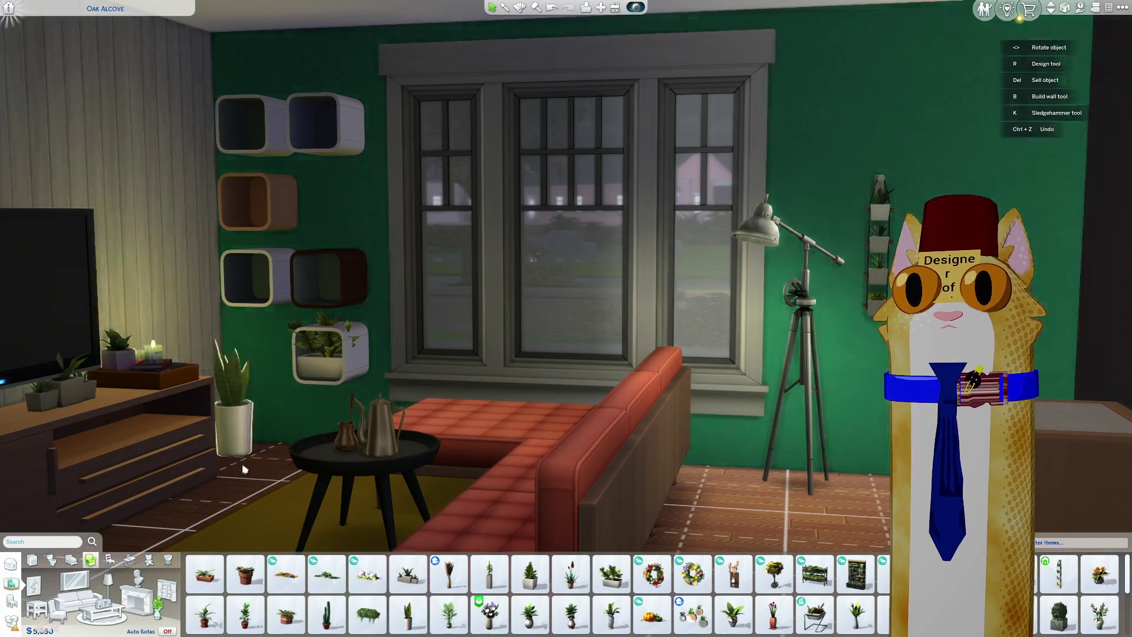
left_click(733, 614)
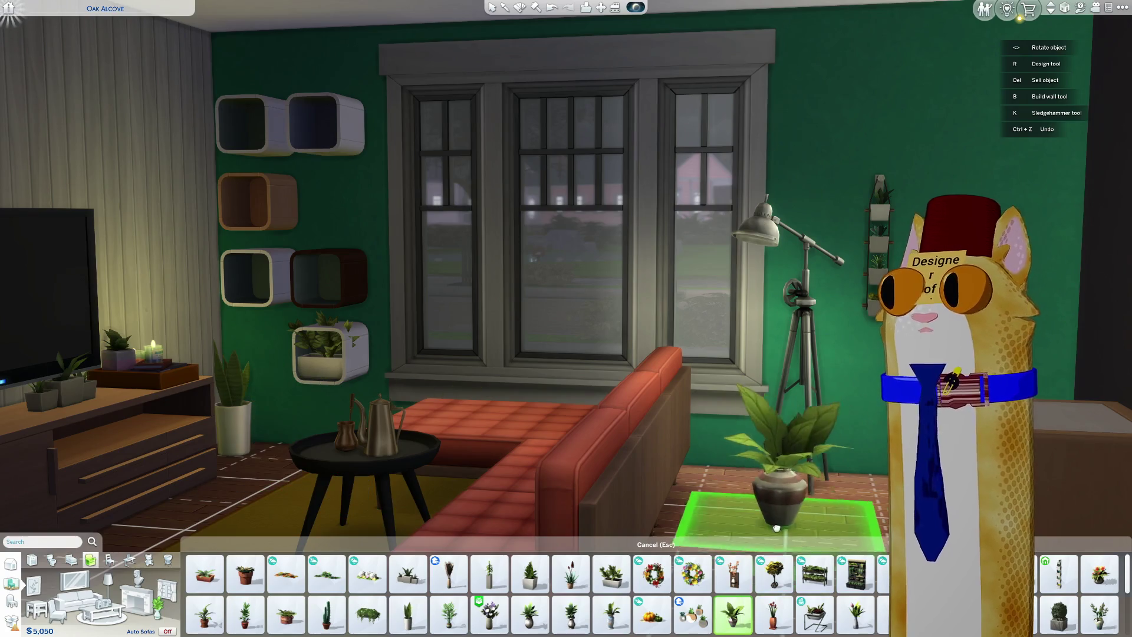
left_click(728, 469)
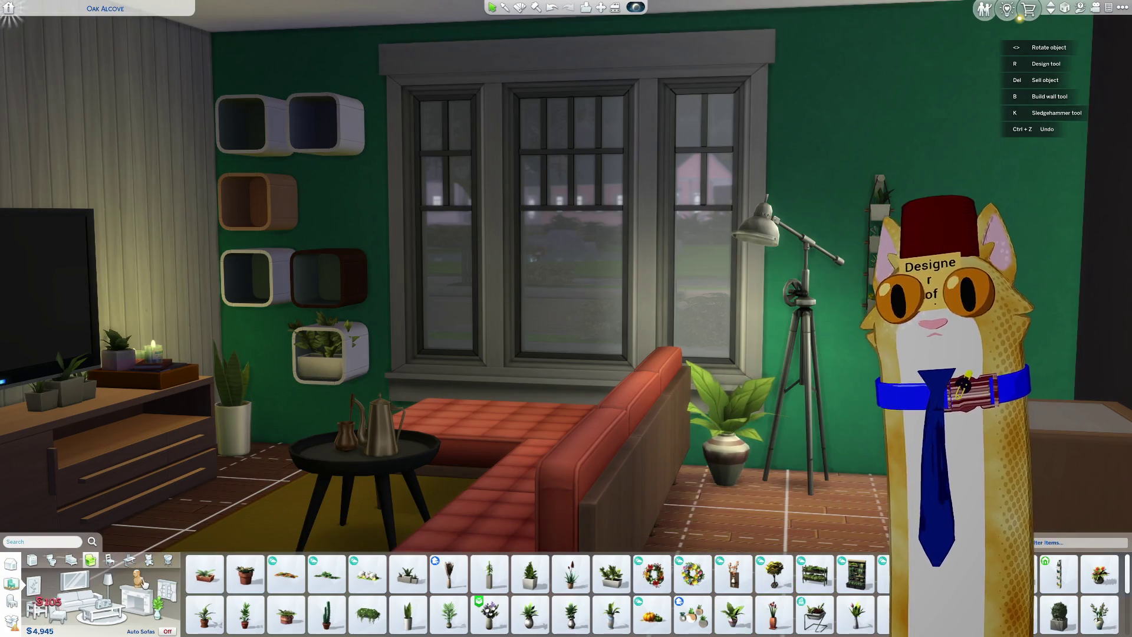
left_click(99, 607)
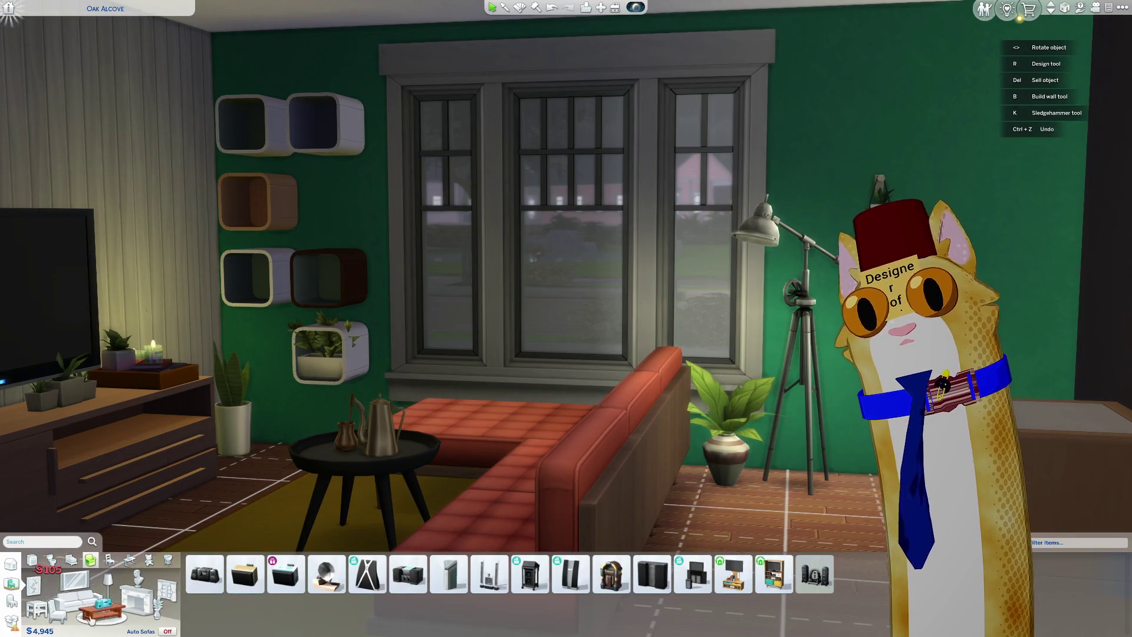
Step: Show the Wall Decorations items and zoom the camera in and out over the room
left_click(34, 584)
scroll(650, 515, "down", 5)
scroll(650, 514, "up", 5)
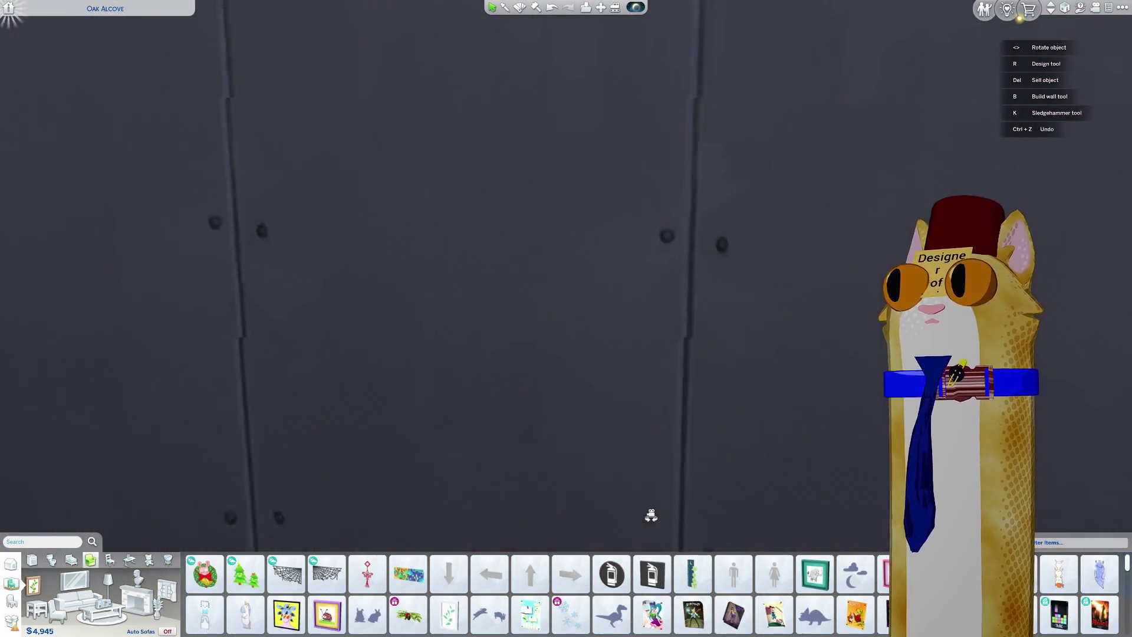
scroll(651, 515, "up", 3)
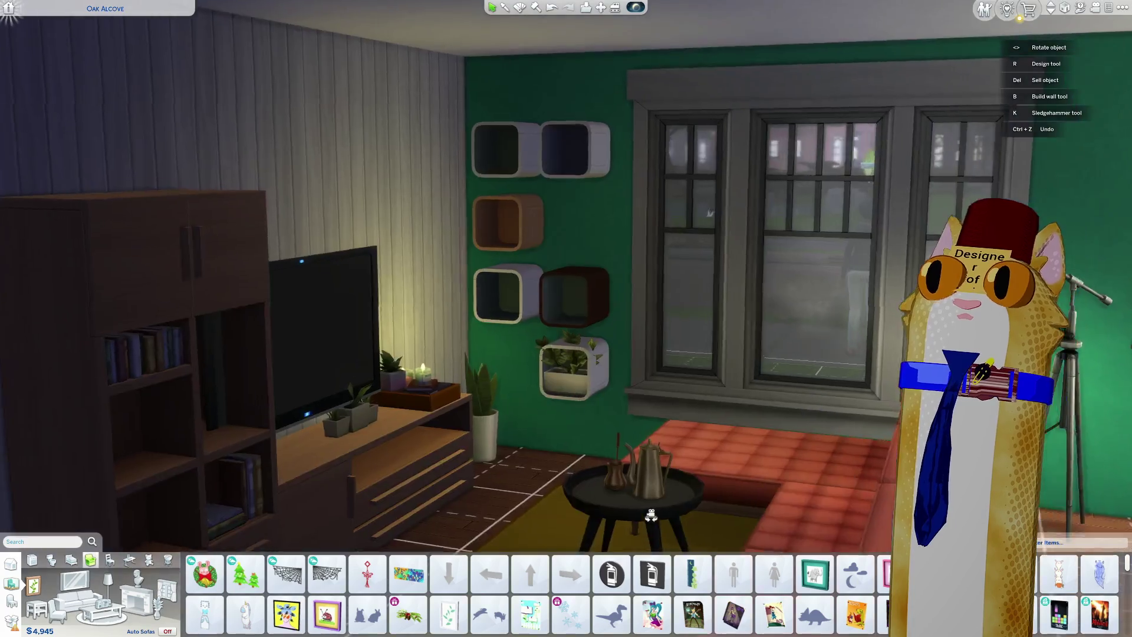
scroll(630, 413, "down", 5)
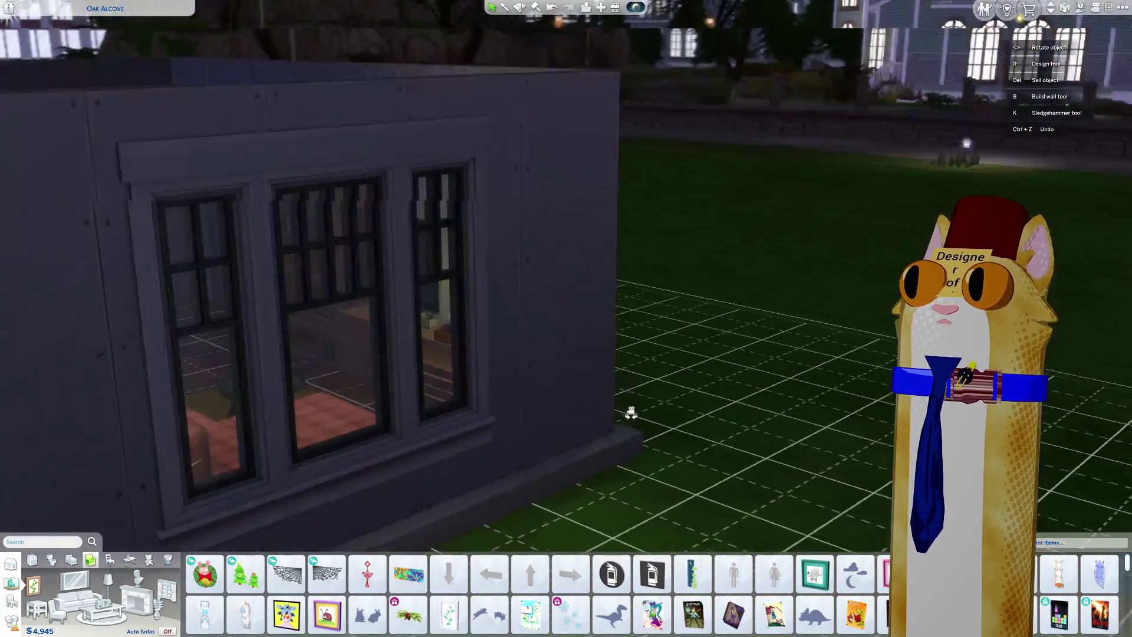
scroll(630, 412, "up", 5)
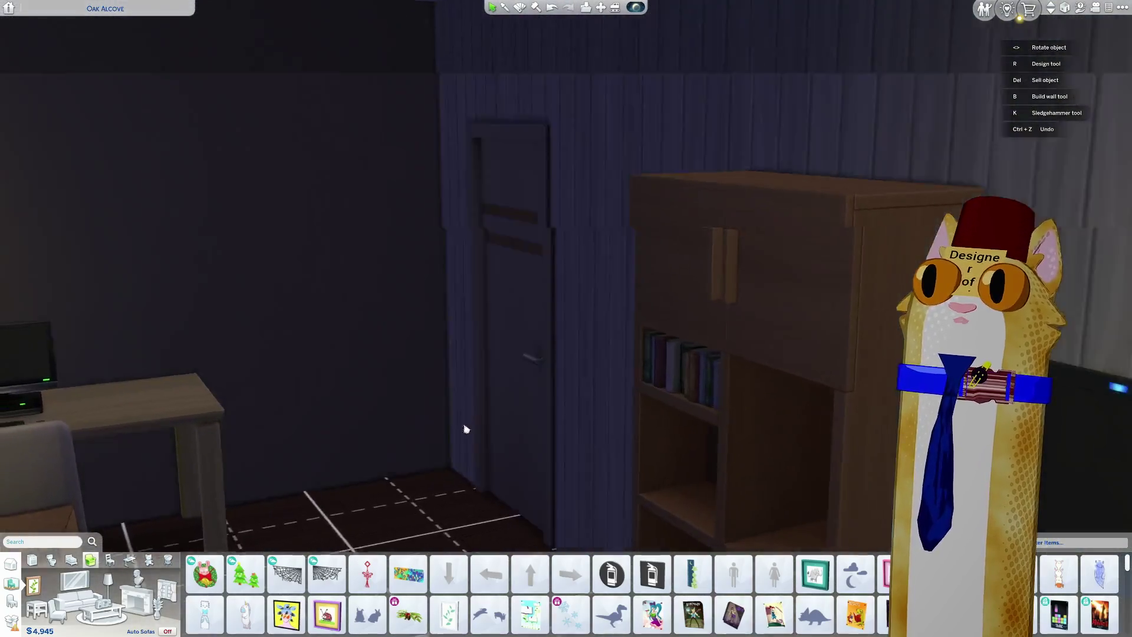
scroll(414, 430, "down", 3)
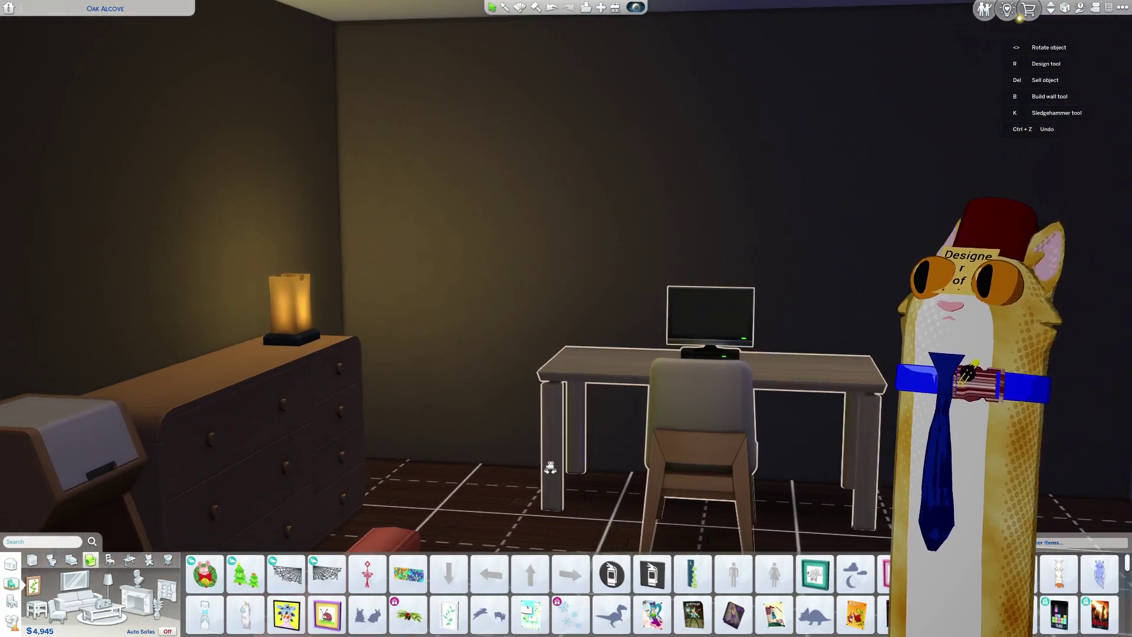
scroll(506, 538, "up", 3)
scroll(511, 549, "down", 3)
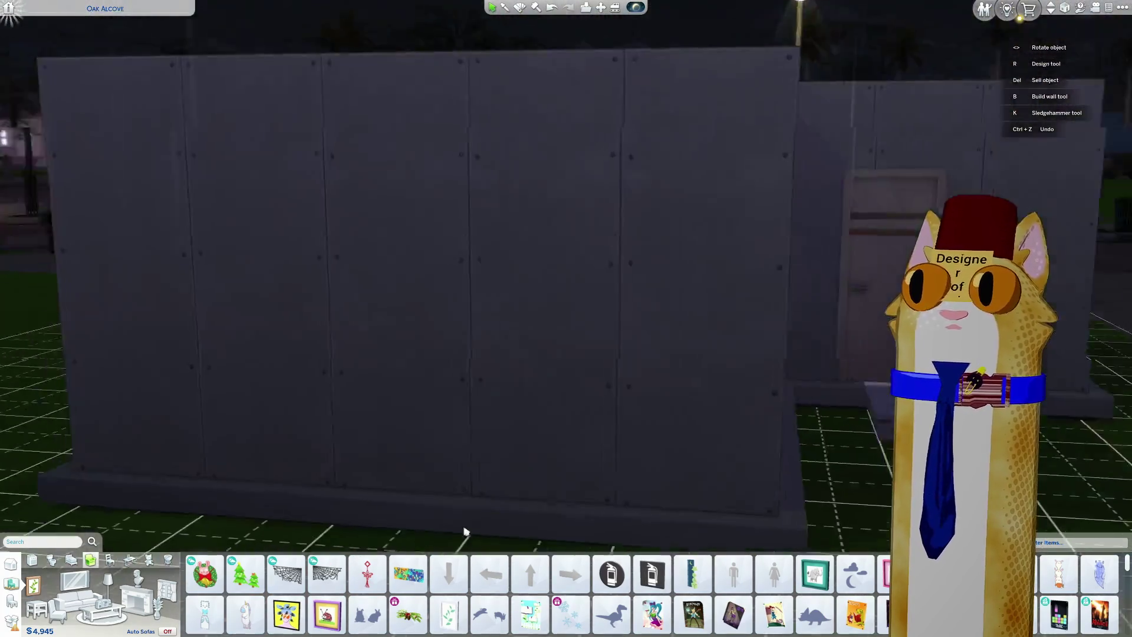
scroll(578, 508, "up", 5)
scroll(595, 502, "down", 3)
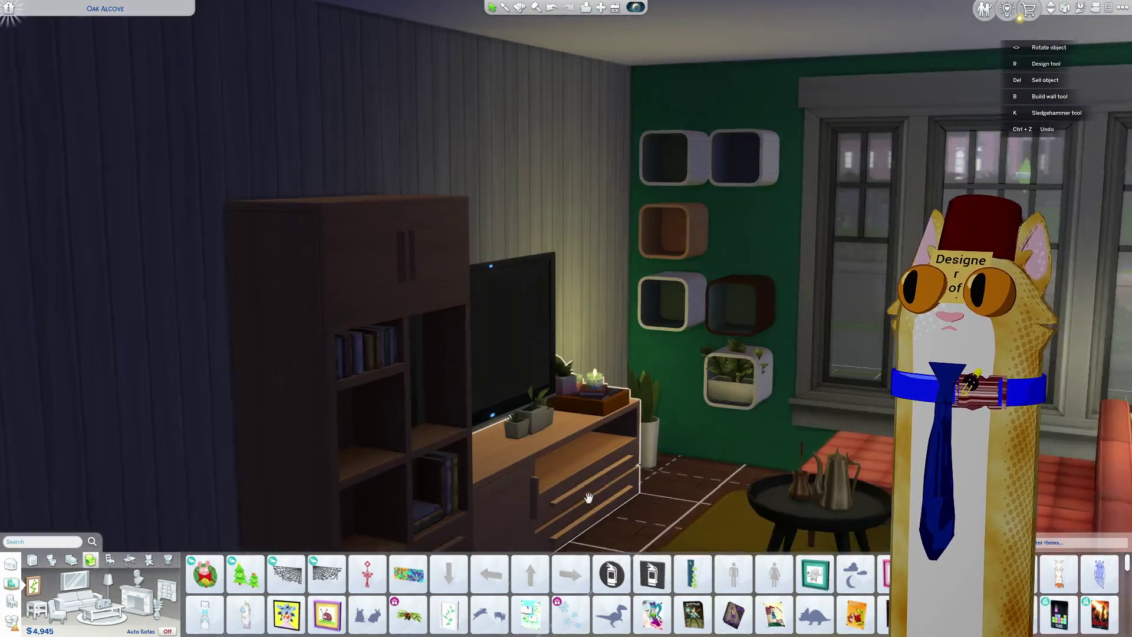
scroll(538, 503, "up", 3)
scroll(452, 500, "down", 3)
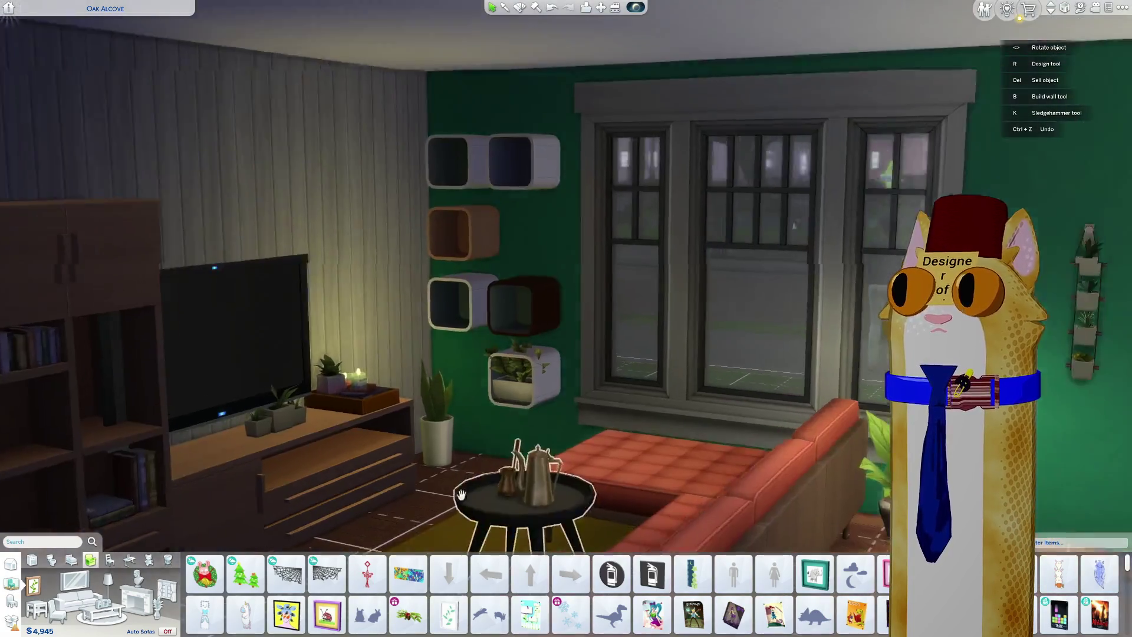
scroll(461, 494, "up", 2)
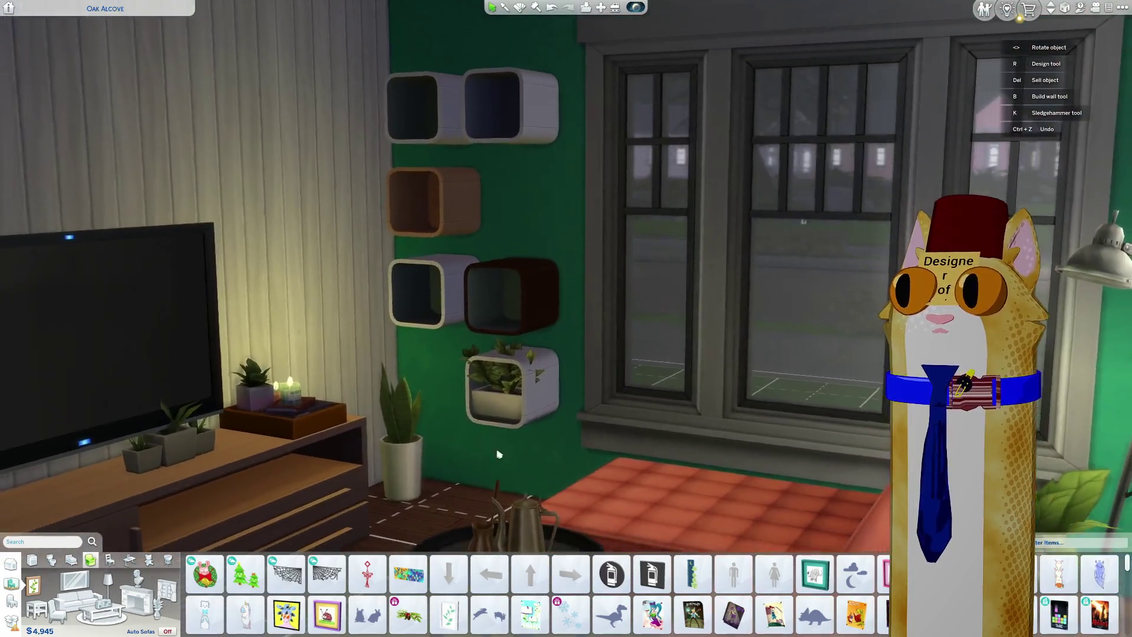
Step: Pick up the planted cube shelf and set it back in the same spot on the wall
left_click(497, 399)
left_click(497, 398)
scroll(505, 454, "down", 2)
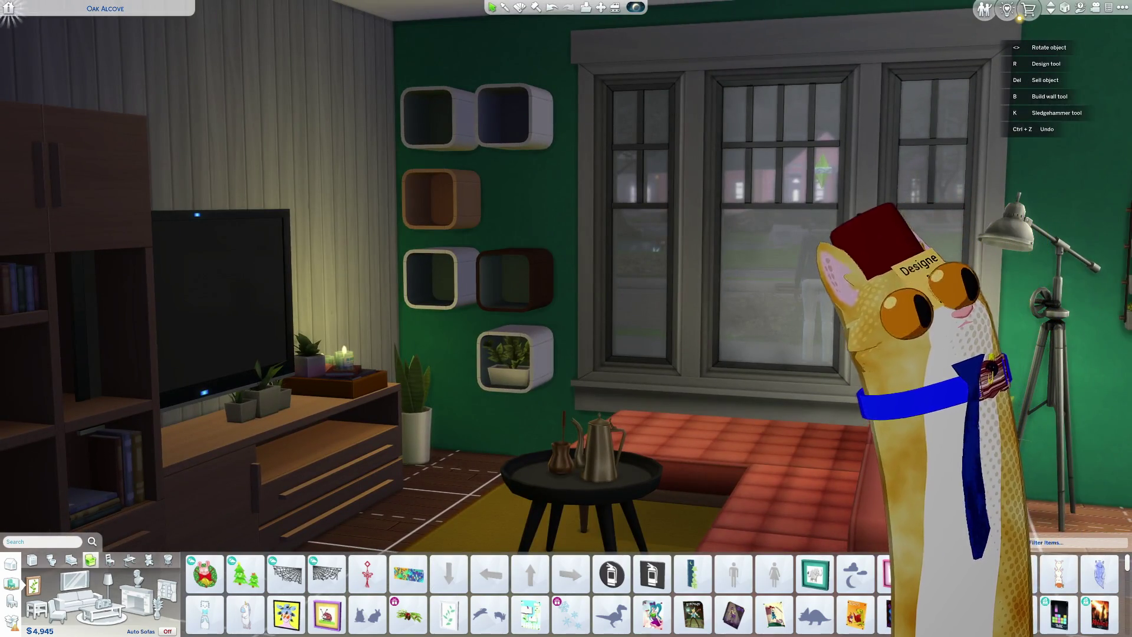
Step: Browse the Sculptures and Ceiling Lights categories, then the study Bookshelves category
left_click(139, 579)
scroll(531, 592, "down", 3)
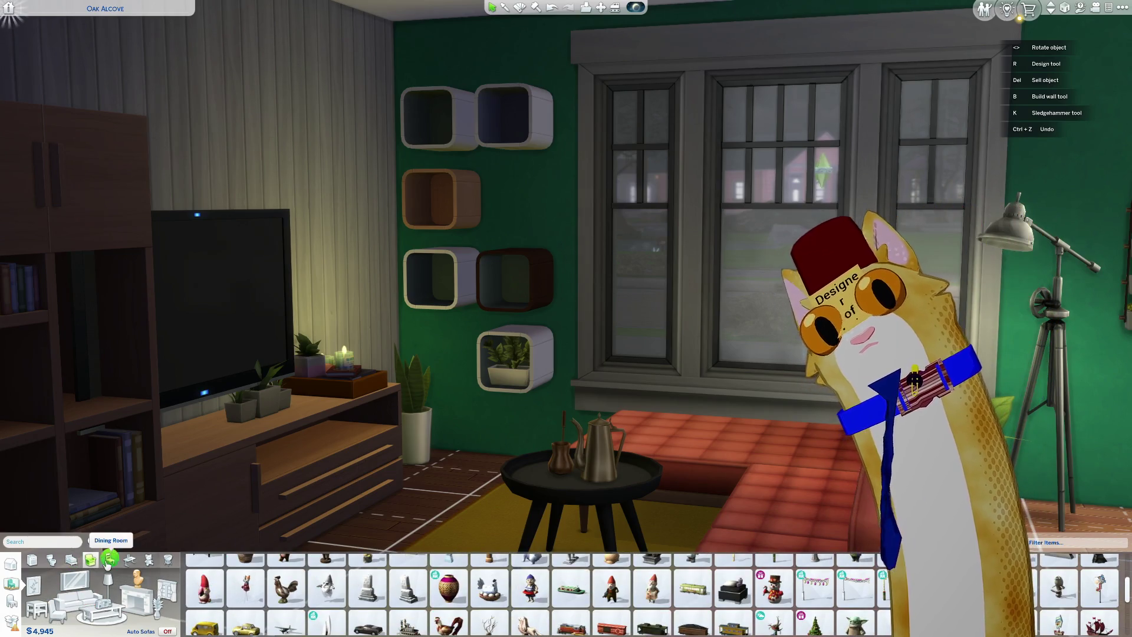
left_click(107, 580)
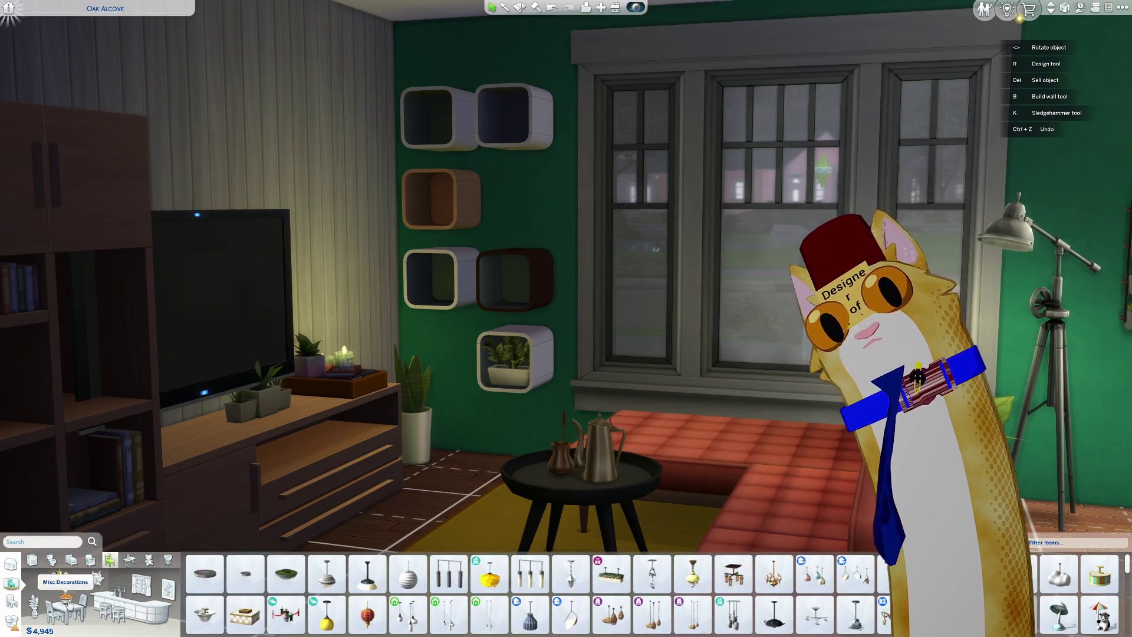
left_click(127, 561)
left_click(108, 589)
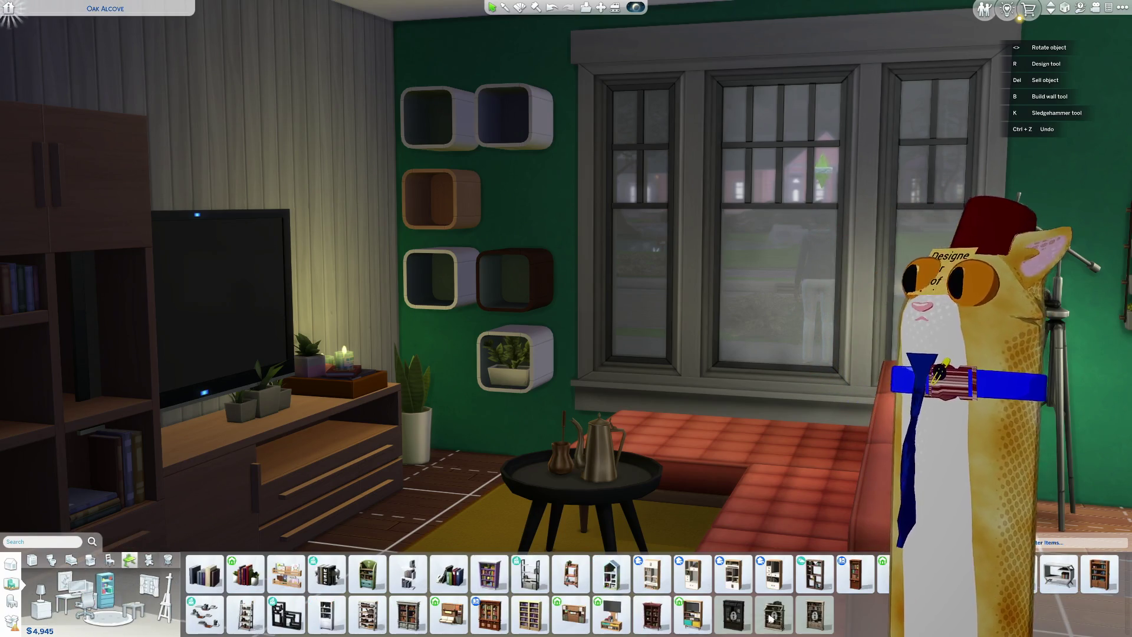
Step: Place the Vintage Books on the TV stand and pick up another set of books
left_click(208, 580)
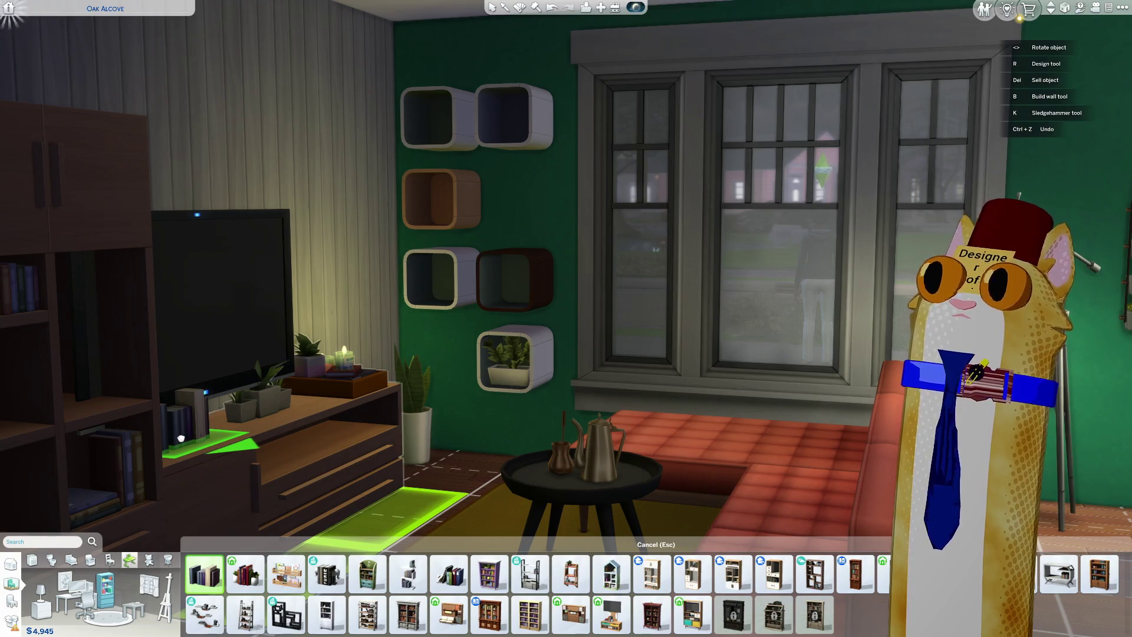
left_click(181, 438)
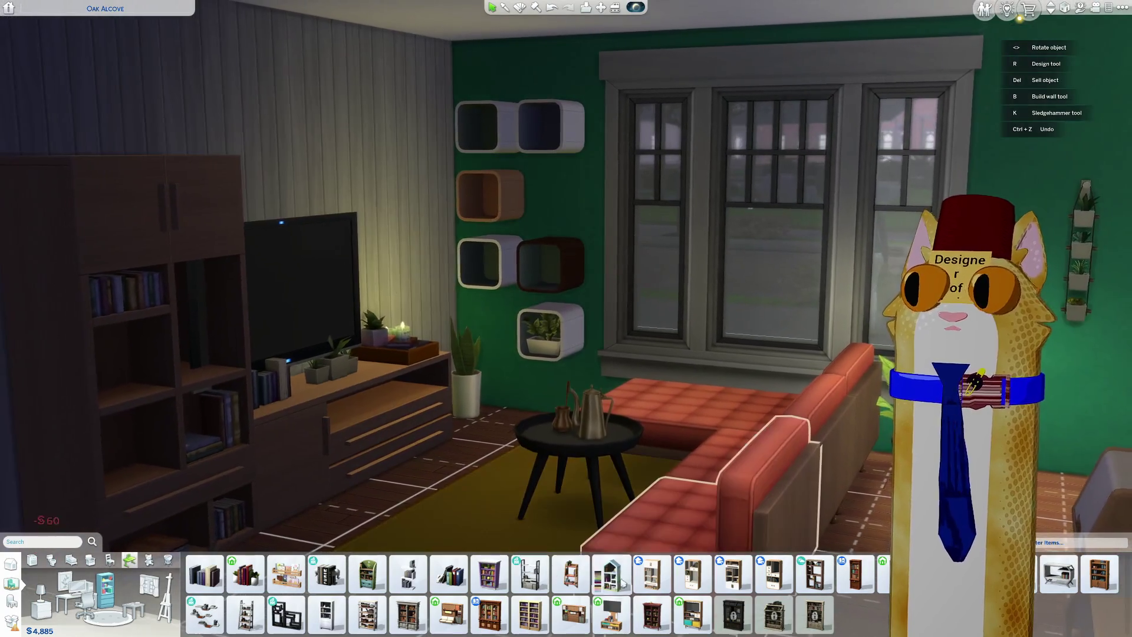
left_click(436, 577)
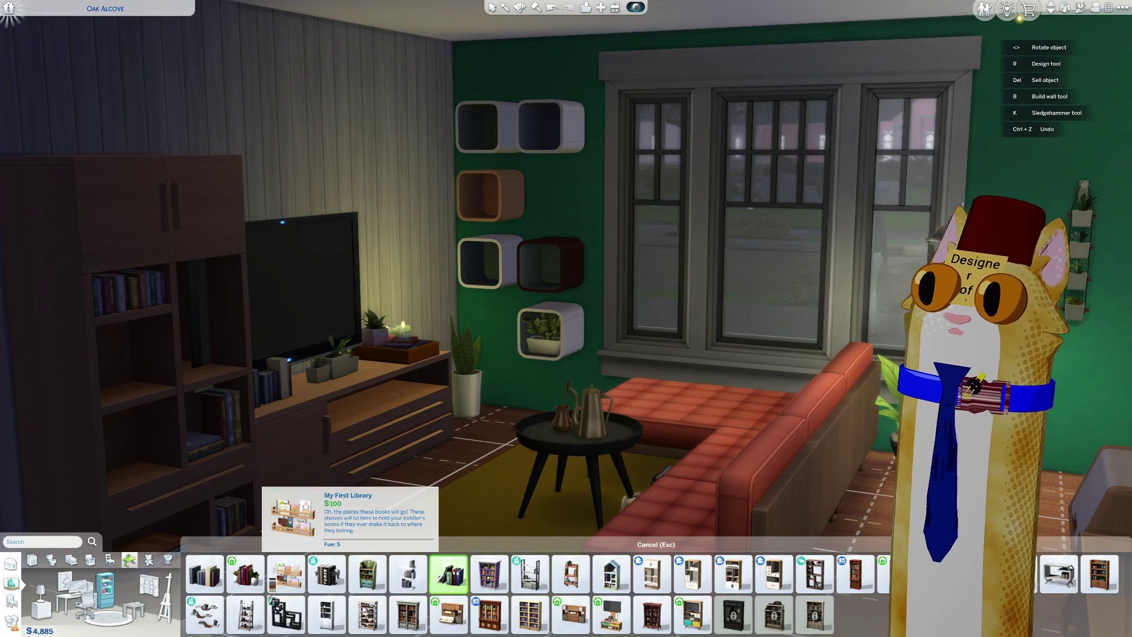
left_click(285, 575)
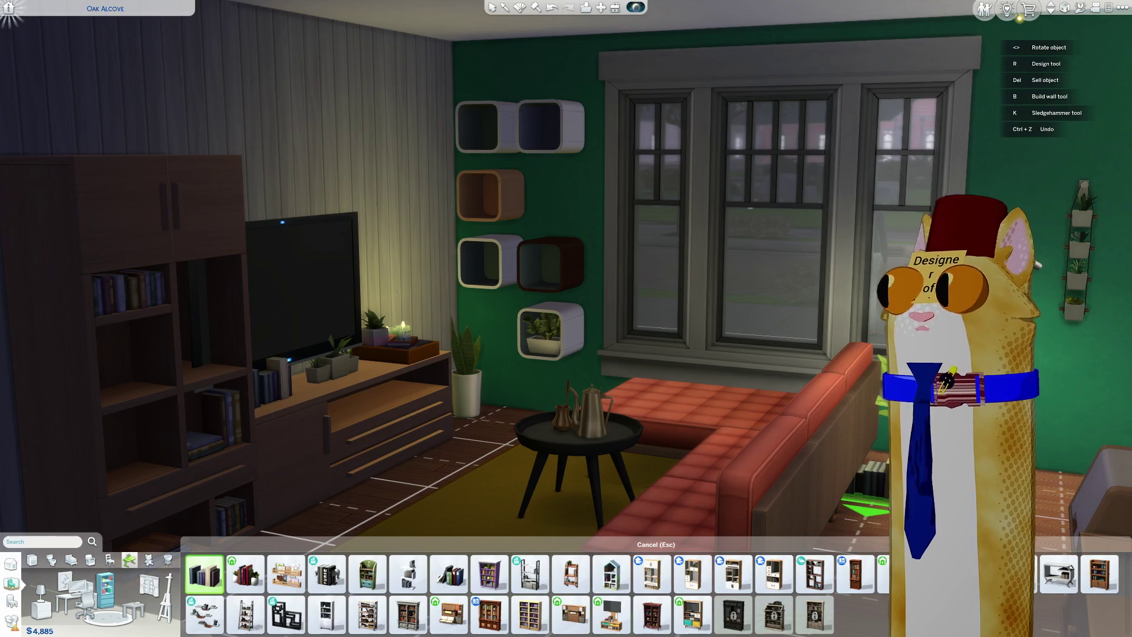
Step: Turn the view toward the window wall and drop the carried books
key("e")
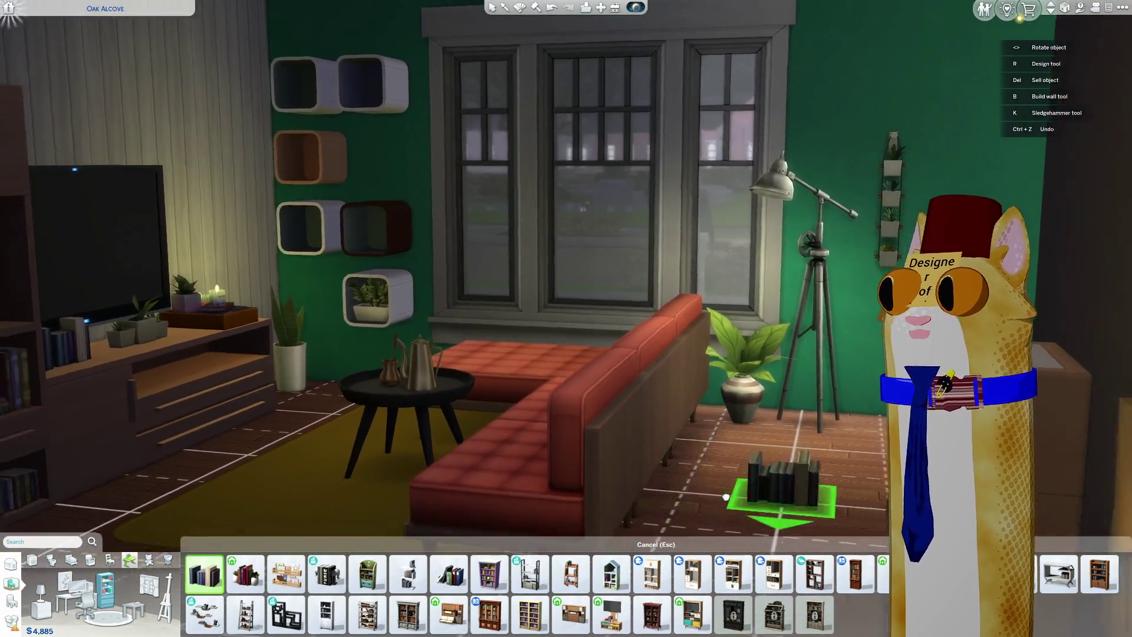
key("e")
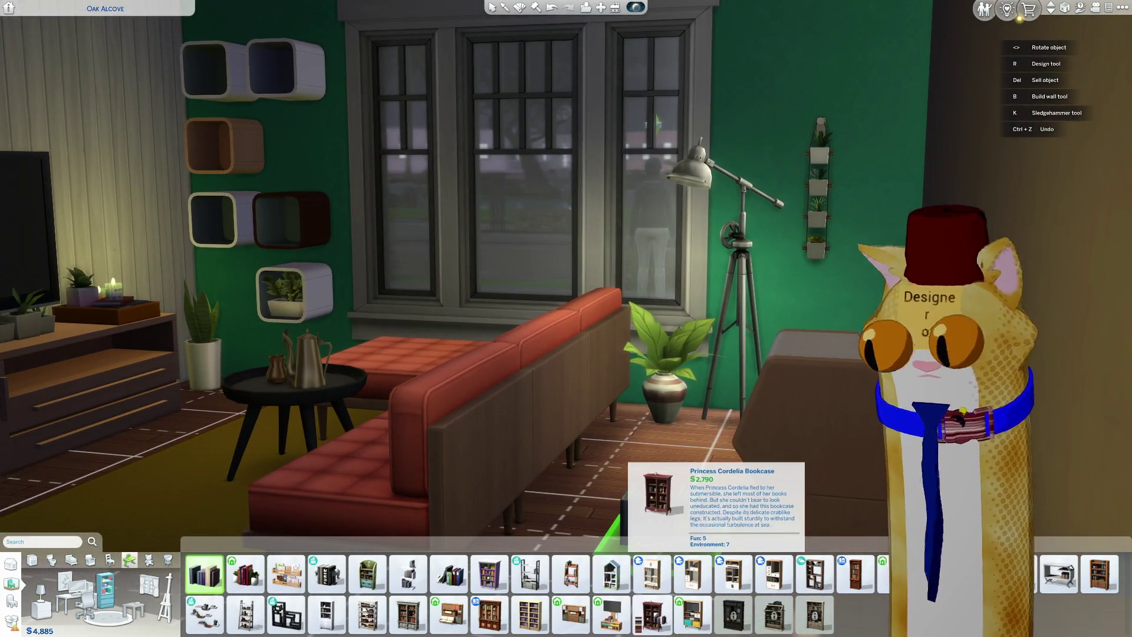
key("Escape")
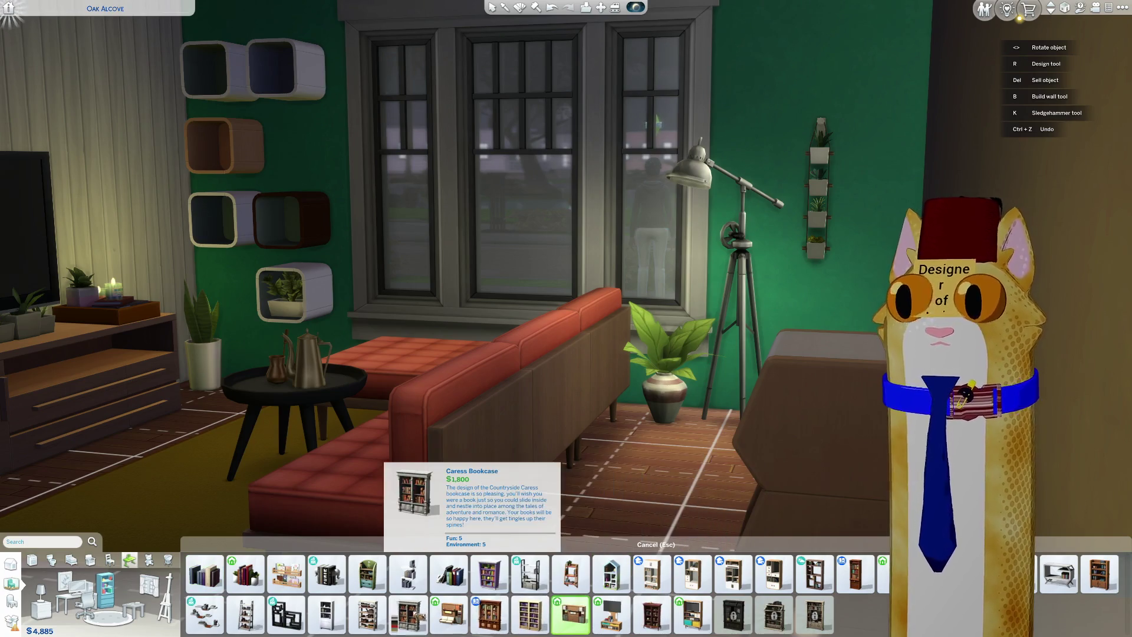
Step: Place the bookends with plants beside the potted plant, rotated two quarter turns to face the room
left_click(326, 573)
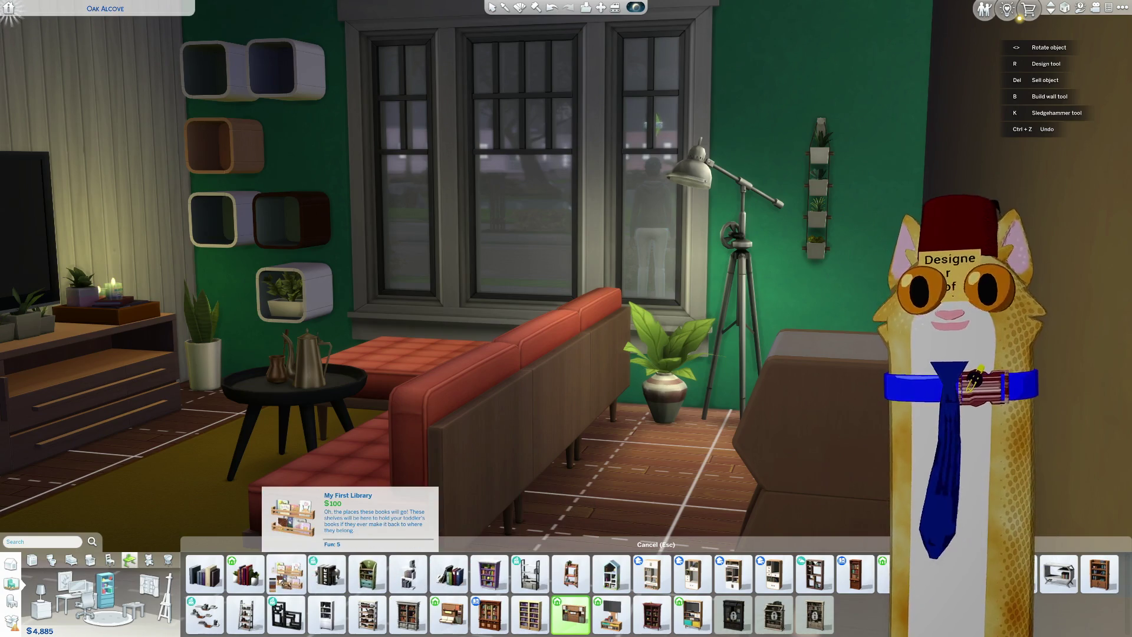
left_click(245, 573)
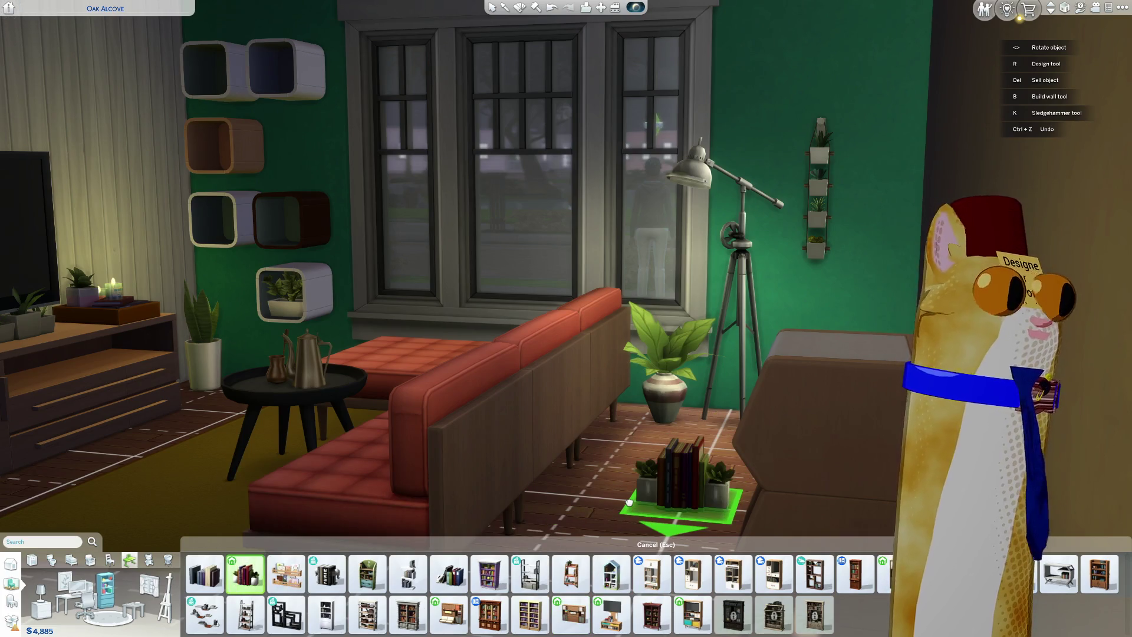
key("comma")
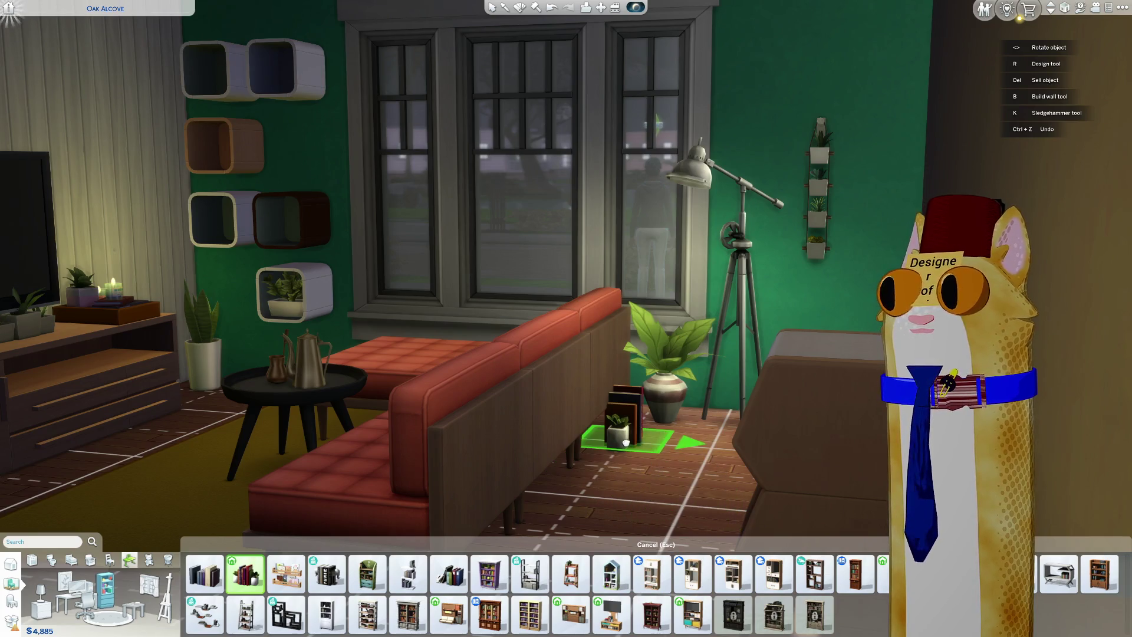
key("comma")
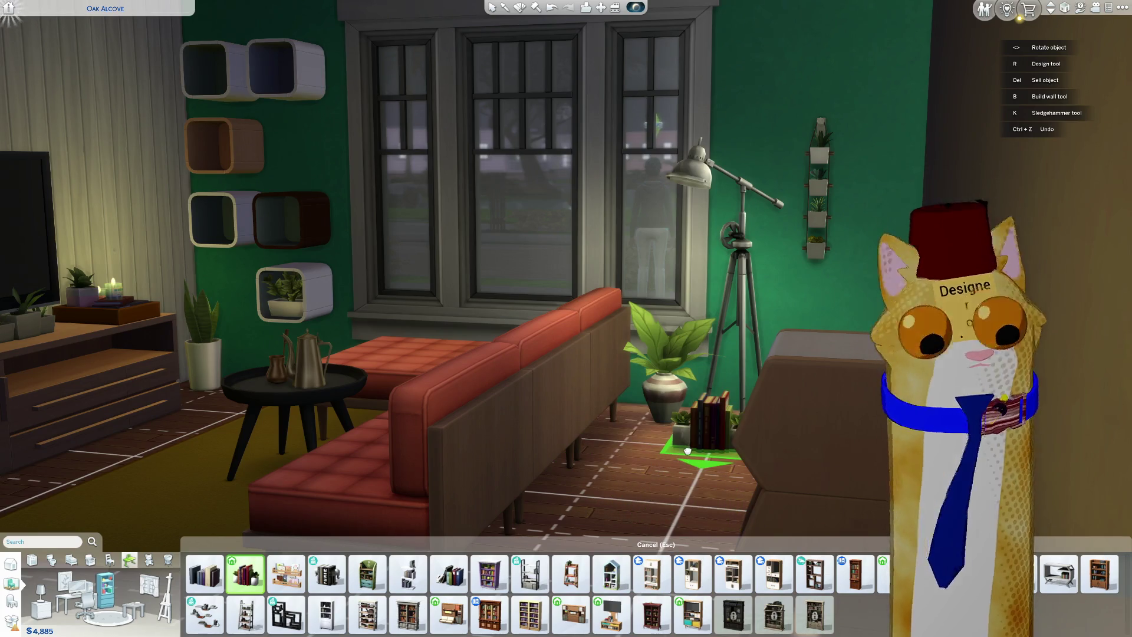
left_click(690, 435)
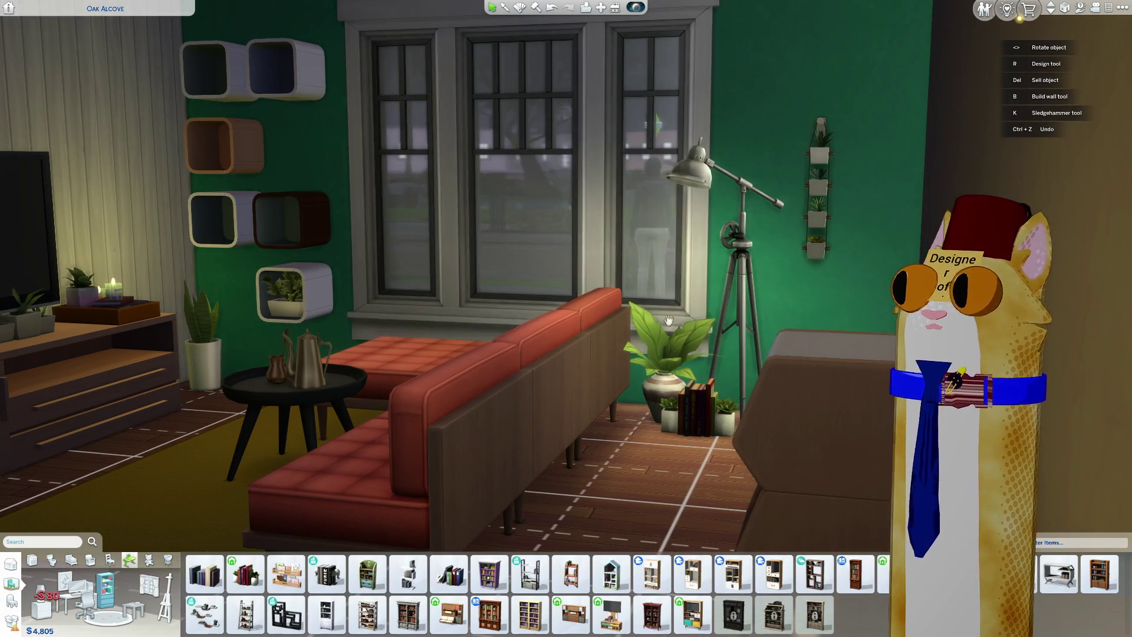
key("a")
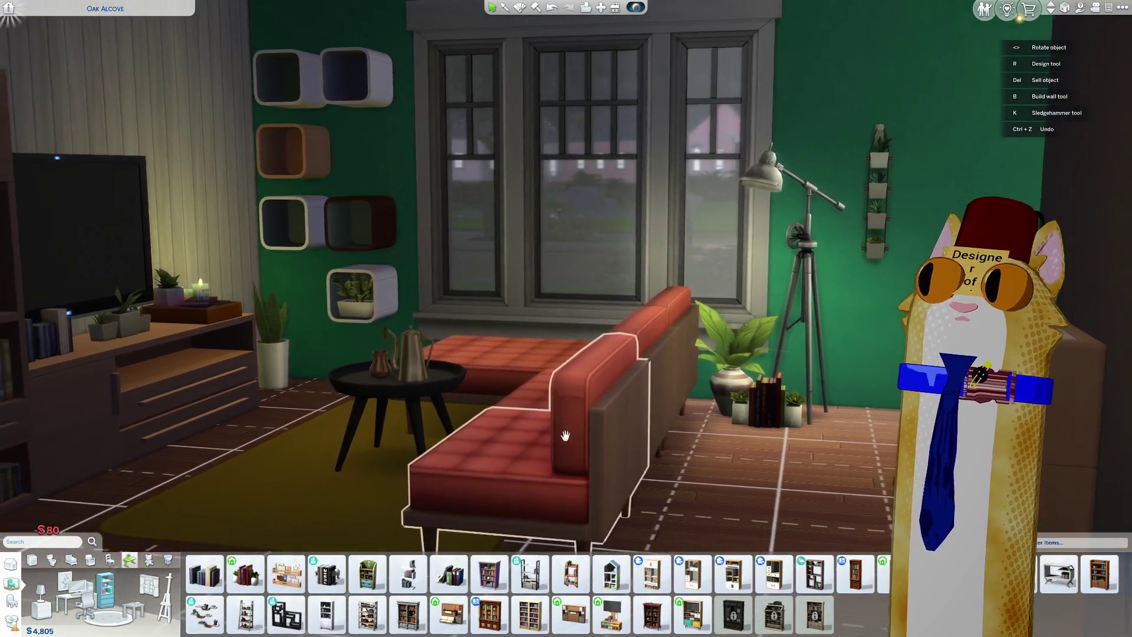
key("a")
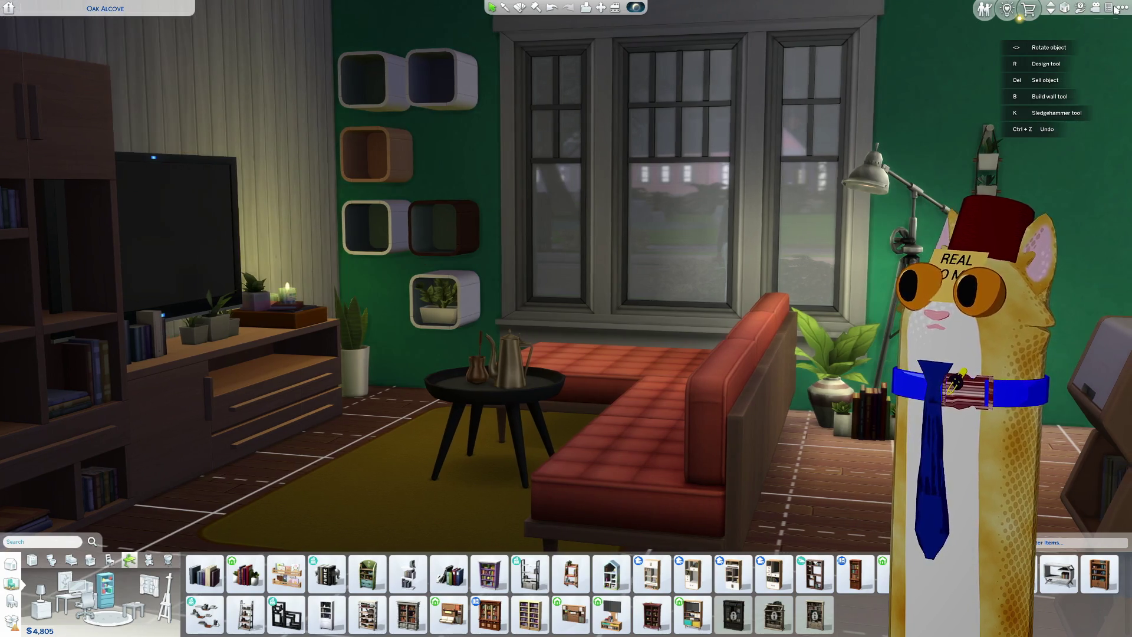
Step: Open and close the Options Menu, then switch the catalog to Rooms with F3
left_click(1120, 13)
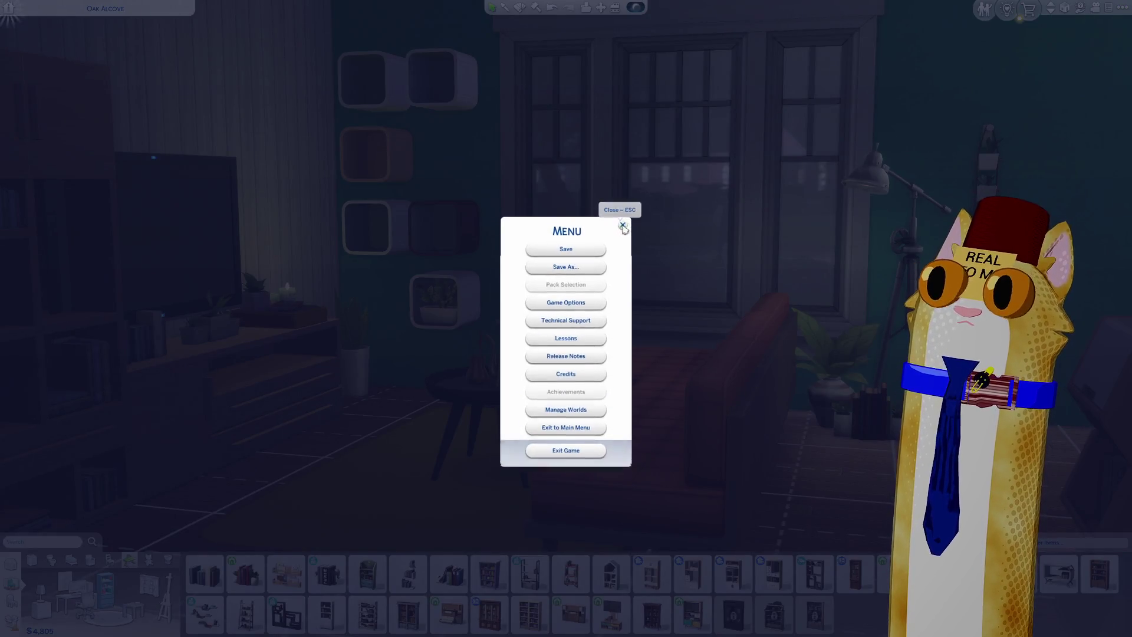
left_click(619, 226)
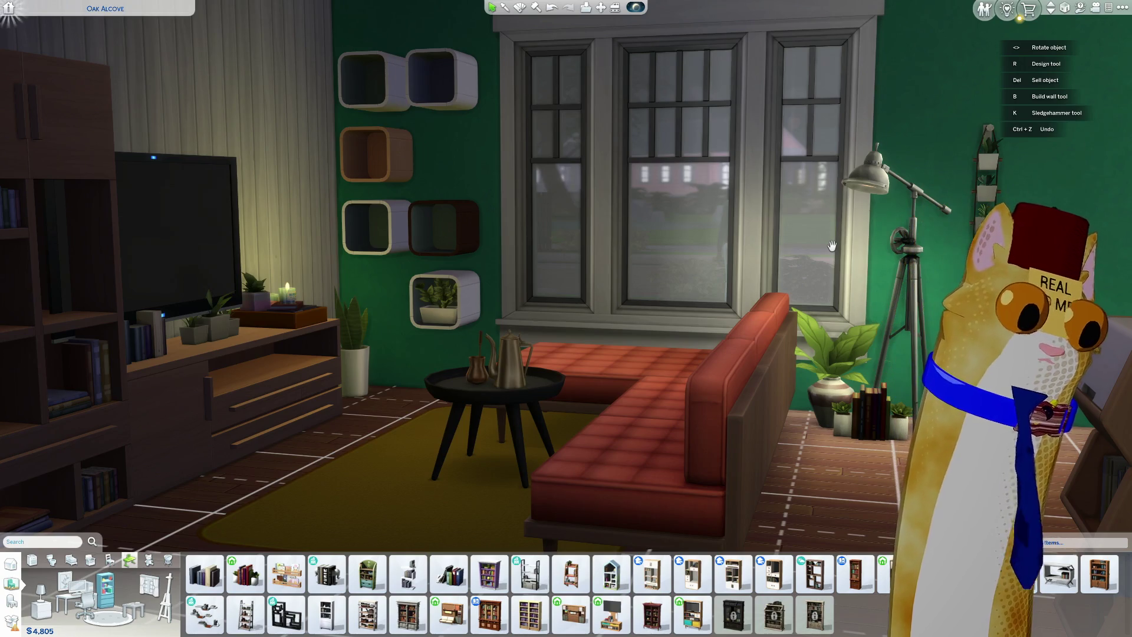
key("F3")
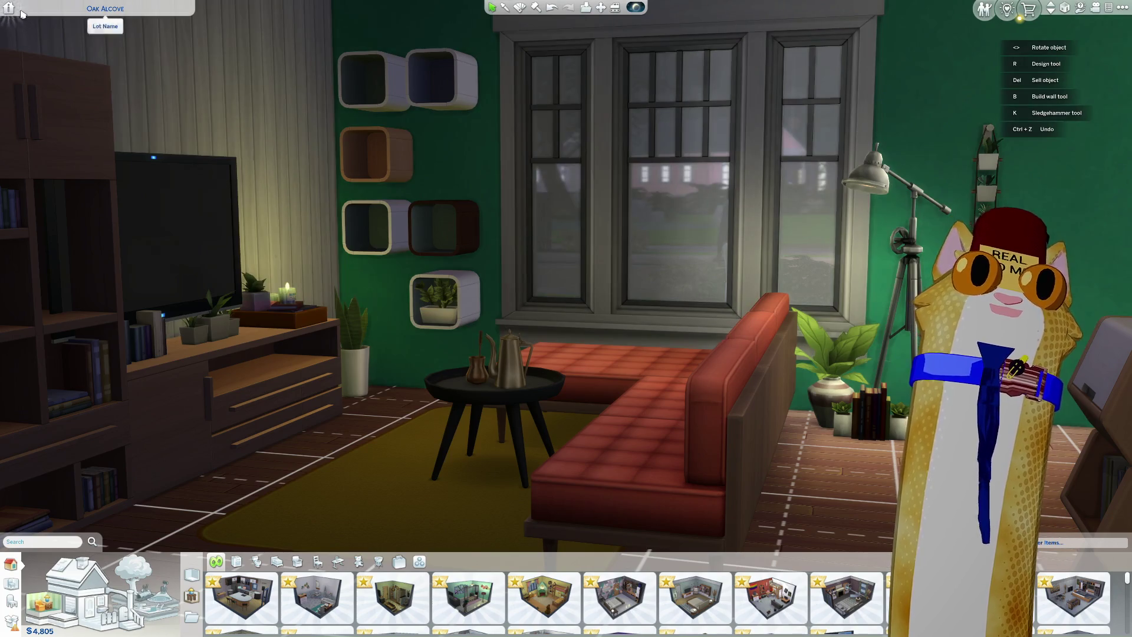
Step: Open and close Venue Info, then open and close the game menu again
left_click(10, 10)
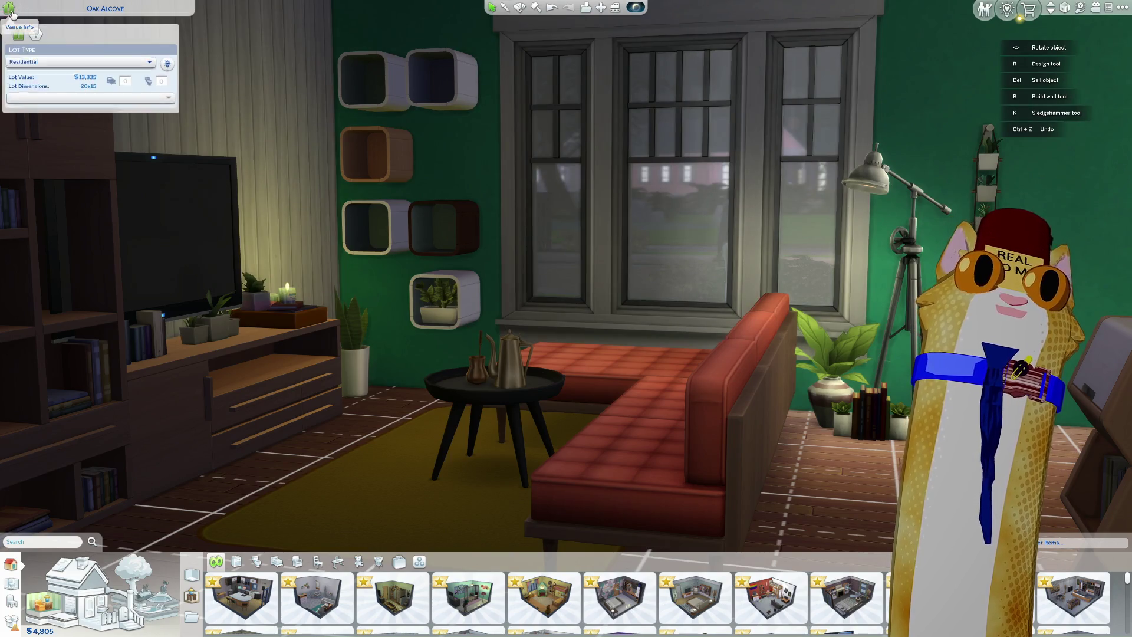
left_click(10, 9)
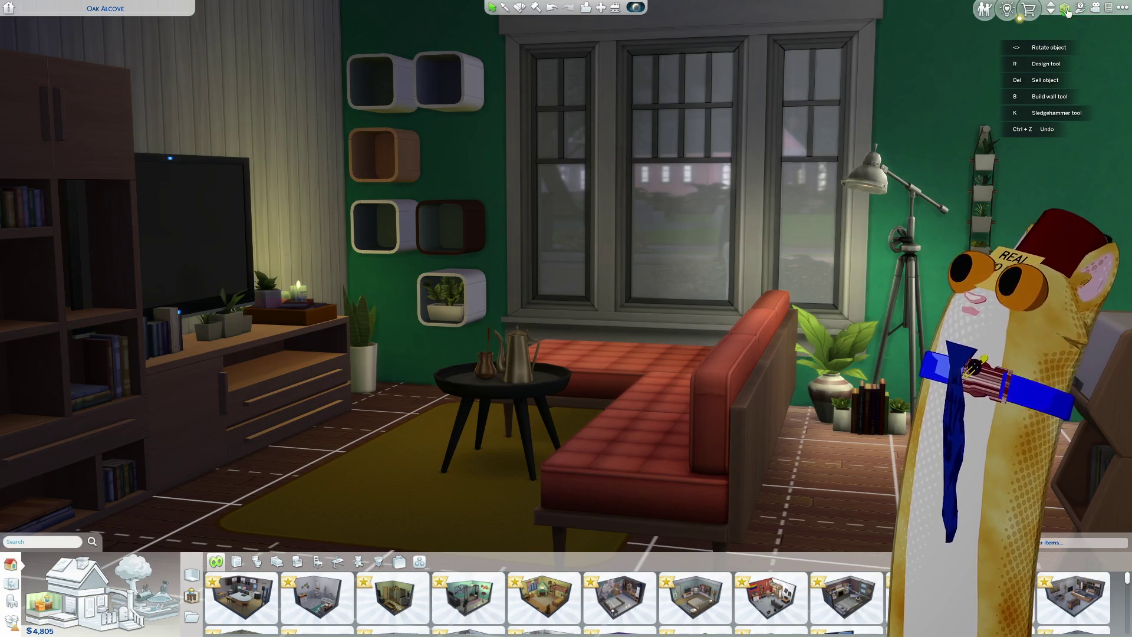
left_click(1121, 13)
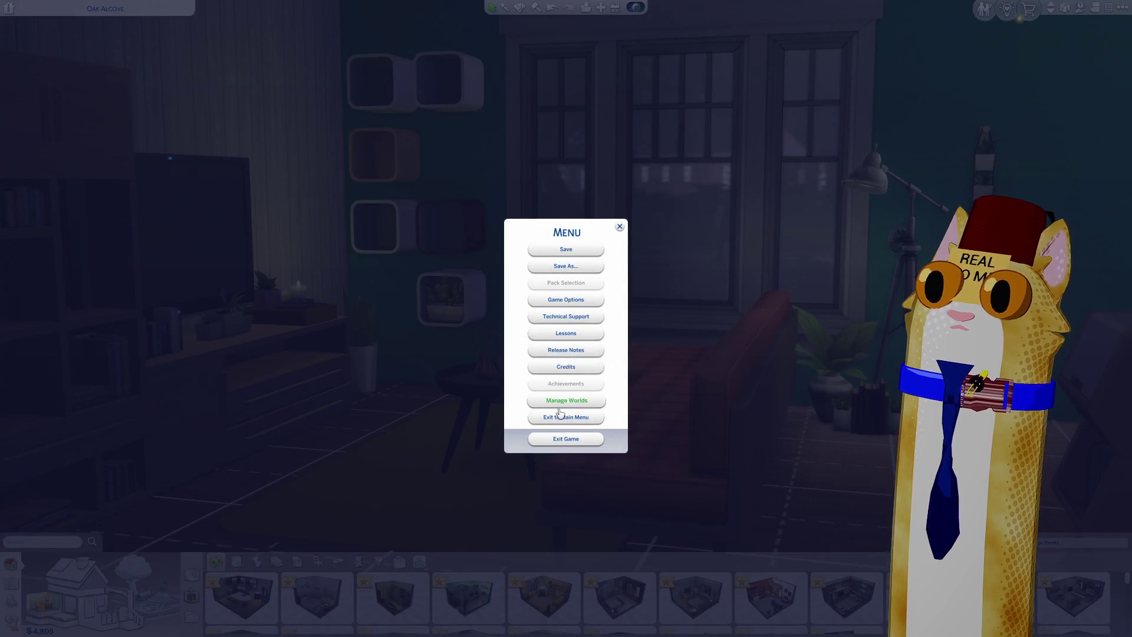
left_click(619, 227)
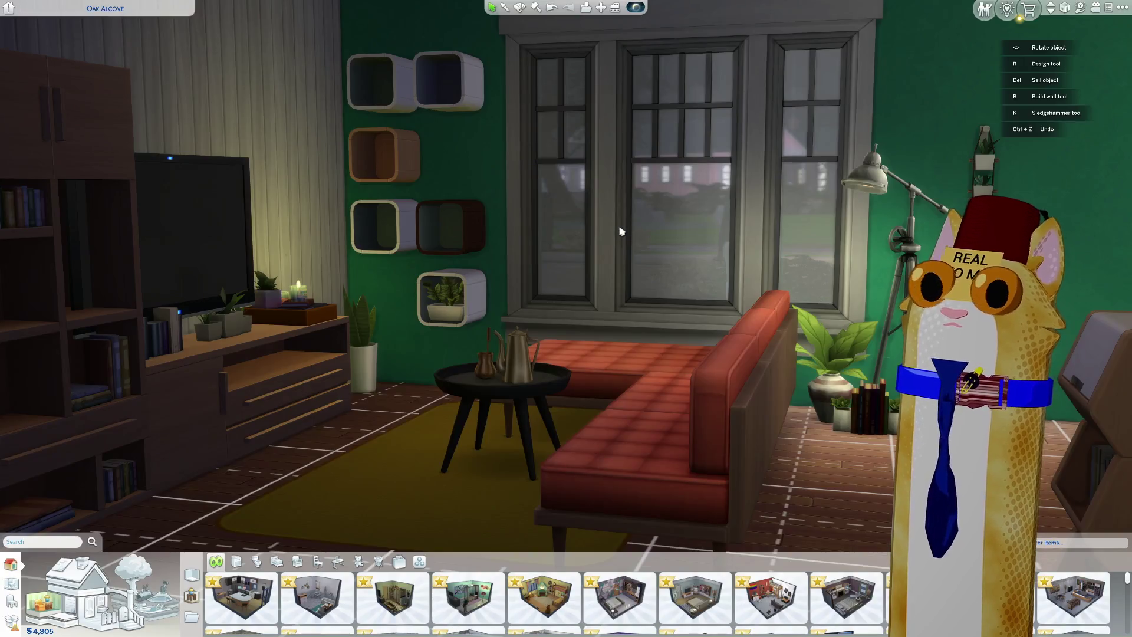
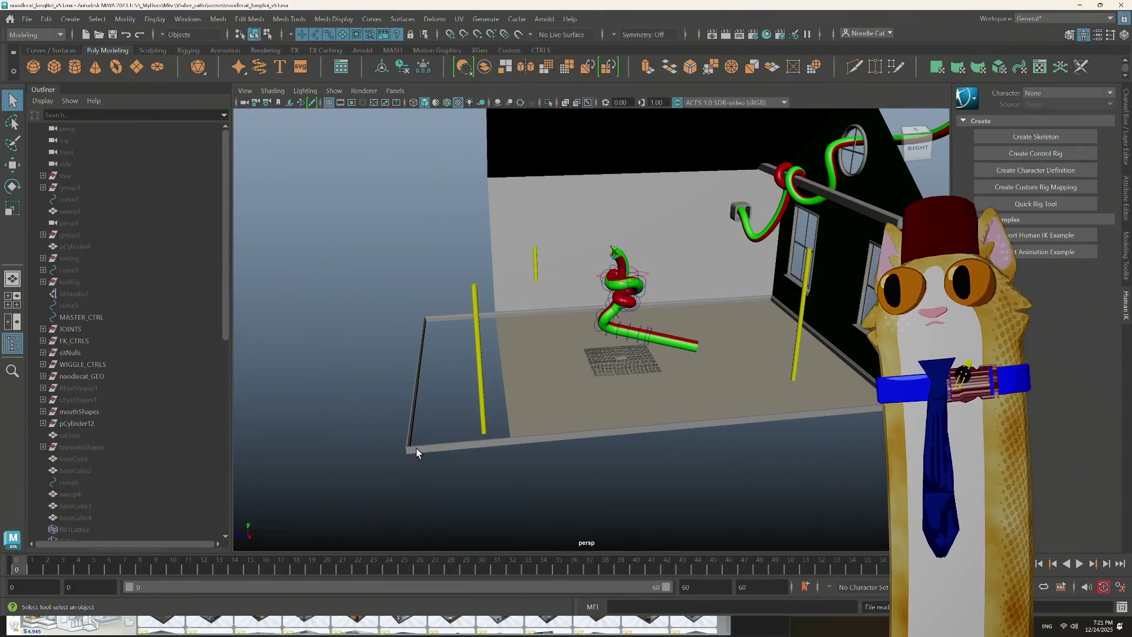
Step: Select the room wall and turn the view to face the back wall squarely
mouse_move(725, 318)
left_mouse_down("alt")
mouse_move(778, 298)
mouse_move(724, 305)
left_mouse_up("alt")
scroll(723, 305, "up", 3)
left_click(522, 269)
mouse_move(654, 235)
left_mouse_down("alt")
mouse_move(522, 269)
mouse_move(636, 316)
left_mouse_up("alt")
scroll(556, 291, "down", 5)
scroll(637, 316, "up", 5)
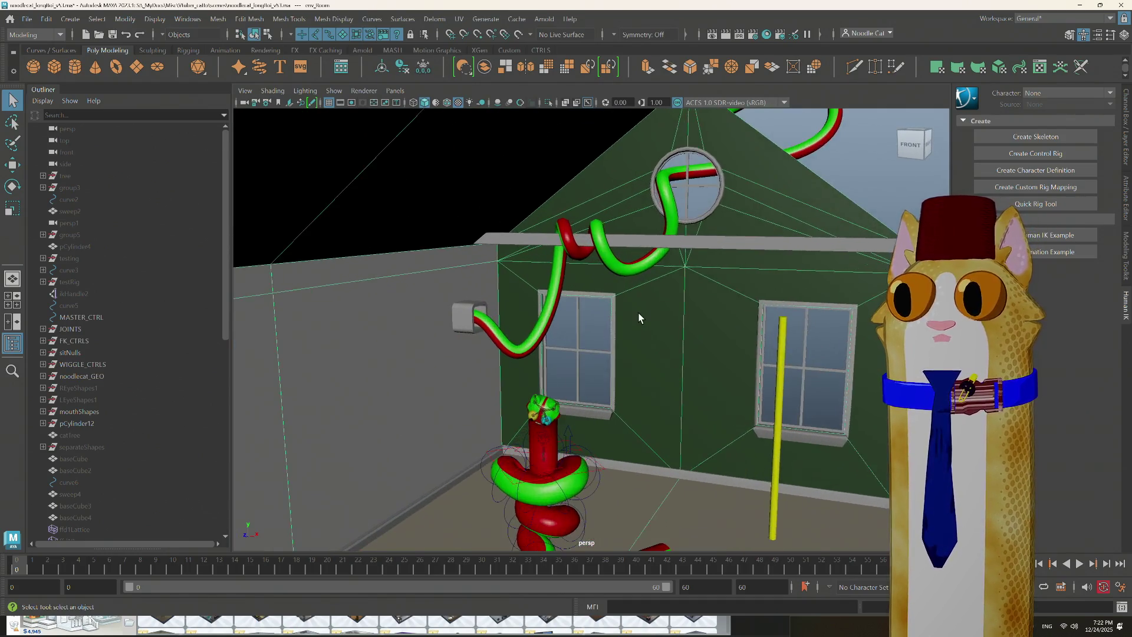
scroll(638, 311, "up", 5)
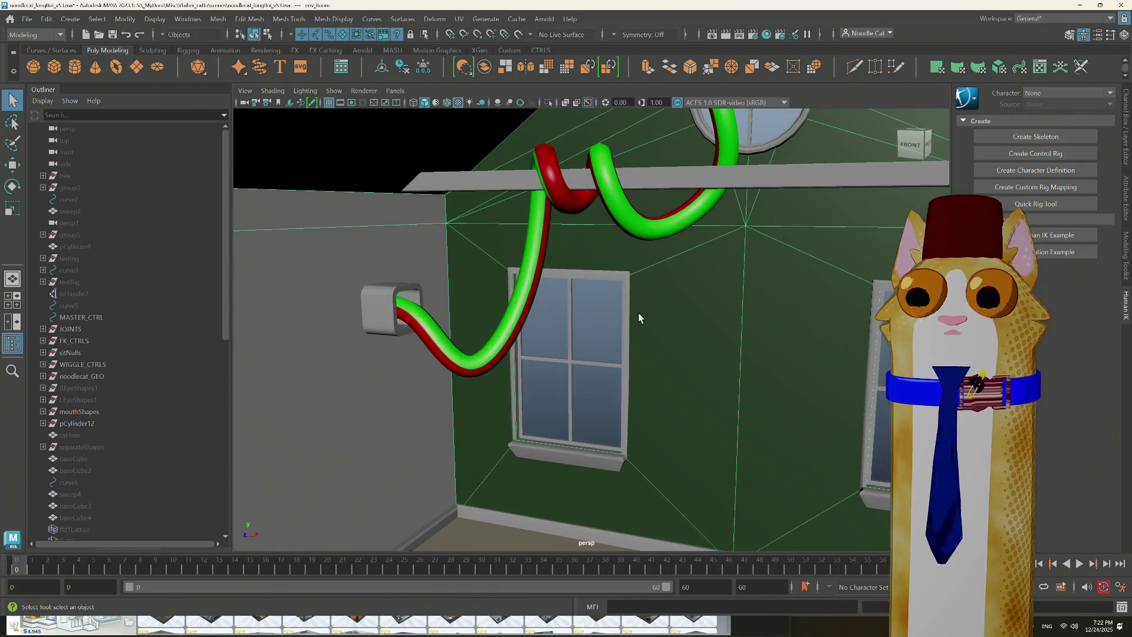
mouse_move(638, 311)
middle_mouse_down("alt")
mouse_move(621, 326)
mouse_move(376, 325)
middle_mouse_up("alt")
left_click_drag(376, 325, 651, 306, "alt")
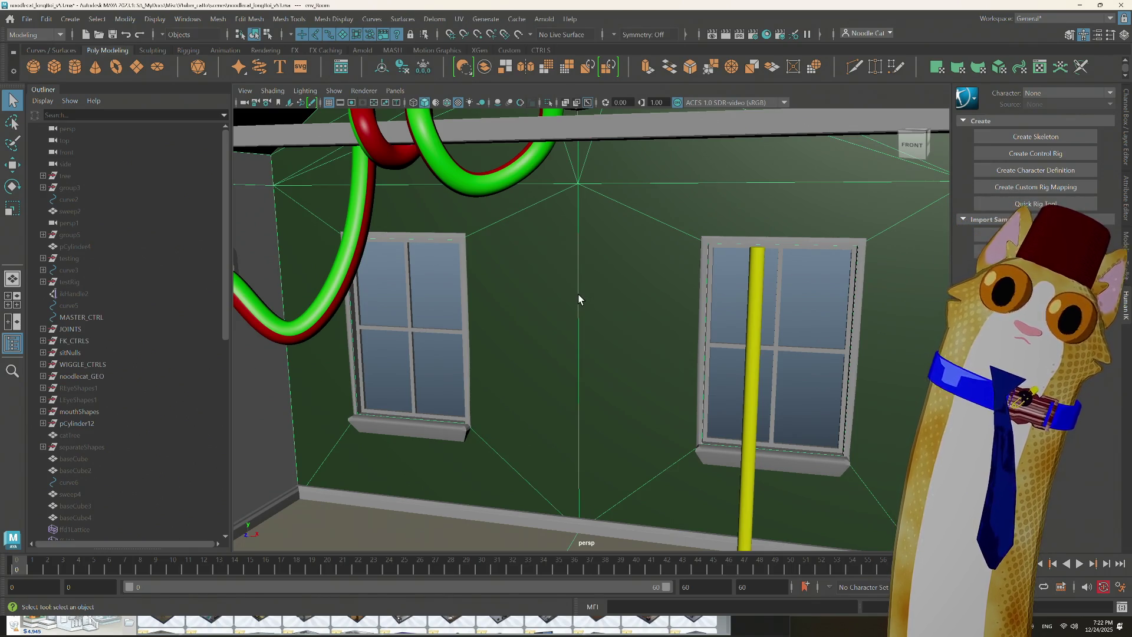
Step: Hide the env_windows models to leave bare openings, then reselect the room wall
left_click(463, 274)
scroll(463, 272, "down", 5)
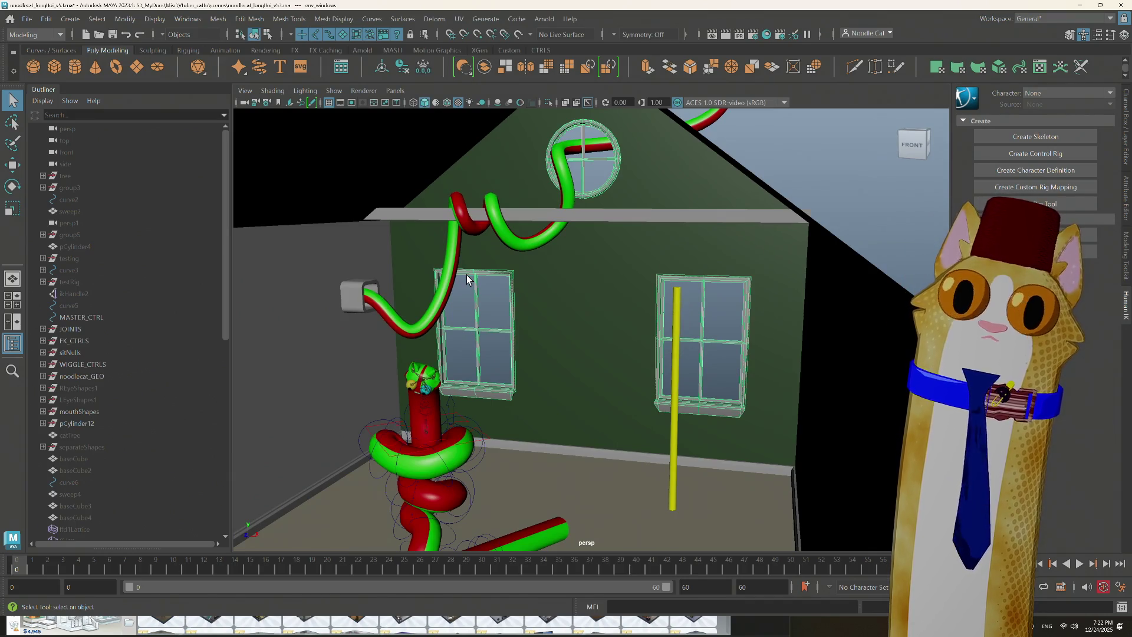
key("Delete")
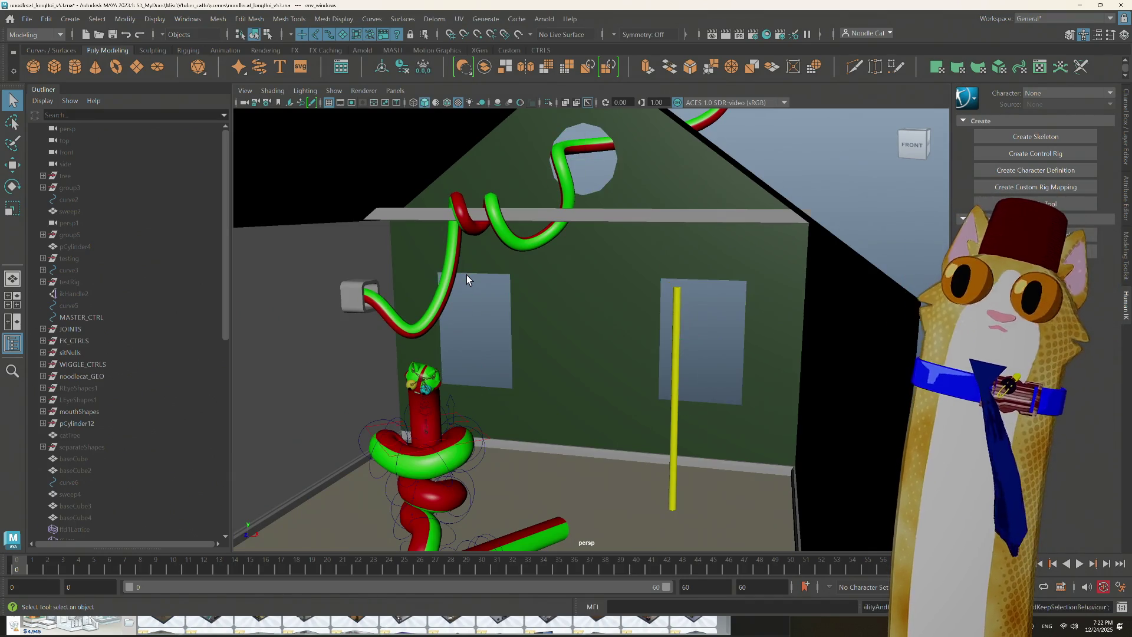
left_click(584, 355)
scroll(585, 355, "up", 5)
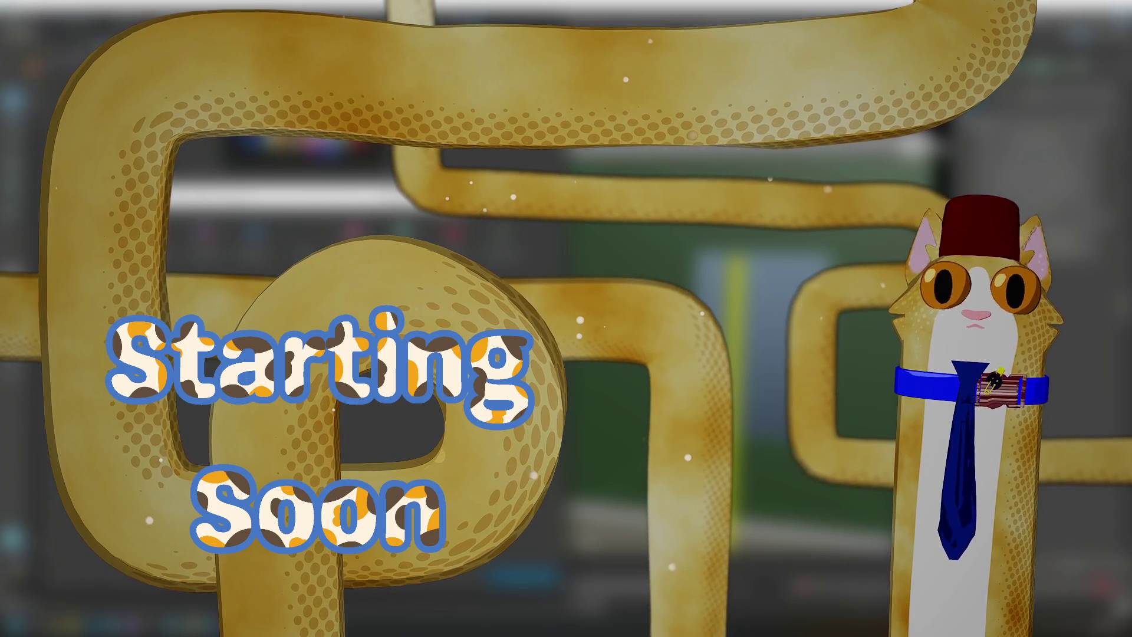
Step: Search Google for window sizes with the query 'how big ar windows'
type("how big ")
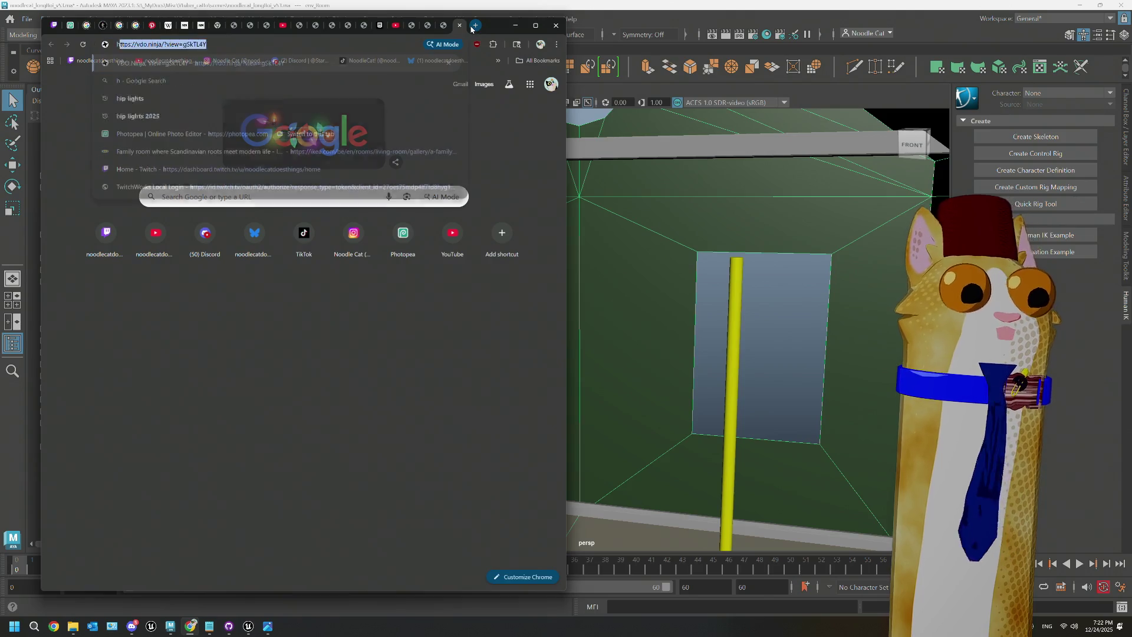
type("ar windows")
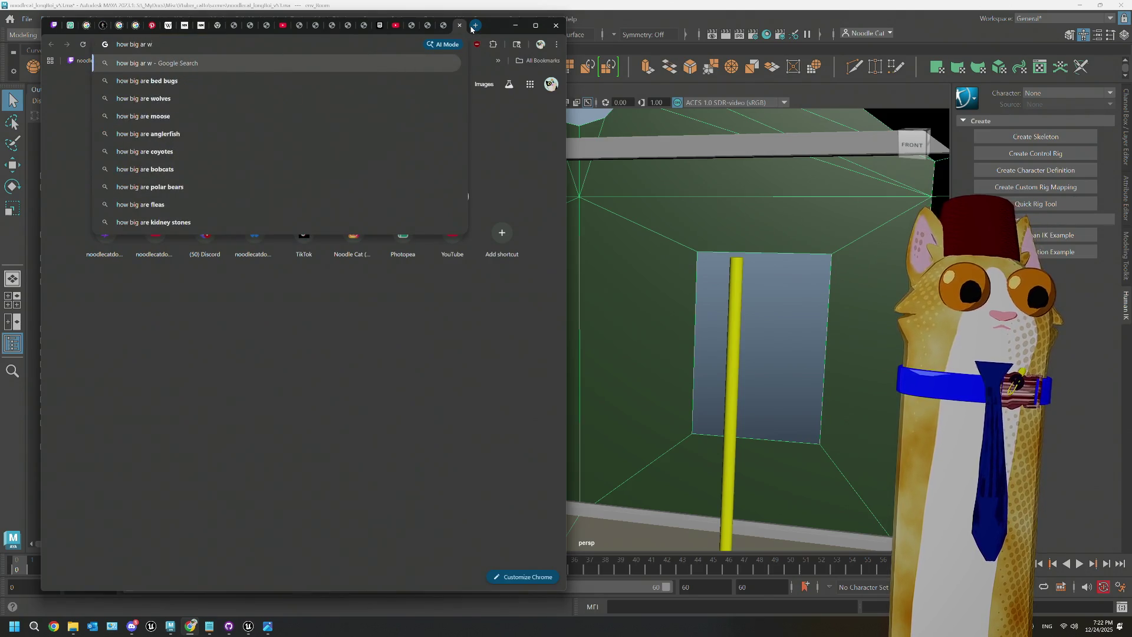
key("Return")
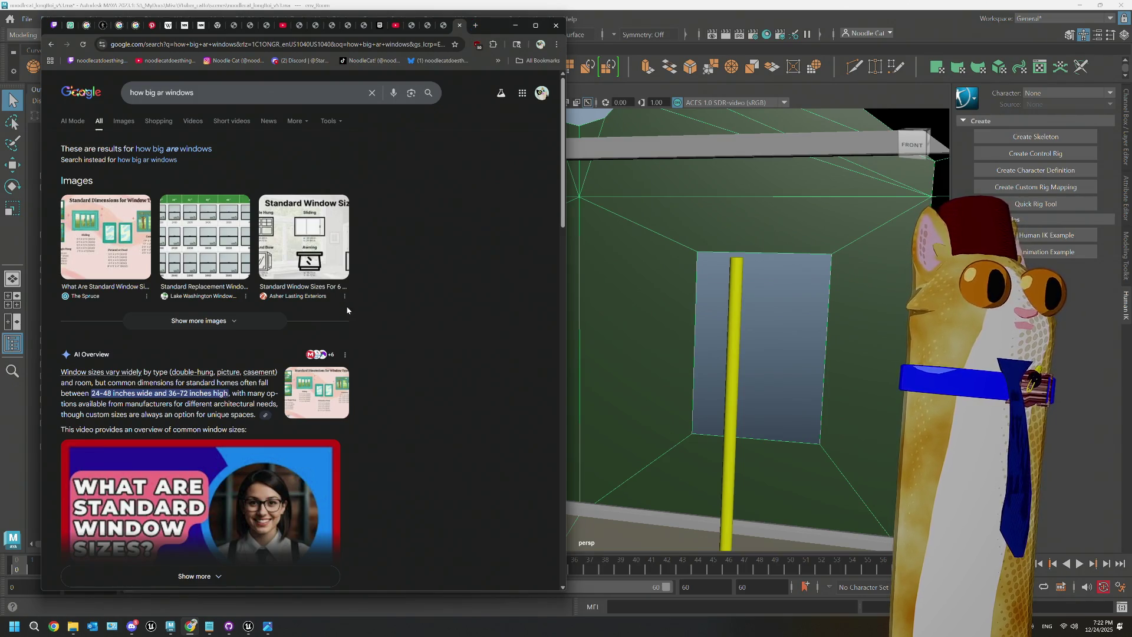
scroll(346, 309, "down", 10)
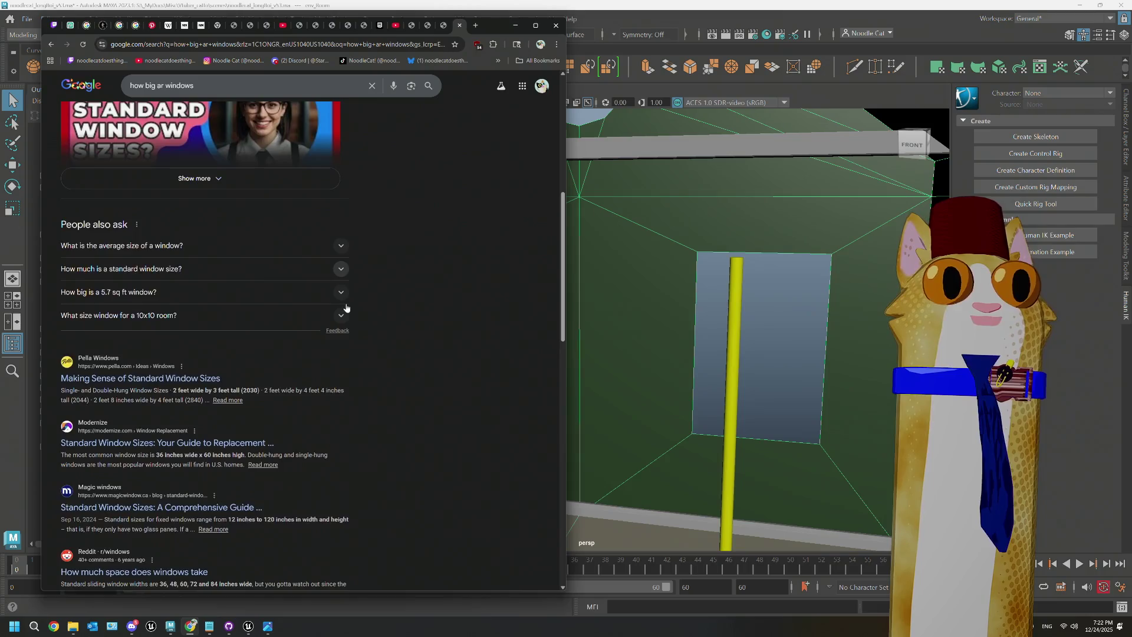
scroll(346, 307, "up", 10)
Step: Open the Civiconcepts Standard Window Sizes image showing a 60 by 48 inch window, then return to Maya
left_click(116, 122)
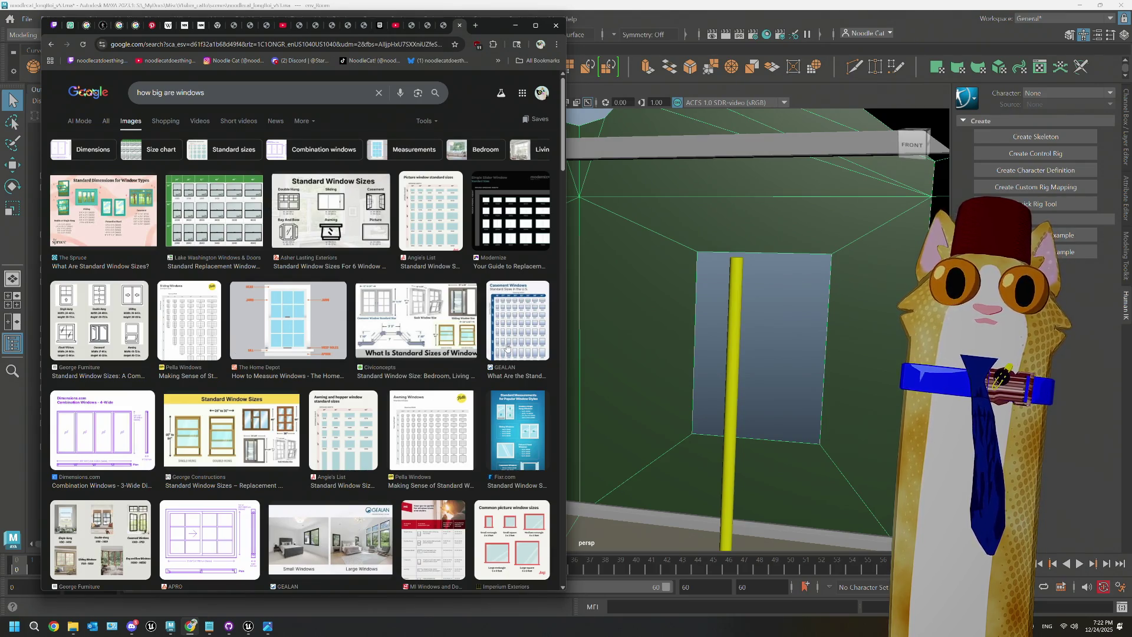
scroll(506, 347, "down", 5)
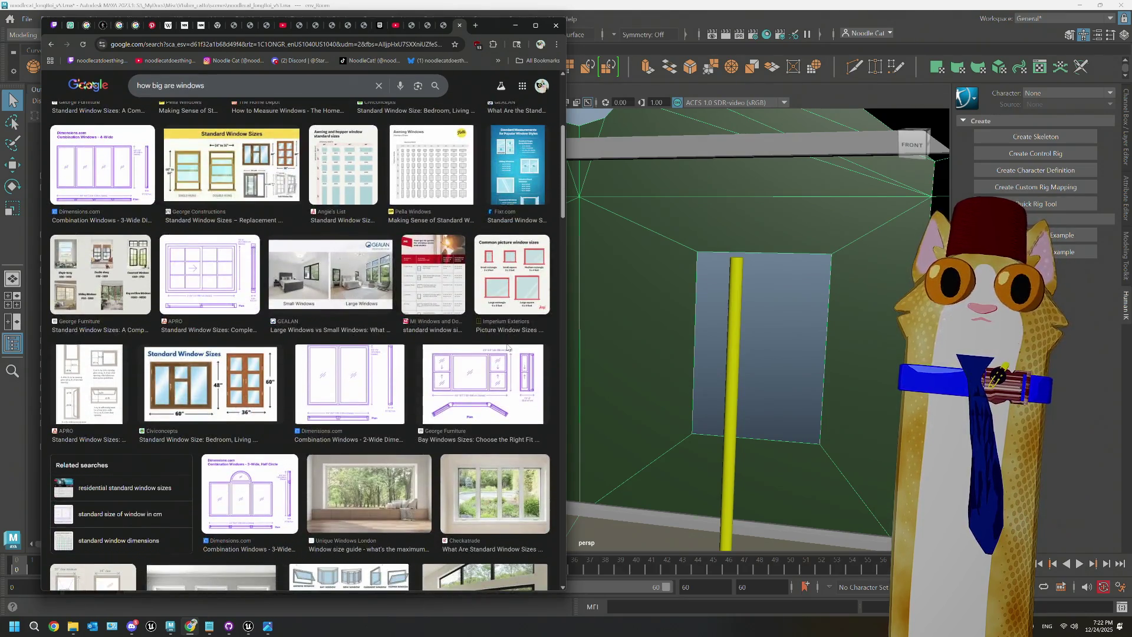
left_click(234, 394)
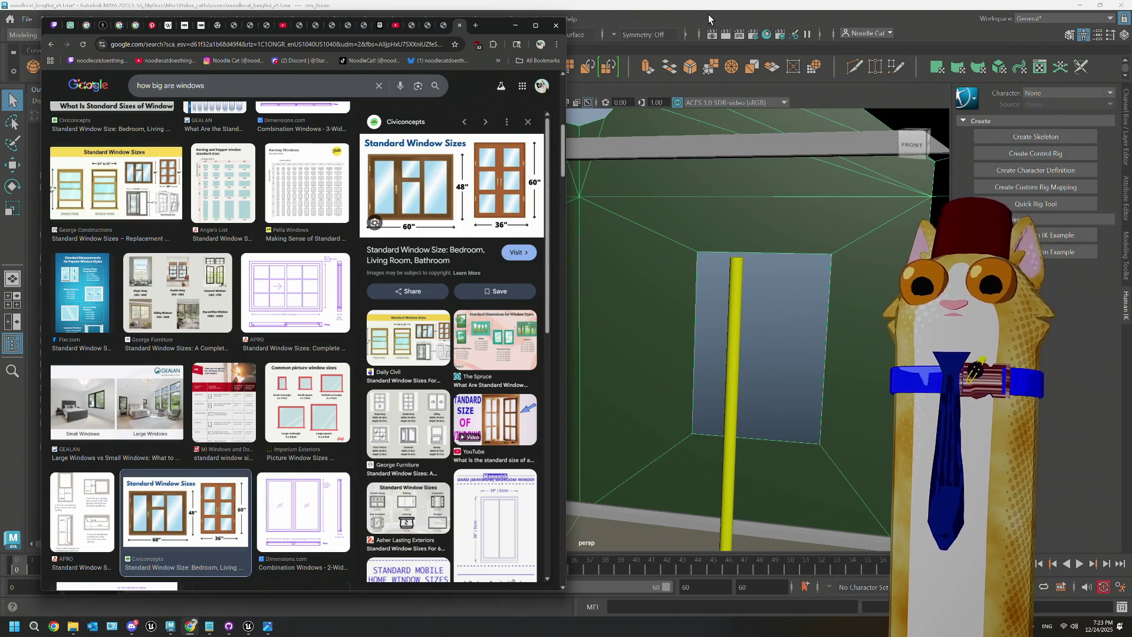
left_click(708, 14)
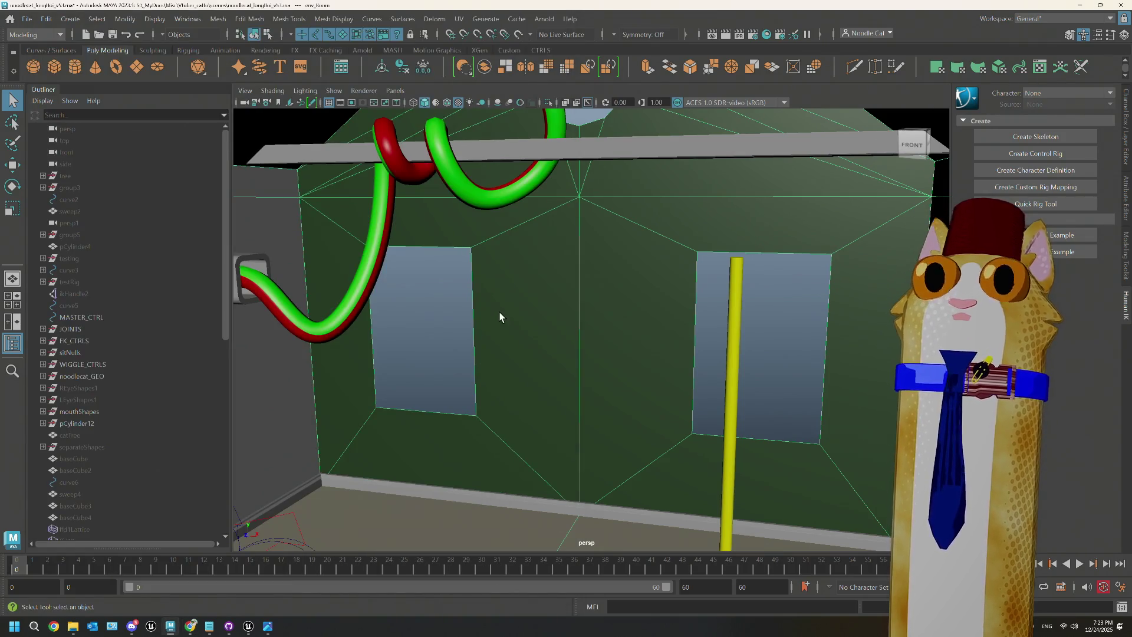
Step: Maximize the front view and create a new polygon cube
key("space")
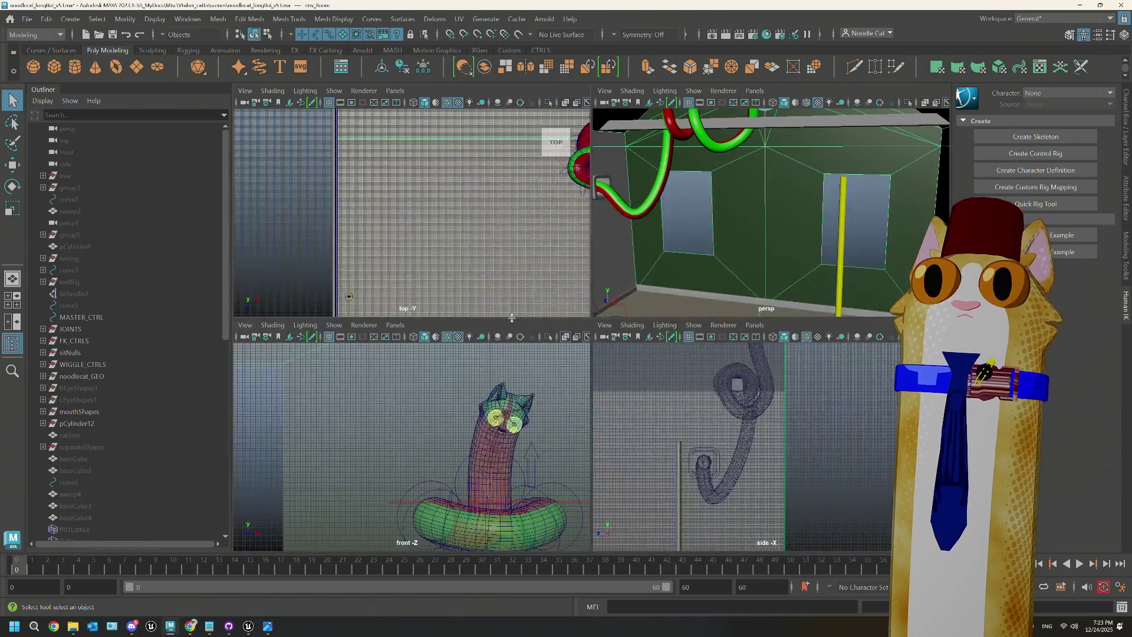
scroll(499, 441, "down", 5)
key("space")
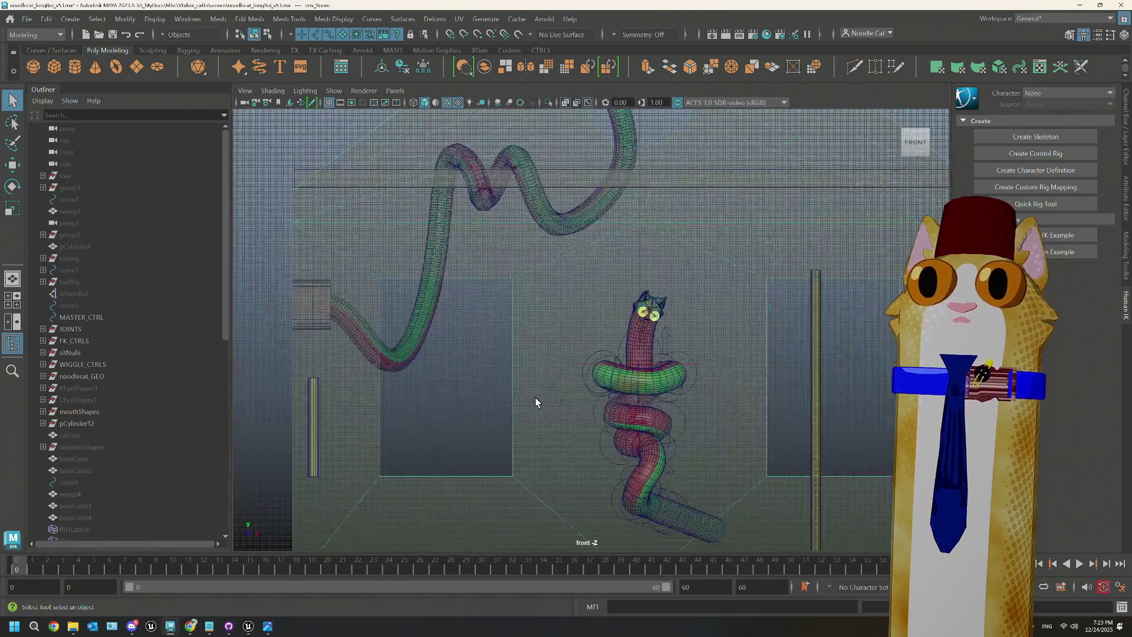
scroll(535, 397, "up", 2)
mouse_move(535, 397)
middle_mouse_down("alt")
mouse_move(585, 406)
mouse_move(488, 361)
middle_mouse_up("alt")
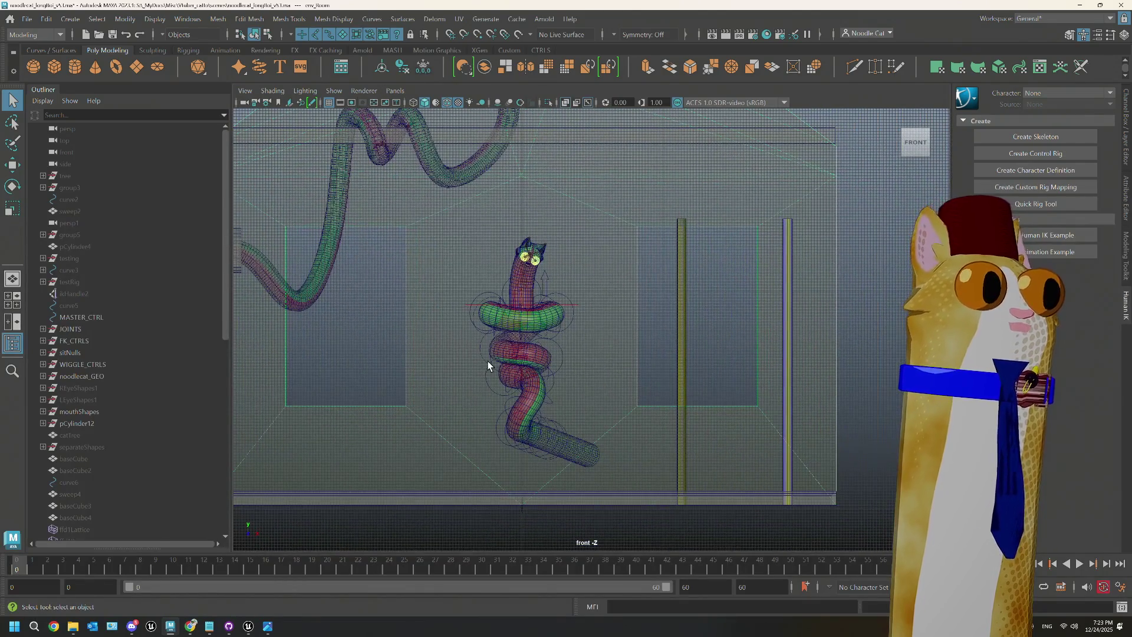
mouse_move(487, 360)
right_mouse_down("alt")
mouse_move(472, 369)
mouse_move(413, 259)
right_mouse_up("alt")
left_click(52, 64)
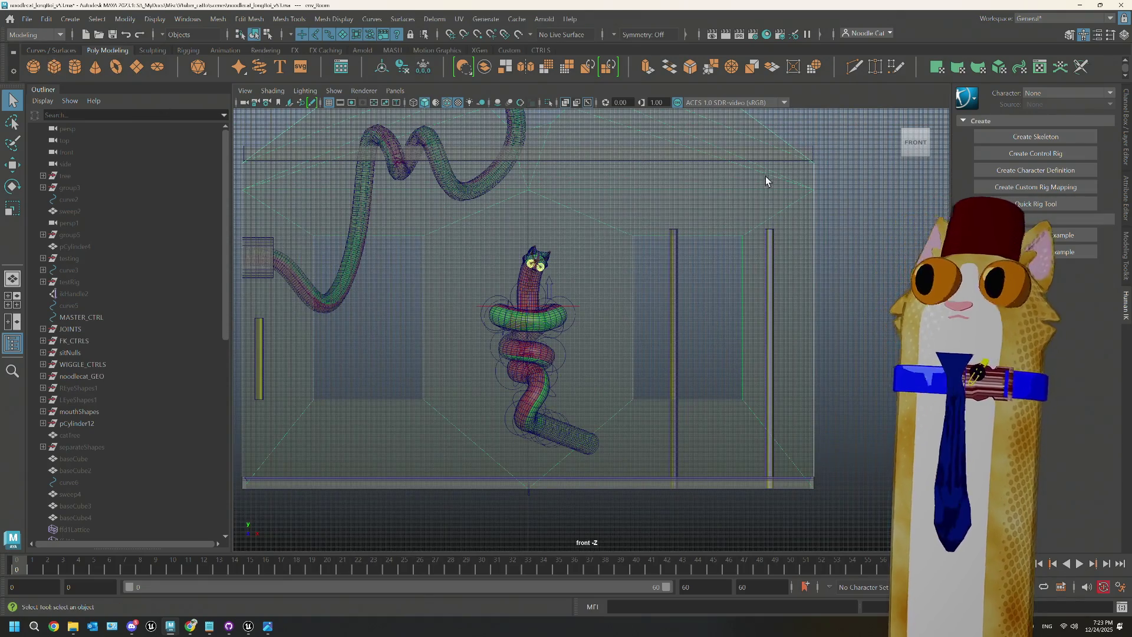
Step: Set the linear working units to inch in Preferences and save
left_click(50, 22)
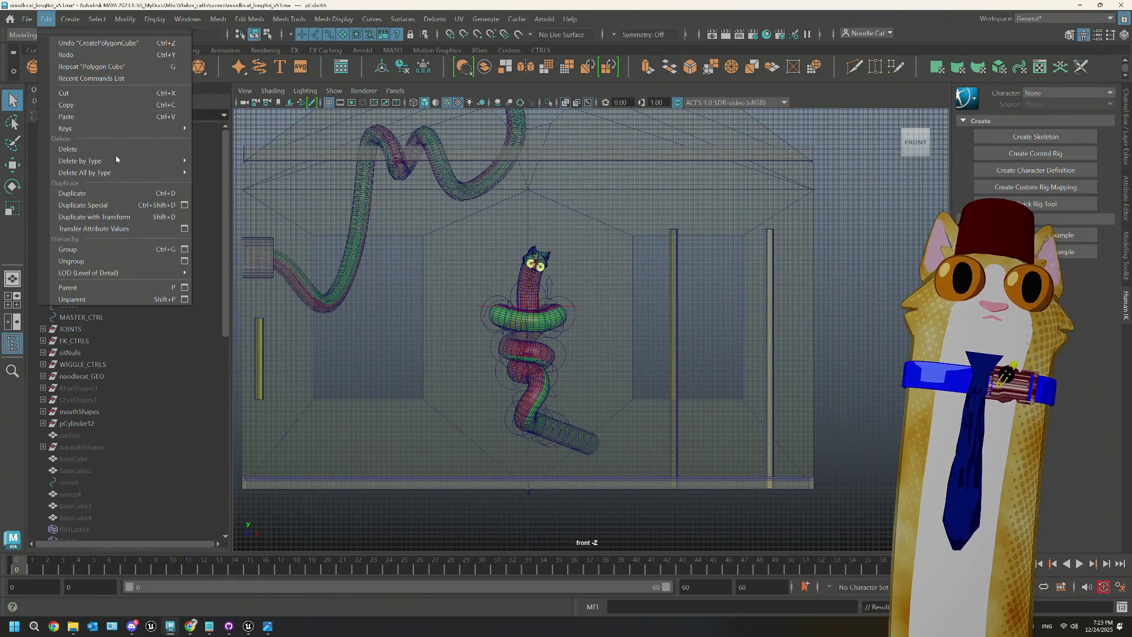
left_click(69, 19)
left_click(69, 19)
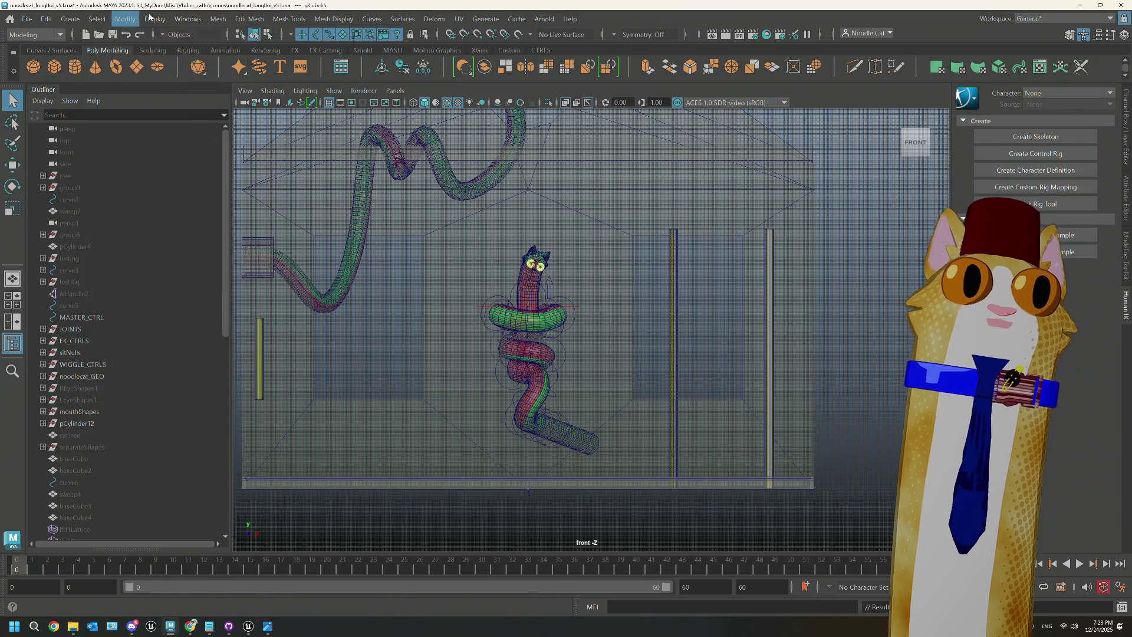
left_click(187, 19)
mouse_move(235, 149)
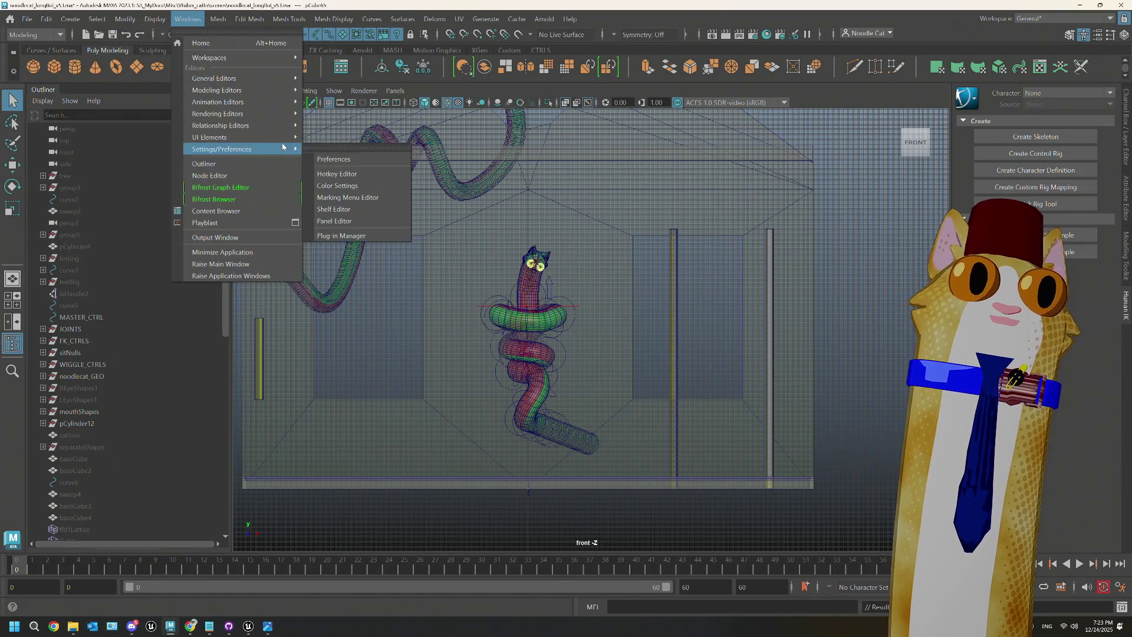
left_click(357, 160)
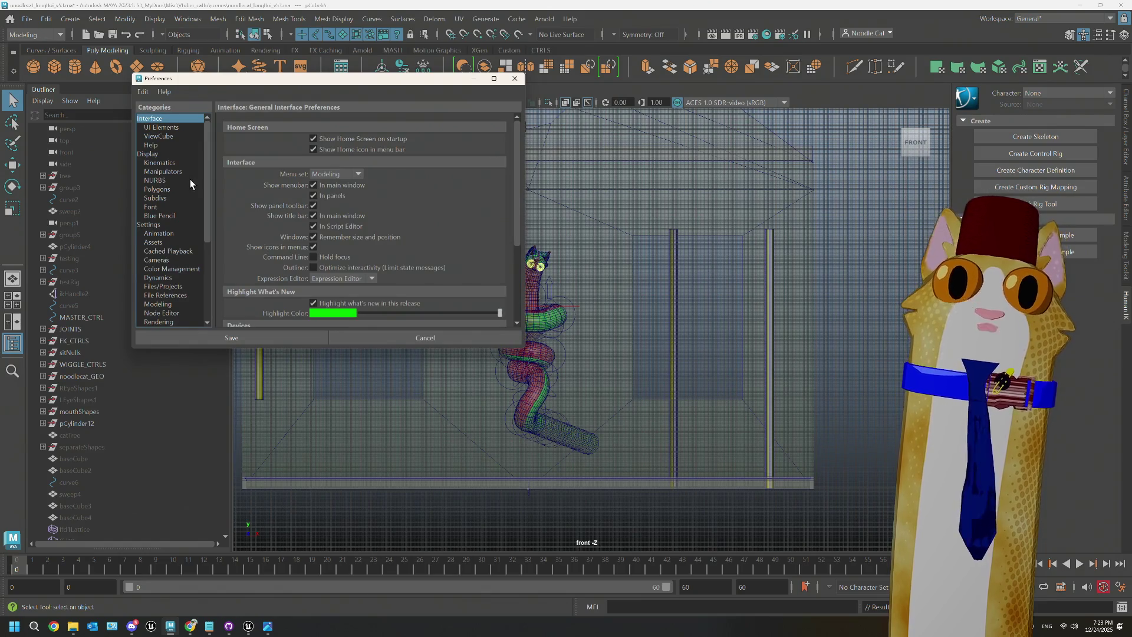
left_click(159, 224)
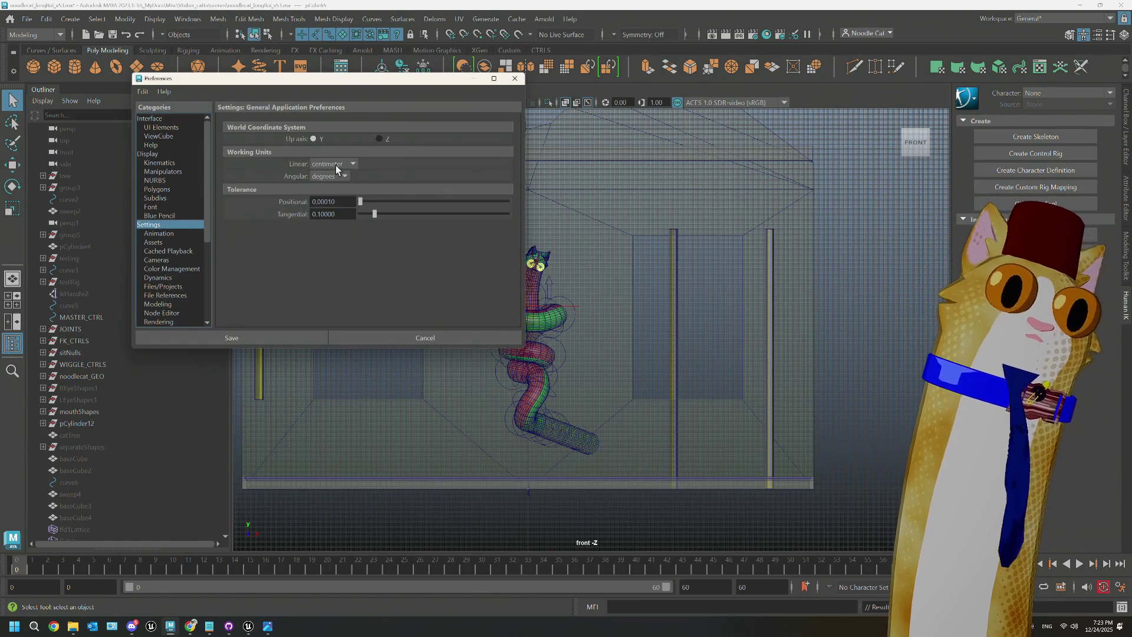
left_click(336, 165)
left_click(331, 211)
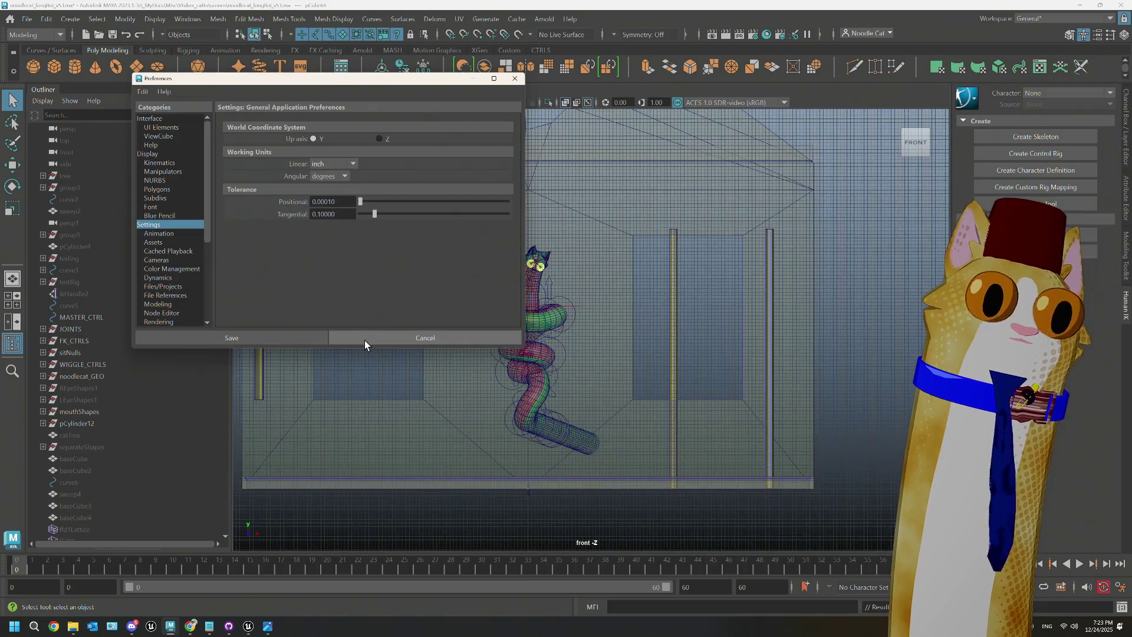
left_click(324, 337)
scroll(97, 426, "down", 10)
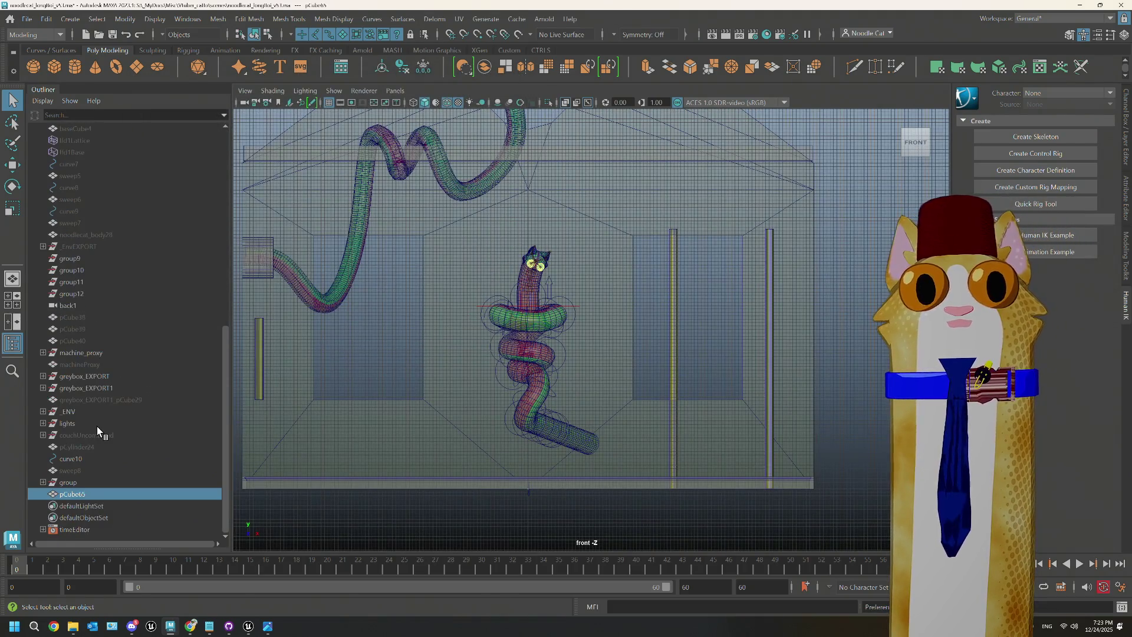
Step: Size pCube65 through polyCube16 to 60 wide by 48 tall
left_click(90, 494)
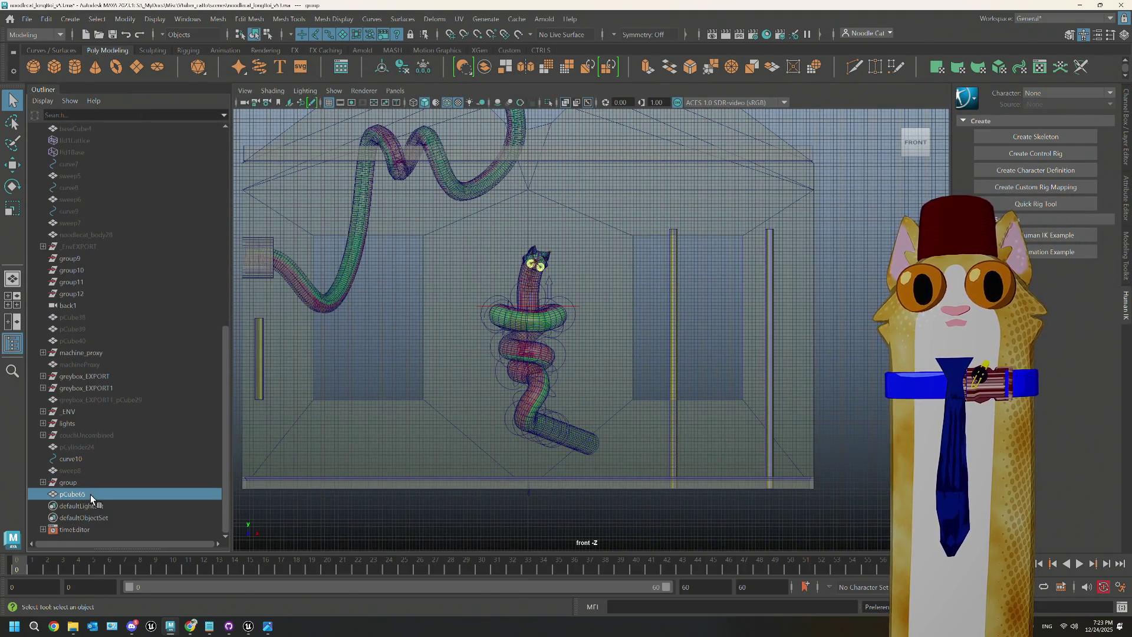
left_click(1126, 135)
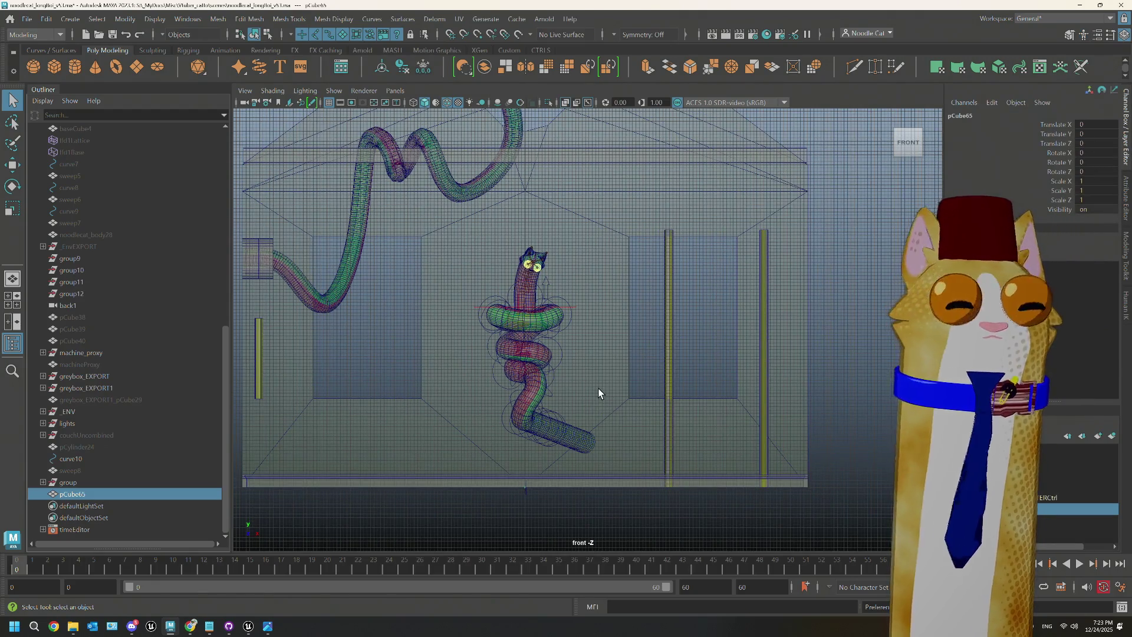
left_click(1125, 204)
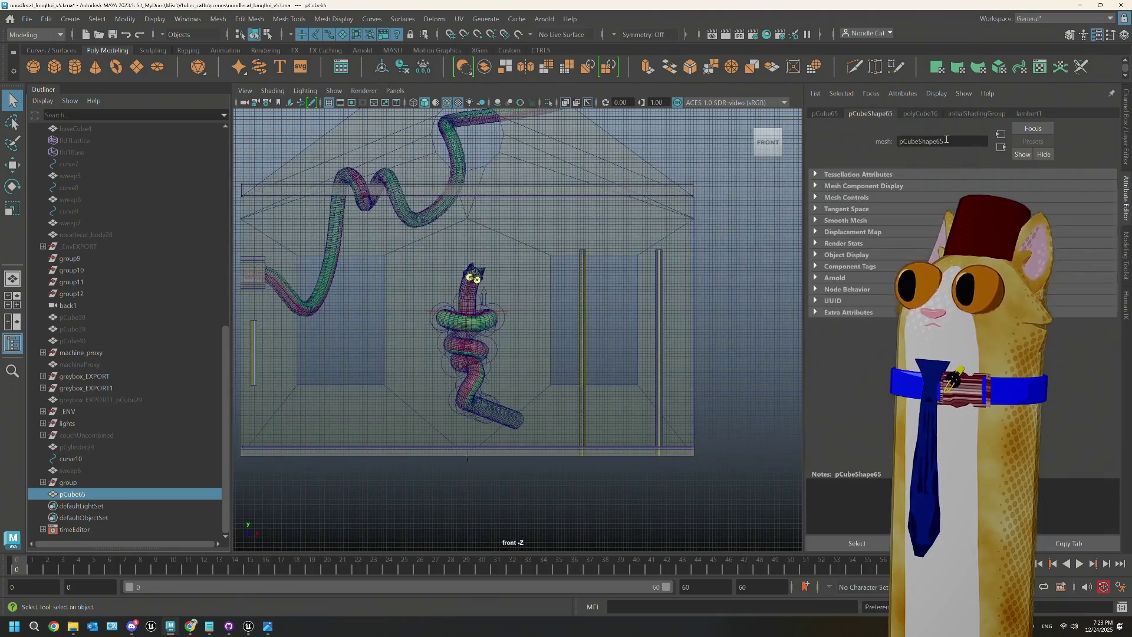
left_click(923, 114)
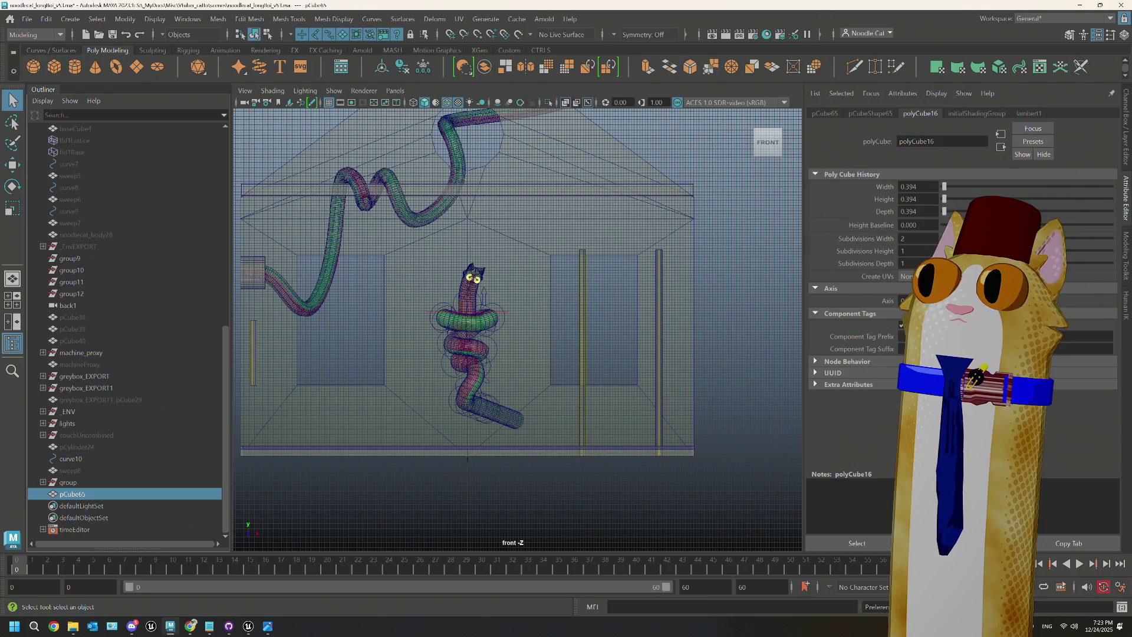
left_click_drag(944, 199, 990, 186)
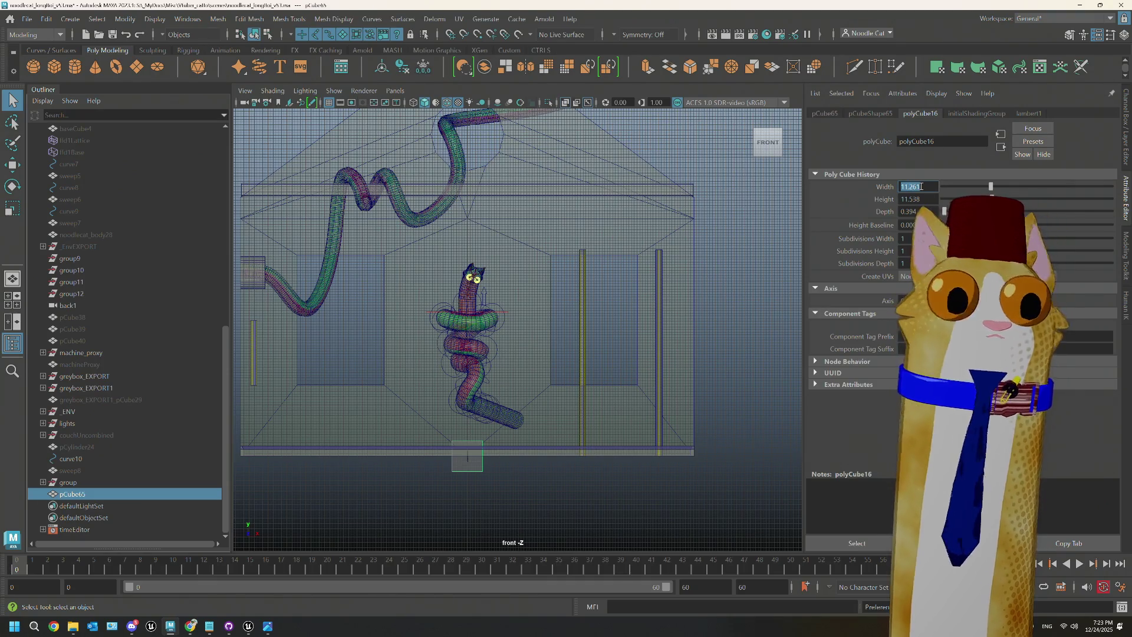
type("60")
key("Tab")
type("48")
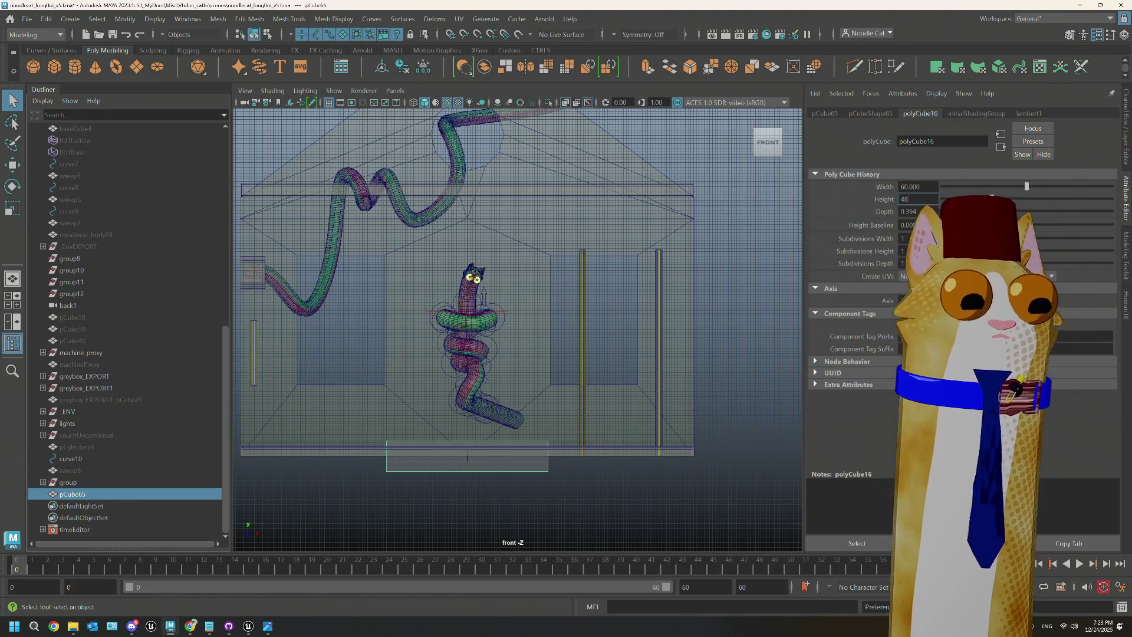
key("Tab")
key("Return")
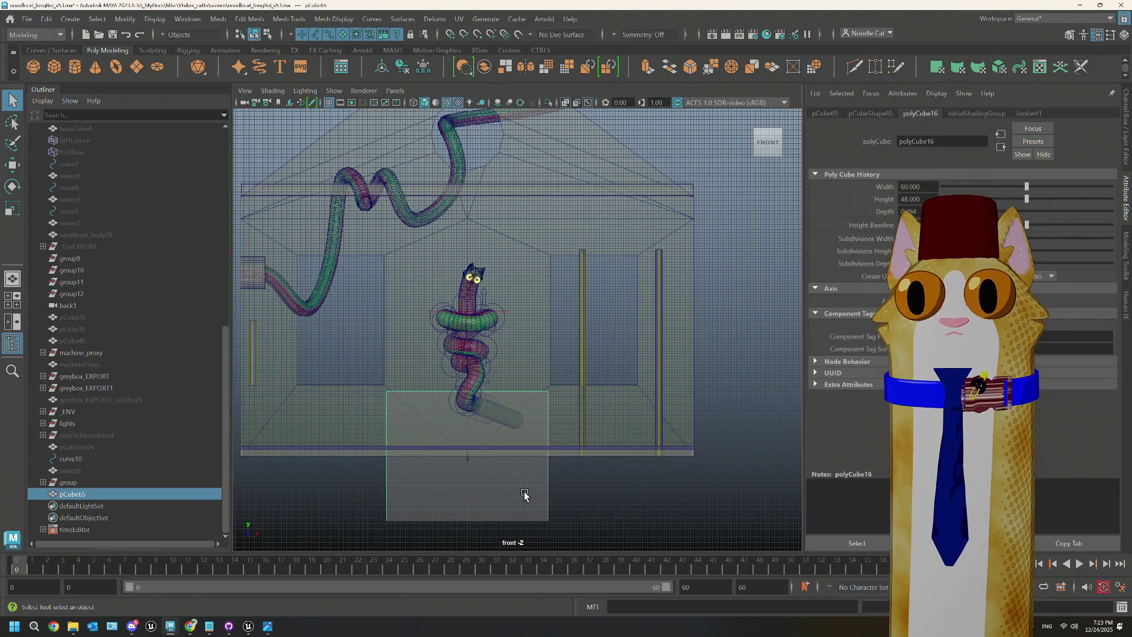
Step: Raise the cube straight up in the front view and reselect pCube65
key("w")
left_click_drag(468, 346, 460, 214)
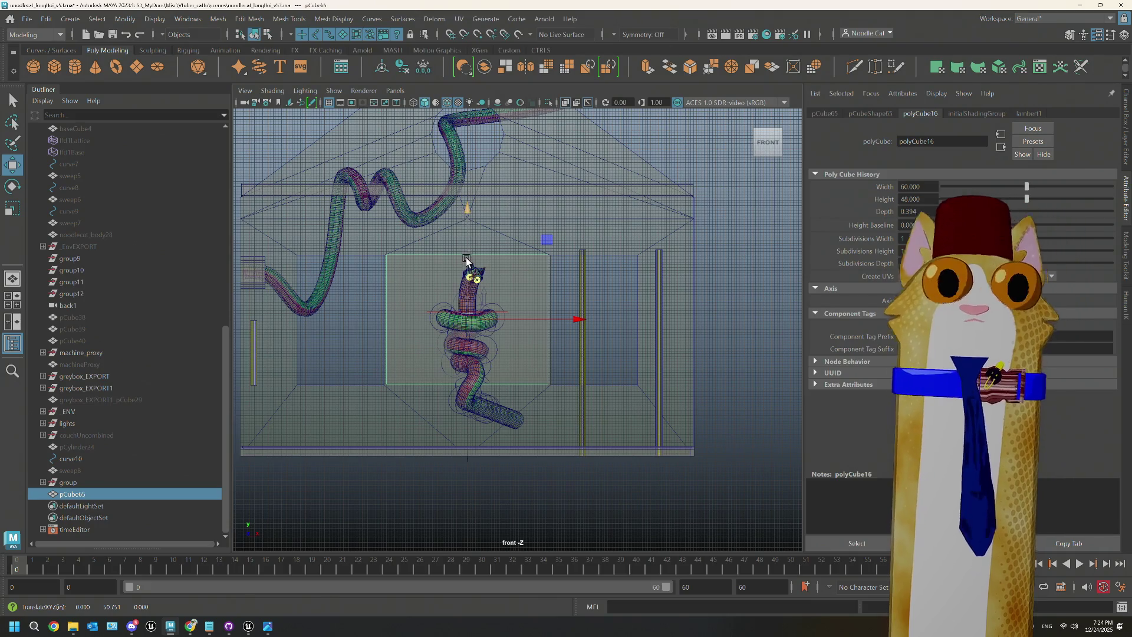
mouse_move(564, 275)
right_mouse_down()
mouse_move(505, 274)
mouse_move(458, 323)
right_mouse_up()
left_click(468, 306)
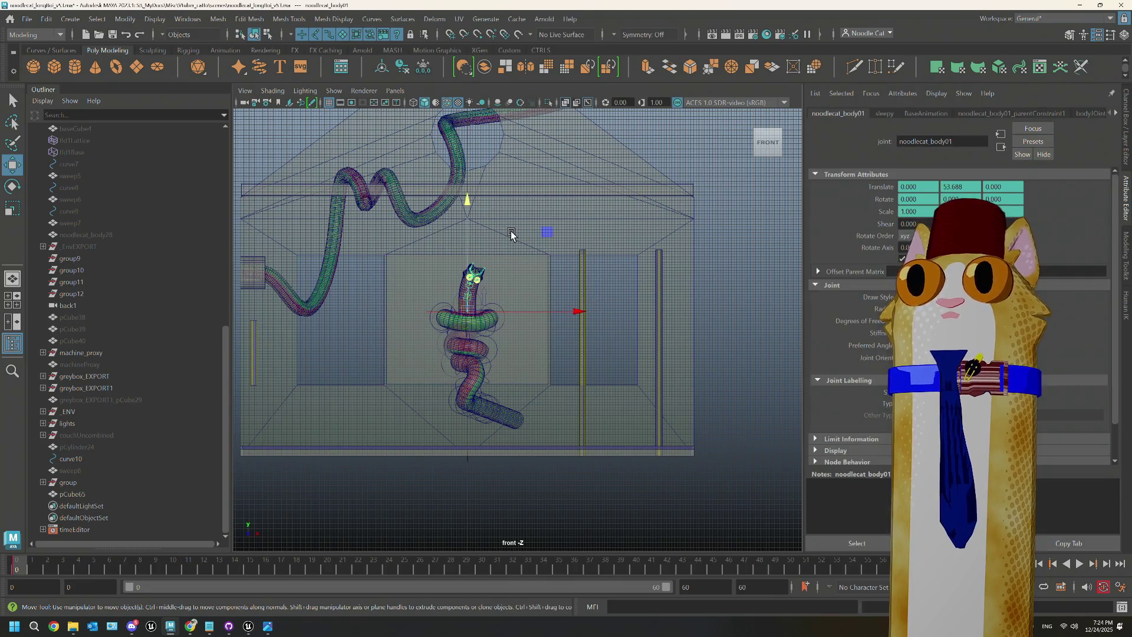
left_click(536, 285)
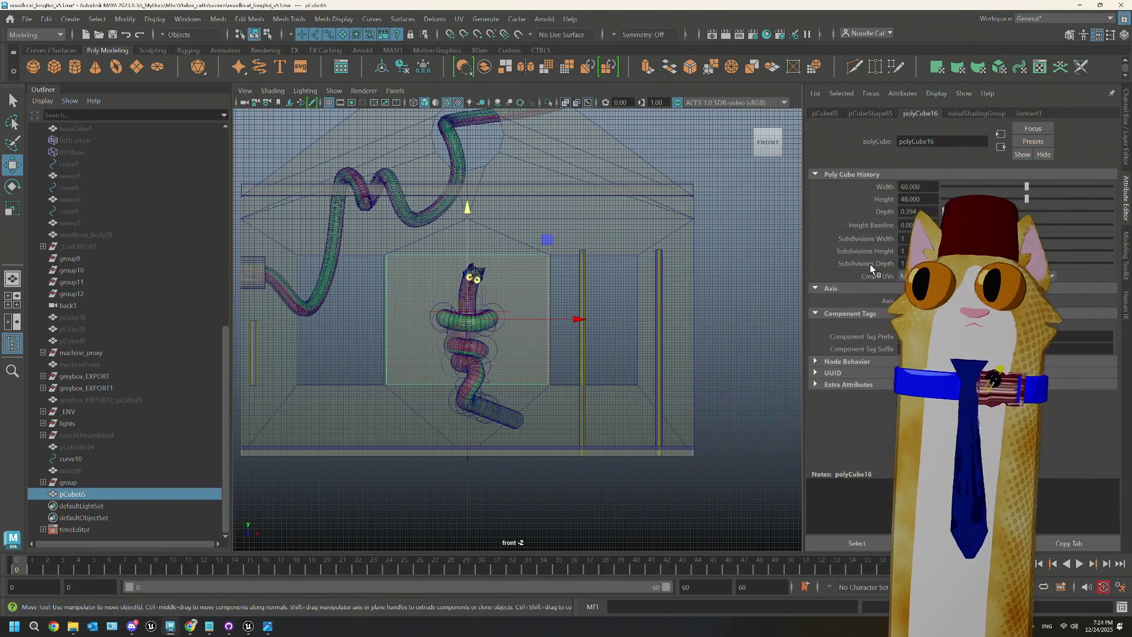
Step: Resize the cube to 80 wide by 56 tall and raise it slightly higher on the wall
left_click_drag(1027, 188, 1058, 194)
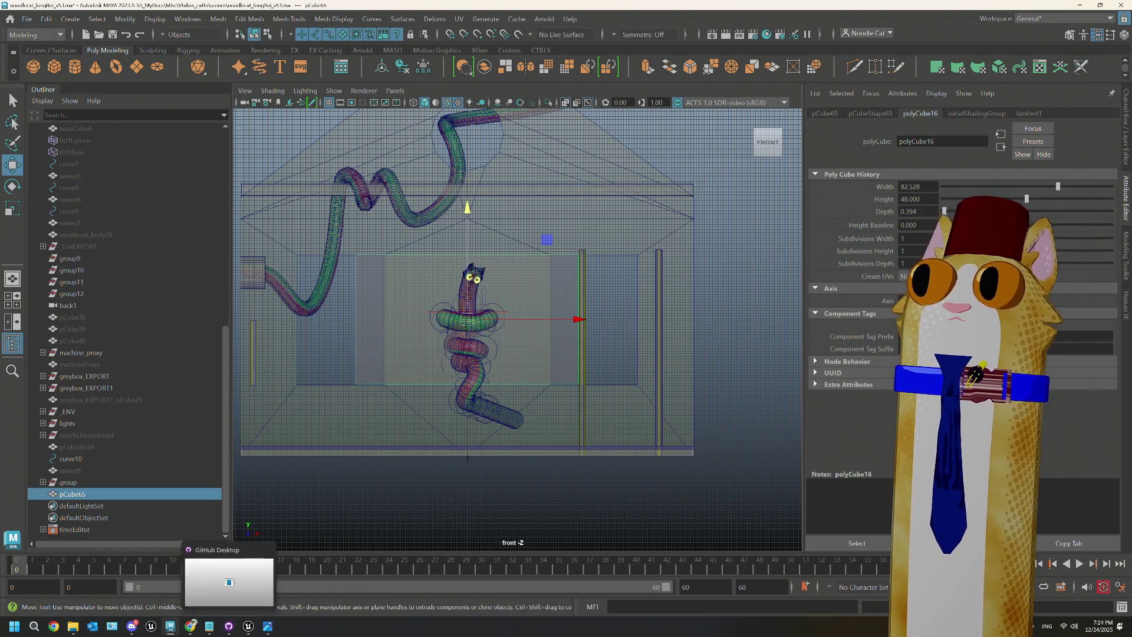
double_click(910, 187)
type("80")
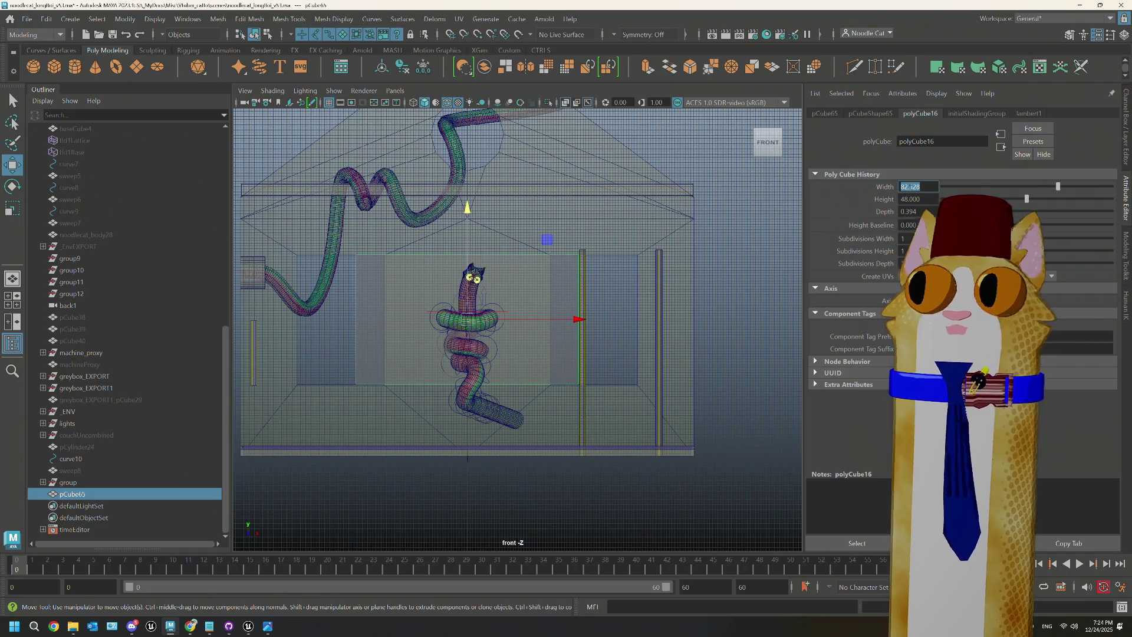
key("Return")
type("56")
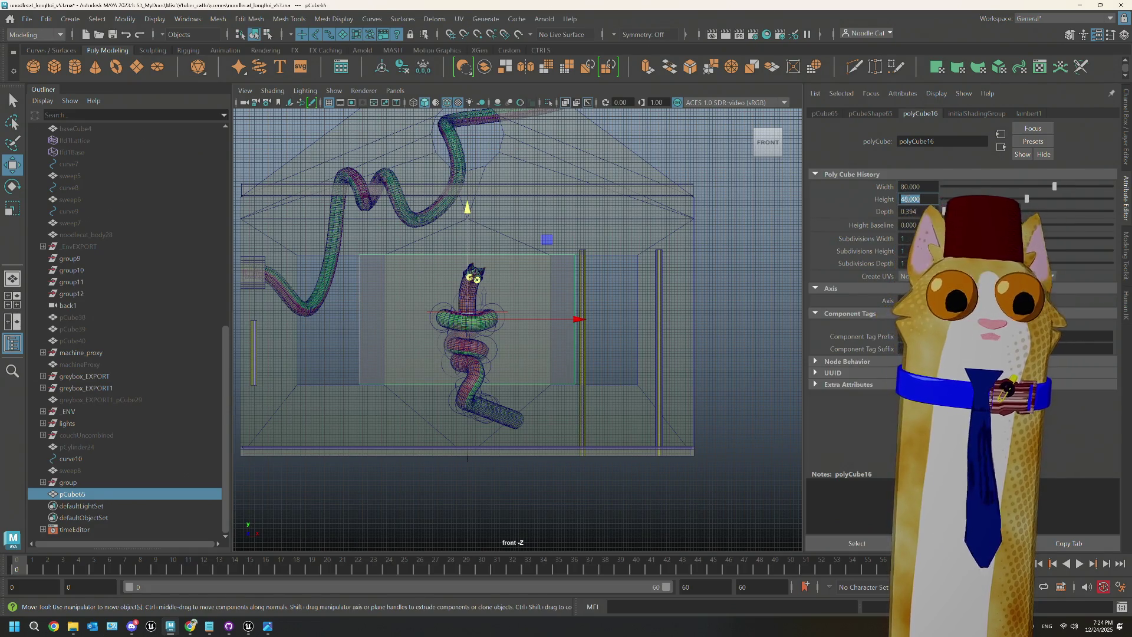
key("Return")
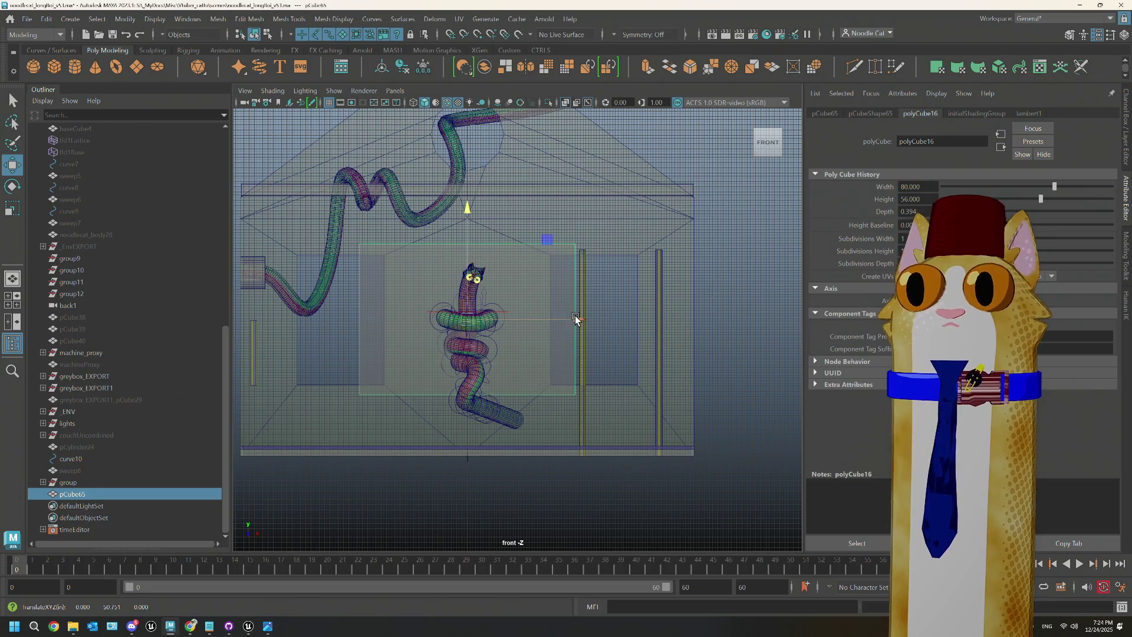
left_click_drag(470, 213, 467, 204)
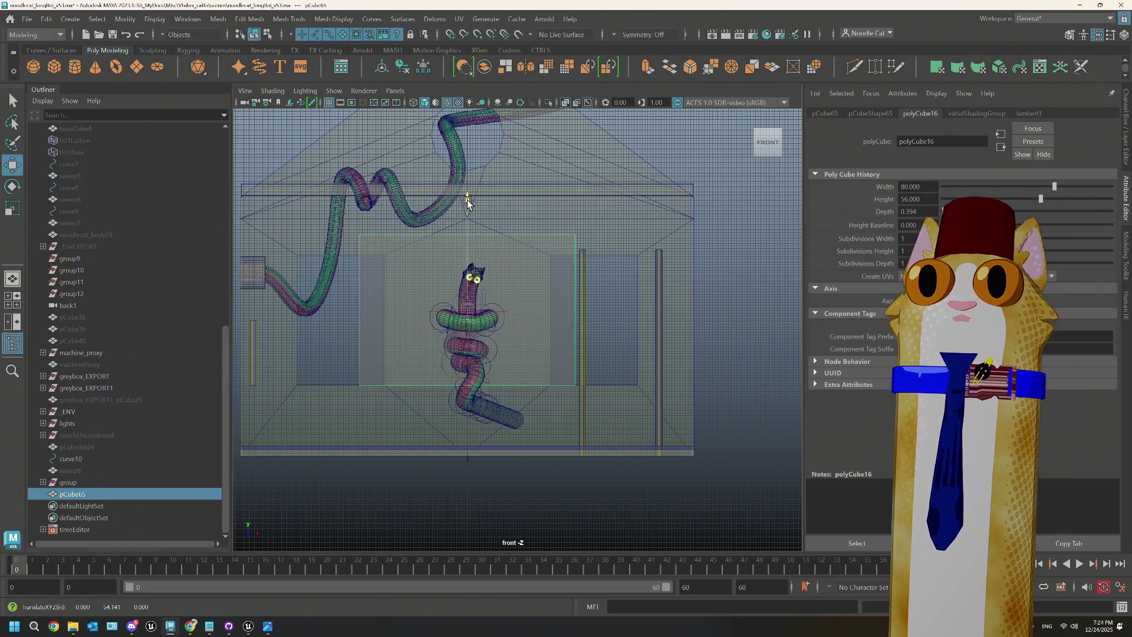
left_click(741, 302)
scroll(506, 354, "up", 4)
scroll(505, 354, "down", 3)
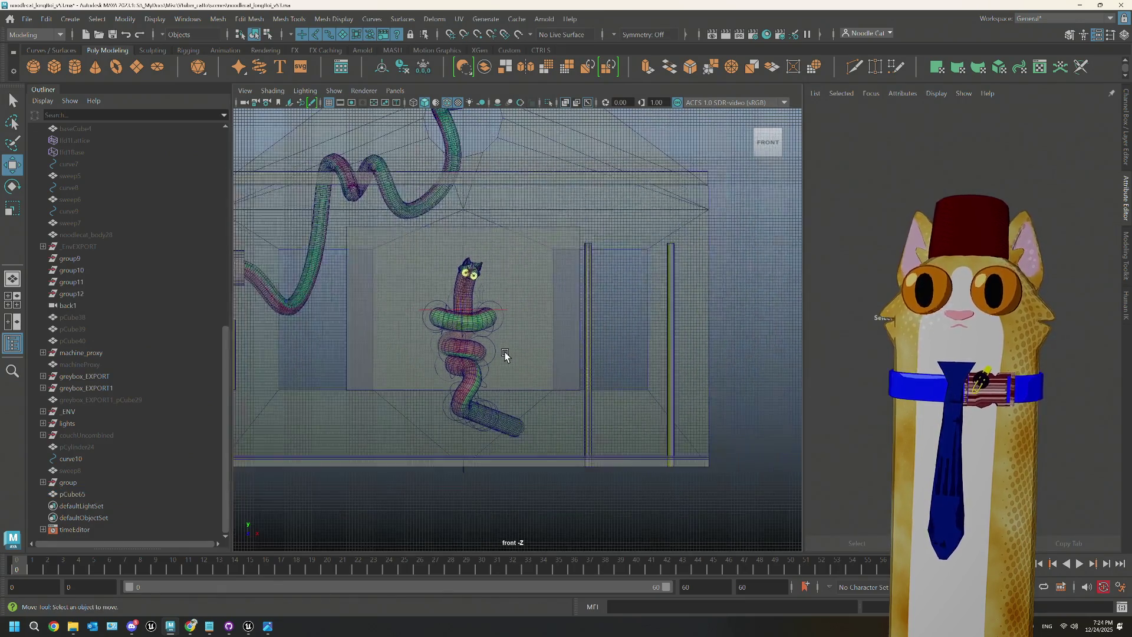
scroll(468, 434, "down", 1)
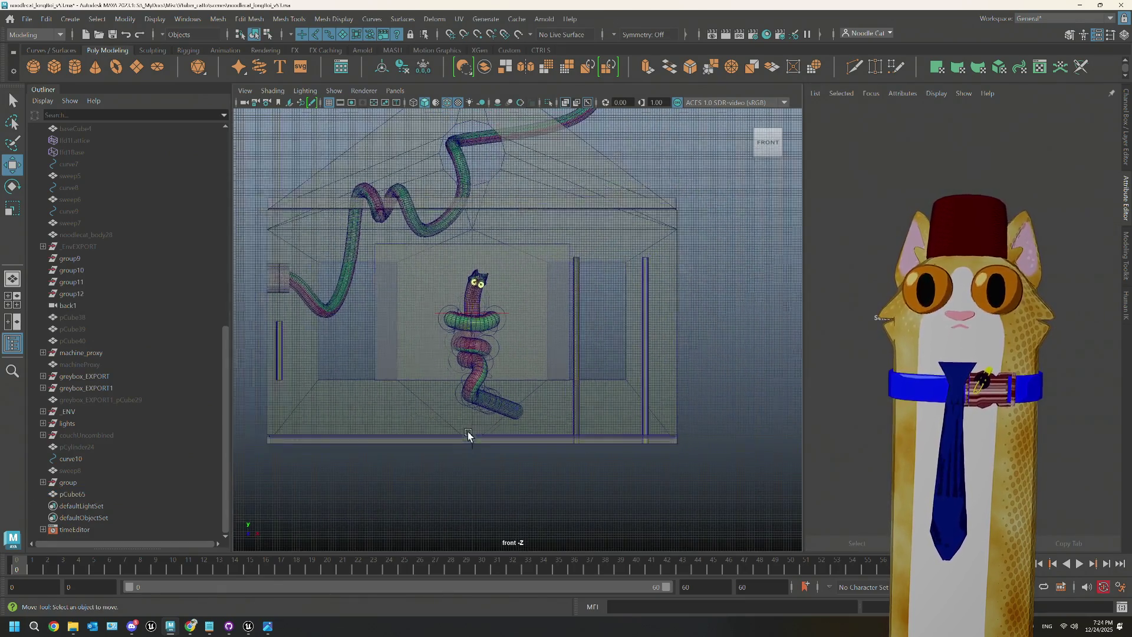
left_click(345, 392)
right_click_drag(346, 391, 343, 327)
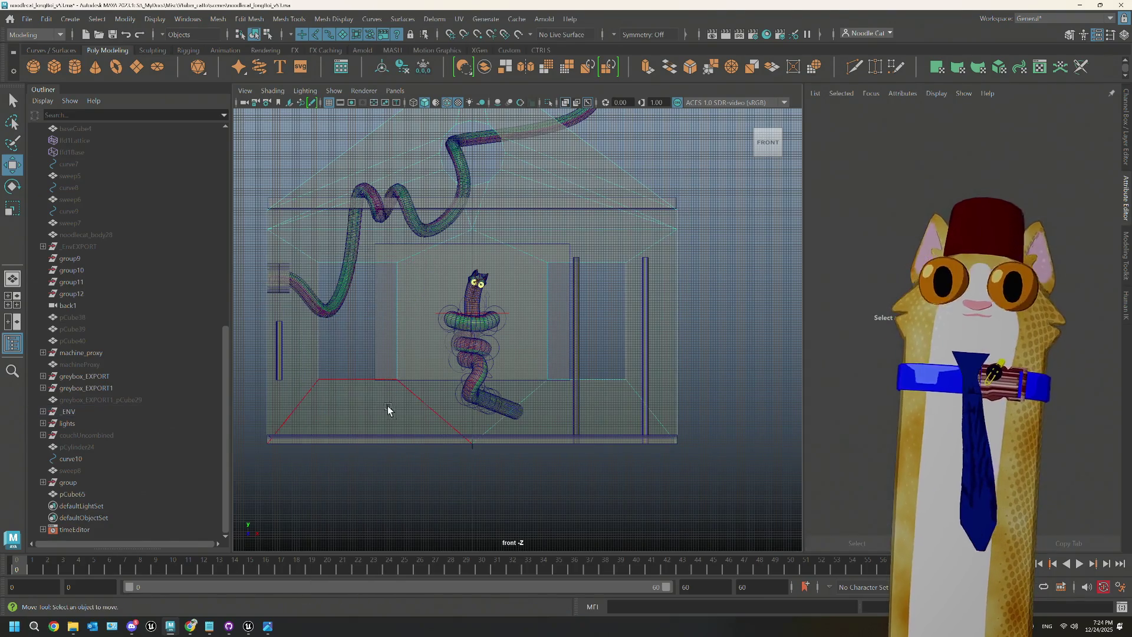
left_click(436, 404)
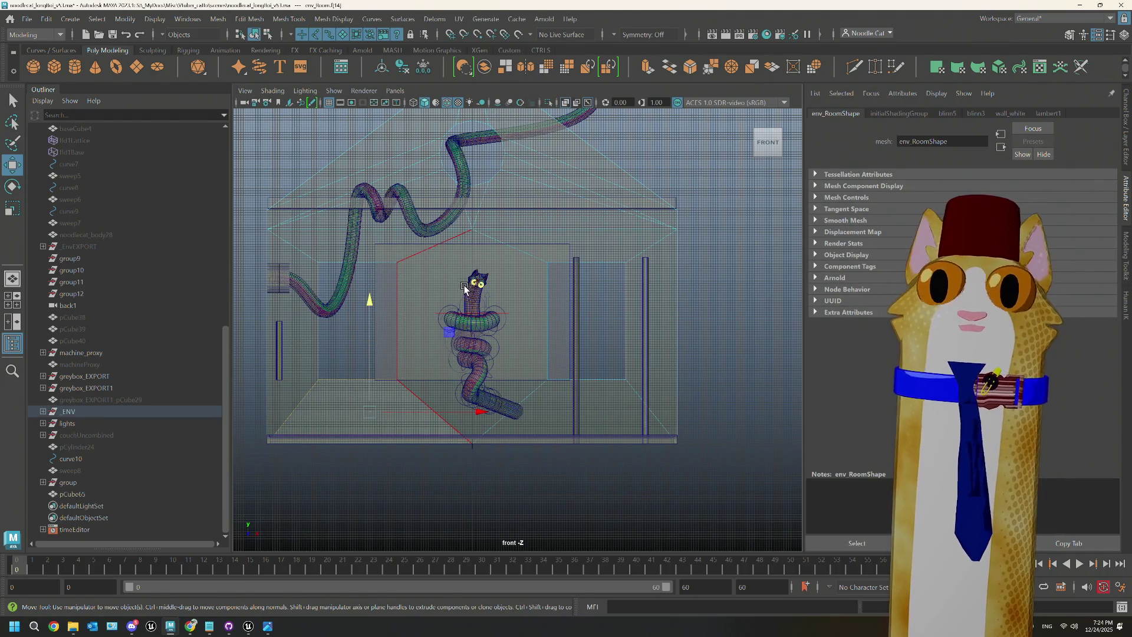
left_click(340, 265, "shift")
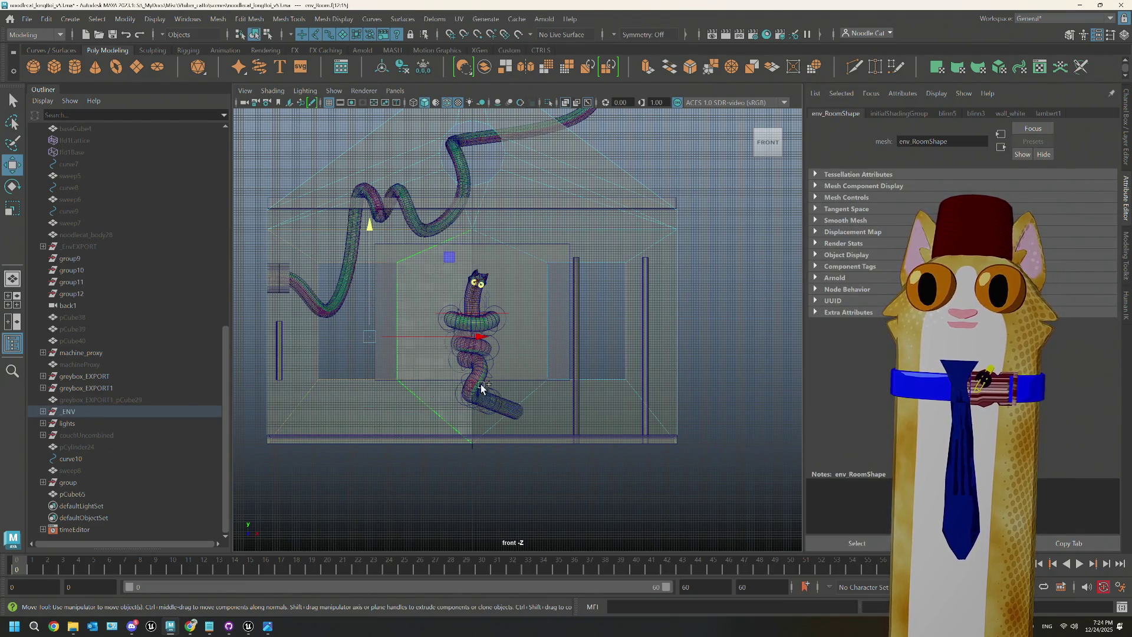
left_click(519, 254, "shift")
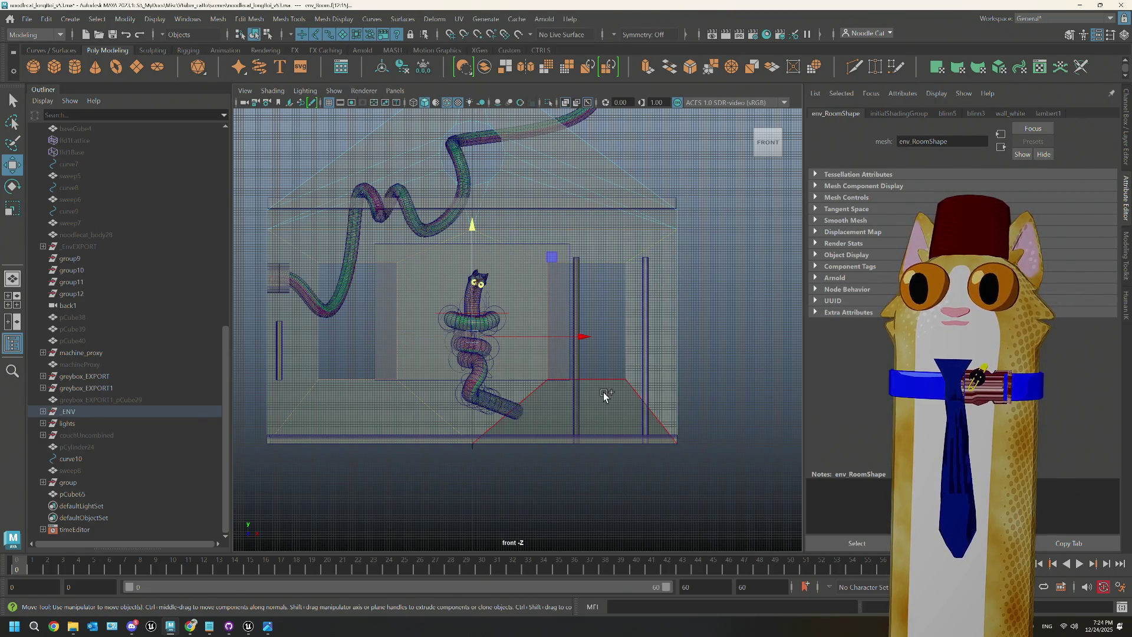
scroll(603, 392, "up", 2)
scroll(448, 386, "up", 2)
middle_click_drag(448, 385, 525, 381, "alt")
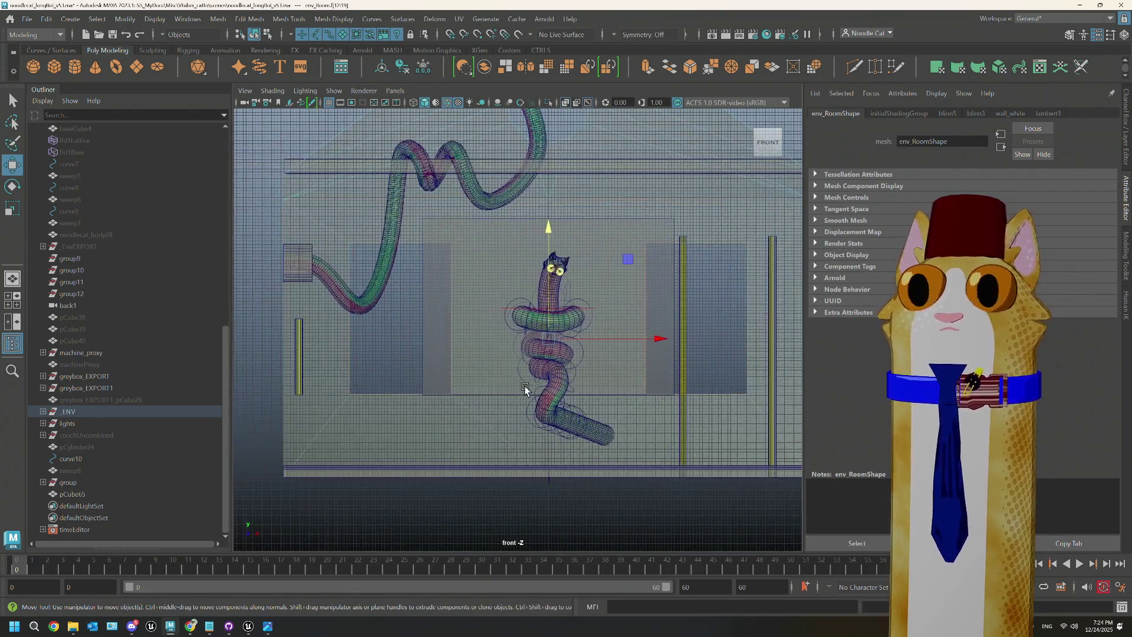
left_click(493, 324)
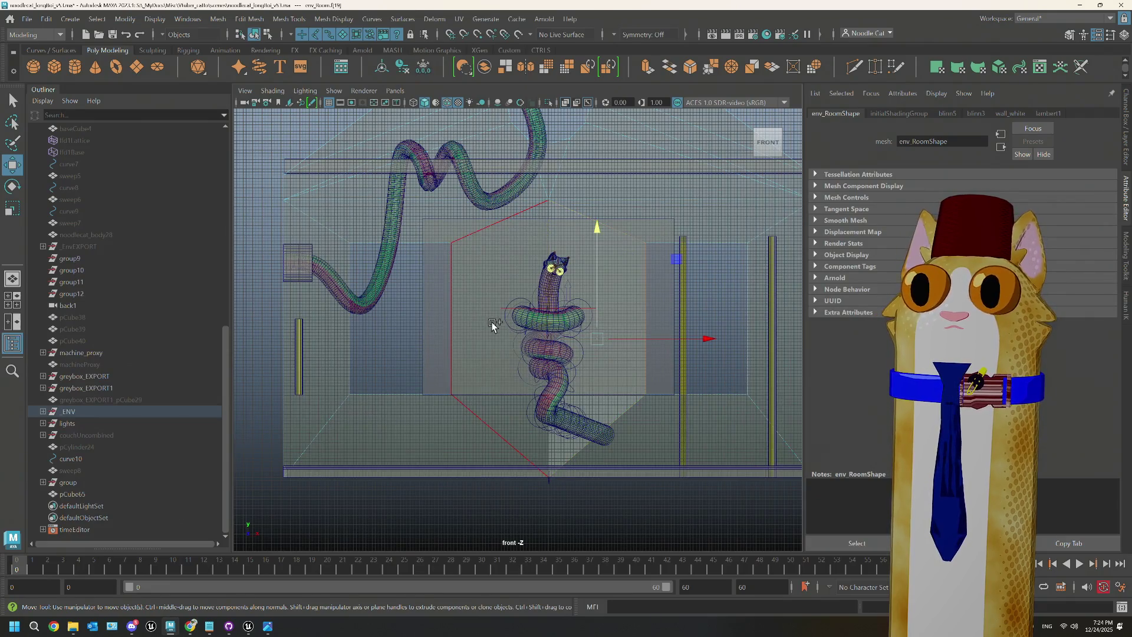
left_click(498, 377)
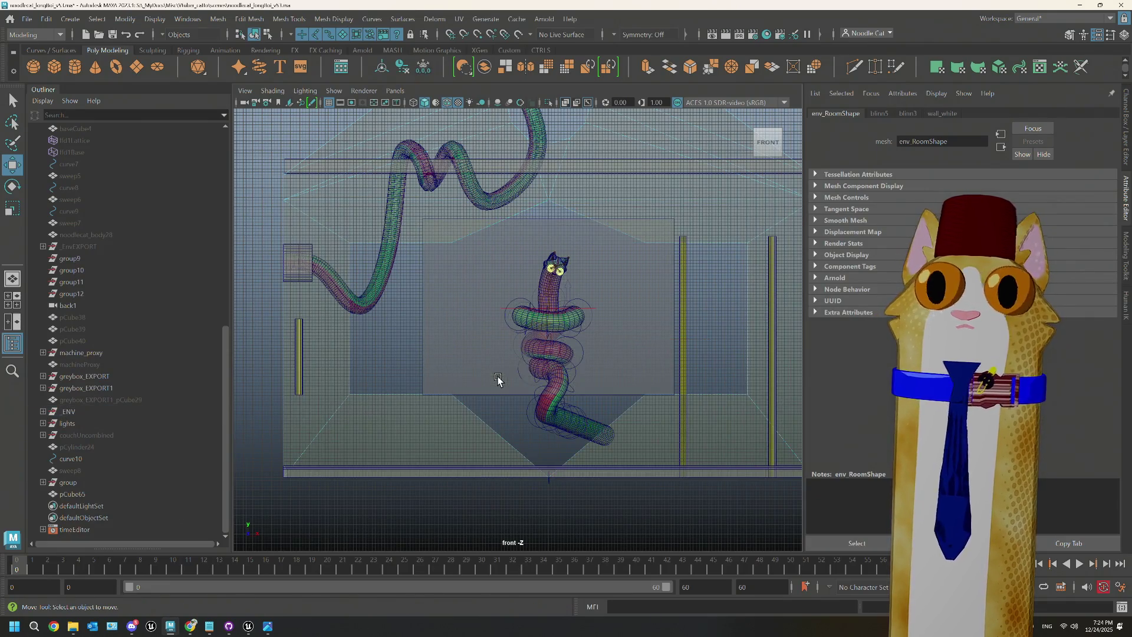
left_click(569, 258)
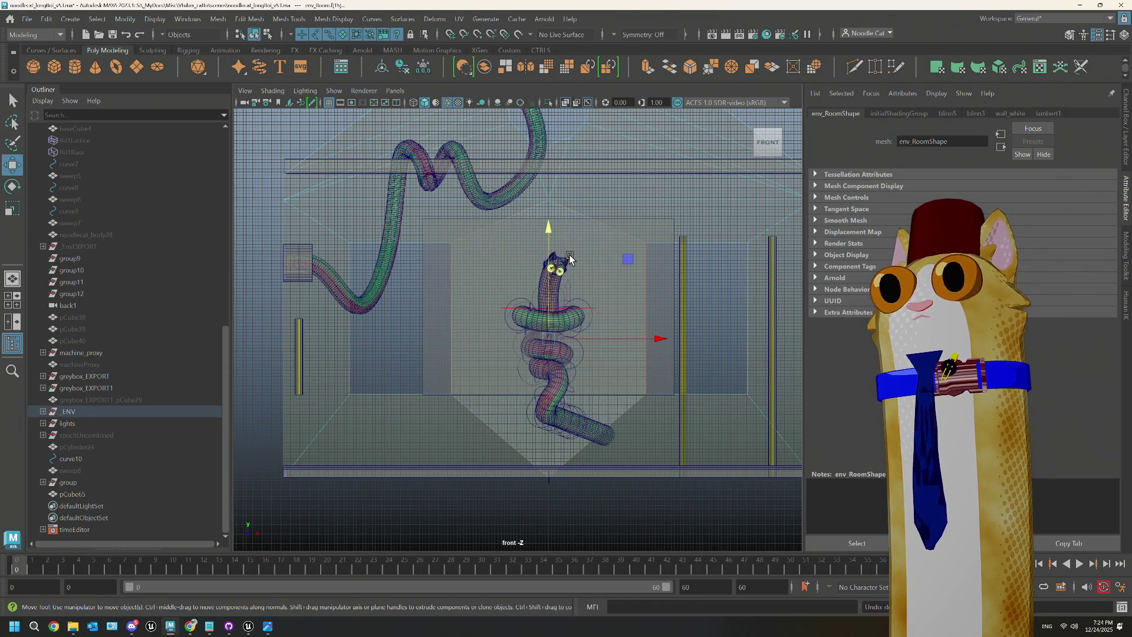
key("ctrl+shift+x")
left_click(548, 201)
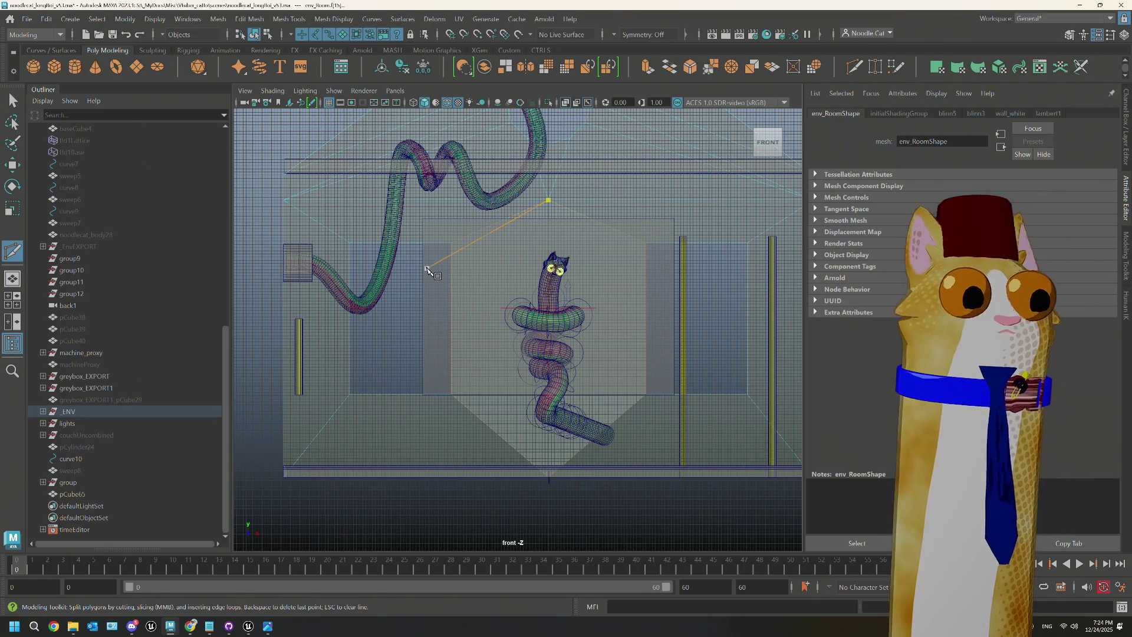
key("q")
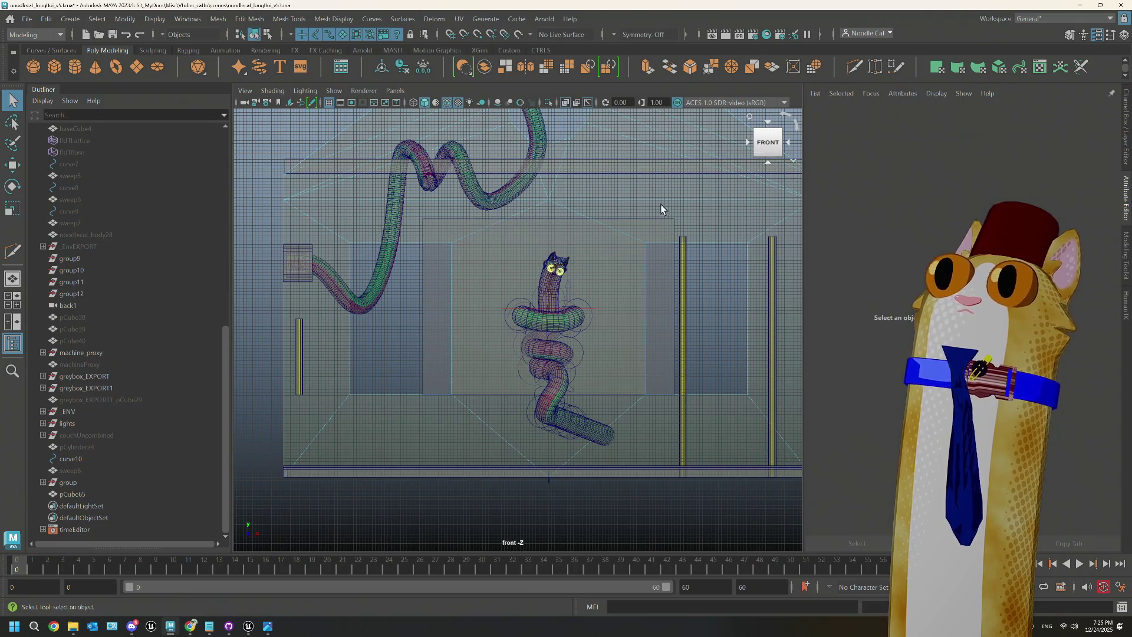
key("ctrl+shift+x")
left_click(548, 201)
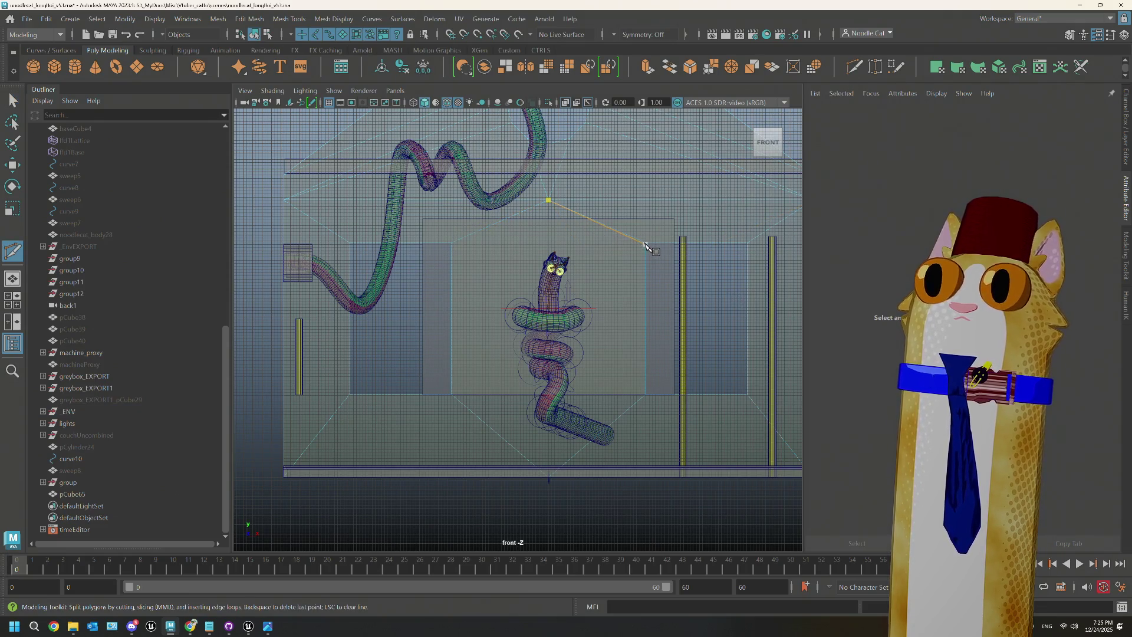
scroll(498, 253, "up", 4)
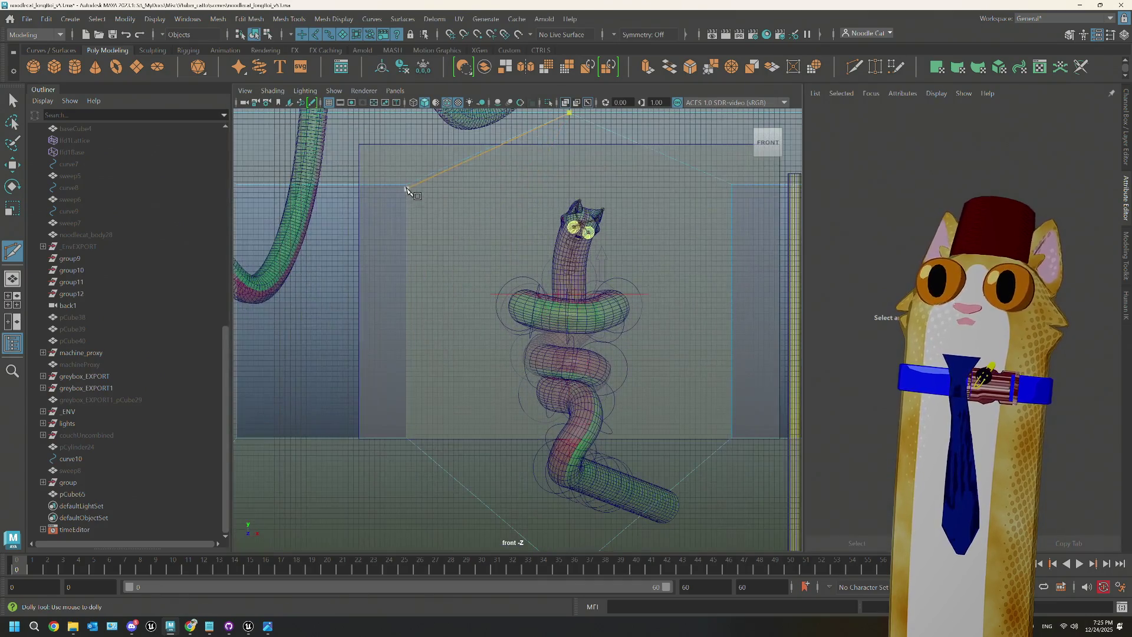
left_click(421, 193)
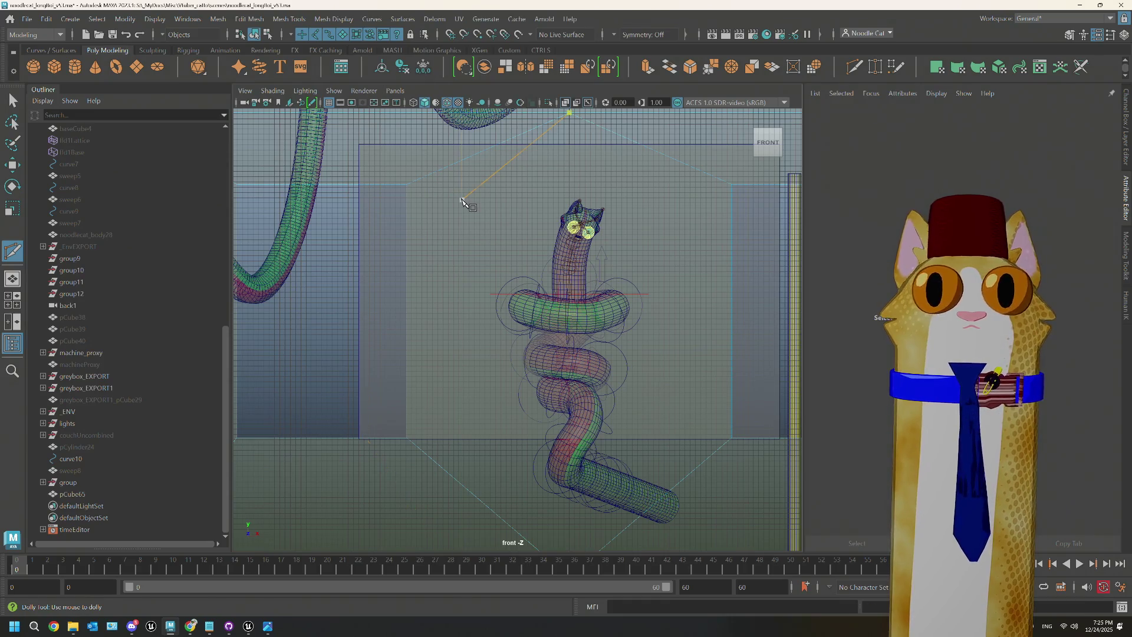
left_click(404, 189)
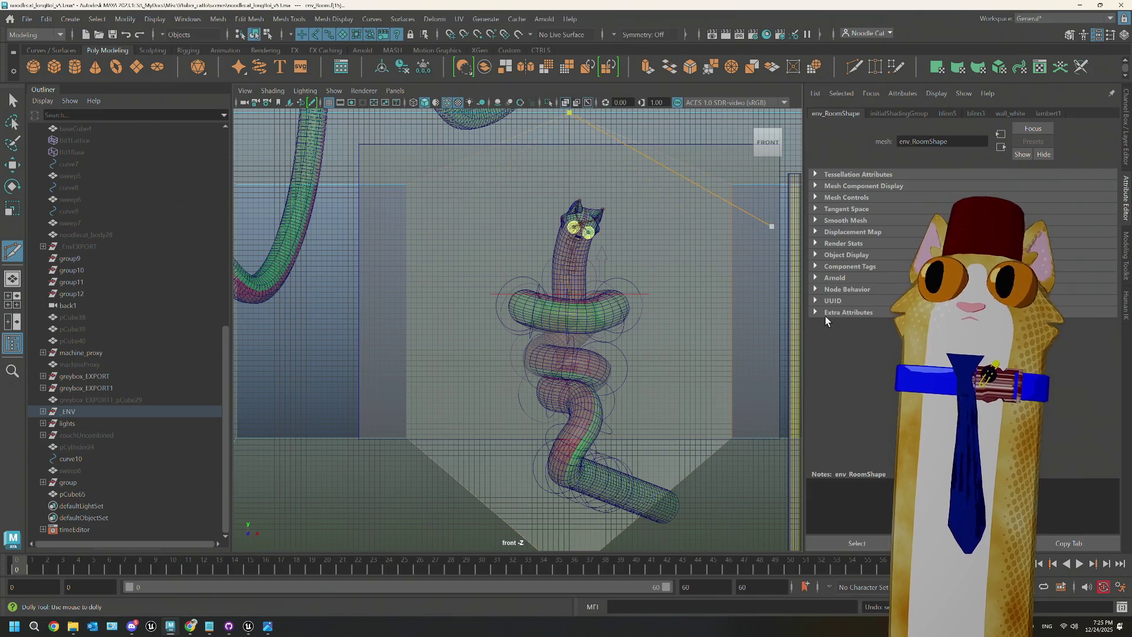
key("q")
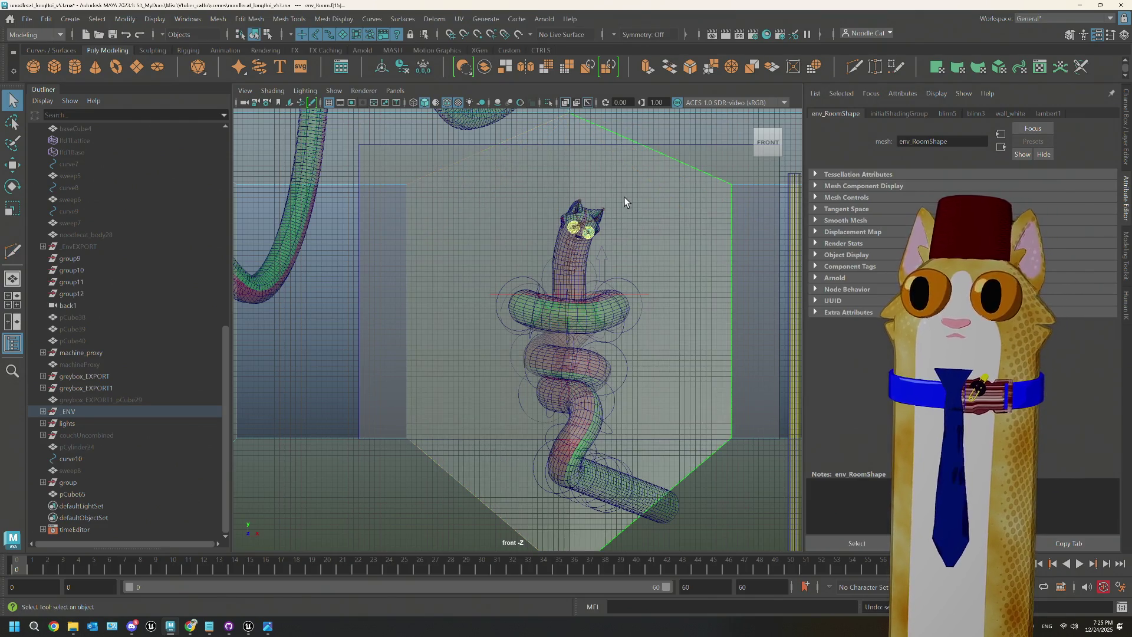
scroll(623, 196, "down", 2)
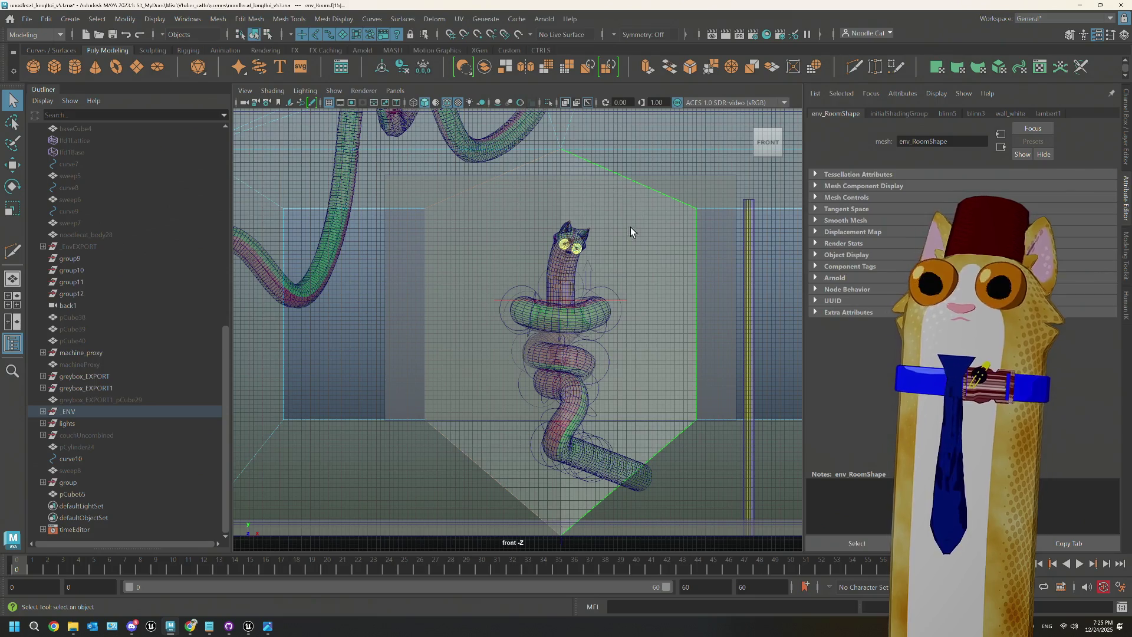
scroll(631, 228, "down", 5)
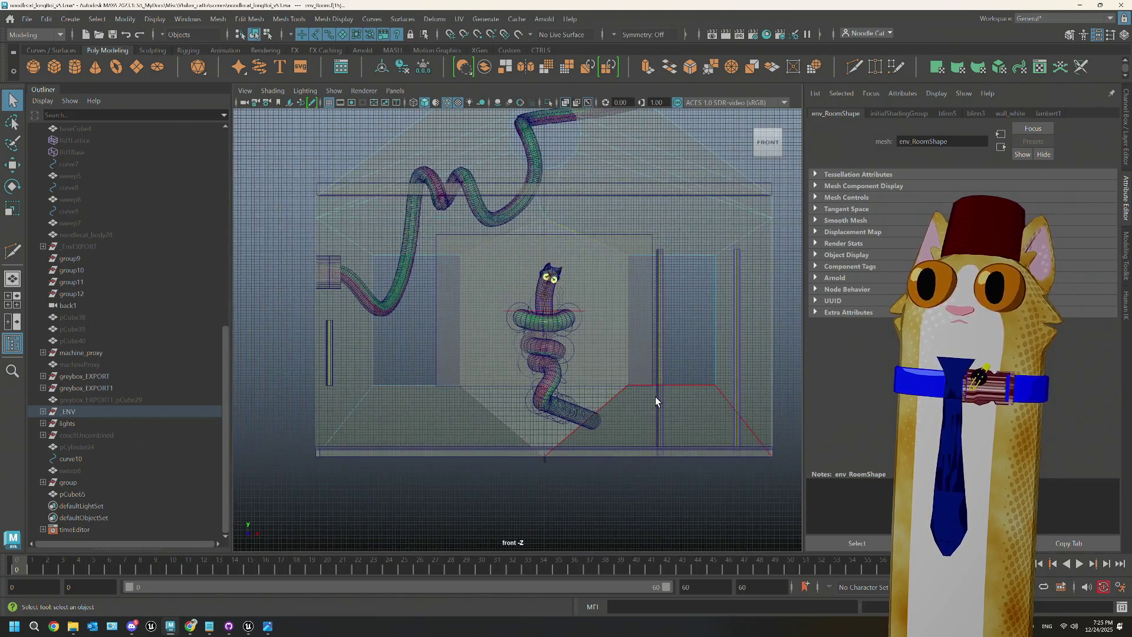
Step: Delete the room's side-wall faces and view the room in the maximized perspective view
mouse_move(655, 396)
left_mouse_down()
mouse_move(433, 394)
mouse_move(383, 278)
mouse_move(648, 253)
mouse_move(734, 285)
left_mouse_up()
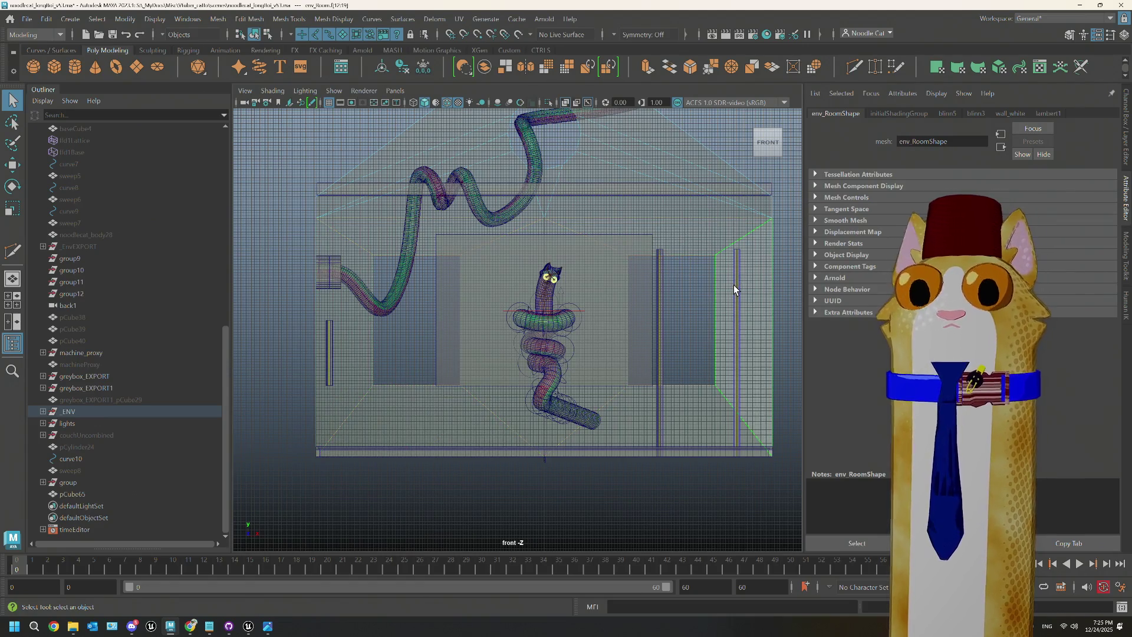
key("Delete")
key("space")
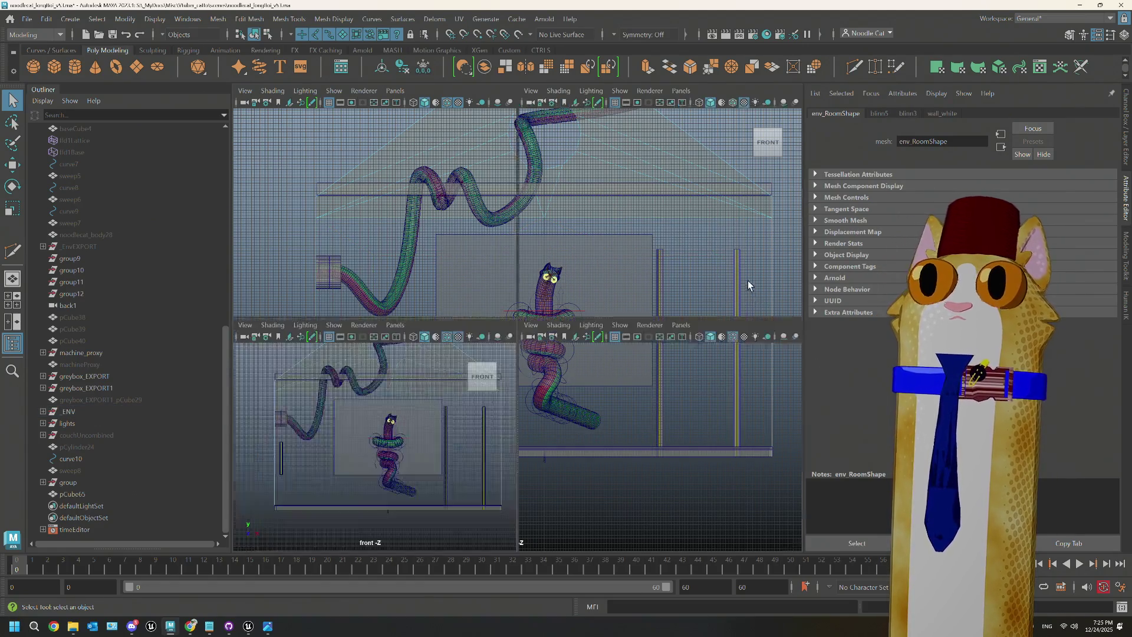
key("space")
mouse_move(660, 270)
left_mouse_down("alt")
mouse_move(662, 319)
mouse_move(604, 323)
mouse_move(740, 353)
mouse_move(702, 354)
left_mouse_up("alt")
scroll(701, 352, "up", 3)
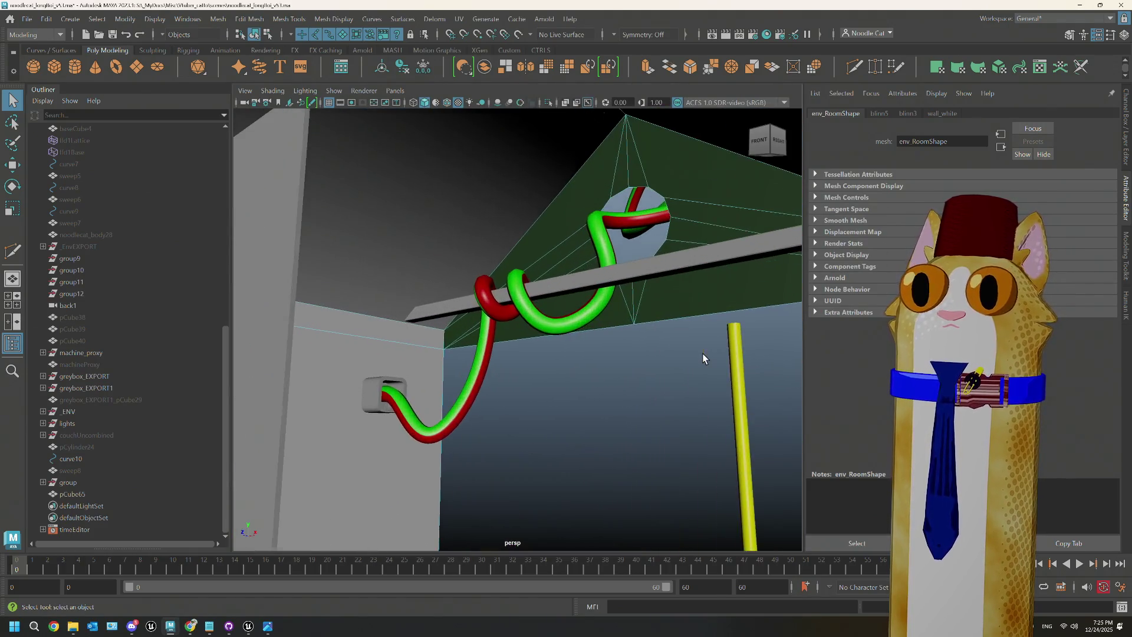
right_click_drag(586, 318, 622, 260)
Step: Frame the room mesh, extrude its edges and scale the extrusion outward
left_click(686, 319)
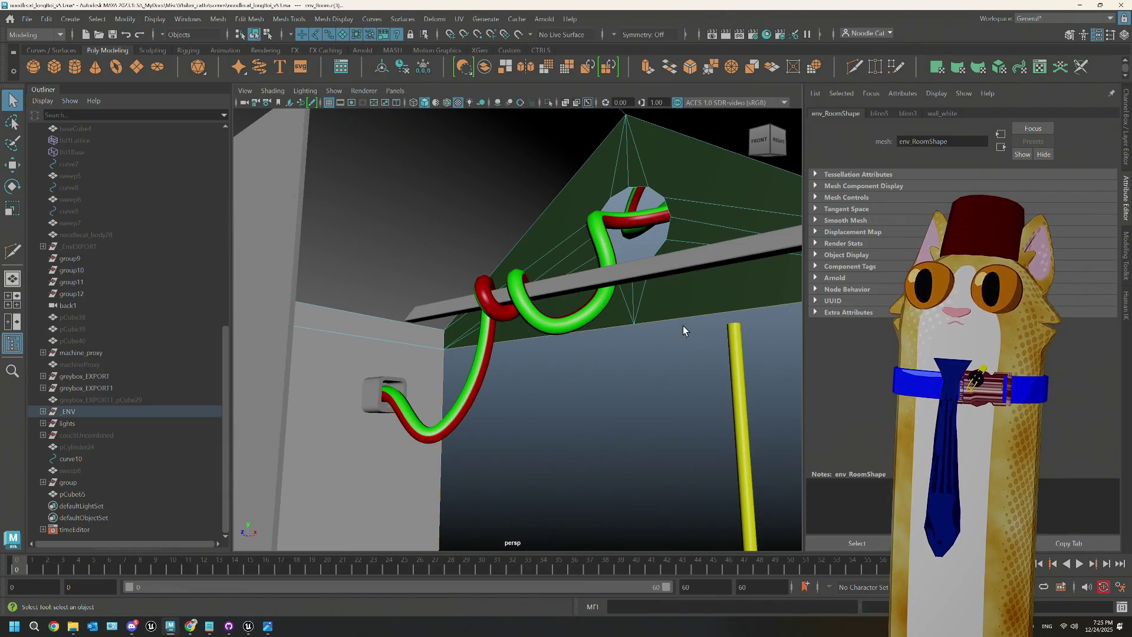
key("f")
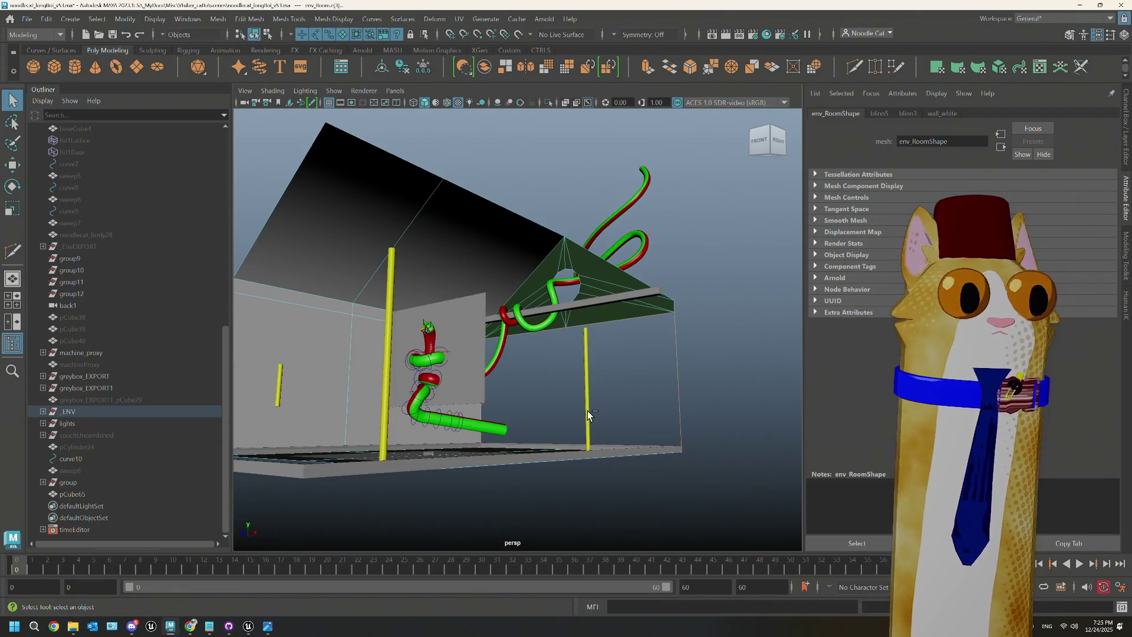
key("t")
key("ctrl+e")
mouse_move(587, 414)
left_mouse_down()
mouse_move(563, 387)
mouse_move(514, 395)
mouse_move(624, 392)
mouse_move(607, 400)
mouse_move(644, 412)
left_mouse_up()
Step: In the front view, raise the room's top vertices, undoing a trial inward scale
key("space")
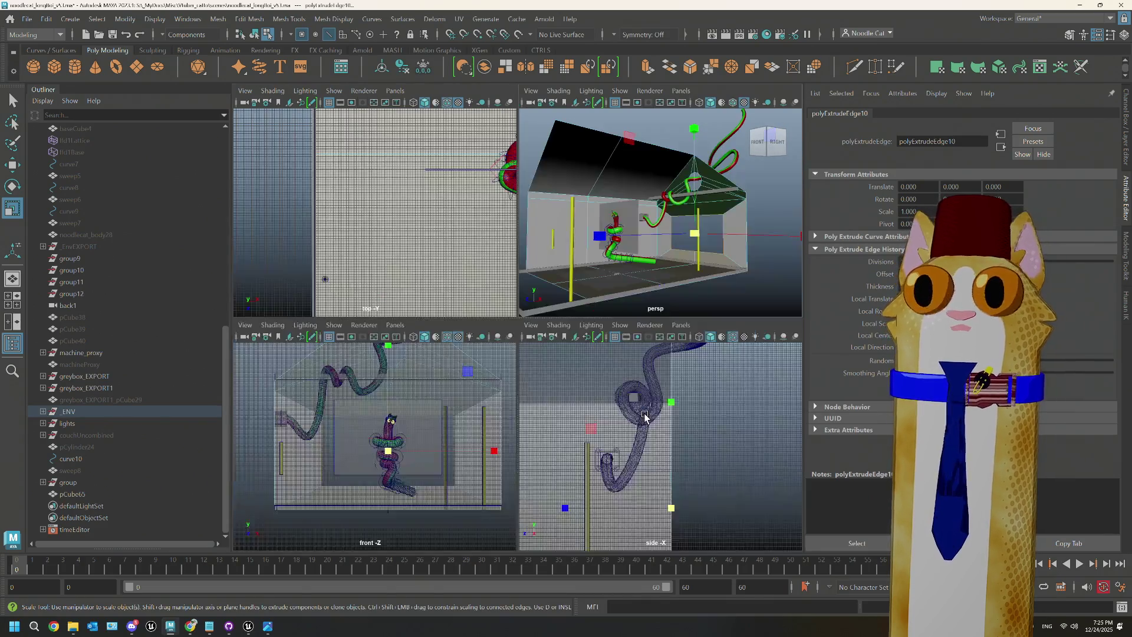
key("space")
scroll(474, 418, "up", 3)
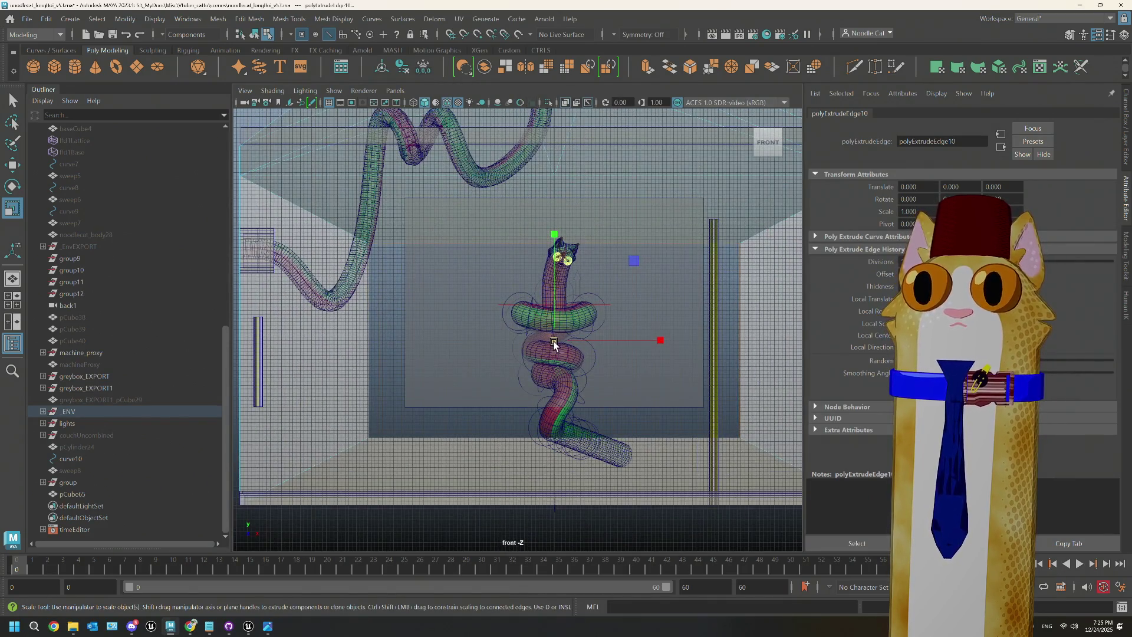
right_click_drag(770, 297, 568, 276)
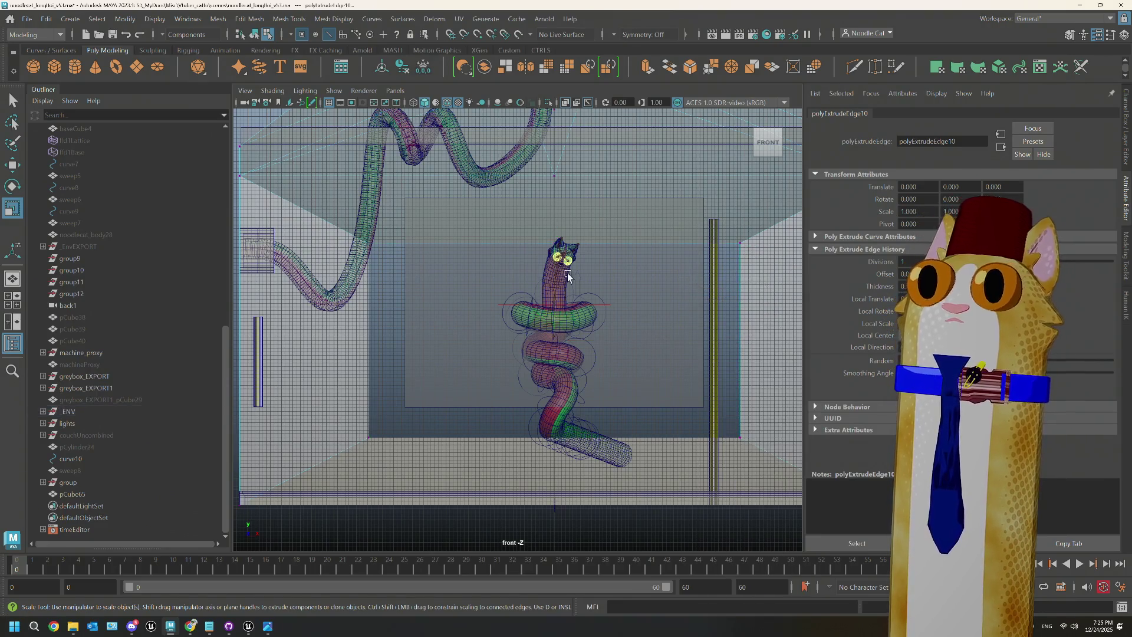
left_click_drag(782, 278, 552, 194)
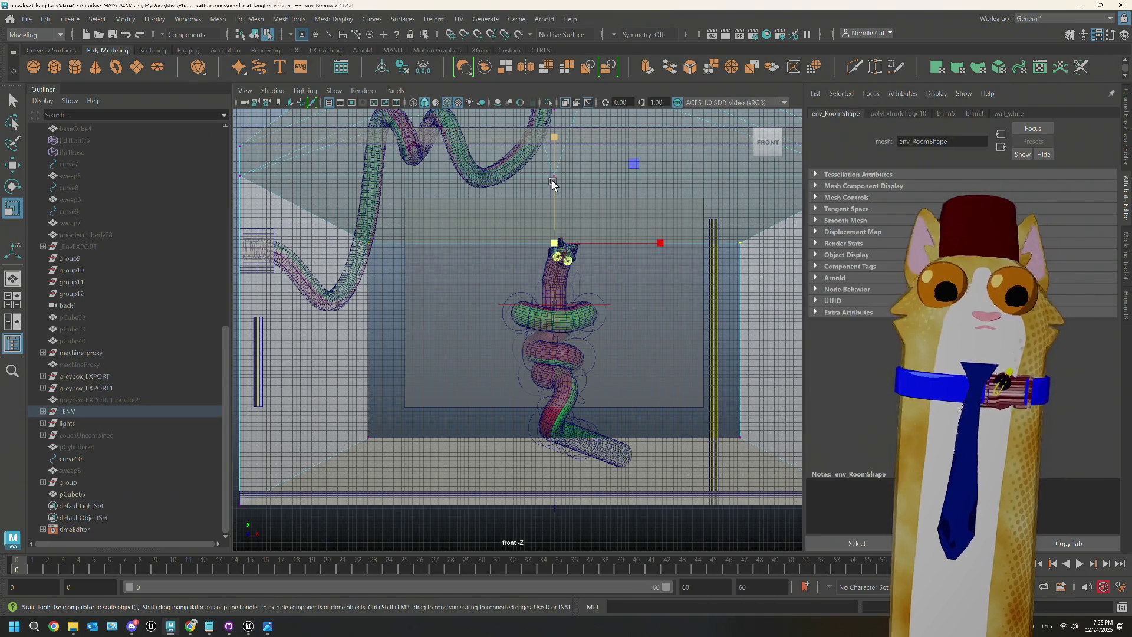
scroll(593, 228, "down", 2)
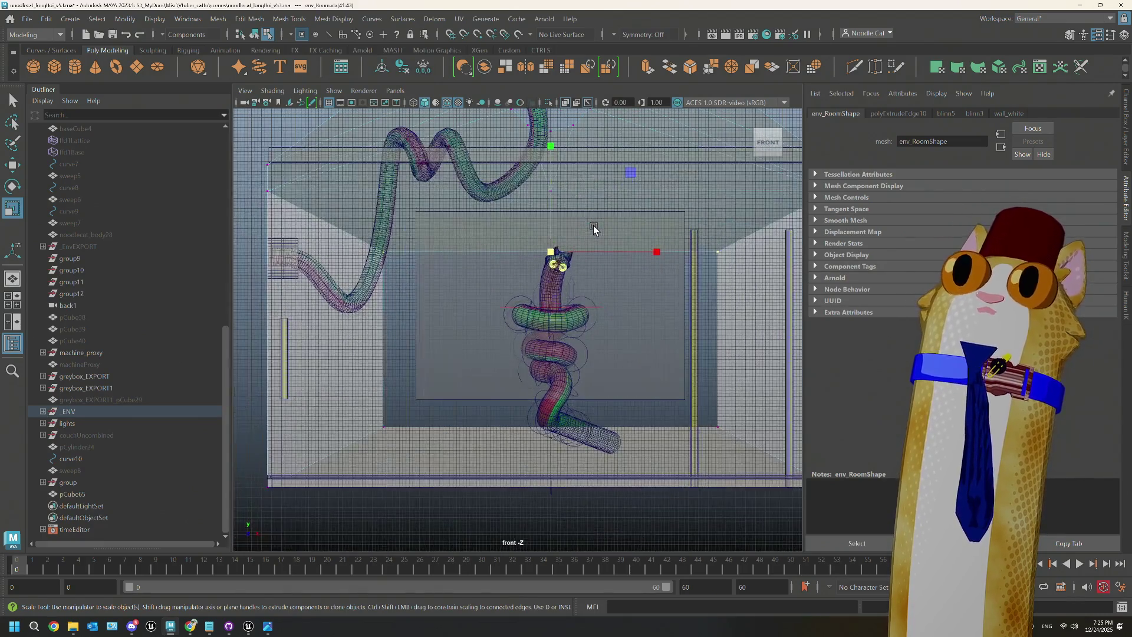
key("w")
left_click_drag(552, 182, 552, 145)
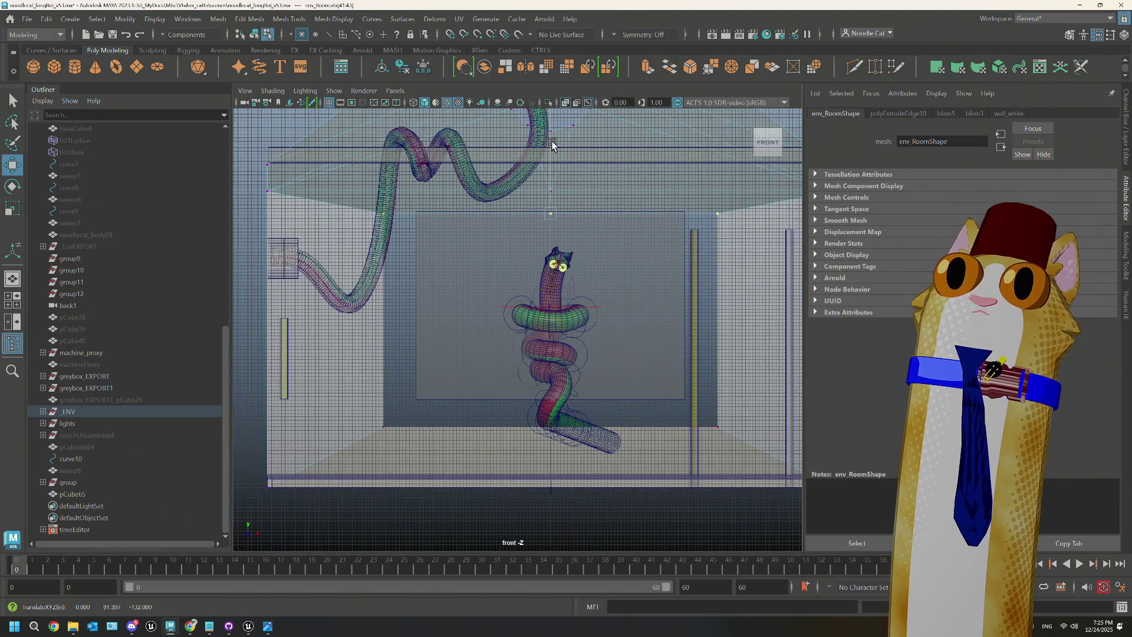
key("r")
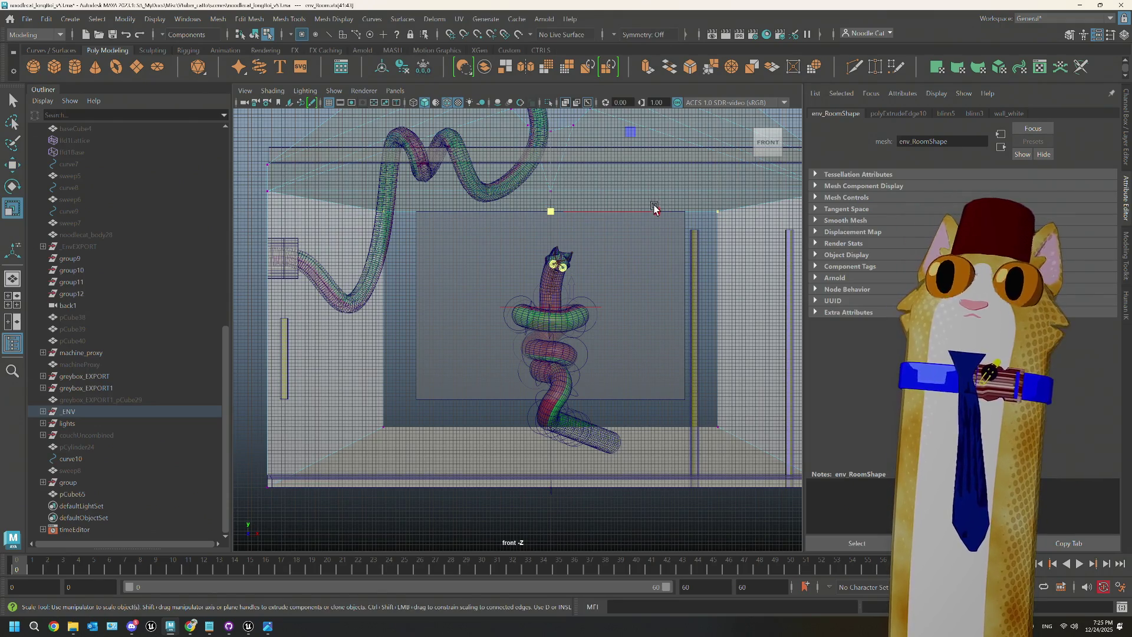
left_click_drag(652, 207, 636, 207)
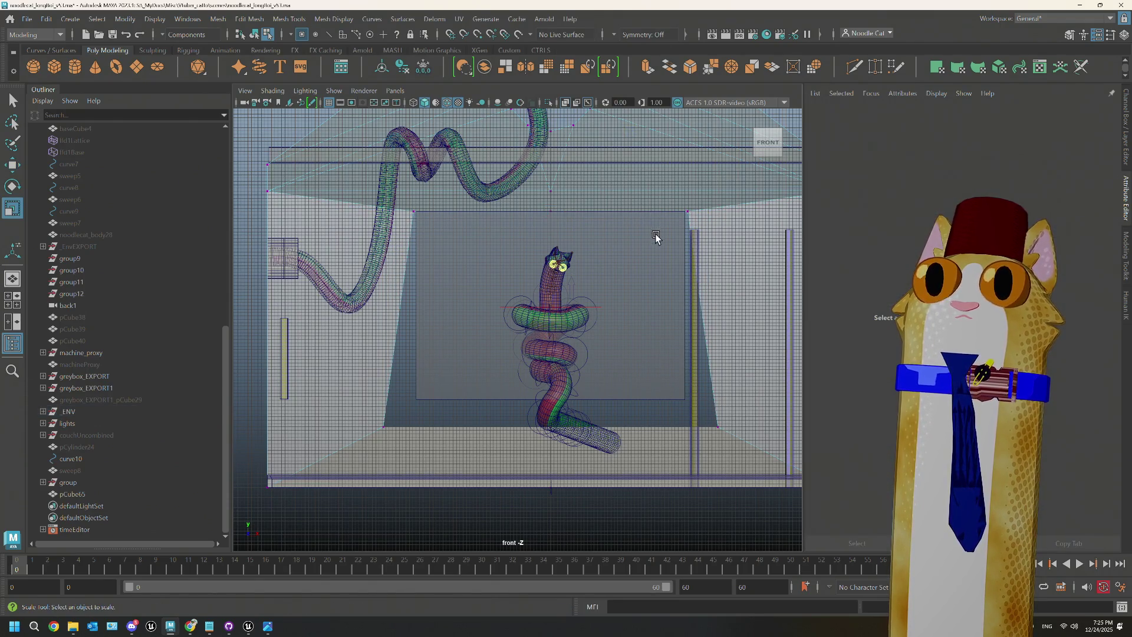
key("ctrl+z")
Step: Move the left and right edges in and raise the bottom edge to match the inner rectangle
left_click(396, 454)
key("w")
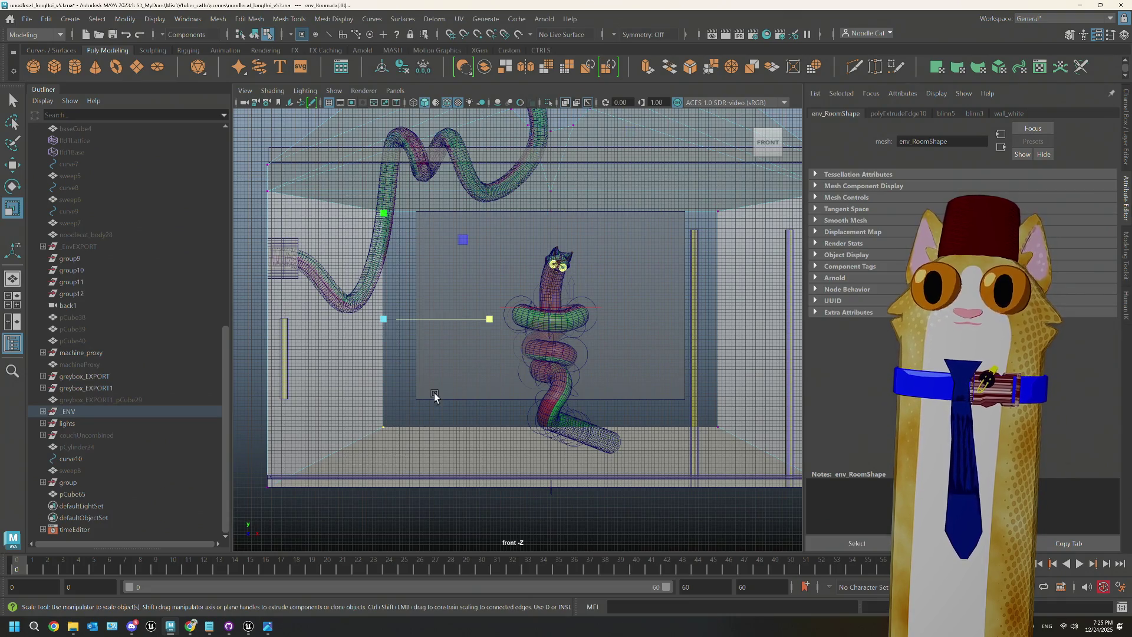
left_click_drag(491, 323, 523, 333)
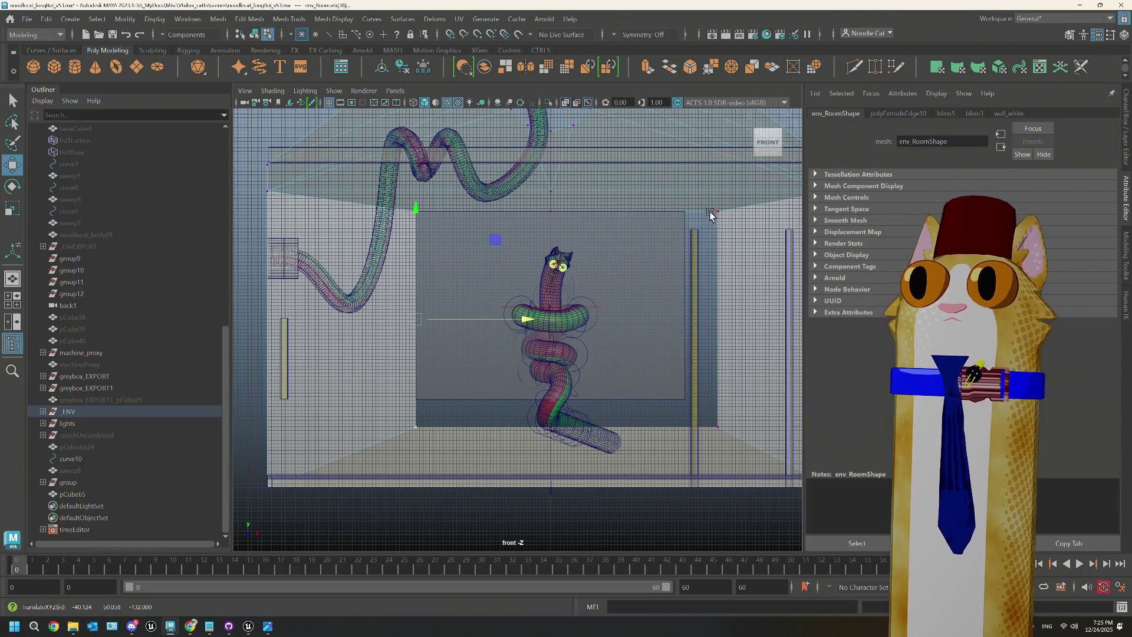
left_click_drag(710, 214, 740, 463)
left_click_drag(776, 323, 748, 324)
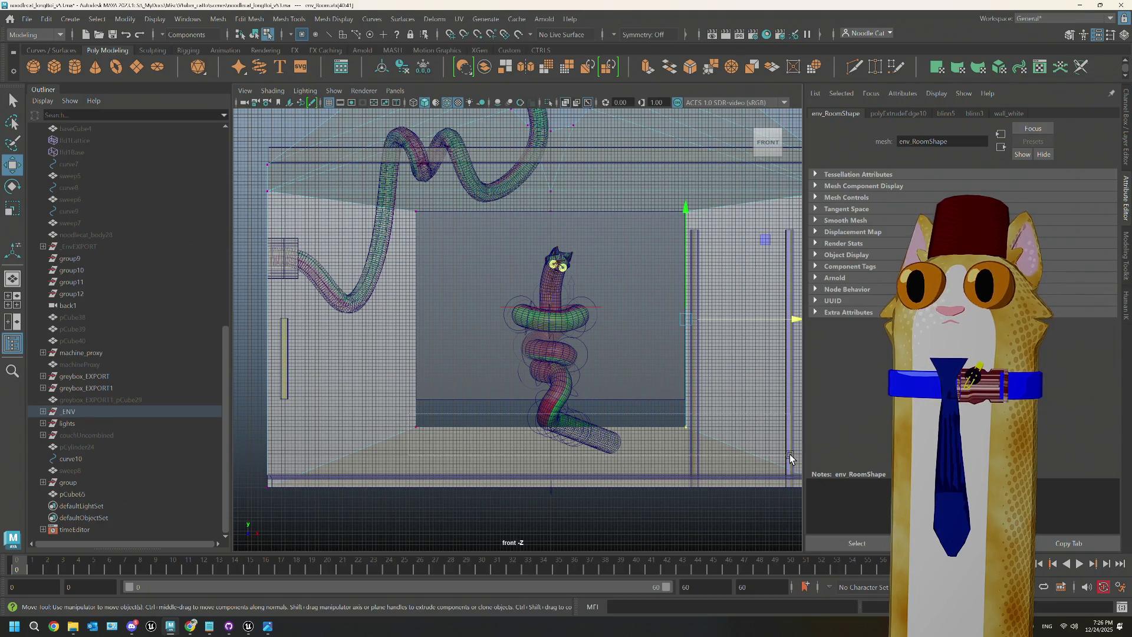
left_click(411, 421)
left_click_drag(550, 317, 548, 293)
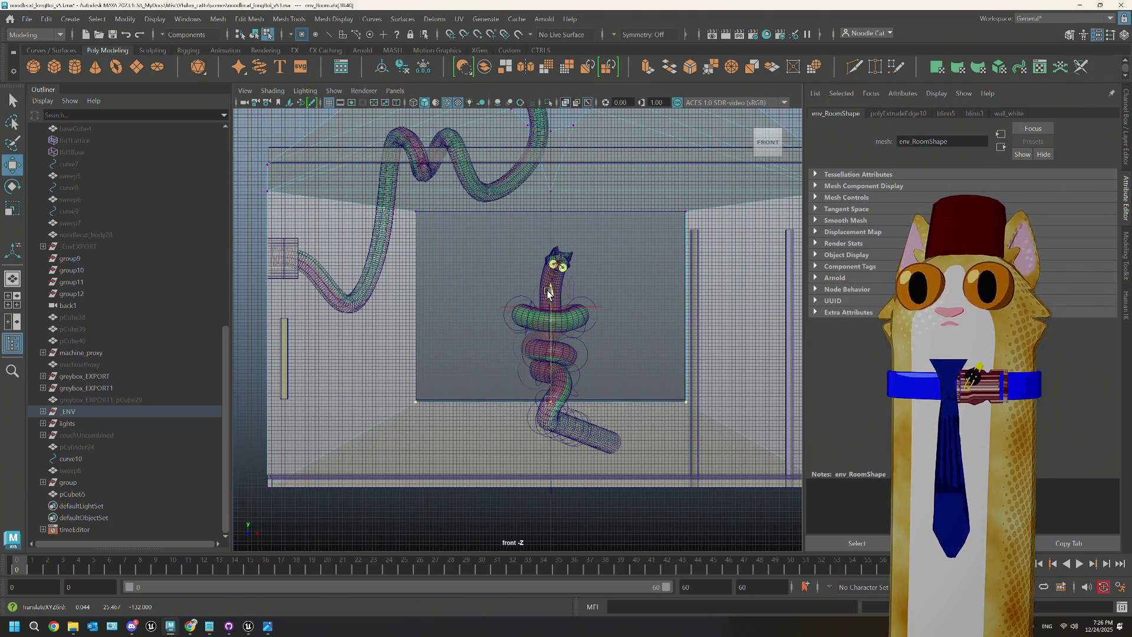
Step: Maximize the perspective view, return to Object Mode, and orbit to the floor slab's corner
key("space")
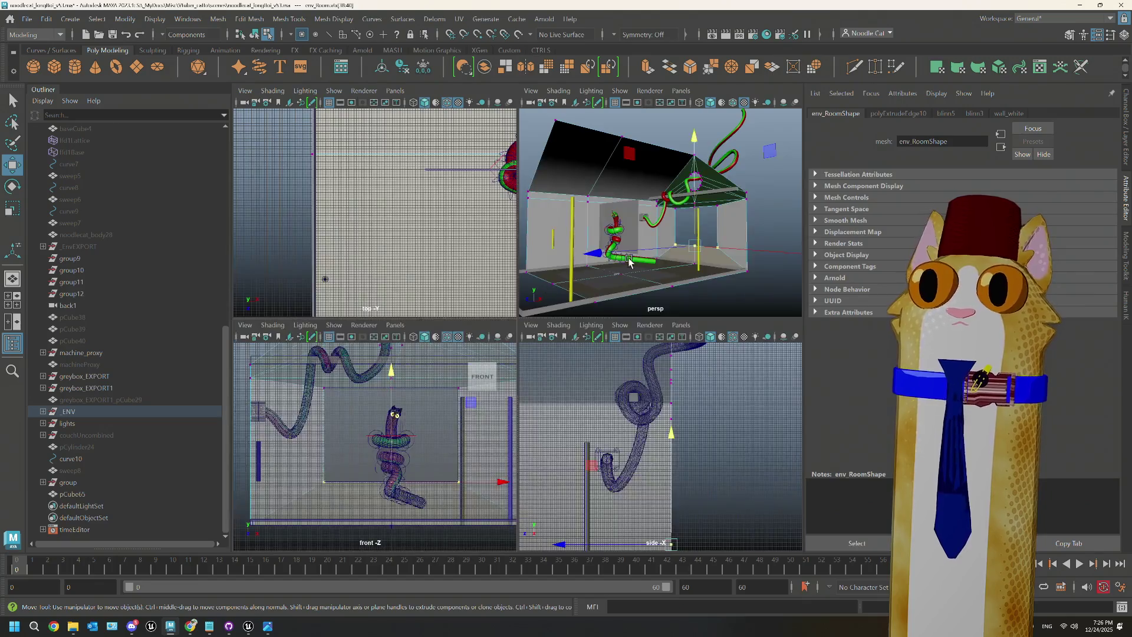
key("space")
mouse_move(548, 289)
left_mouse_down("alt")
mouse_move(567, 360)
mouse_move(515, 346)
mouse_move(584, 353)
mouse_move(544, 353)
left_mouse_up("alt")
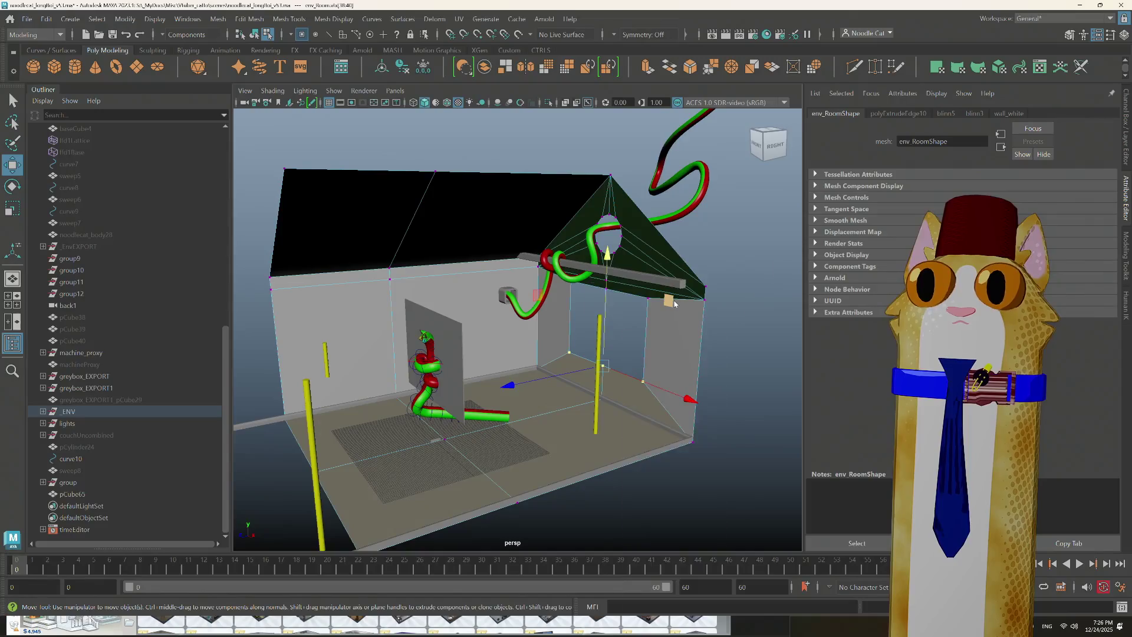
mouse_move(669, 301)
right_mouse_down()
mouse_move(716, 288)
mouse_move(731, 269)
right_mouse_up()
mouse_move(731, 268)
left_mouse_down("alt")
mouse_move(675, 359)
mouse_move(639, 336)
mouse_move(637, 354)
mouse_move(609, 354)
left_mouse_up("alt")
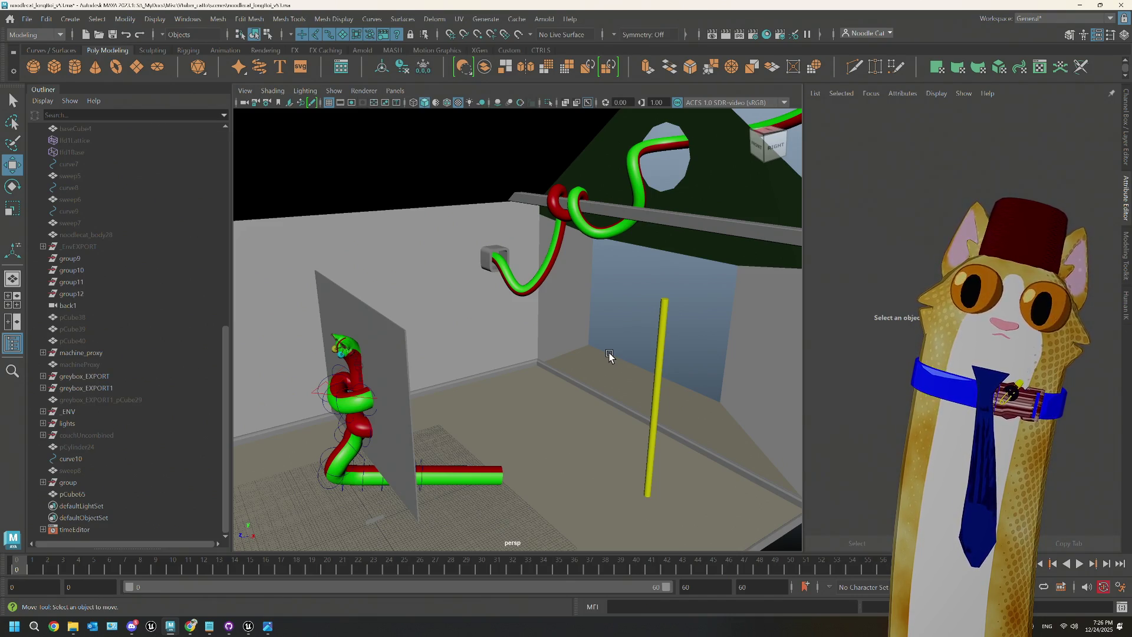
scroll(609, 356, "down", 5)
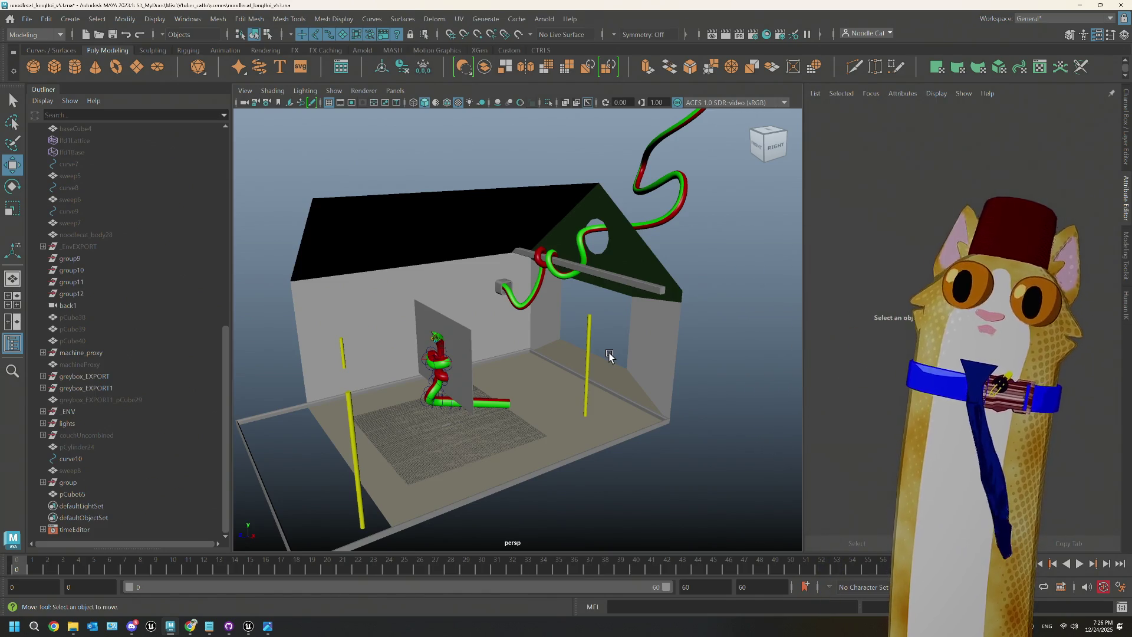
scroll(351, 427, "up", 10)
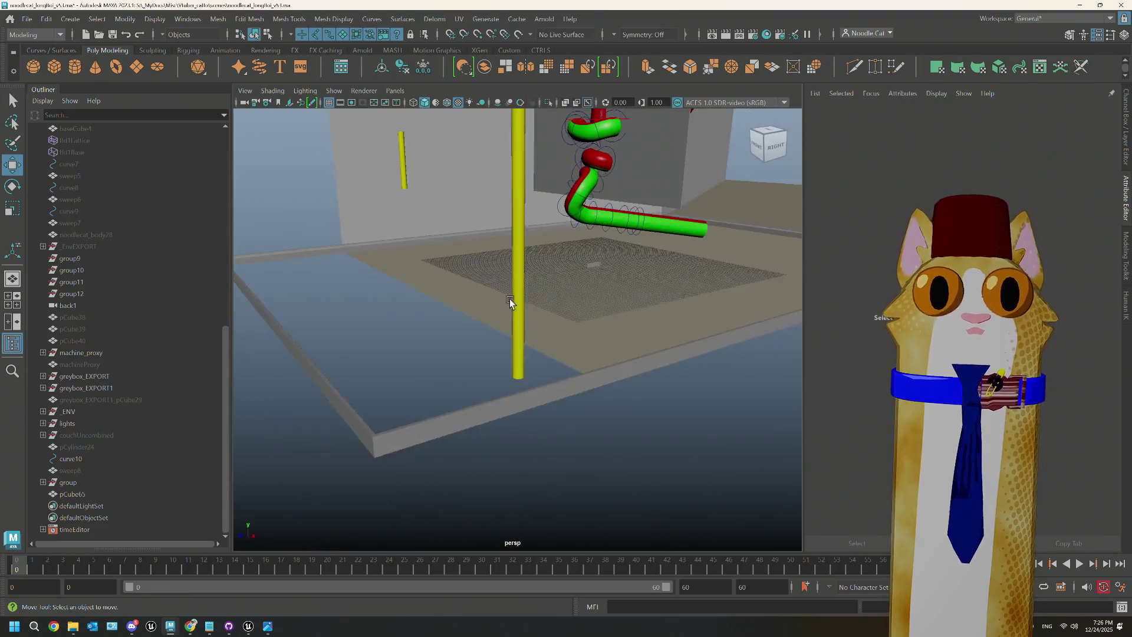
mouse_move(645, 252)
left_mouse_down("alt")
mouse_move(567, 320)
mouse_move(484, 338)
left_mouse_up("alt")
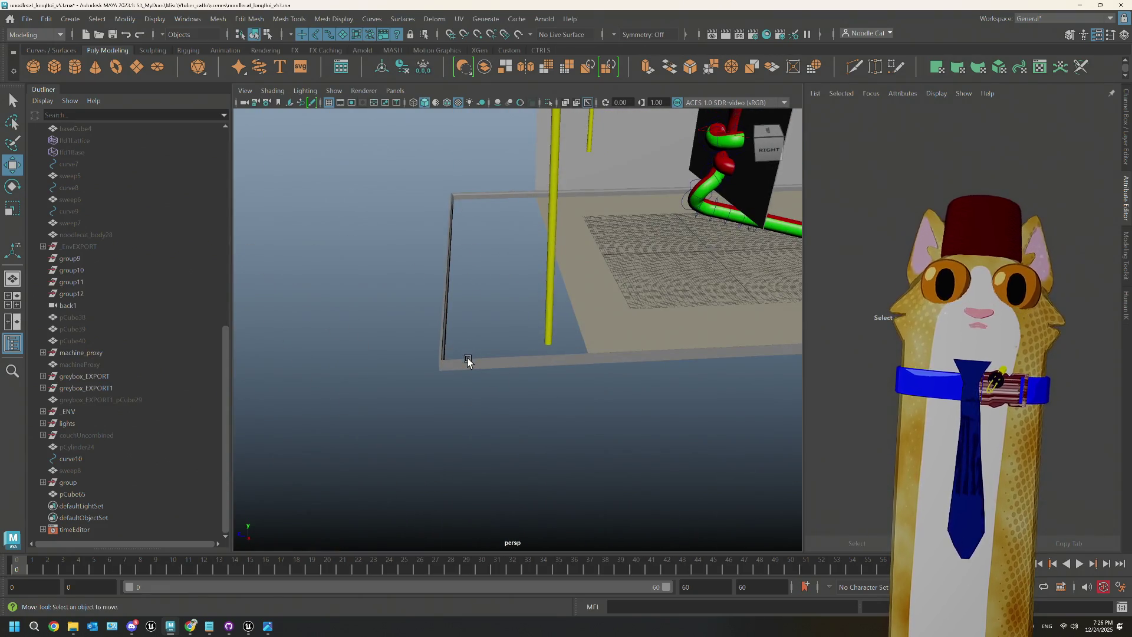
Step: Slide the floor slab's left-edge vertices inward along X, then return to Object Mode
left_click(468, 358)
mouse_move(468, 359)
right_mouse_down()
mouse_move(466, 336)
mouse_move(413, 297)
right_mouse_up()
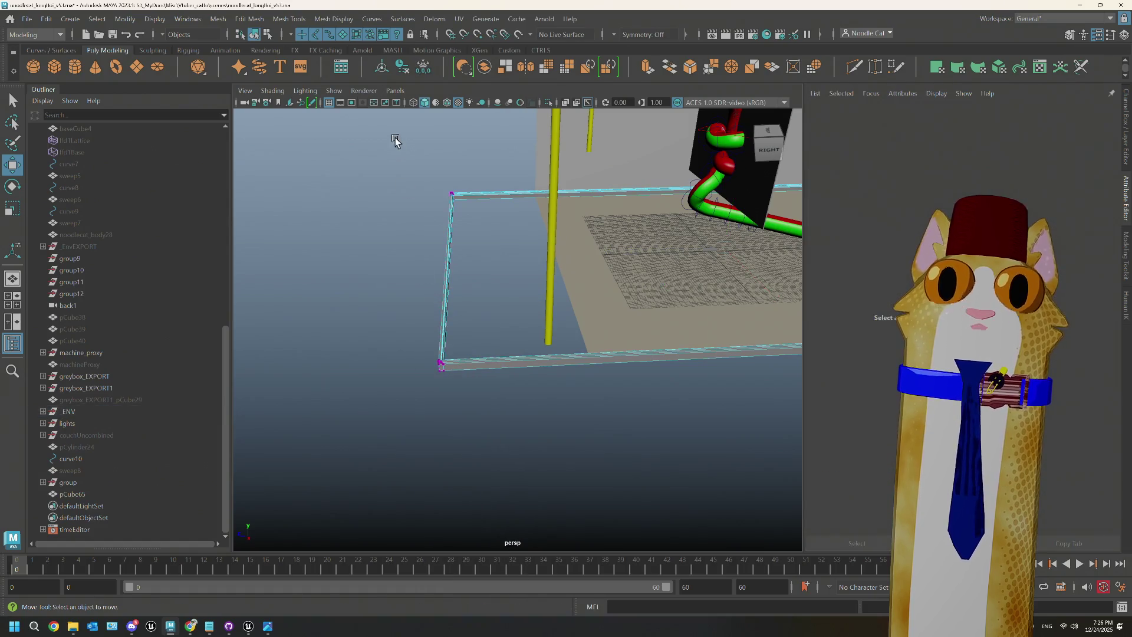
left_click_drag(493, 451, 503, 382)
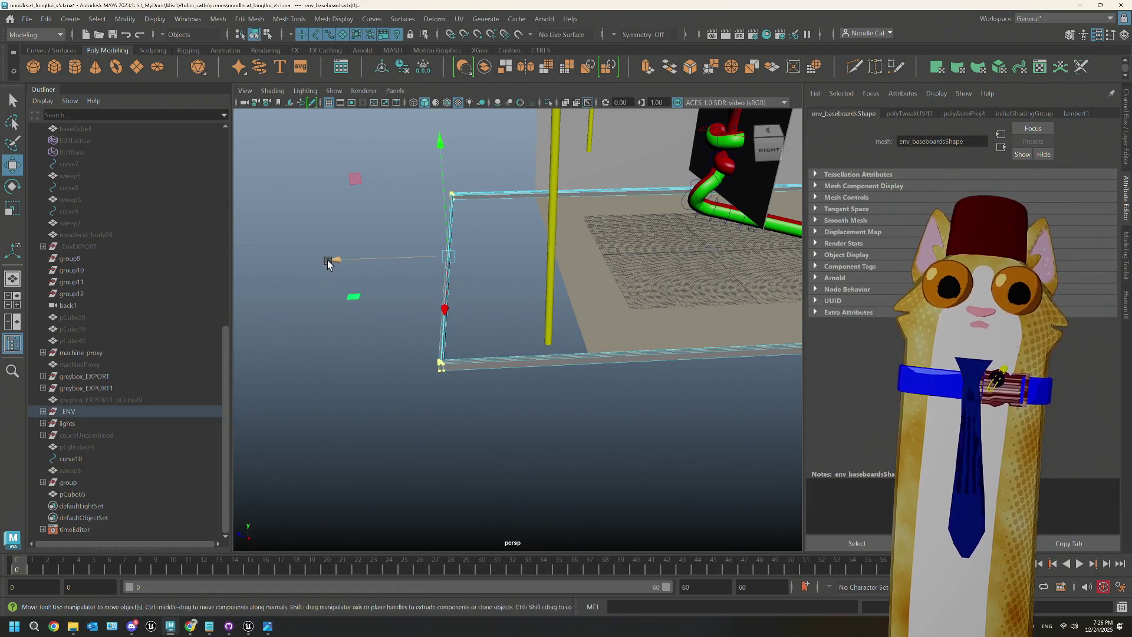
left_click_drag(328, 264, 443, 279)
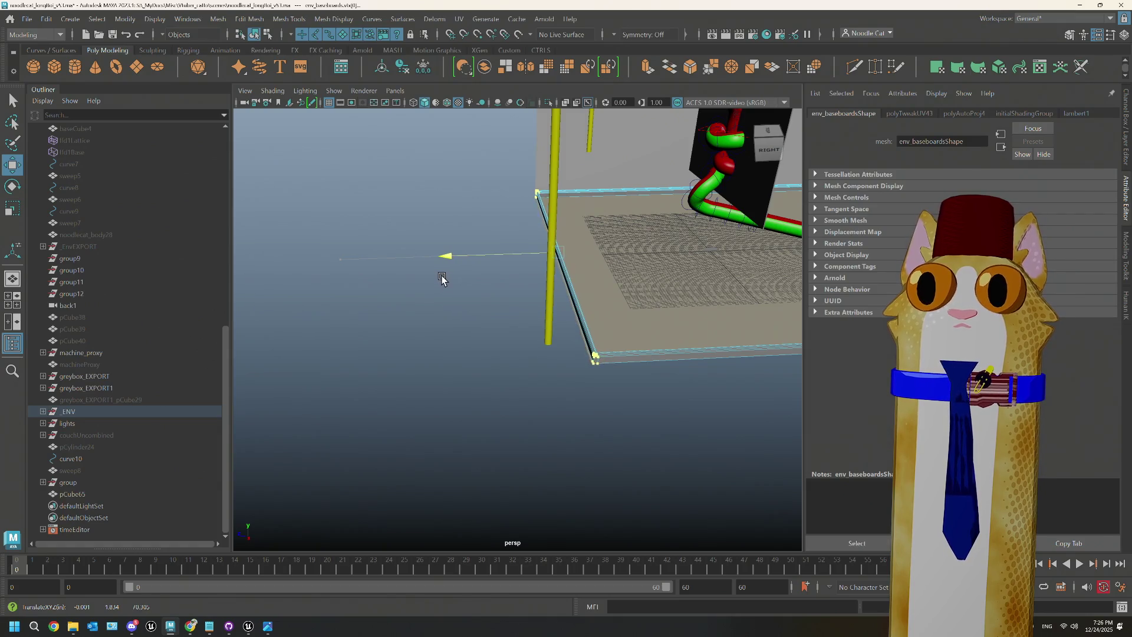
scroll(507, 336, "up", 2)
scroll(506, 338, "down", 2)
scroll(505, 340, "up", 5)
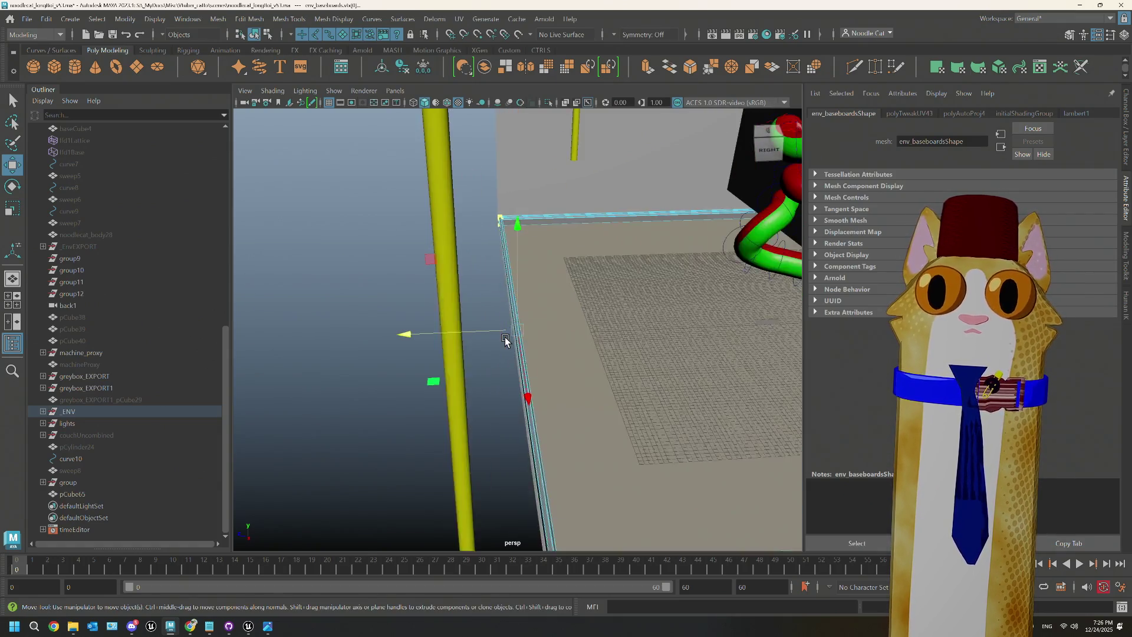
scroll(506, 341, "up", 5)
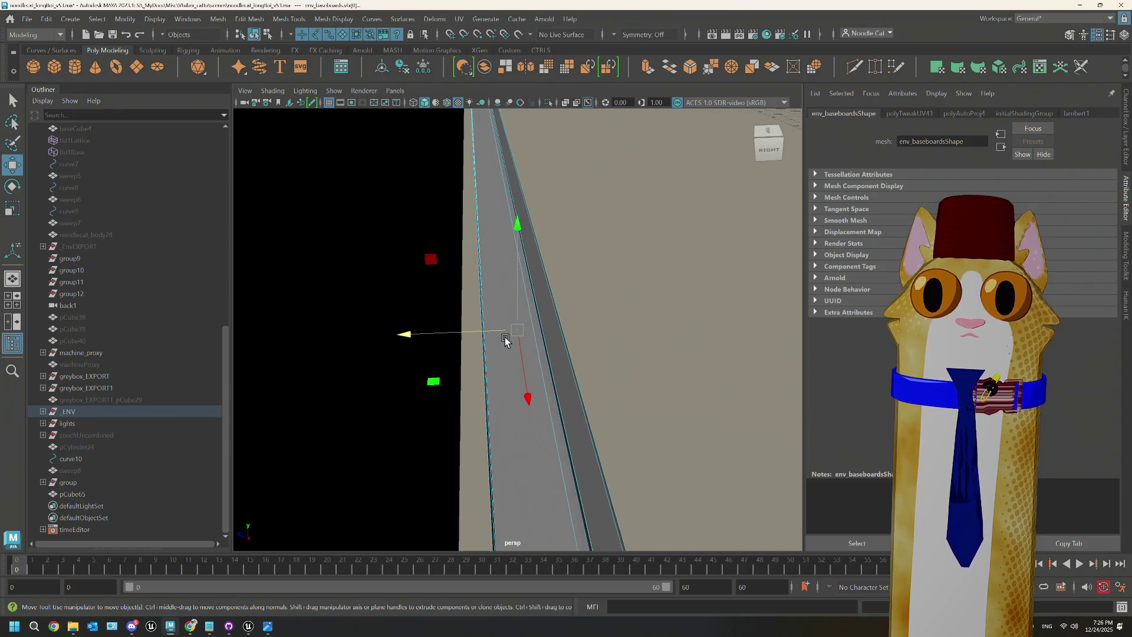
mouse_move(403, 331)
left_mouse_down()
mouse_move(373, 331)
mouse_move(380, 342)
left_mouse_up()
scroll(389, 295, "down", 10)
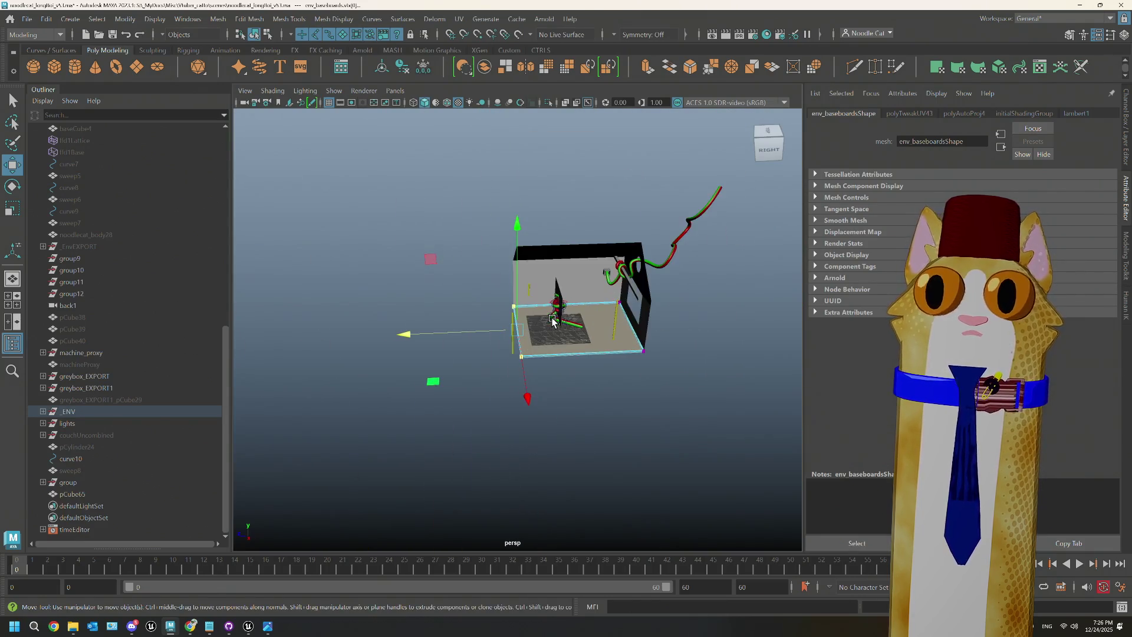
right_click_drag(410, 230, 469, 211)
scroll(686, 370, "up", 5)
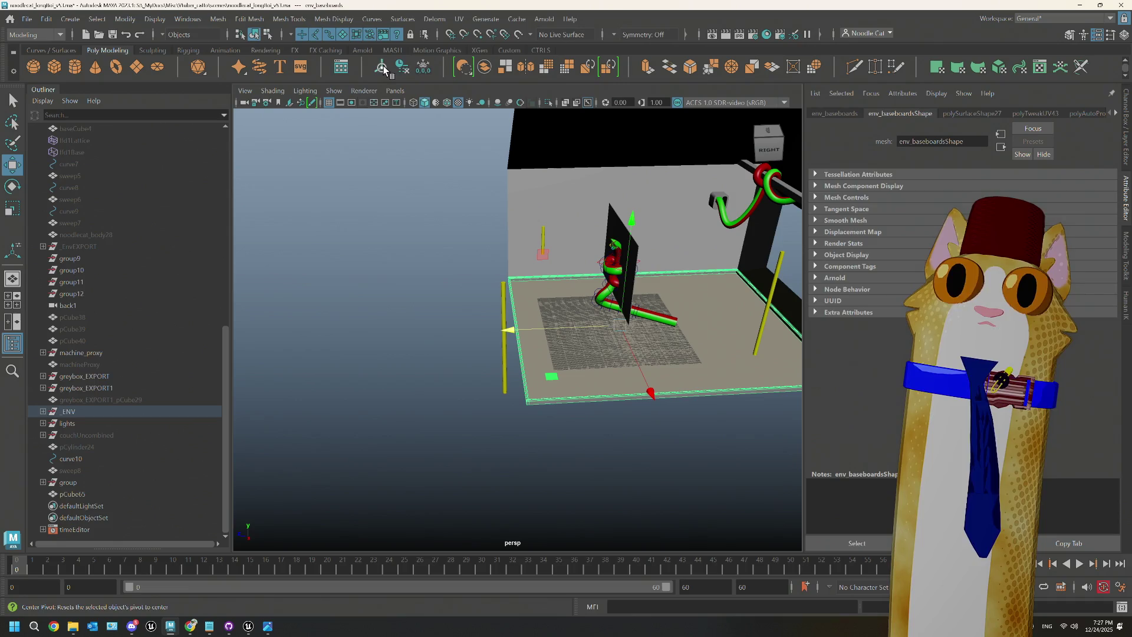
Step: Delete the slab's construction history via Delete by Type > History
left_click(46, 18)
mouse_move(140, 160)
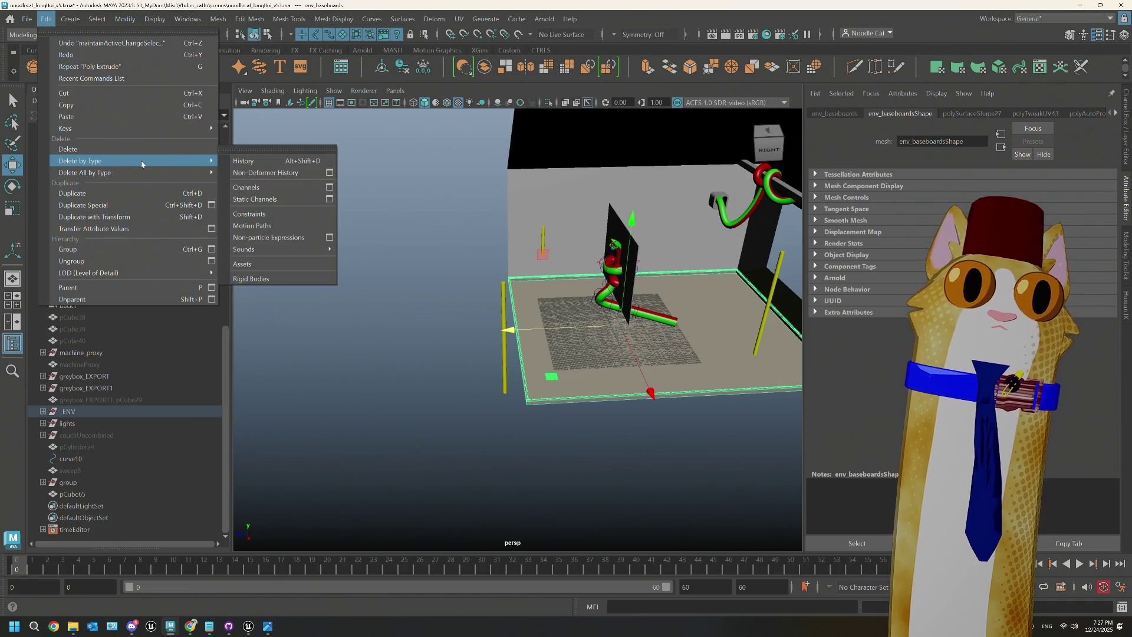
left_click(251, 164)
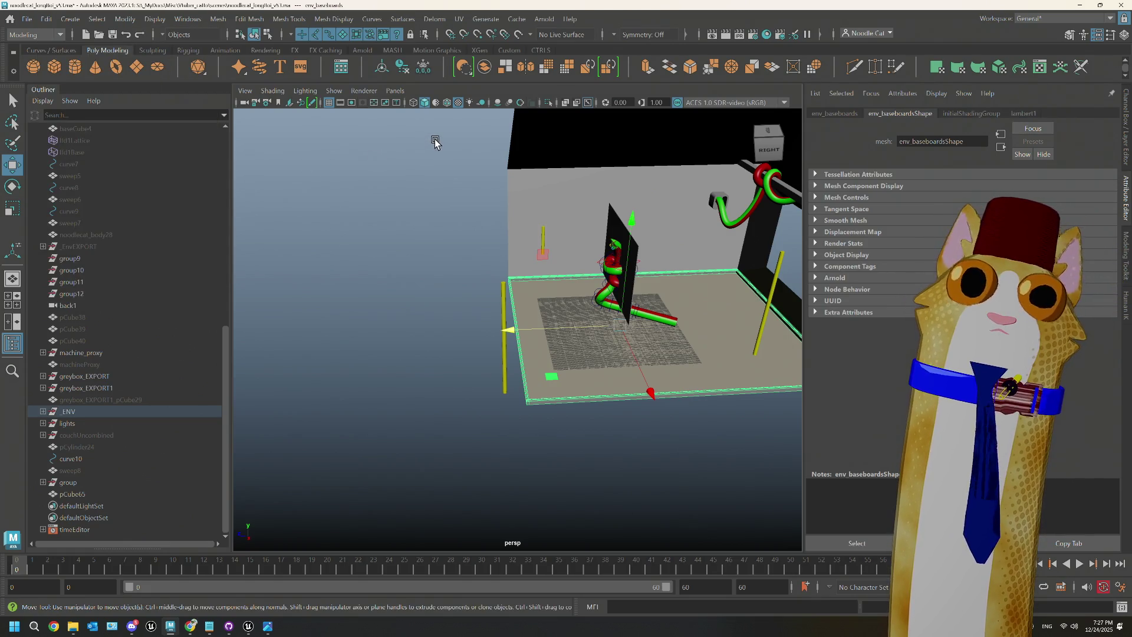
Step: Save the scene as noodlecat_longBoi_v54.ma
left_click(23, 19)
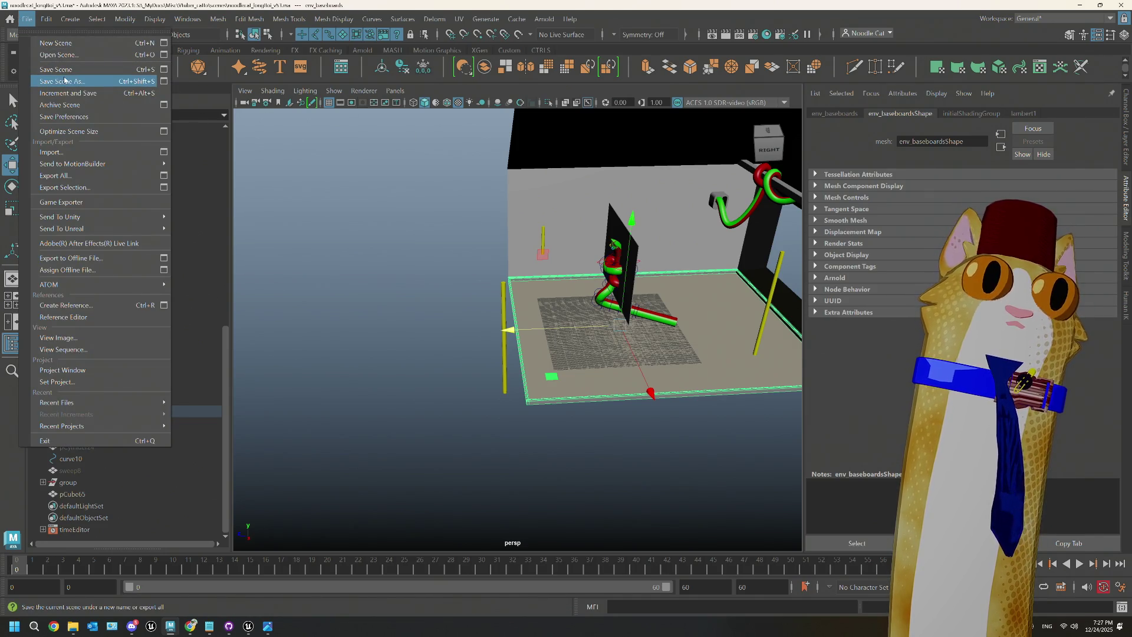
left_click(65, 80)
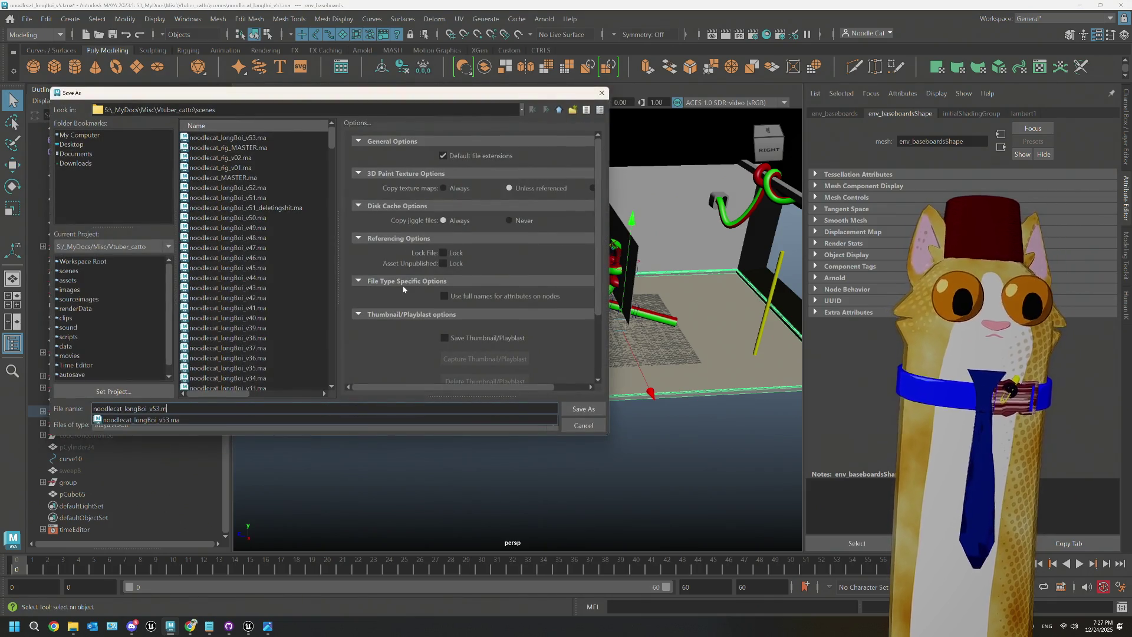
key("BackSpace")
key("BackSpace")
key("BackSpace")
type("4.ma")
key("Return")
key("w")
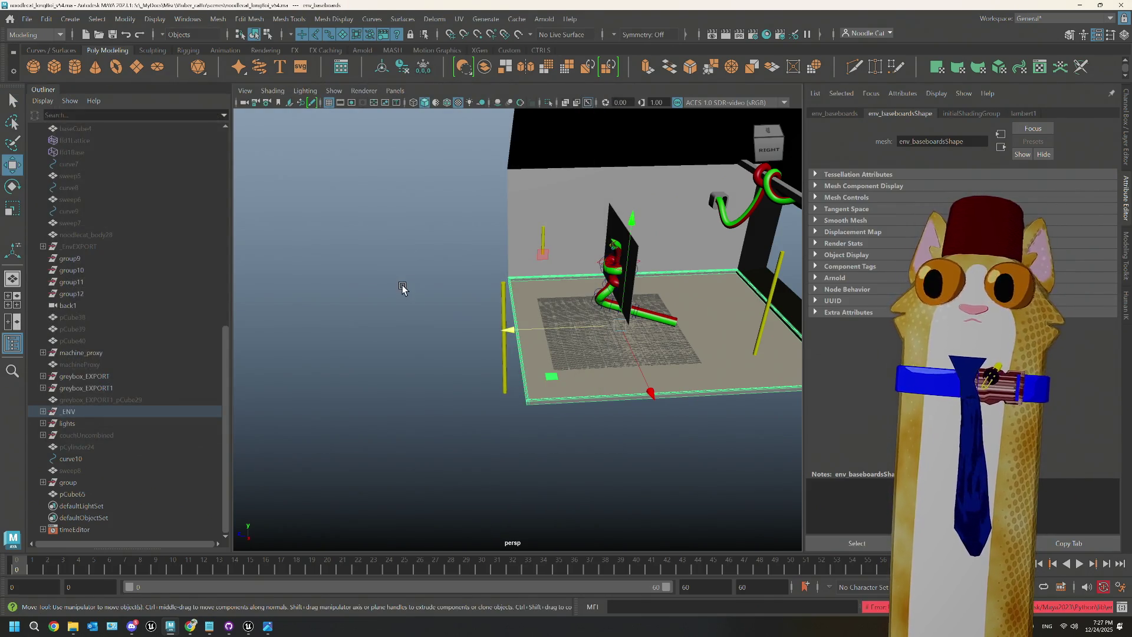
left_click(26, 19)
Step: Export the baseboards over noodlecat_env_baseboards.fbx in the _ENV folder, then view the room in Unreal
left_click(59, 186)
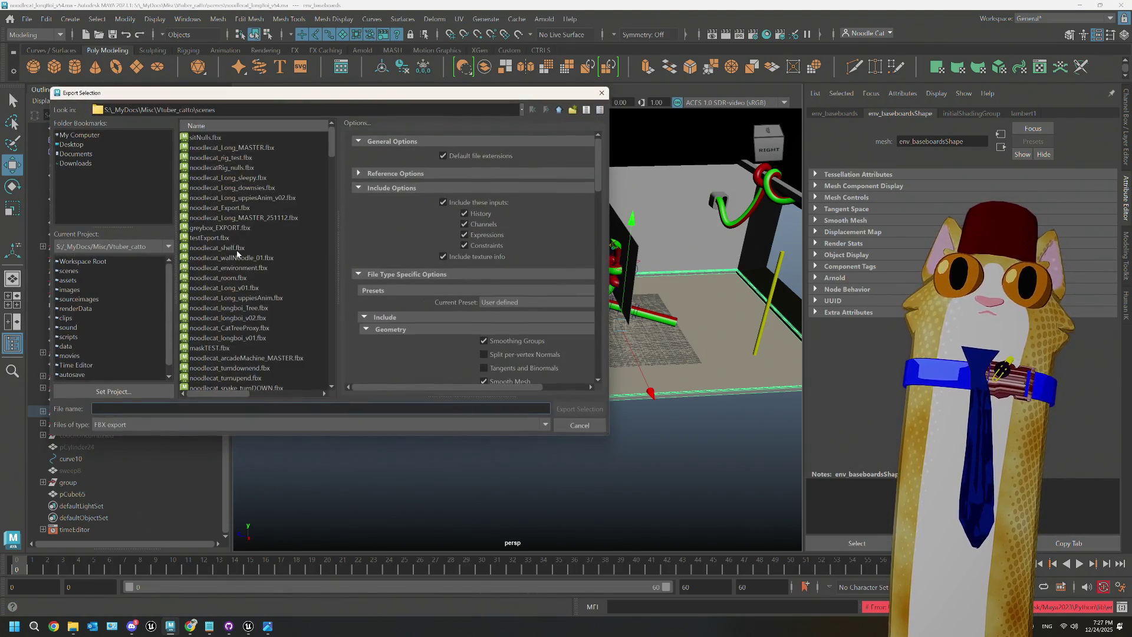
scroll(237, 256, "down", 10)
scroll(237, 255, "up", 6)
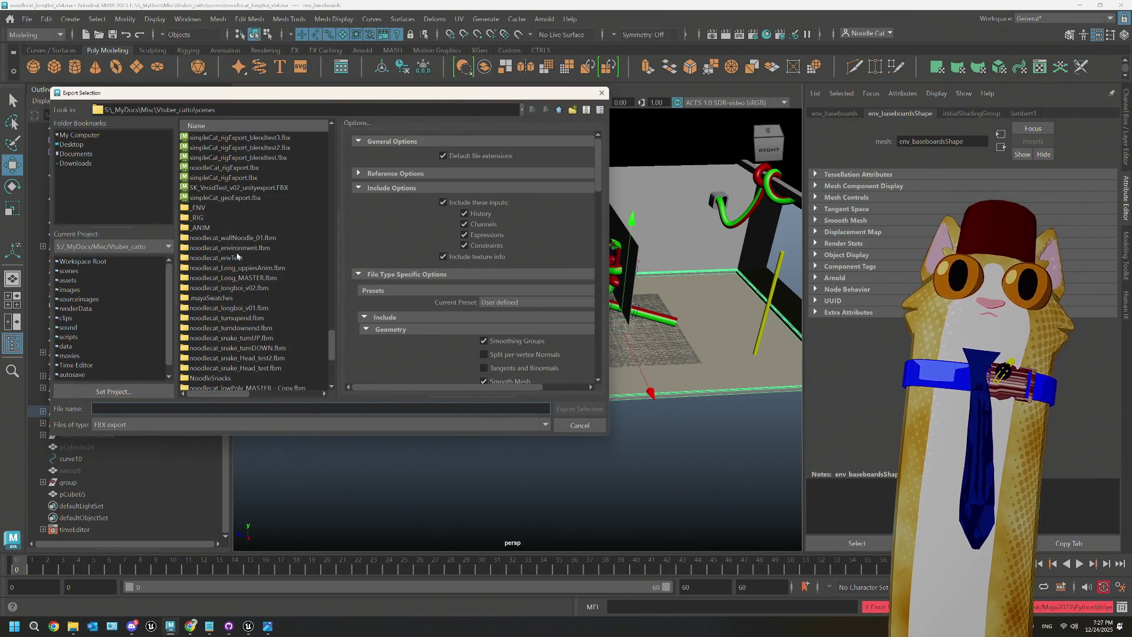
double_click(192, 211)
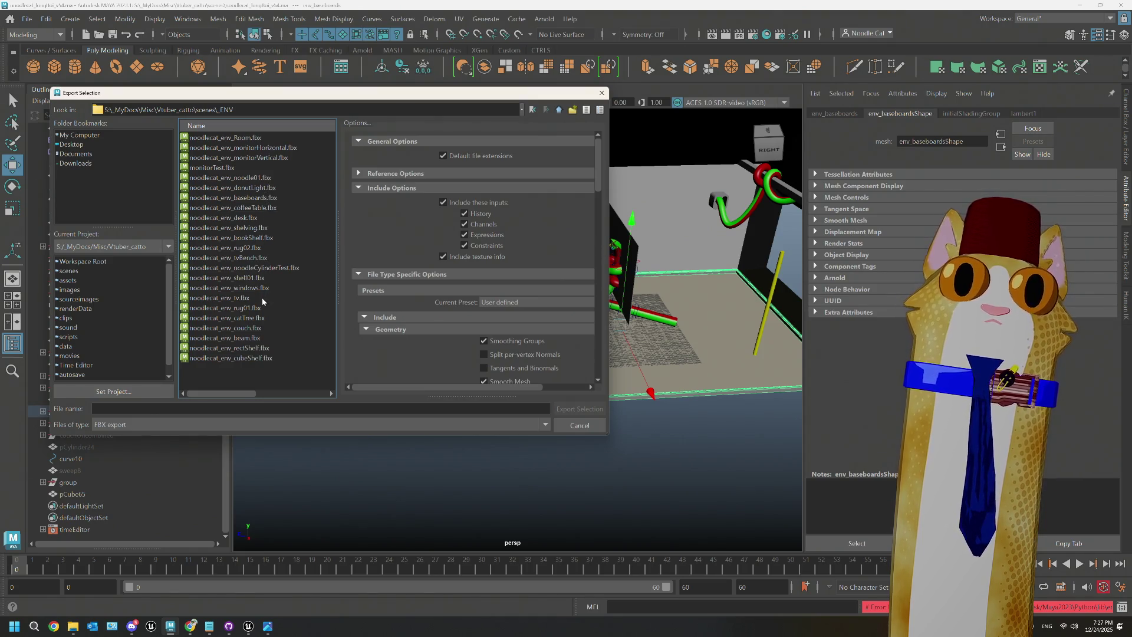
left_click(256, 198)
left_click(572, 409)
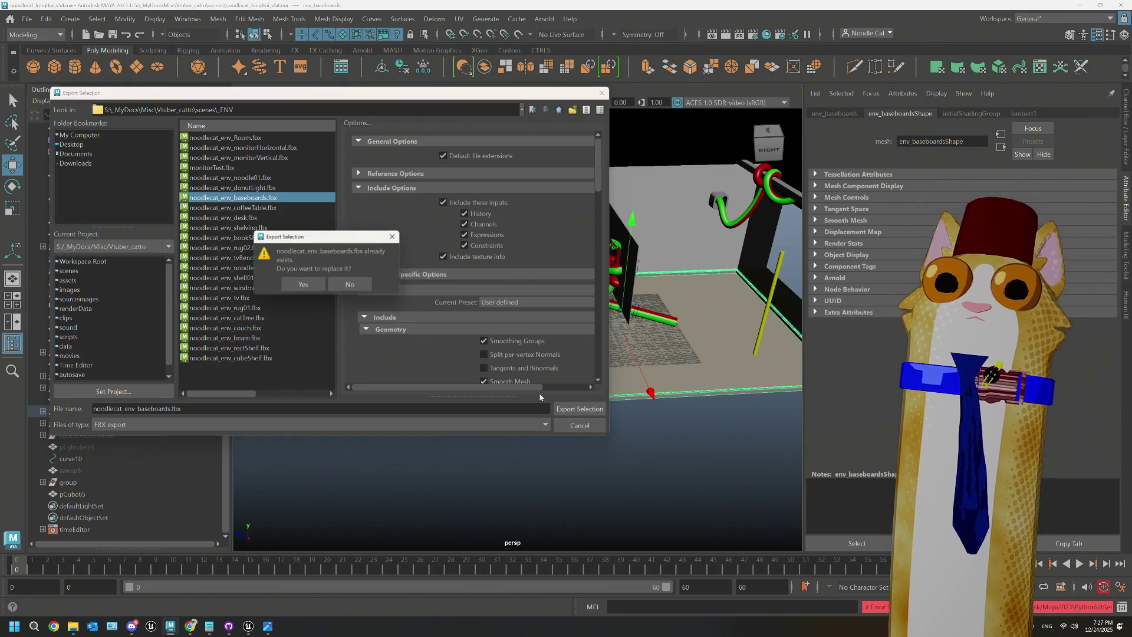
left_click(298, 285)
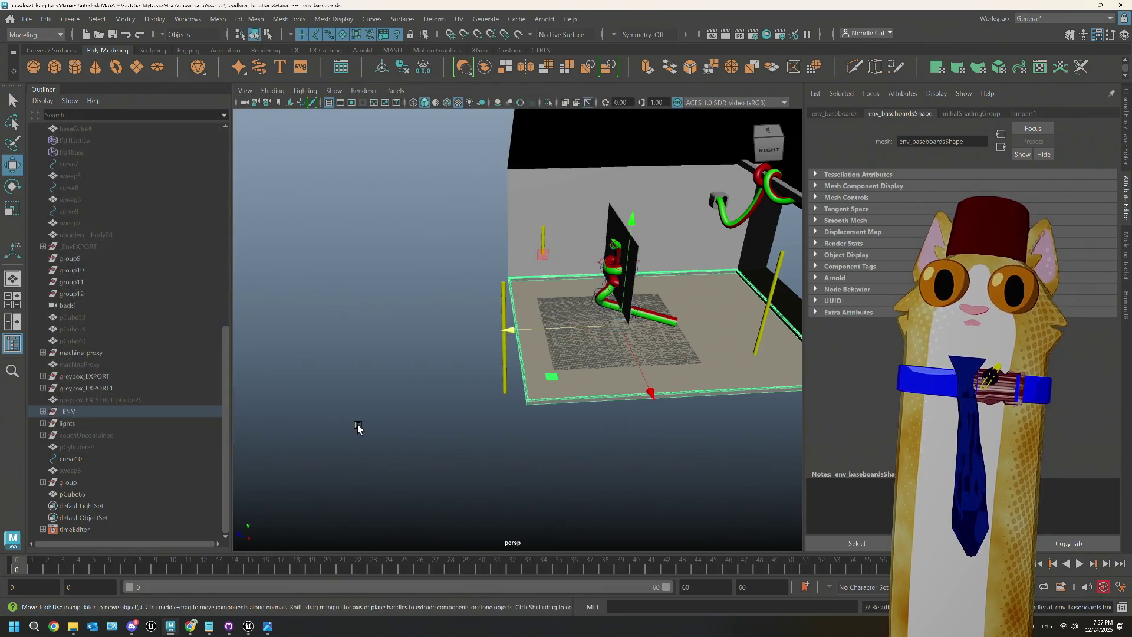
left_click(248, 626)
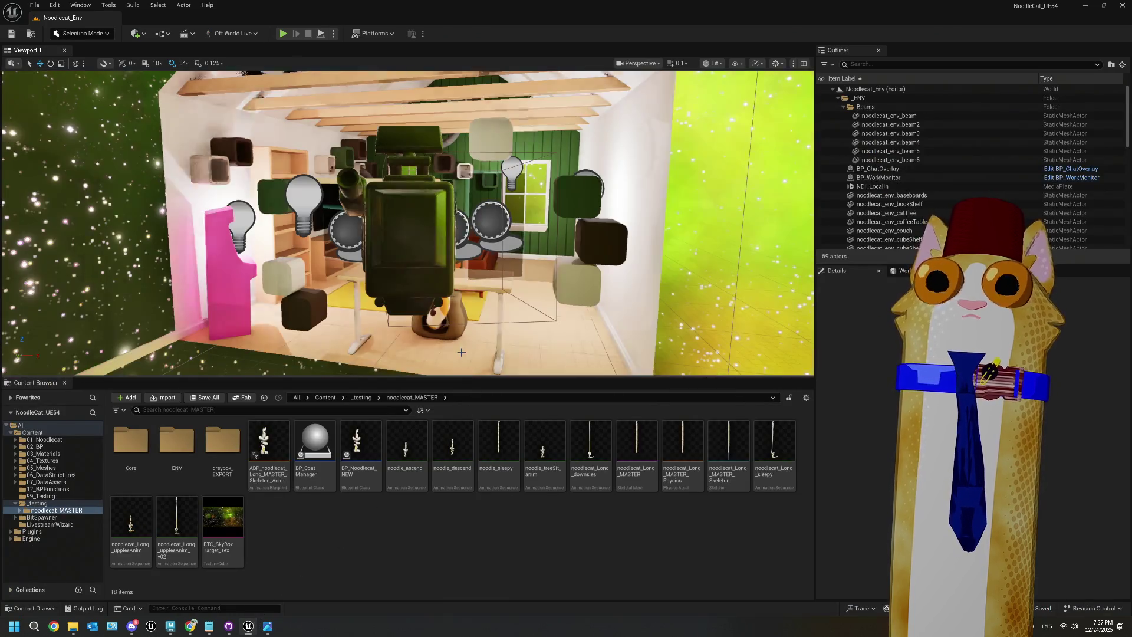
right_click_drag(461, 352, 554, 265)
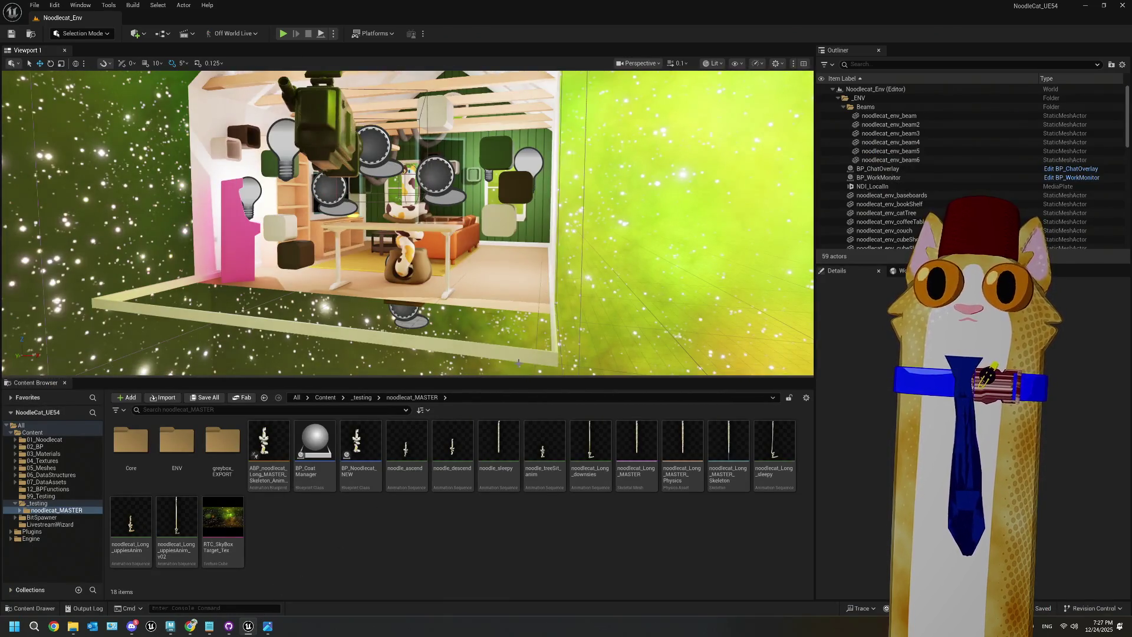
Step: Reimport the updated noodlecat_env_baseboards mesh from its fbx
left_click(176, 247)
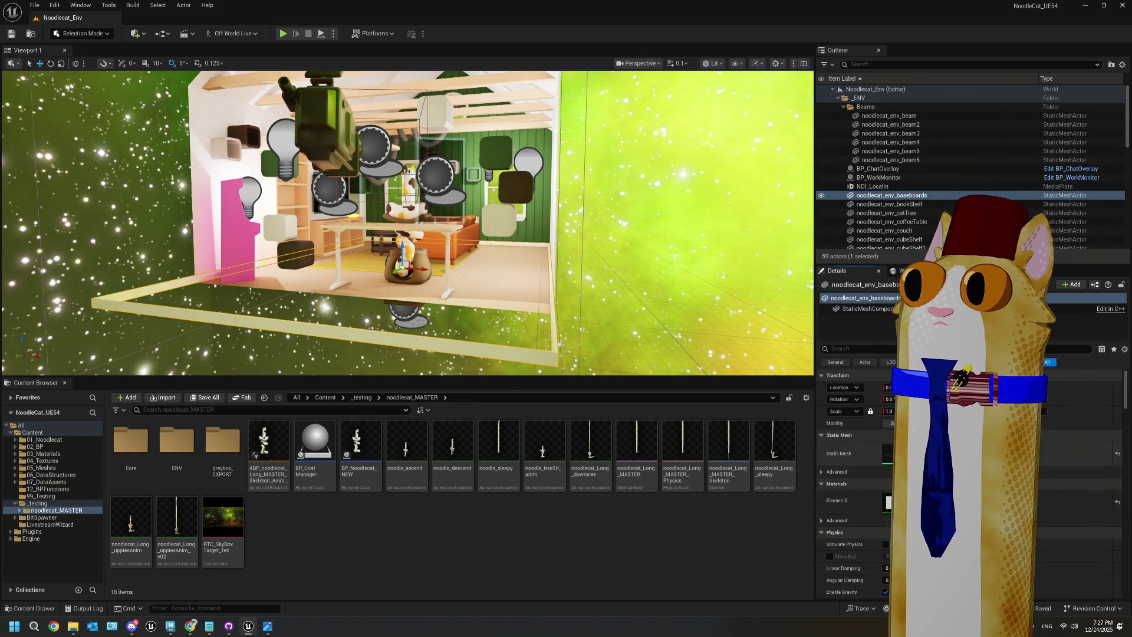
key("ctrl+b")
right_click(446, 445)
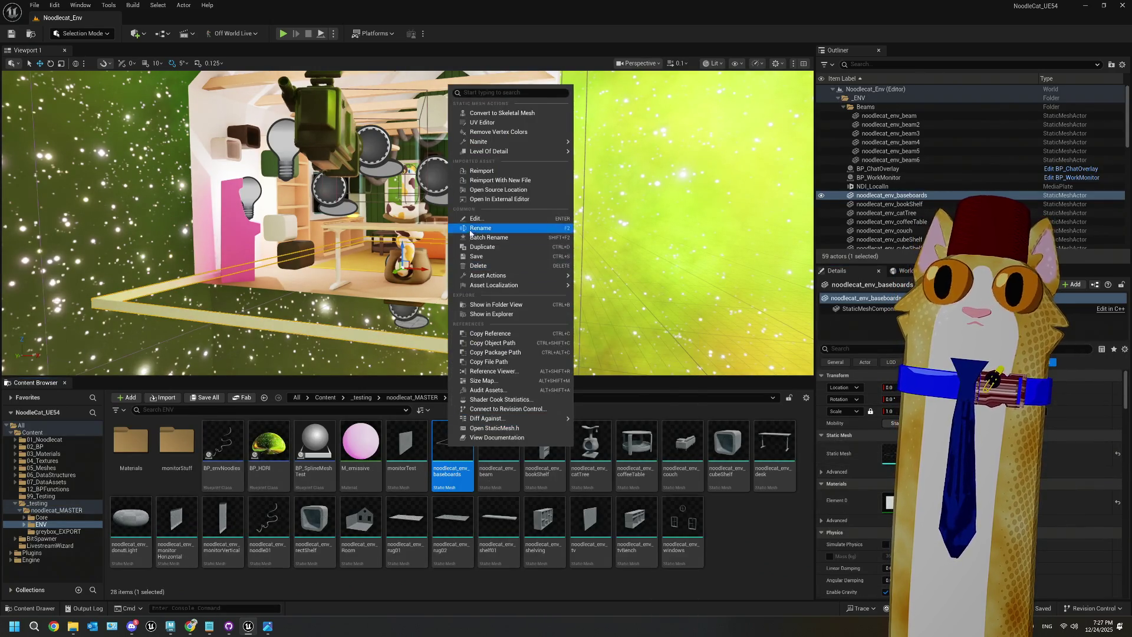
left_click(482, 171)
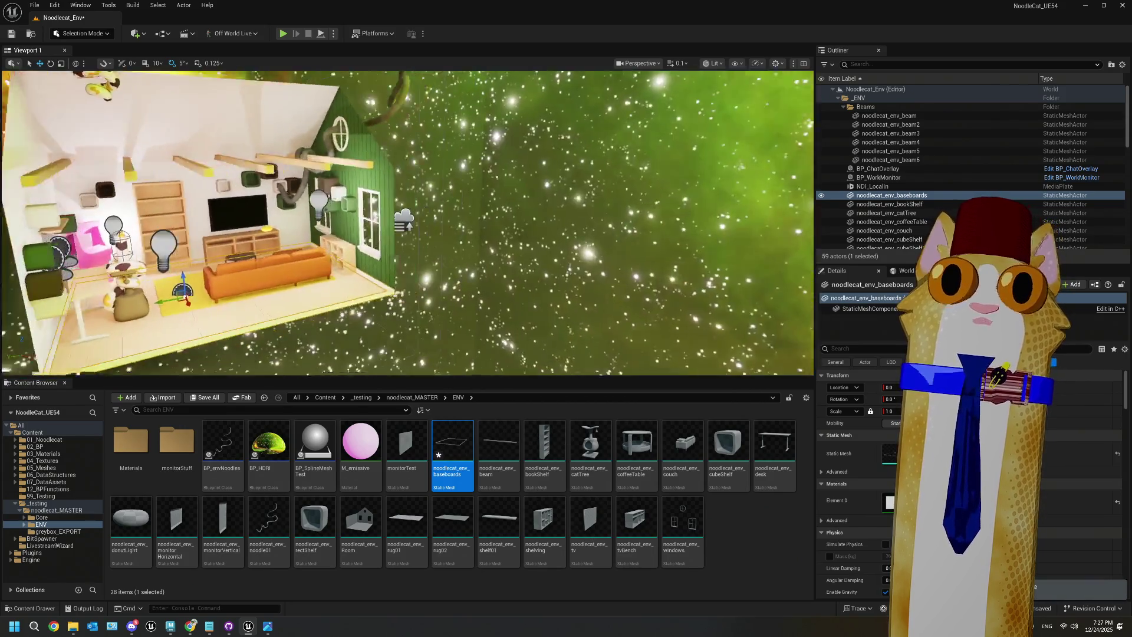
Step: Fly through the room to the green wall and beams, then open the reference room screenshot
right_click_drag(407, 223, 407, 223)
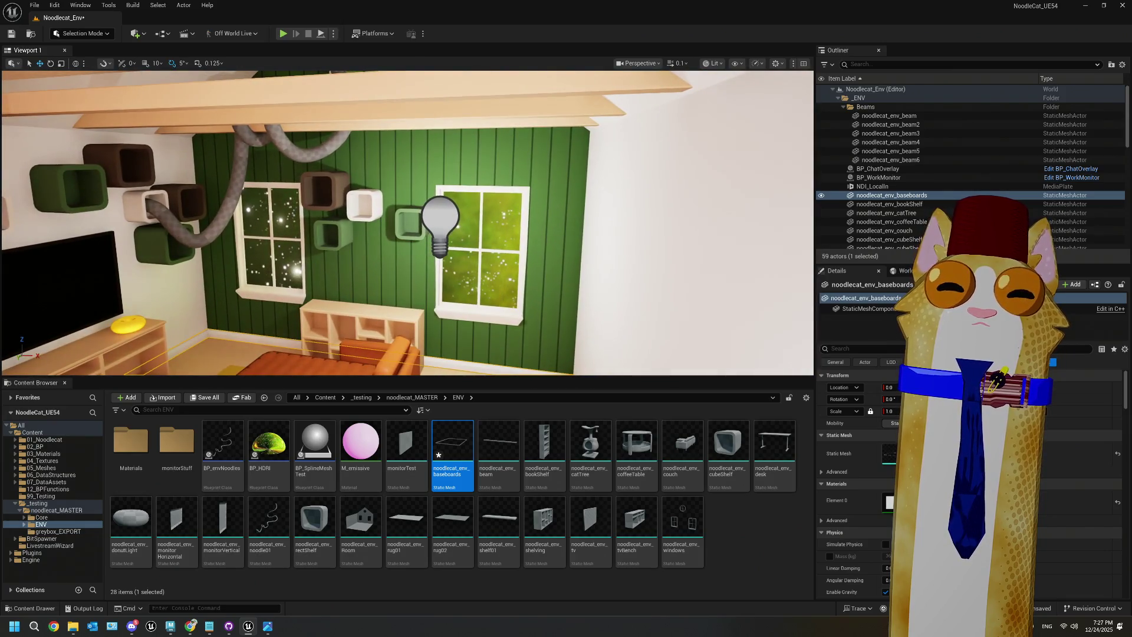
right_click_drag(407, 223, 407, 223)
right_click_drag(268, 253, 268, 253)
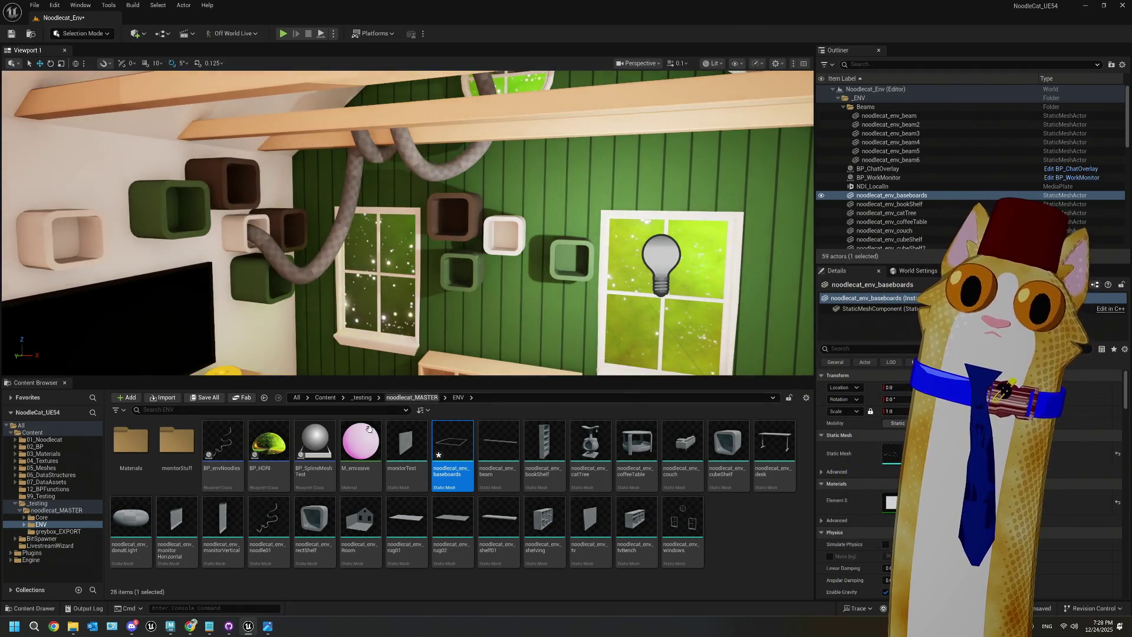
left_click(266, 626)
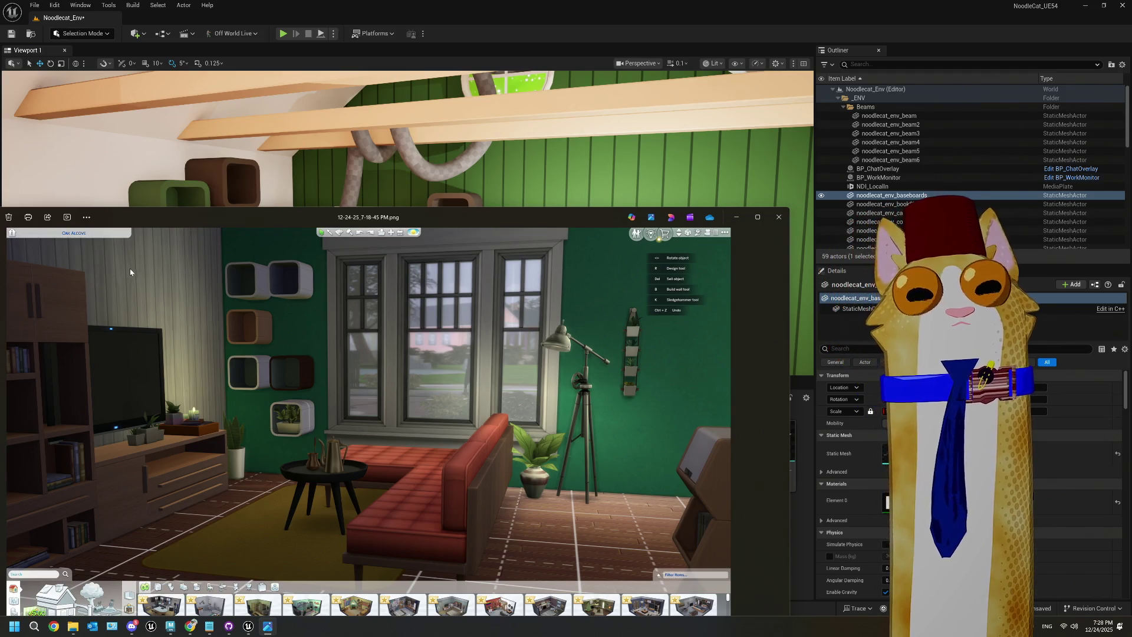
Step: Drag the reference screenshot lower to reveal the viewport, then minimize it
left_click_drag(228, 217, 280, 389)
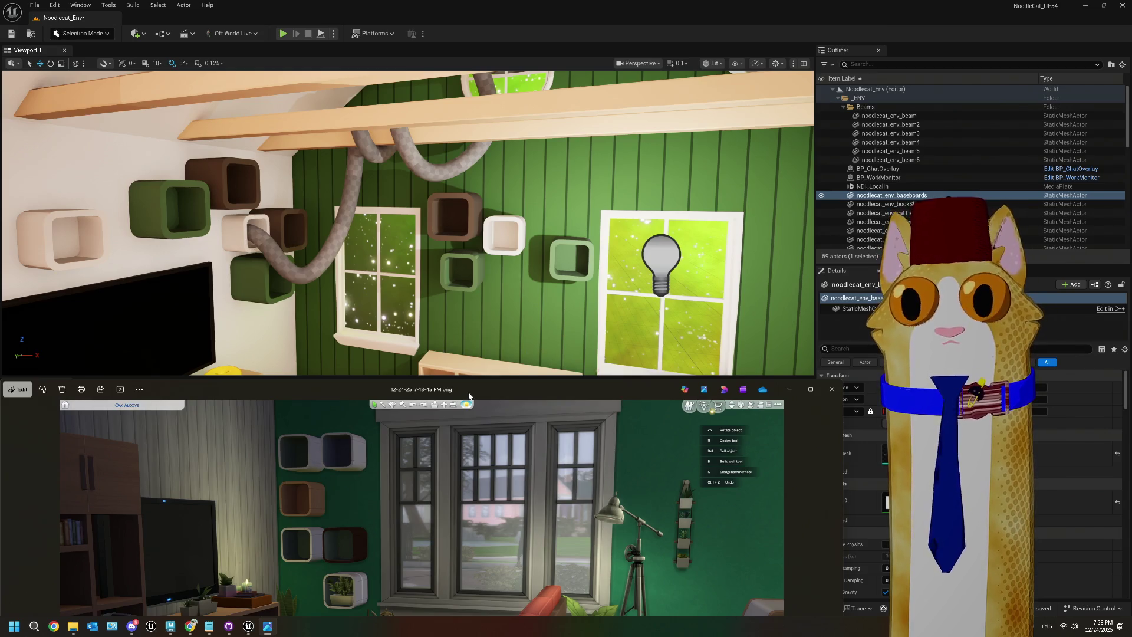
left_click(781, 391)
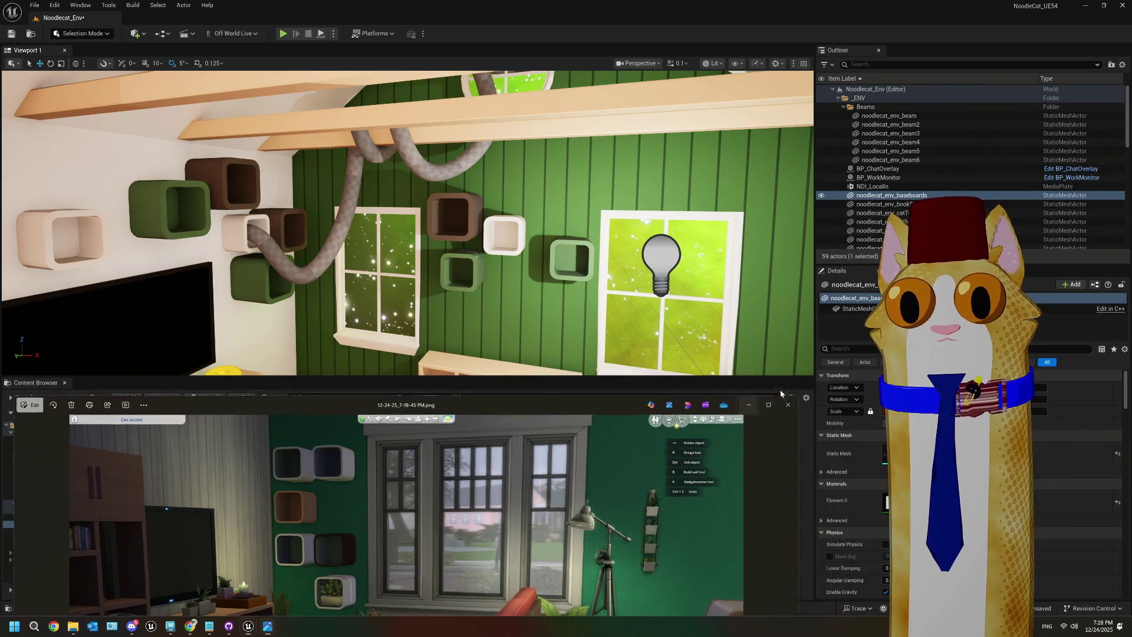
Step: Back in Maya, select the env_Room mesh and bring up the UV menu
left_click(171, 626)
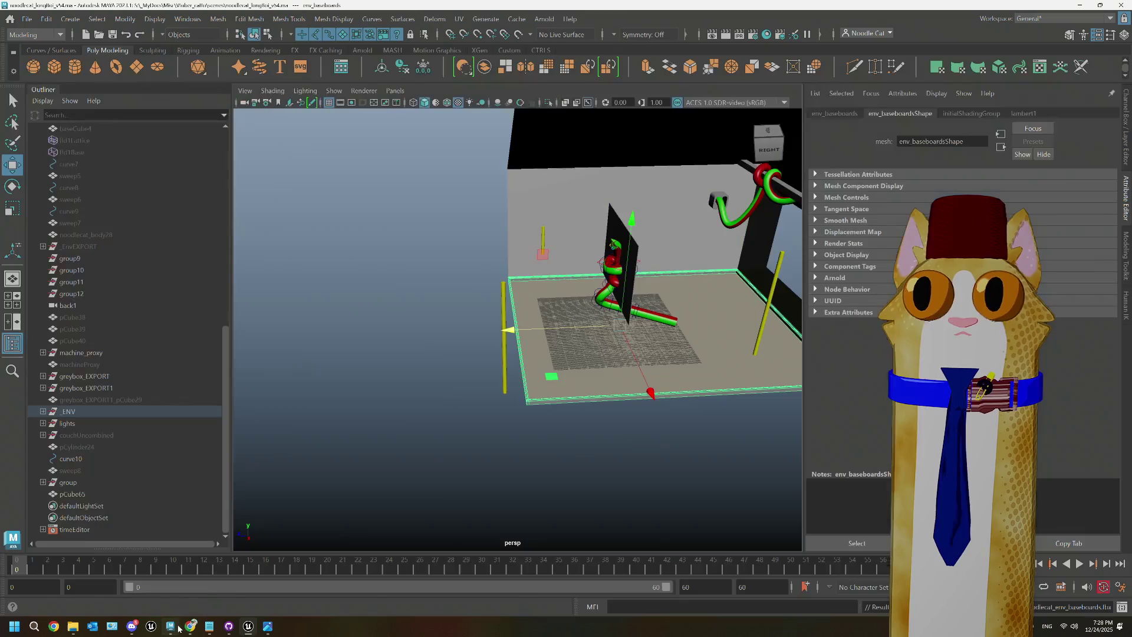
scroll(748, 312, "down", 3)
left_click(749, 313)
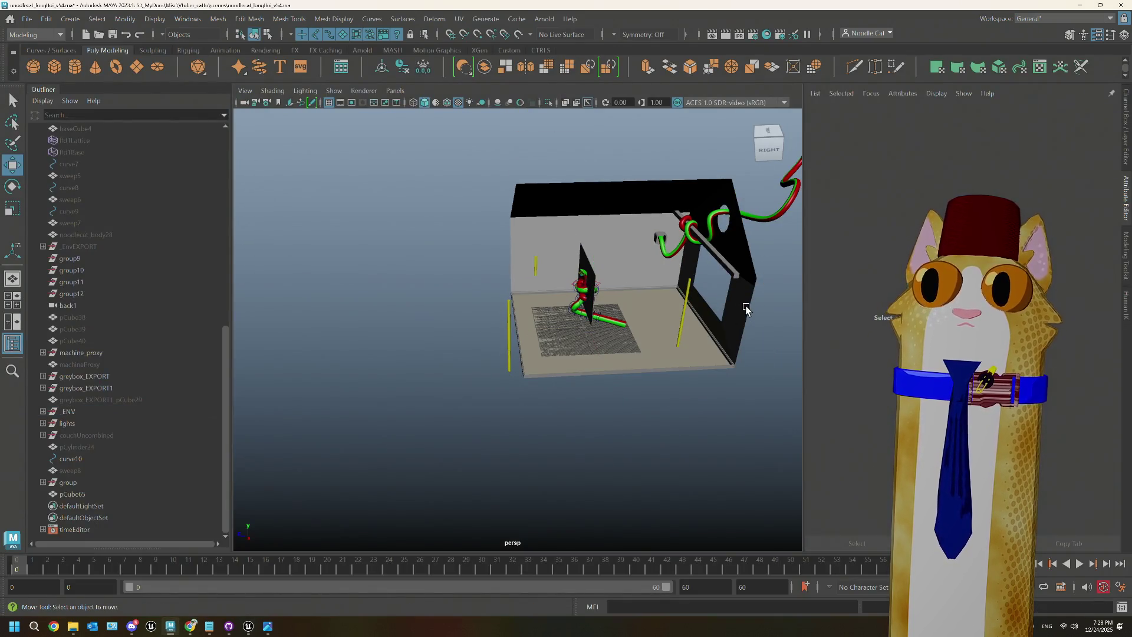
left_click(746, 308)
right_click(746, 288)
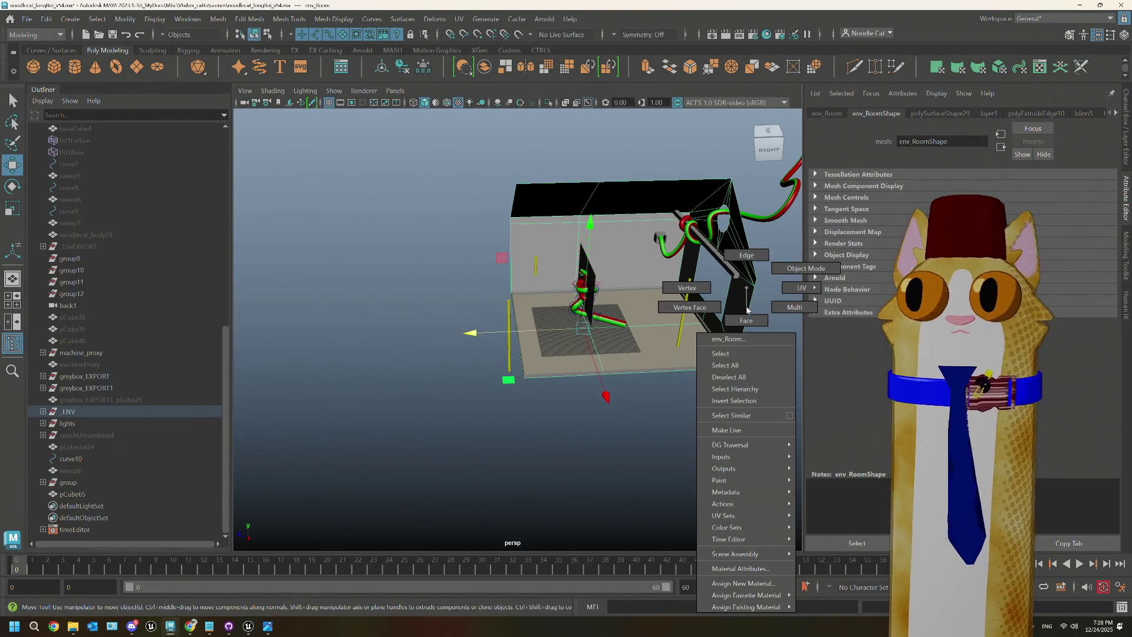
left_click(658, 520)
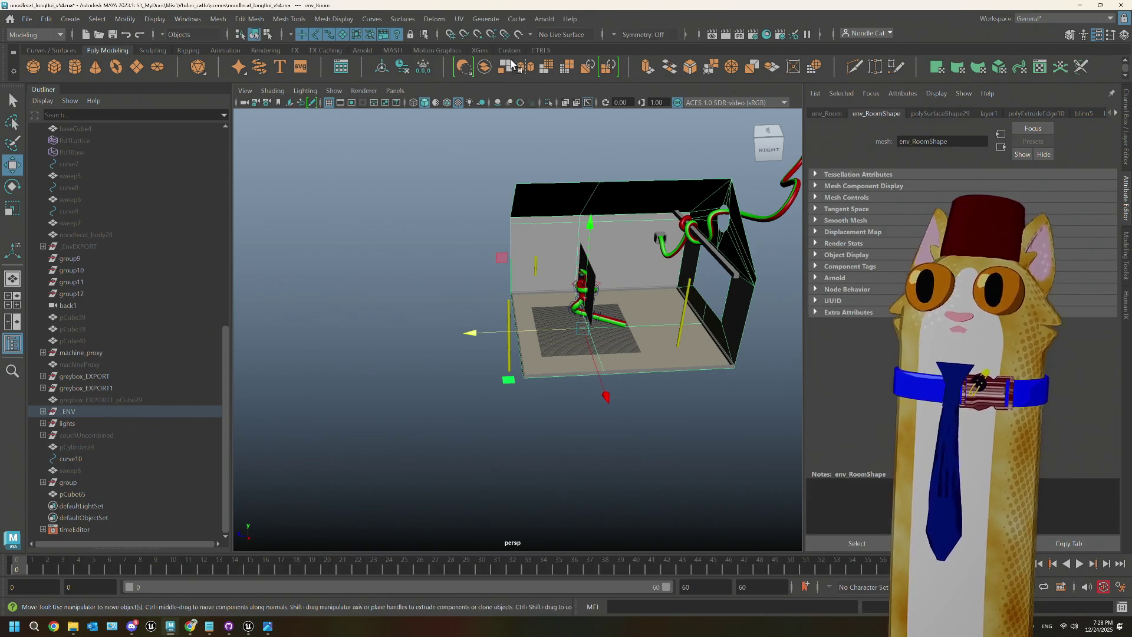
left_click(458, 19)
Step: In the UV Editor, select the room's seam edges and sew them together
left_click(476, 43)
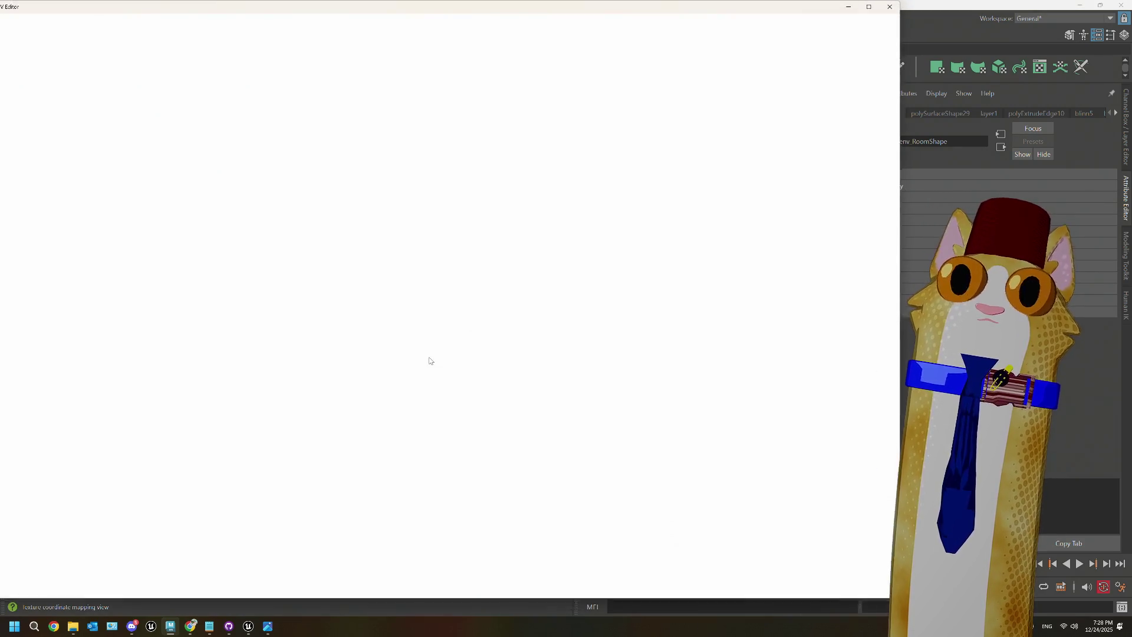
right_click_drag(341, 313, 283, 273)
left_click(946, 52)
left_click(926, 263)
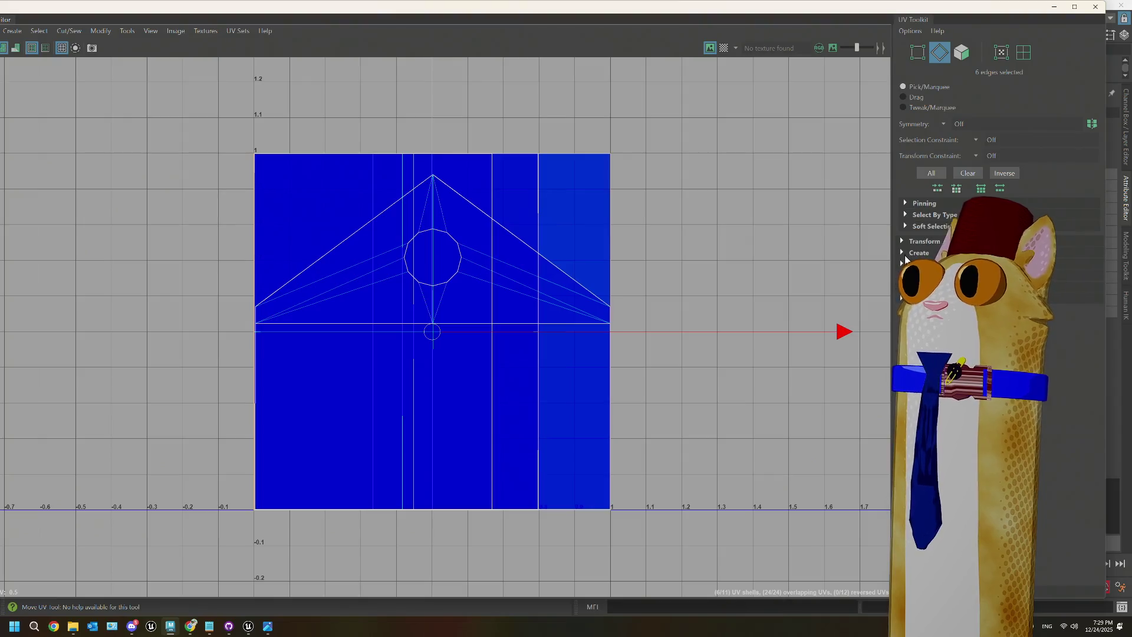
left_click(910, 324)
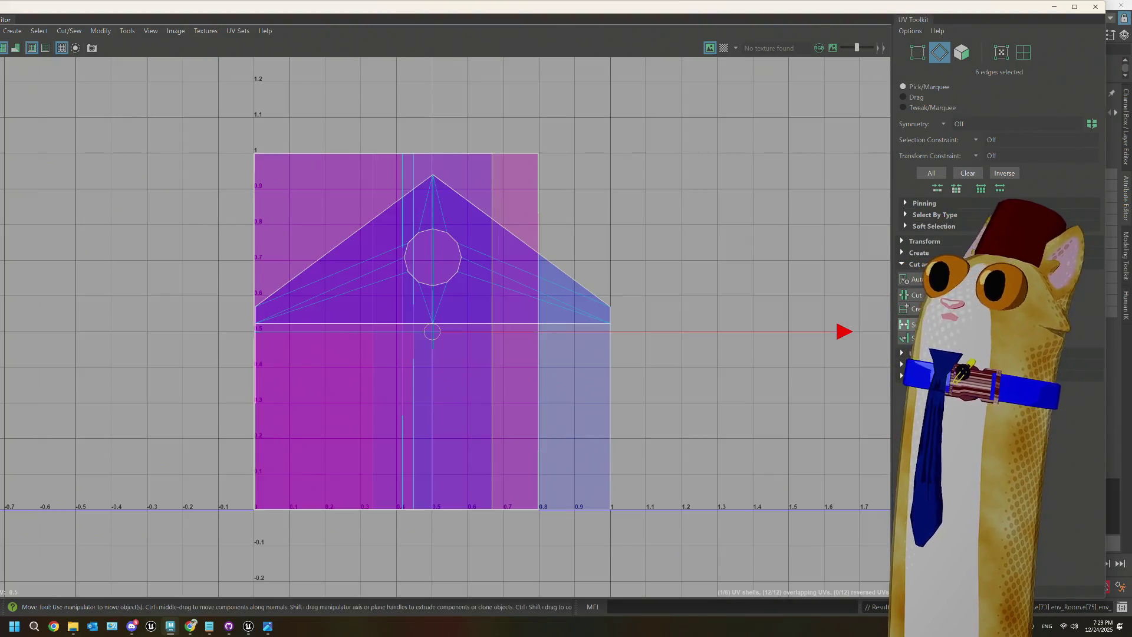
right_click_drag(618, 212, 561, 198)
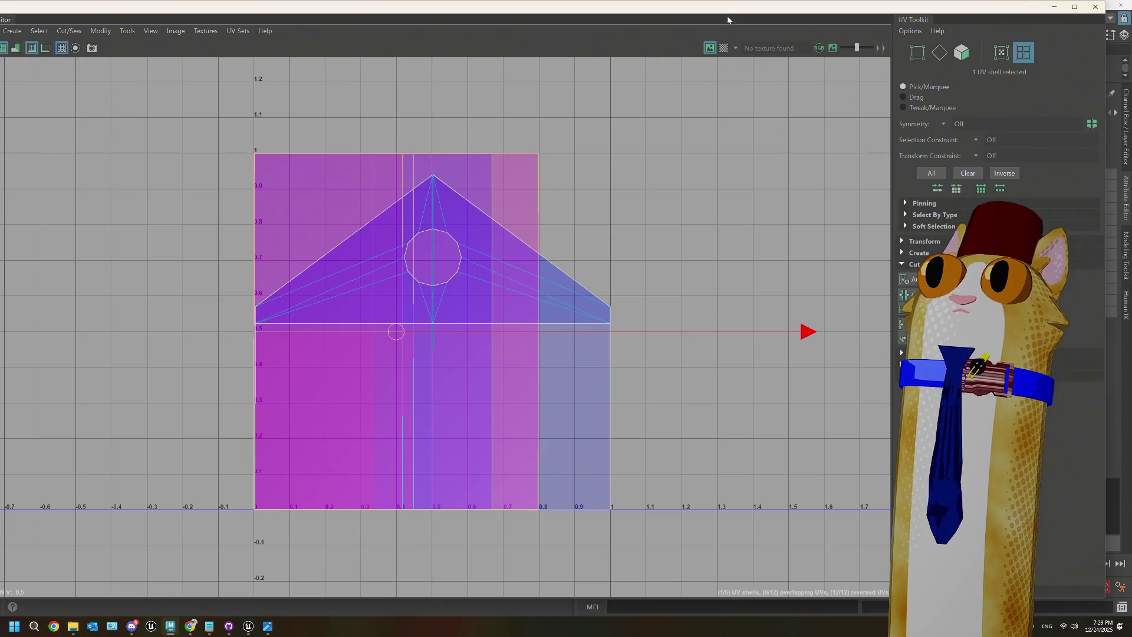
Step: Move the UV window aside and pick a ceiling vertex of the room in the 3D view
left_click_drag(728, 7, 694, 376)
scroll(589, 224, "down", 3)
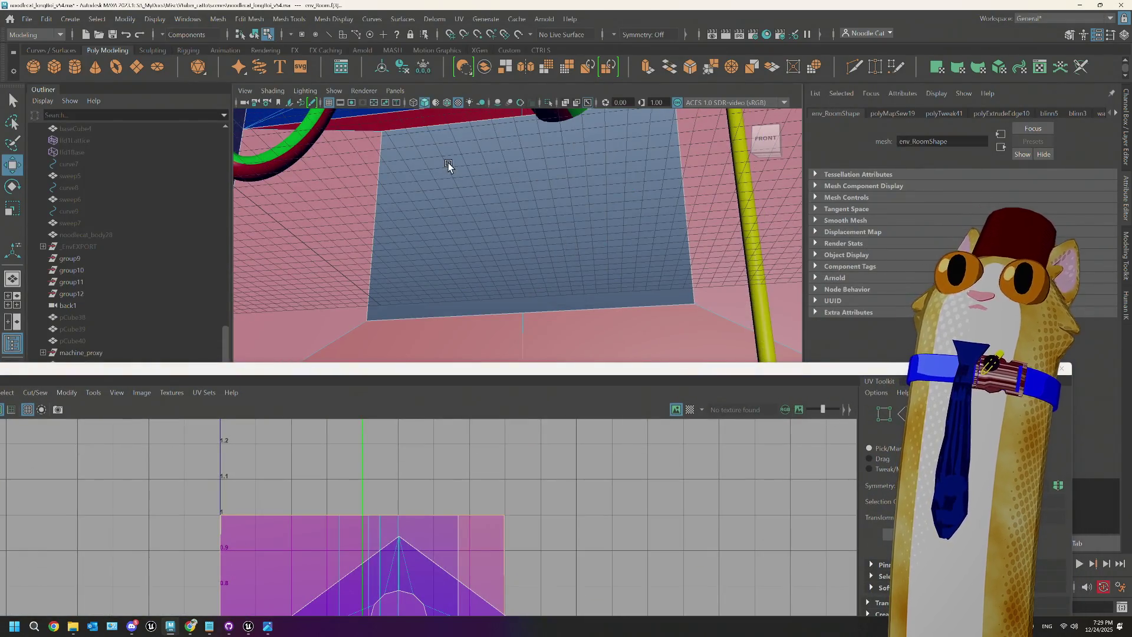
mouse_move(450, 167)
left_mouse_down("alt")
mouse_move(517, 298)
mouse_move(523, 272)
left_mouse_up("alt")
right_click_drag(524, 275, 525, 220)
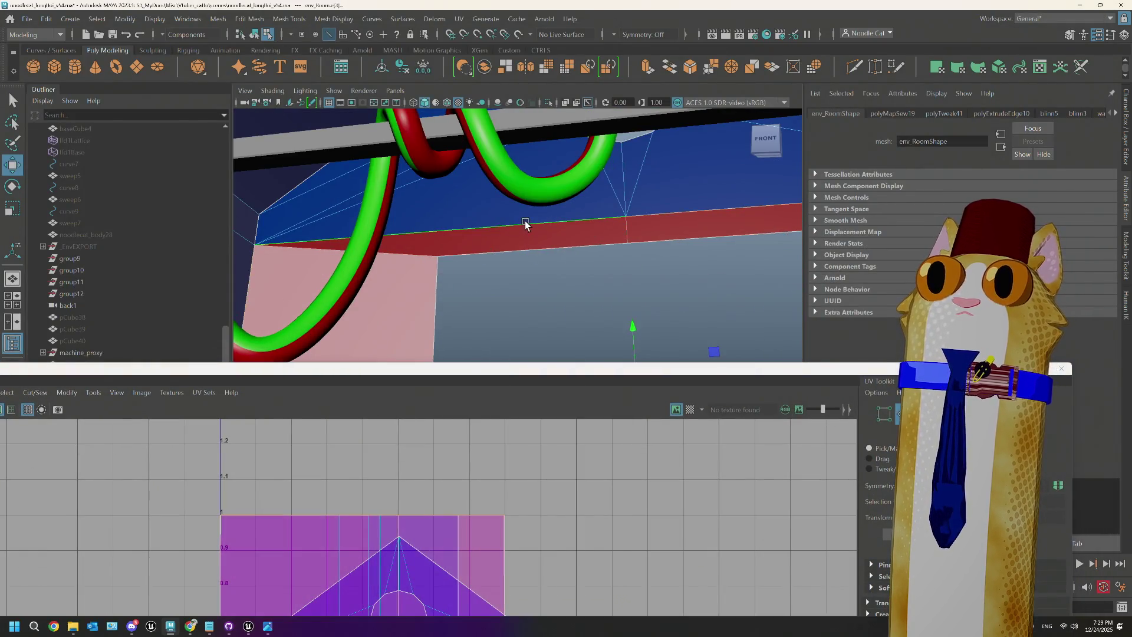
left_click(626, 217)
Step: Select the room's UV shell, unfold it and rotate it upright
double_click(807, 368)
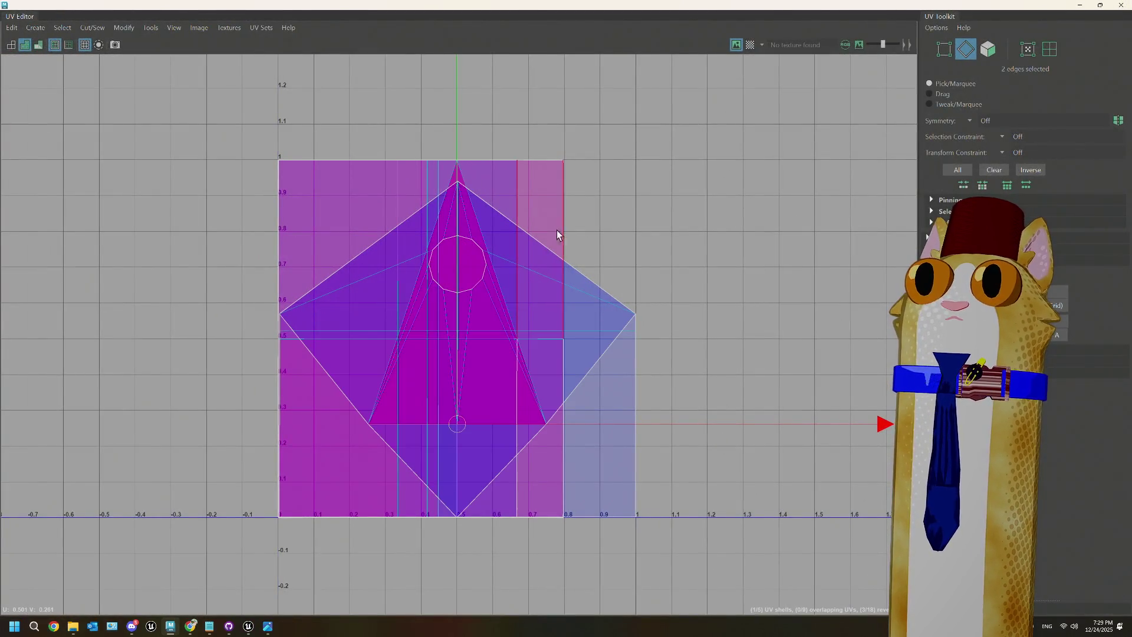
right_click_drag(556, 231, 530, 233)
left_click(378, 254)
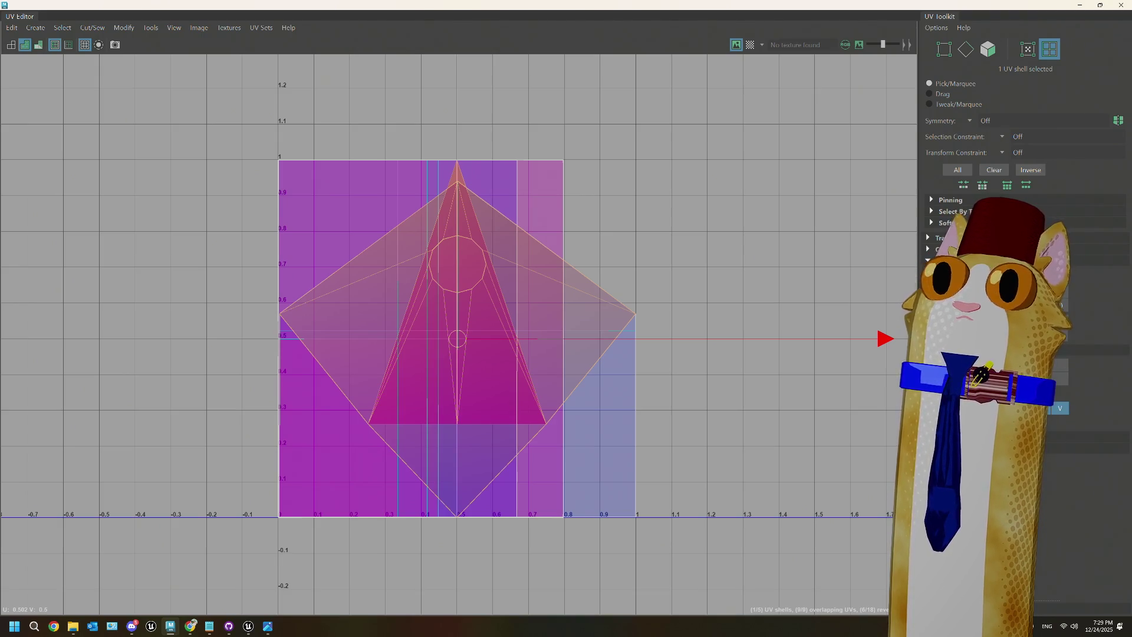
key("ctrl+u")
key("e")
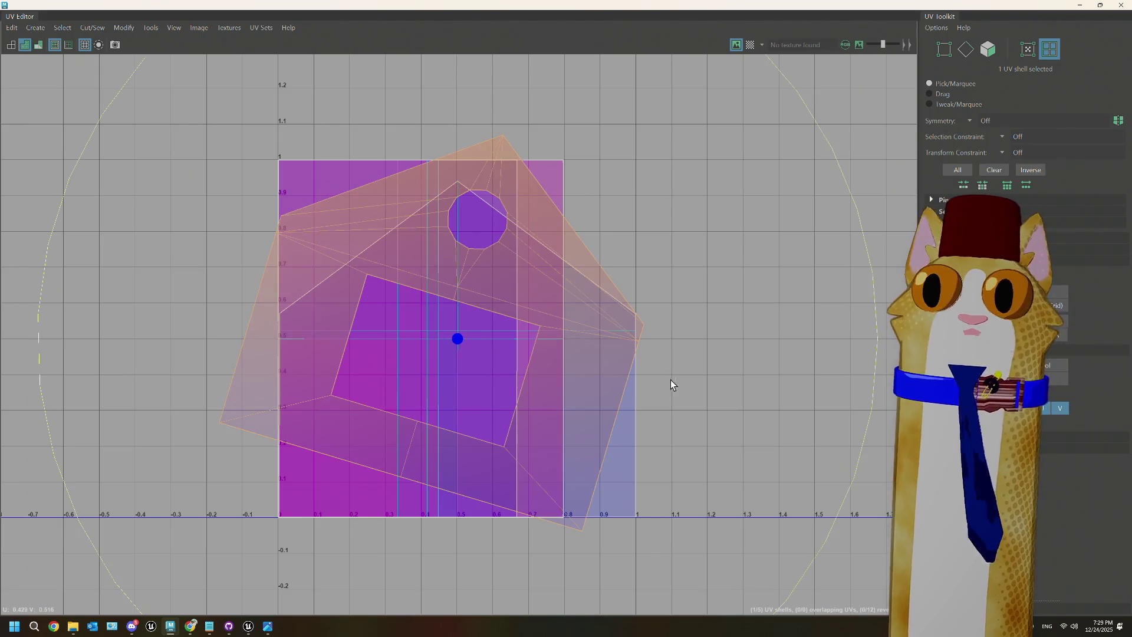
left_click_drag(875, 286, 837, 172)
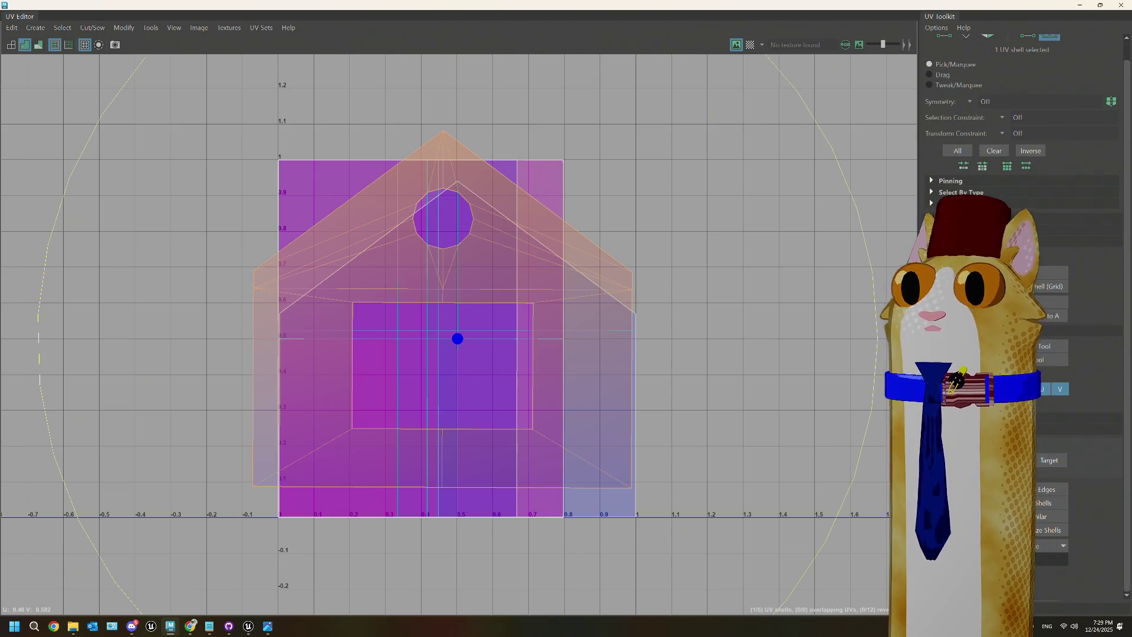
Step: Fit the UV shell into the 0–1 range, deselect it and minimize the UV window
left_click_drag(458, 339, 443, 308)
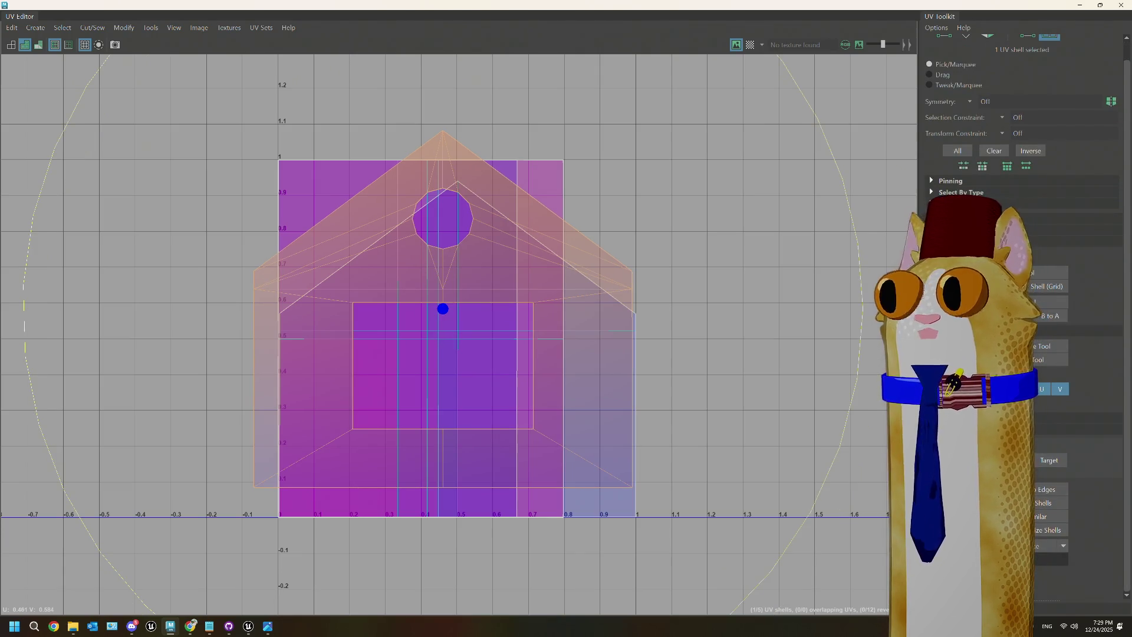
left_click(1049, 558)
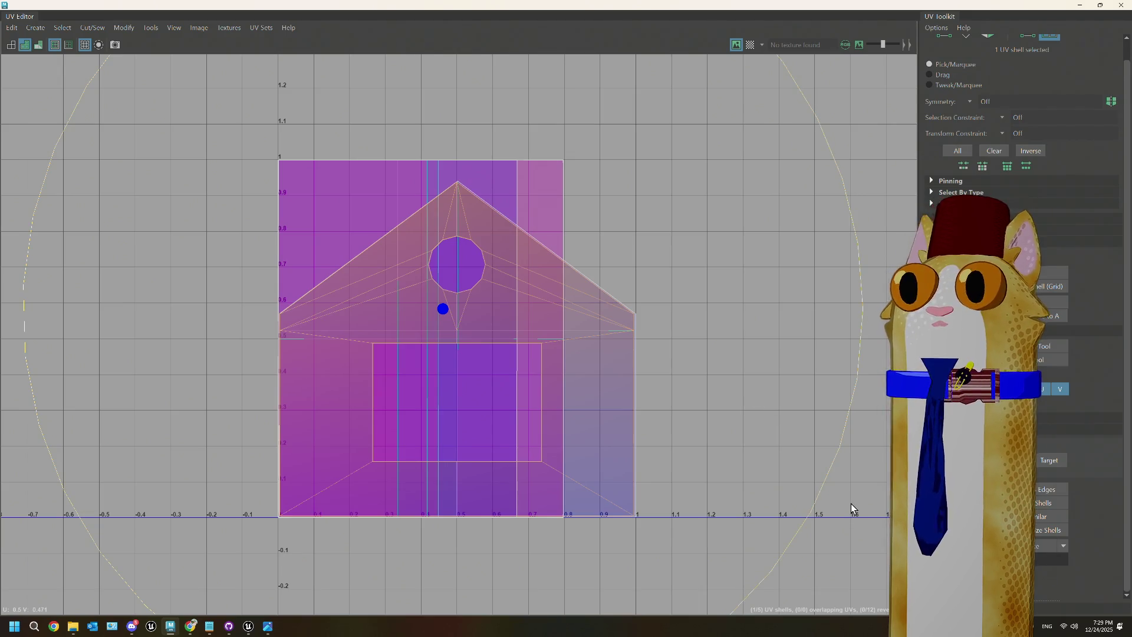
left_click(790, 434)
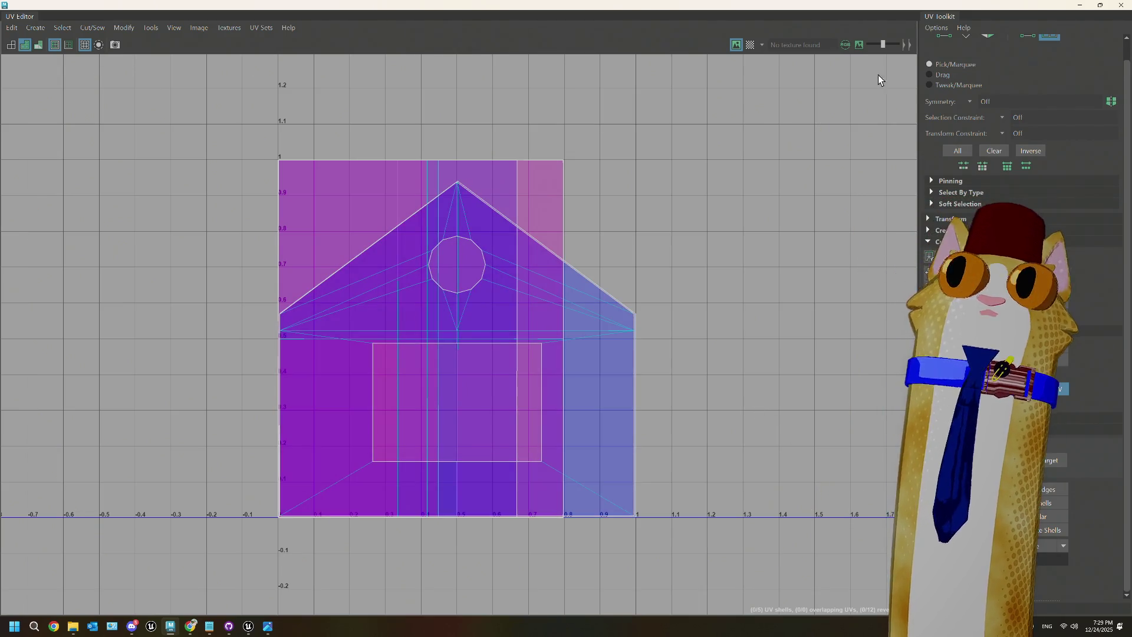
left_click(1079, 6)
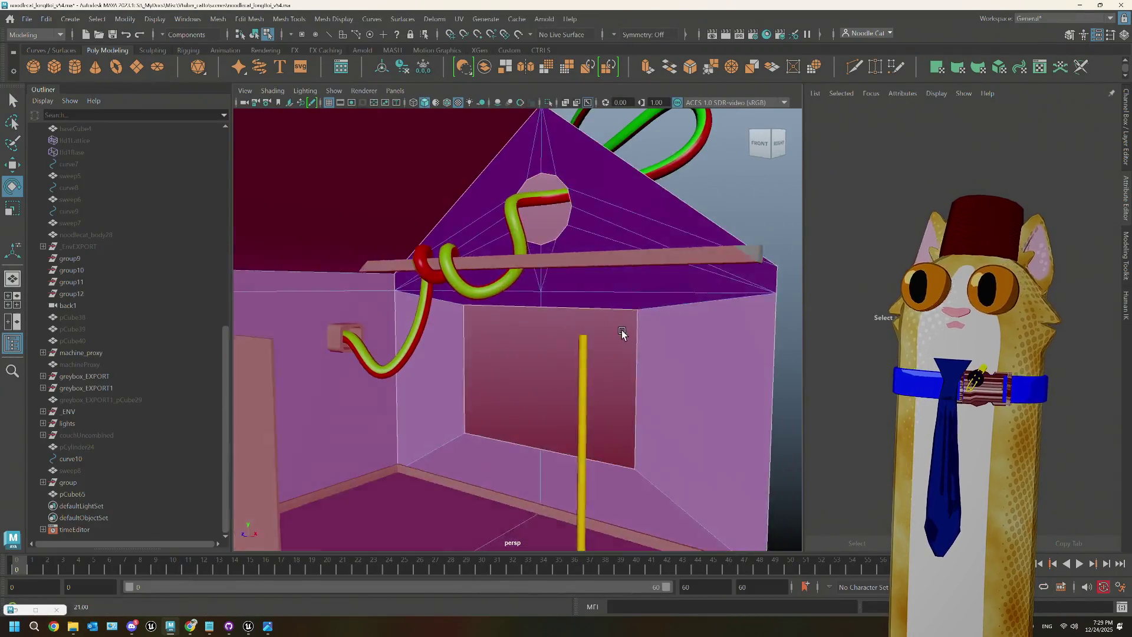
Step: Orbit to the window wall, switch to face mode and select two room faces for material assignment
left_click_drag(622, 333, 625, 336, "alt")
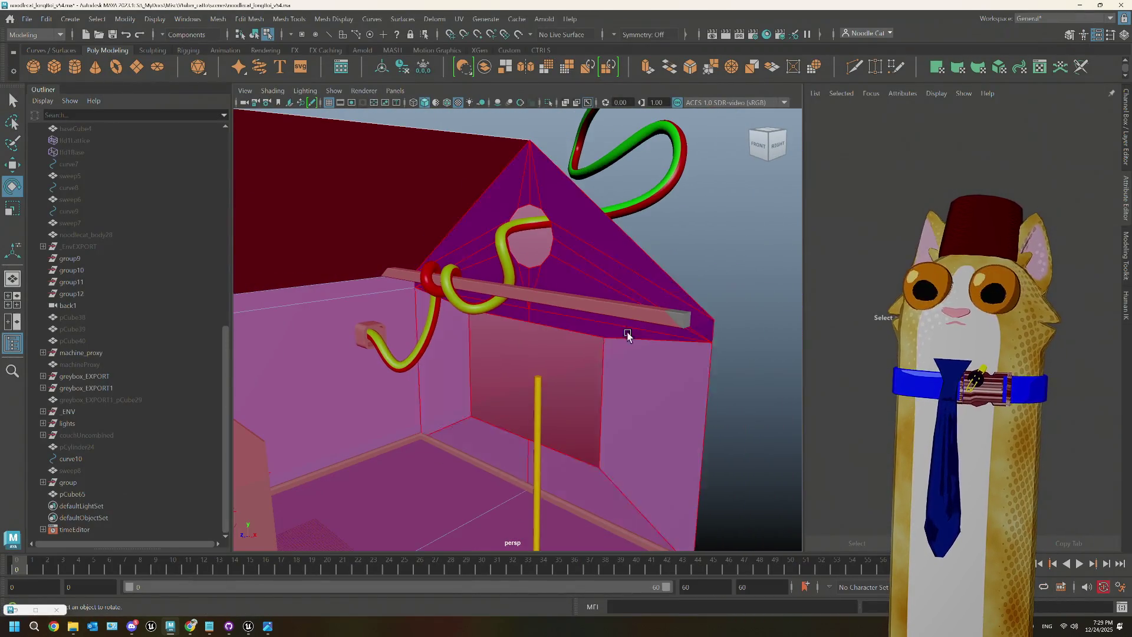
right_click_drag(749, 254, 746, 254)
left_click_drag(746, 253, 644, 336, "alt")
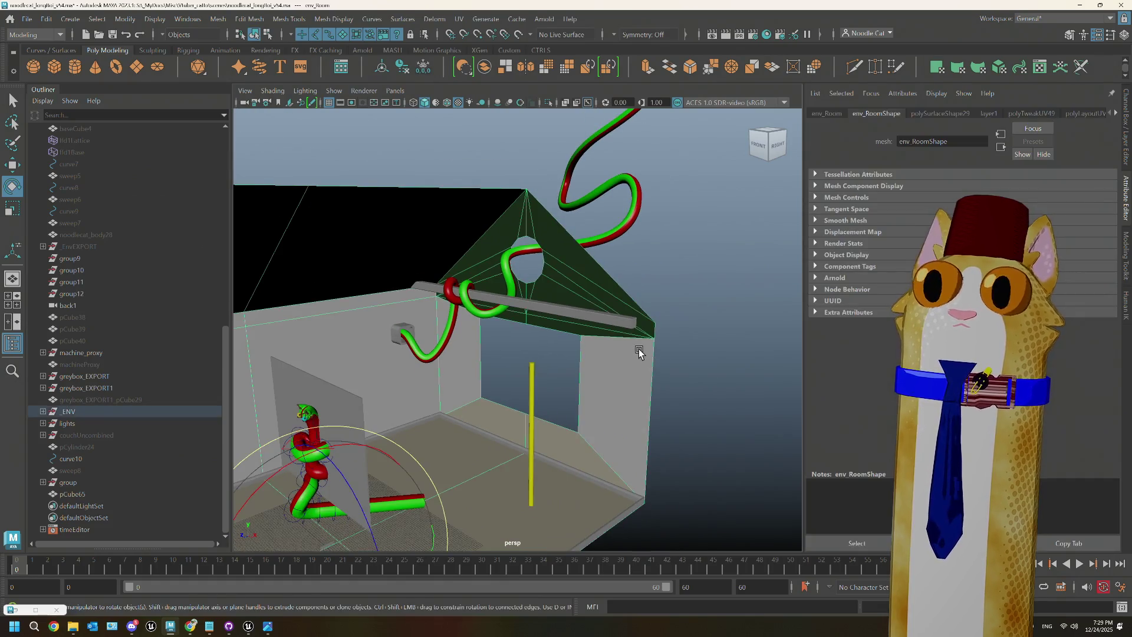
scroll(641, 353, "up", 5)
mouse_move(591, 374)
left_mouse_down("alt")
mouse_move(493, 288)
mouse_move(530, 293)
left_mouse_up("alt")
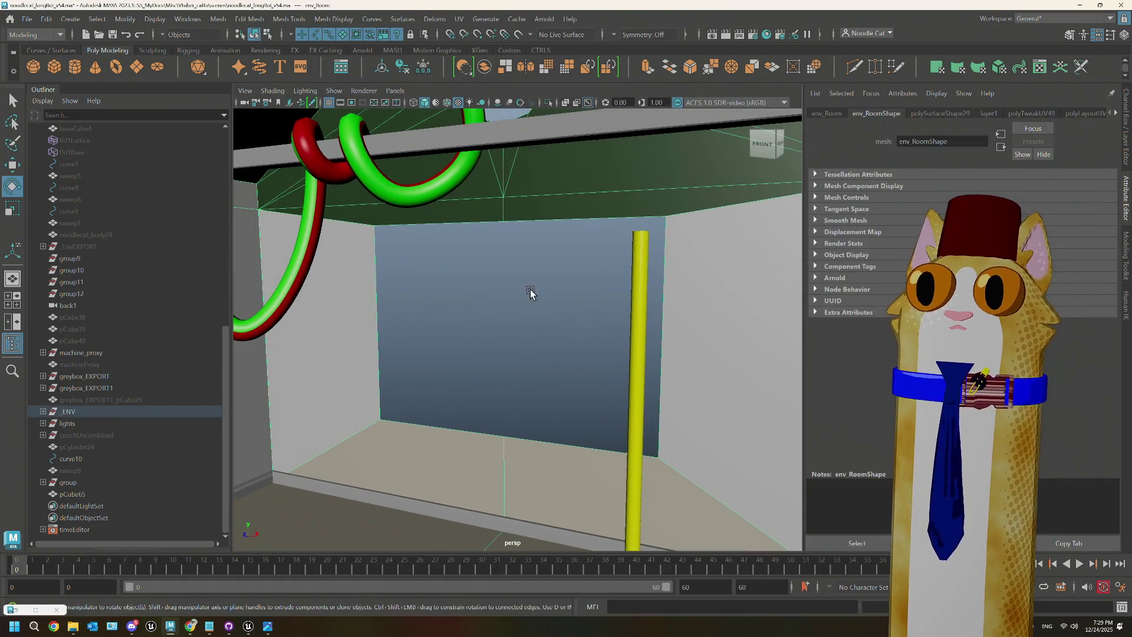
right_click_drag(531, 288, 468, 288)
right_click_drag(528, 323, 529, 322)
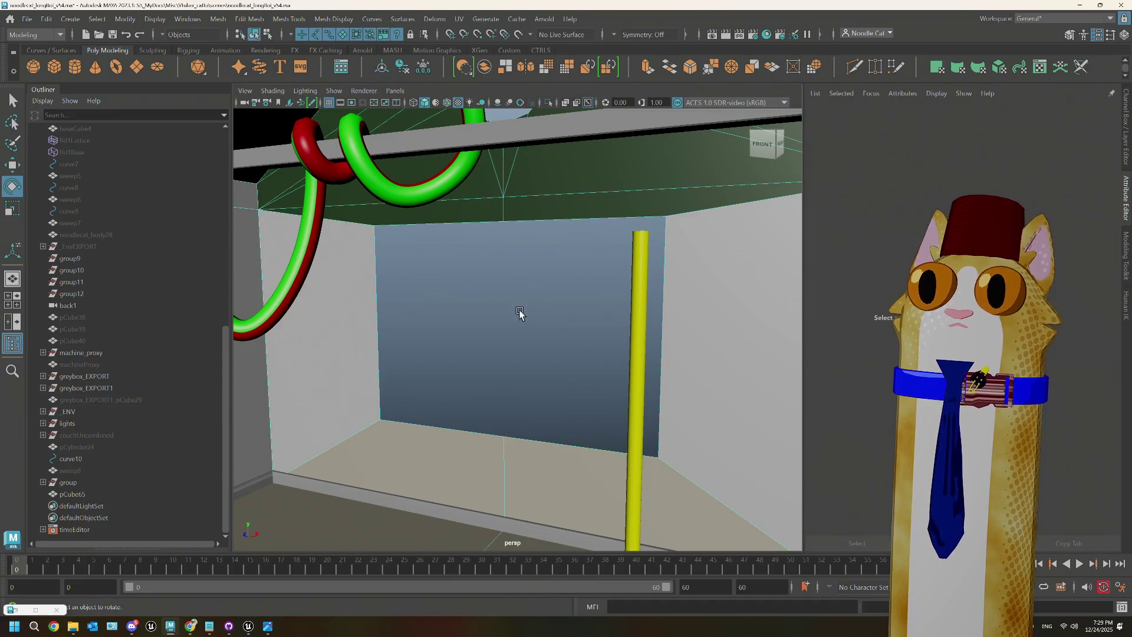
left_click_drag(521, 313, 443, 246, "alt")
left_click(588, 250)
scroll(637, 305, "up", 3)
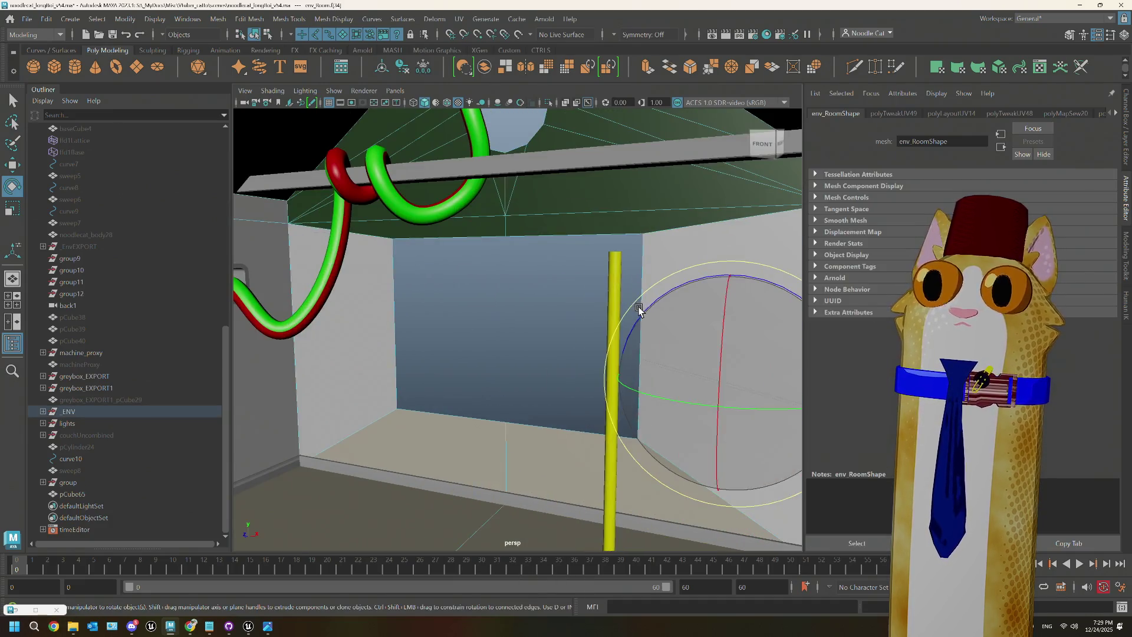
left_click(454, 425, "shift")
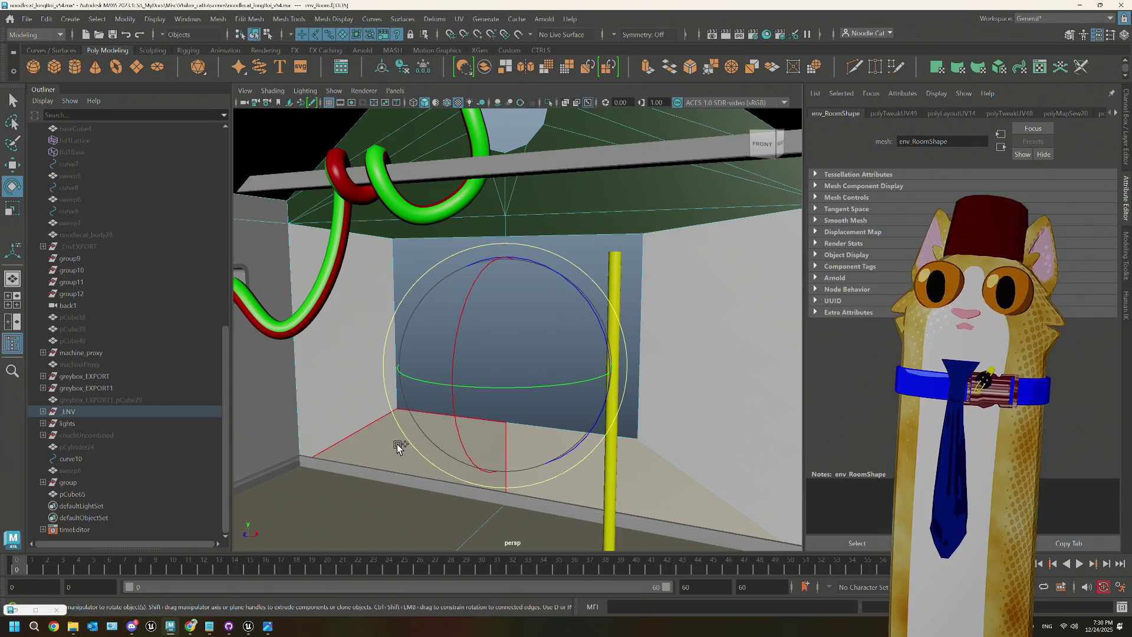
right_click_drag(341, 287, 367, 610)
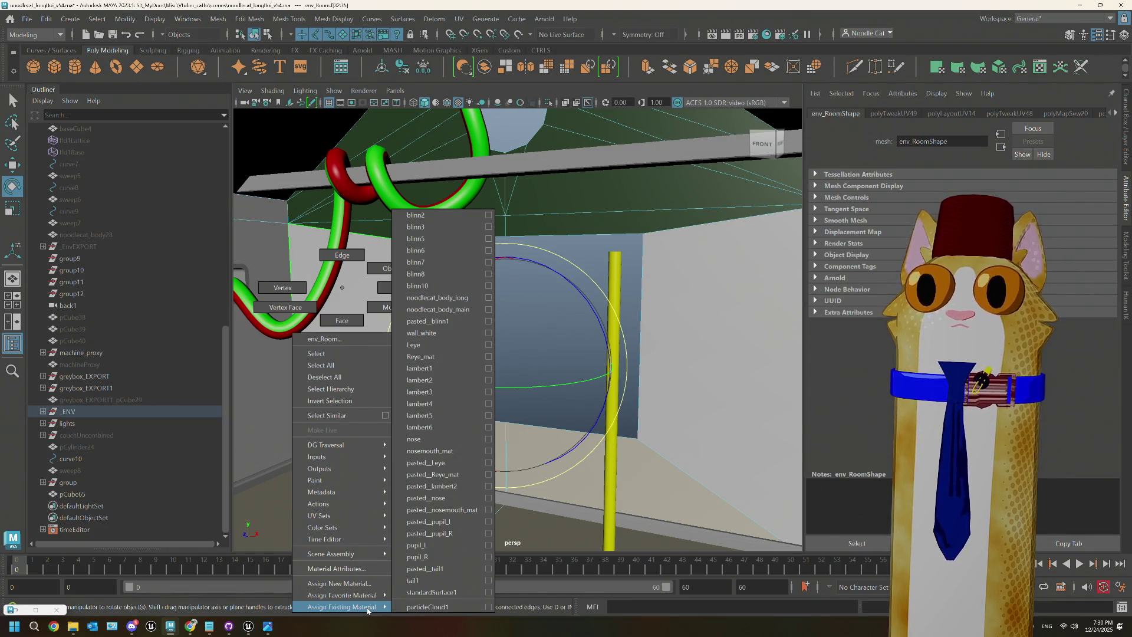
Step: Select the ceiling face and check its blinn3 material
key("Escape")
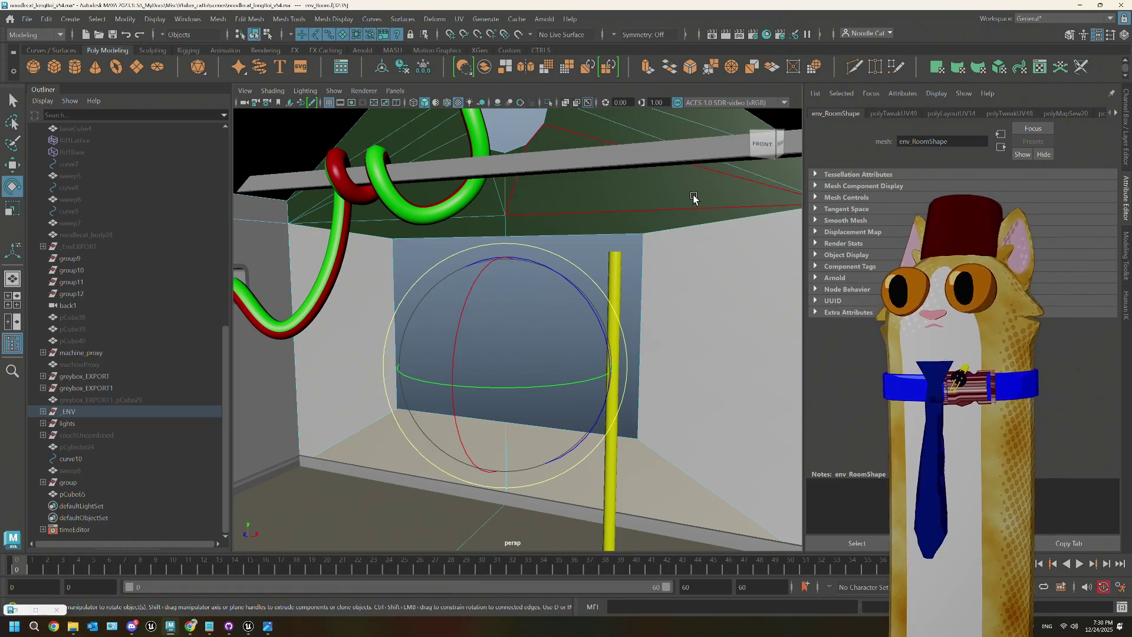
left_click(691, 193)
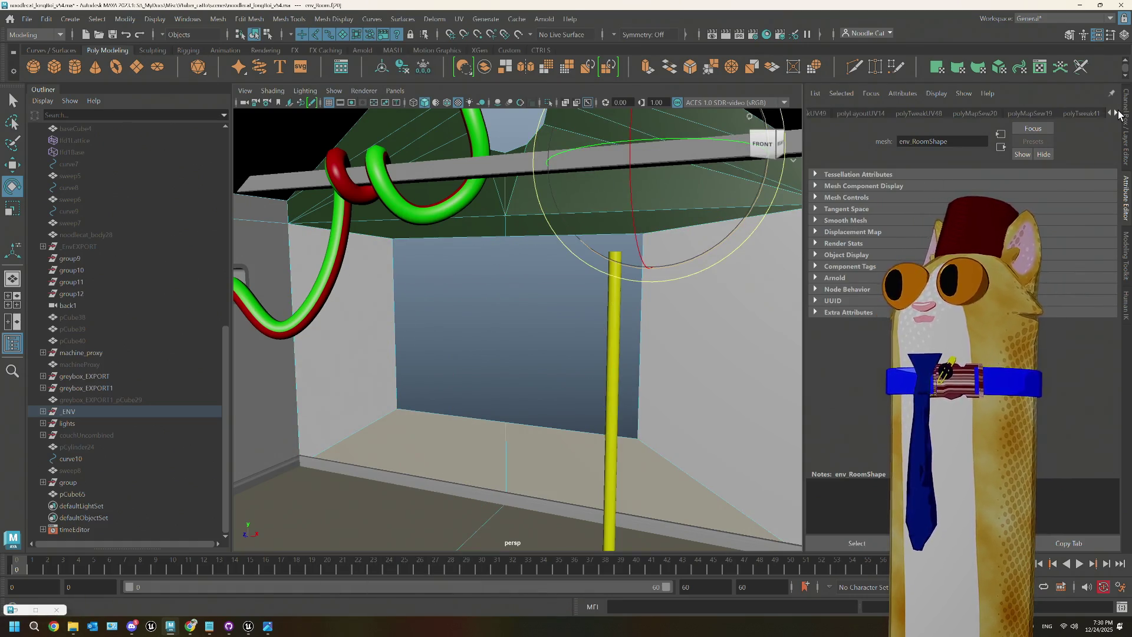
left_click(1054, 113)
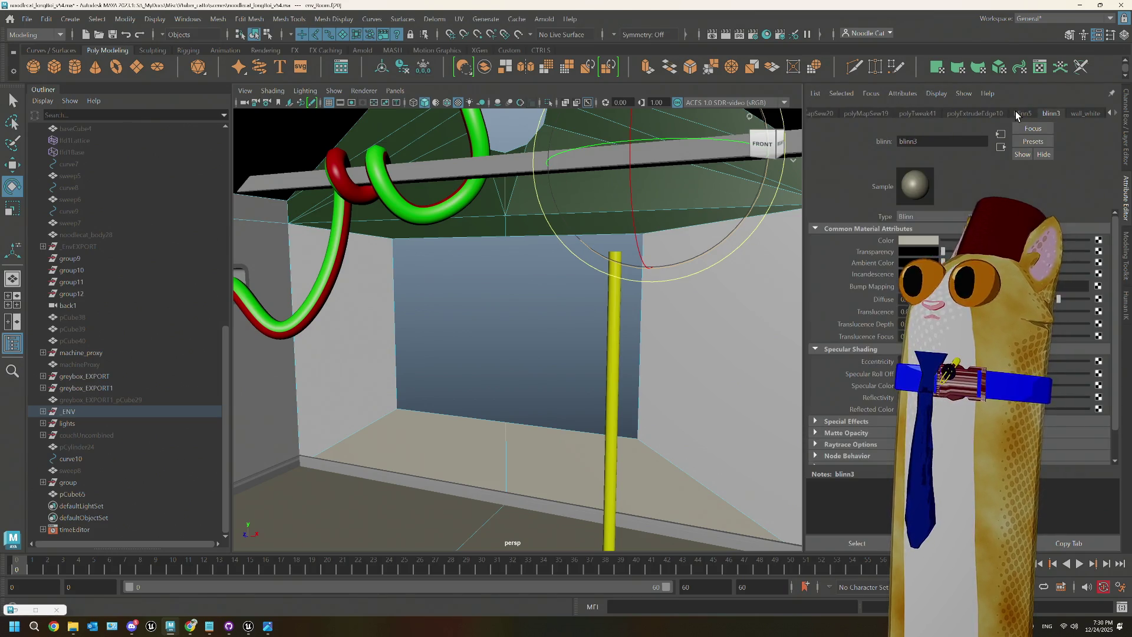
Step: Select the right wall, floor and left wall faces and assign them blinn5
left_click(643, 436)
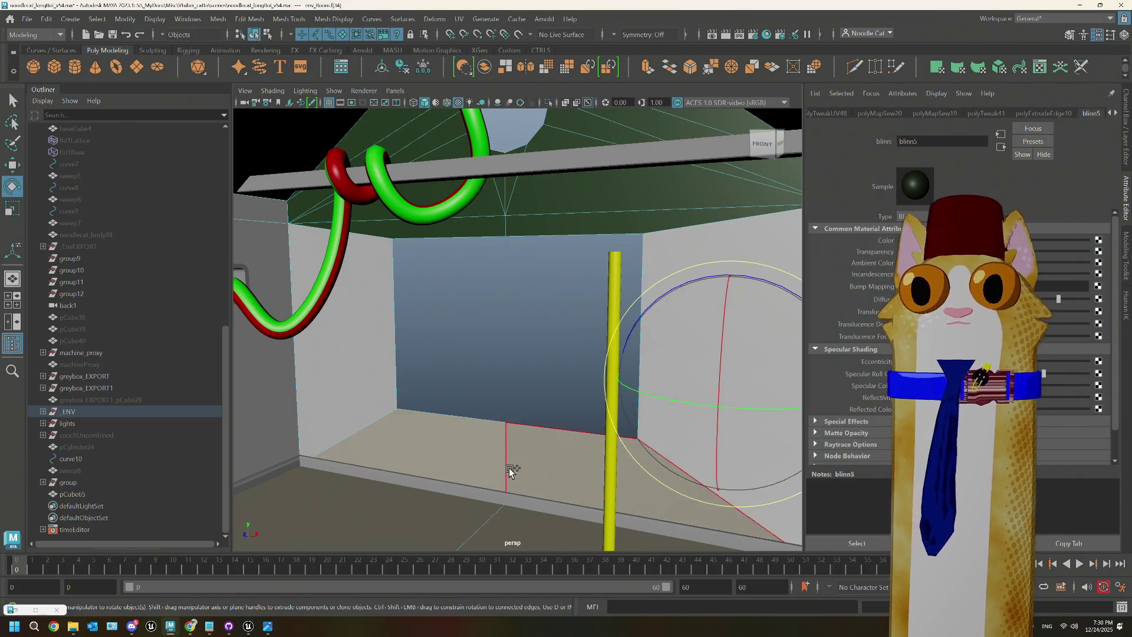
left_click(465, 454, "shift")
left_click(378, 390, "shift")
left_click(368, 389, "shift")
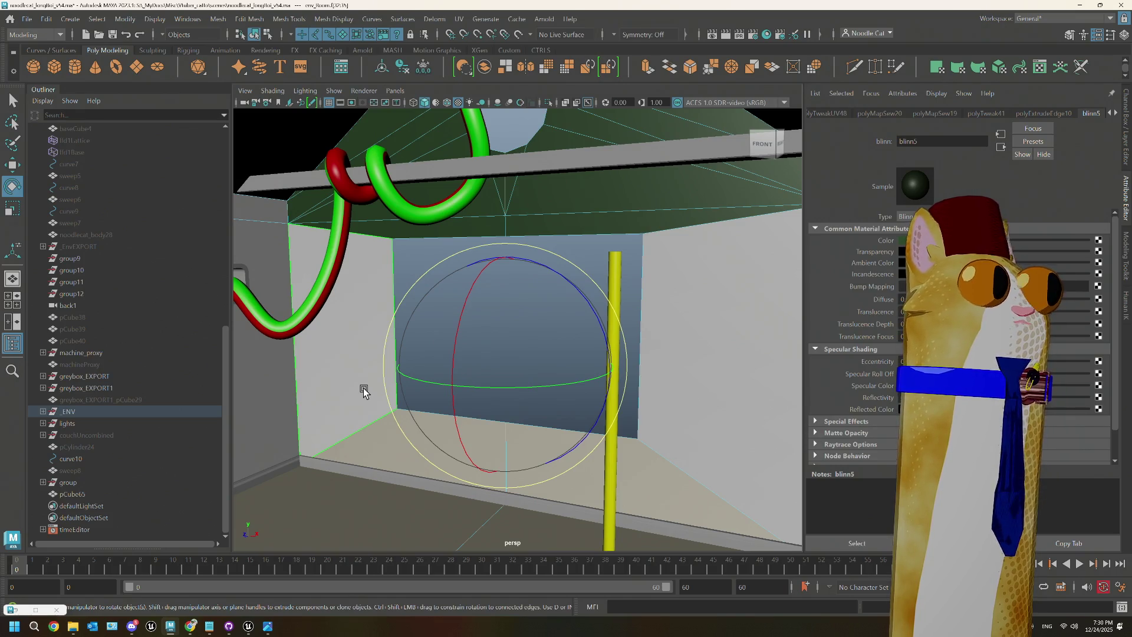
right_click(364, 387)
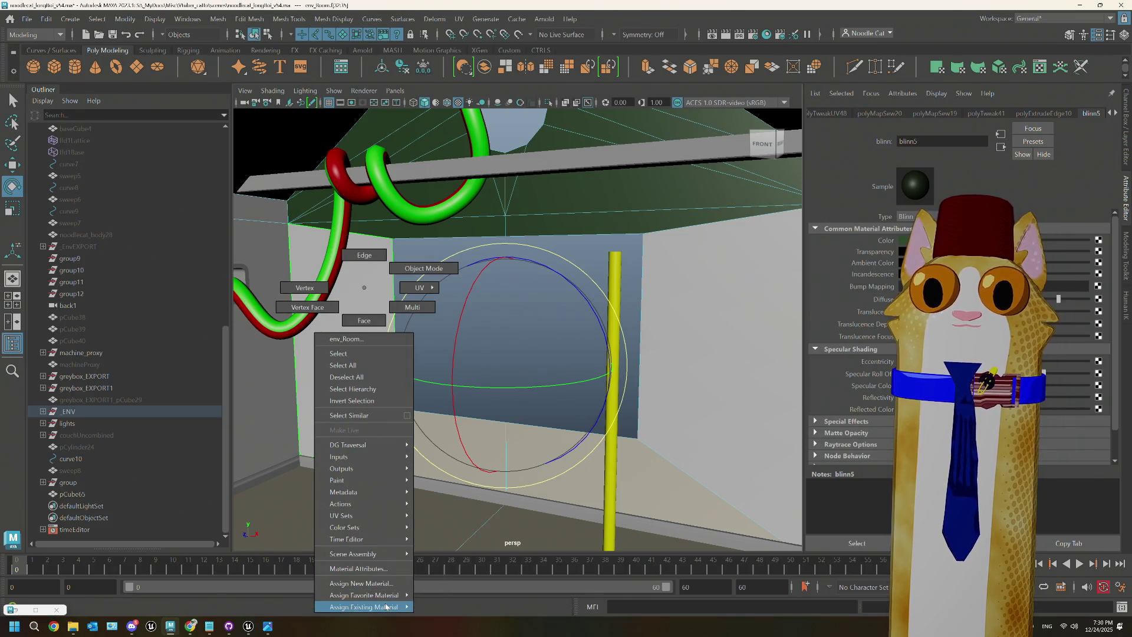
mouse_move(389, 607)
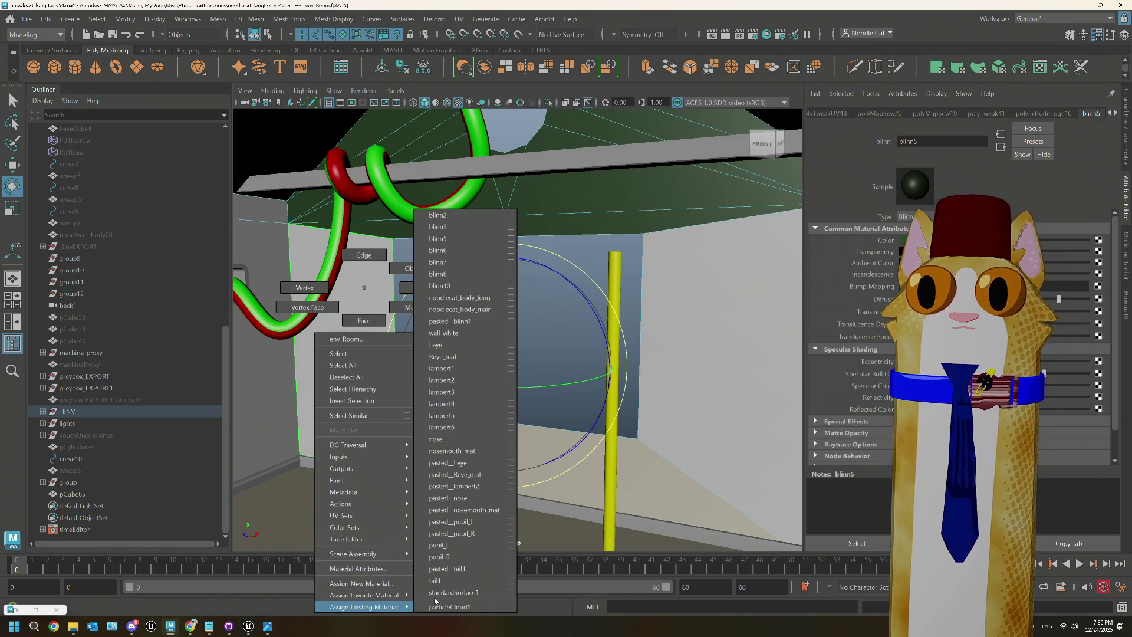
left_click(441, 238)
Step: Return to object mode, select the whole env_Room mesh and delete its construction history
right_click(568, 244)
left_click(606, 248)
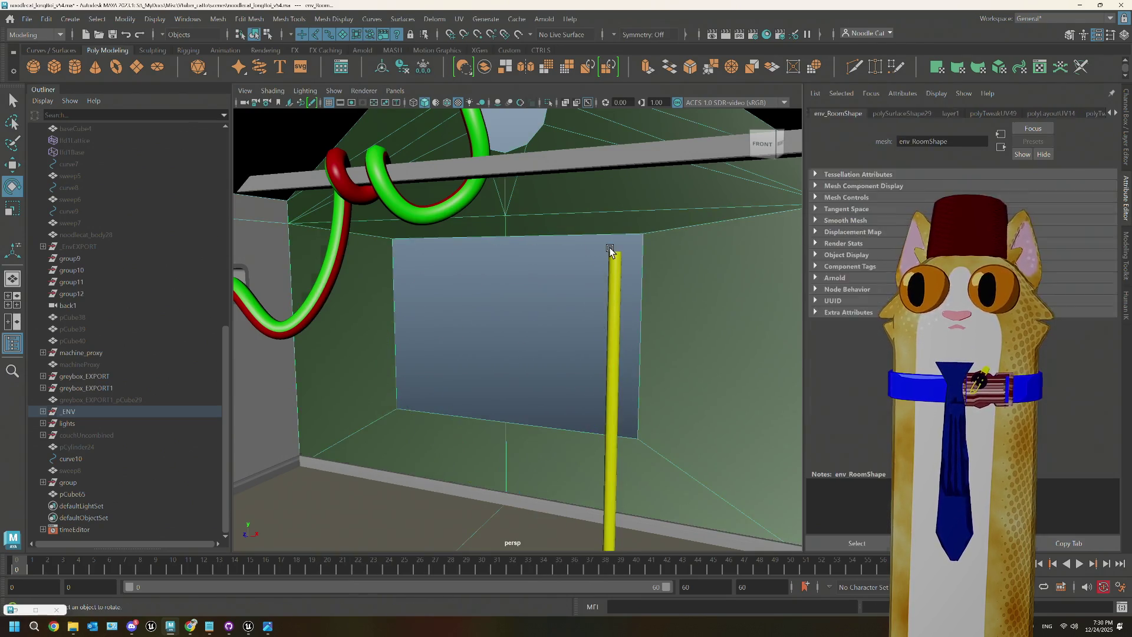
key("bracketleft")
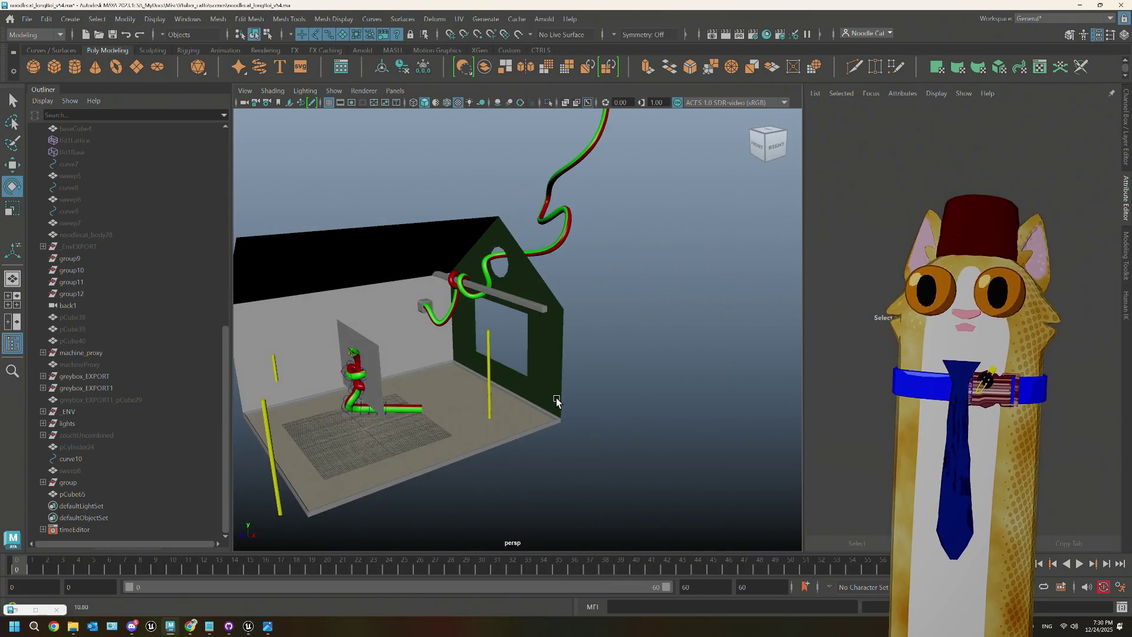
left_click(548, 368)
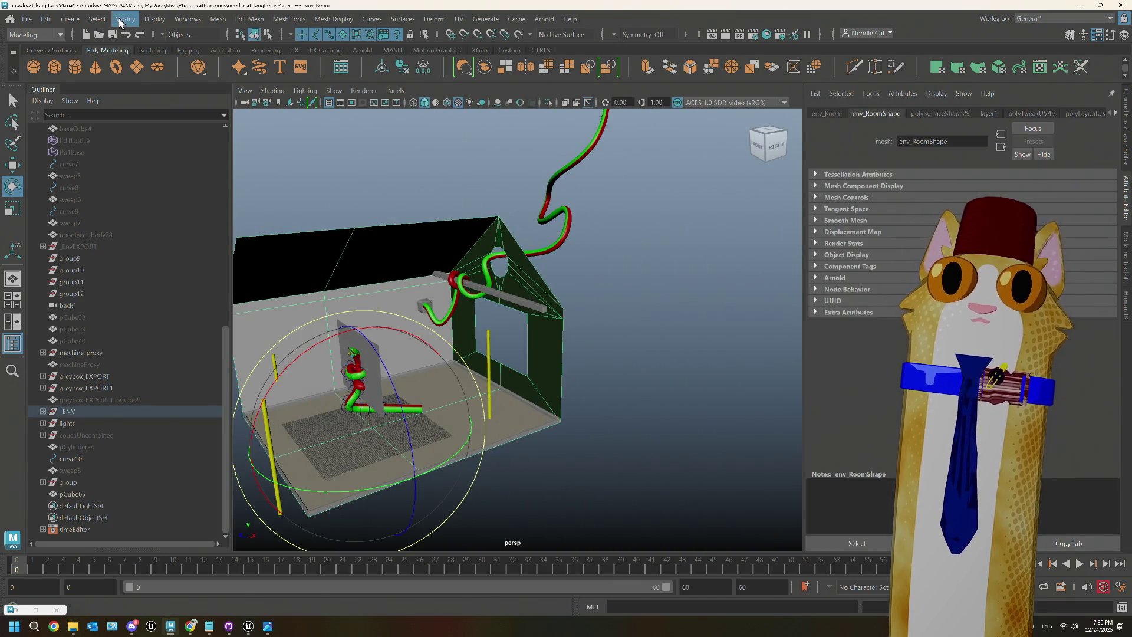
left_click(53, 21)
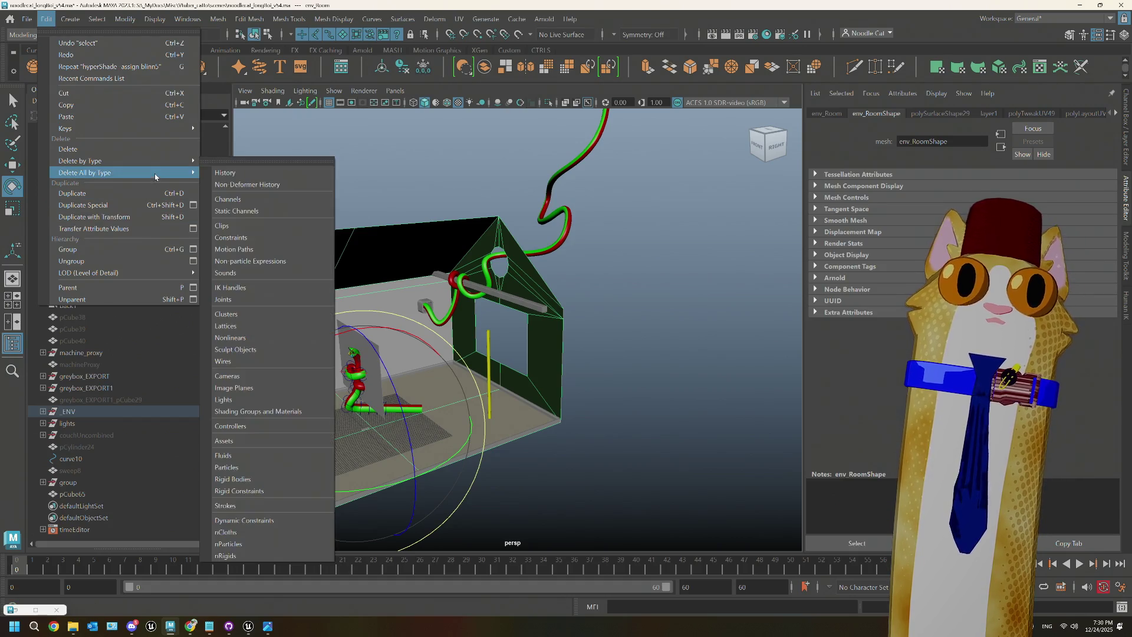
mouse_move(154, 164)
left_click(236, 161)
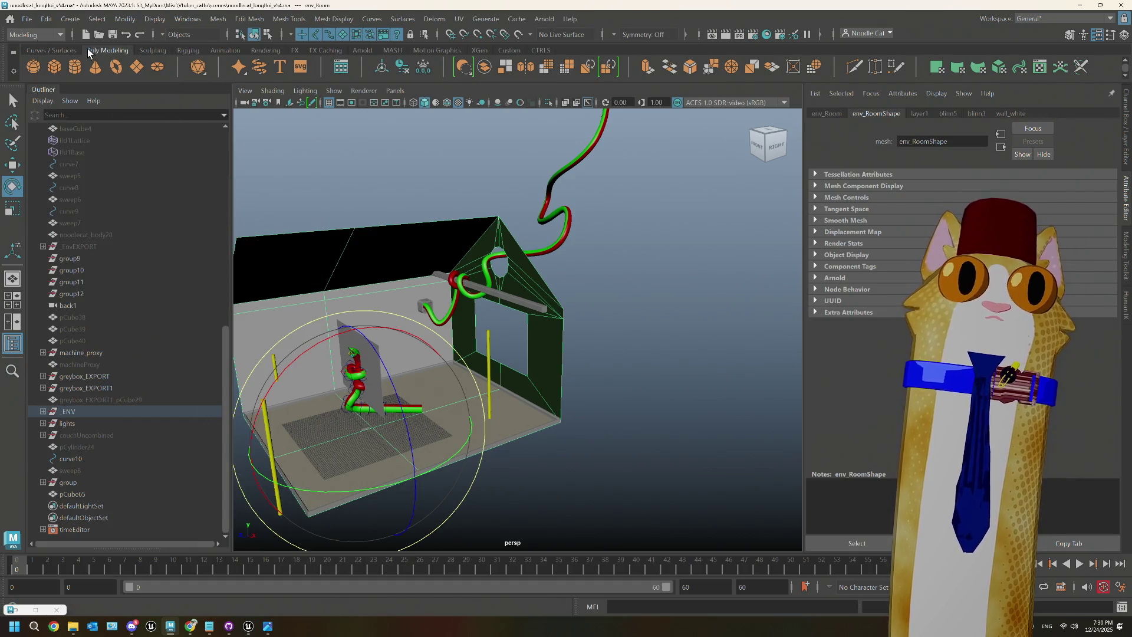
Step: Export the selected room over noodlecat_env_Room.fbx, replacing the file, then switch to Unreal
left_click(28, 19)
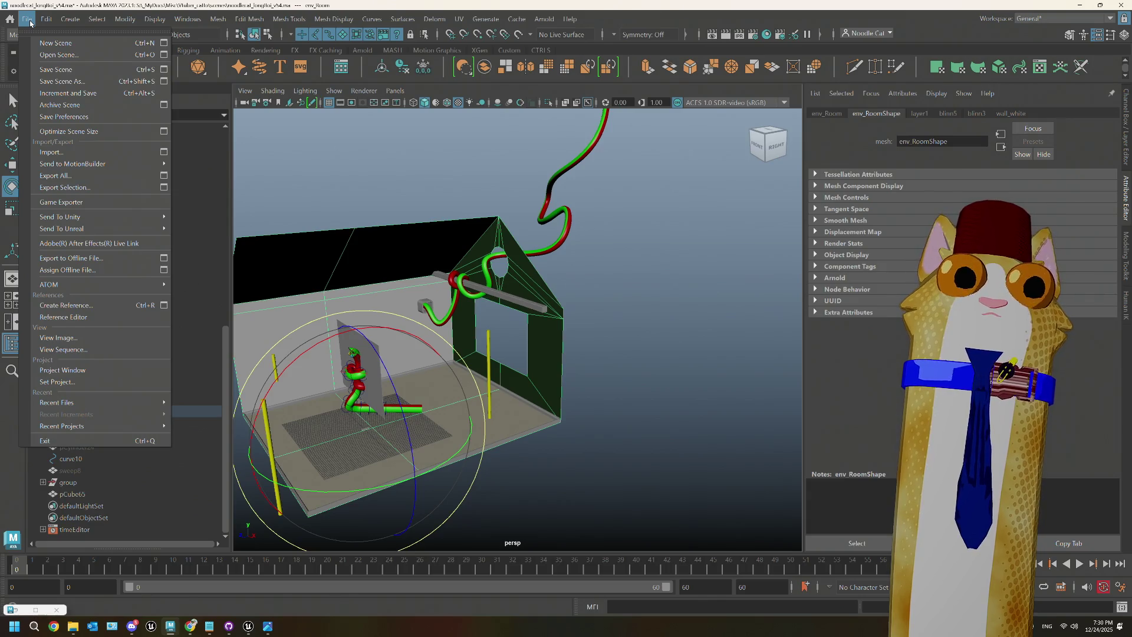
left_click(88, 190)
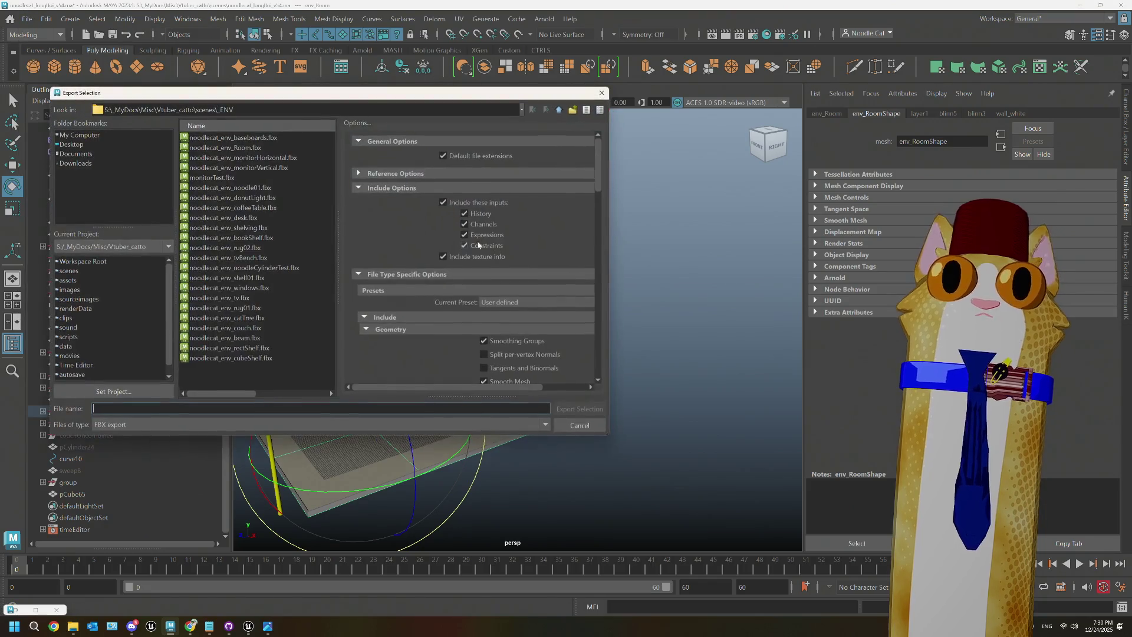
left_click(268, 147)
left_click(593, 407)
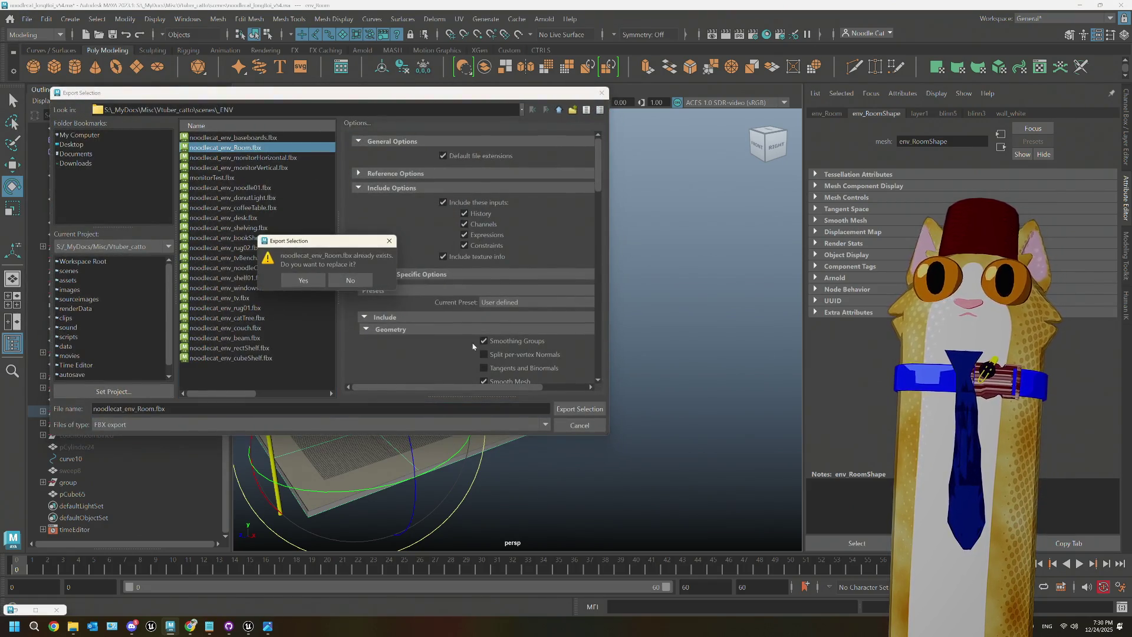
left_click(290, 281)
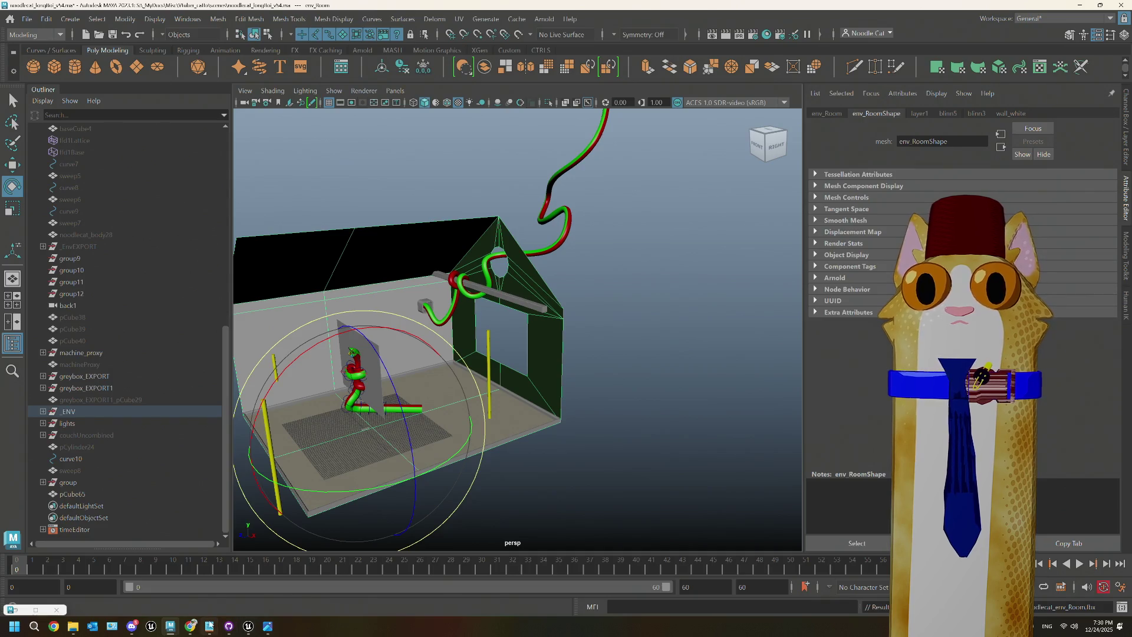
left_click(248, 626)
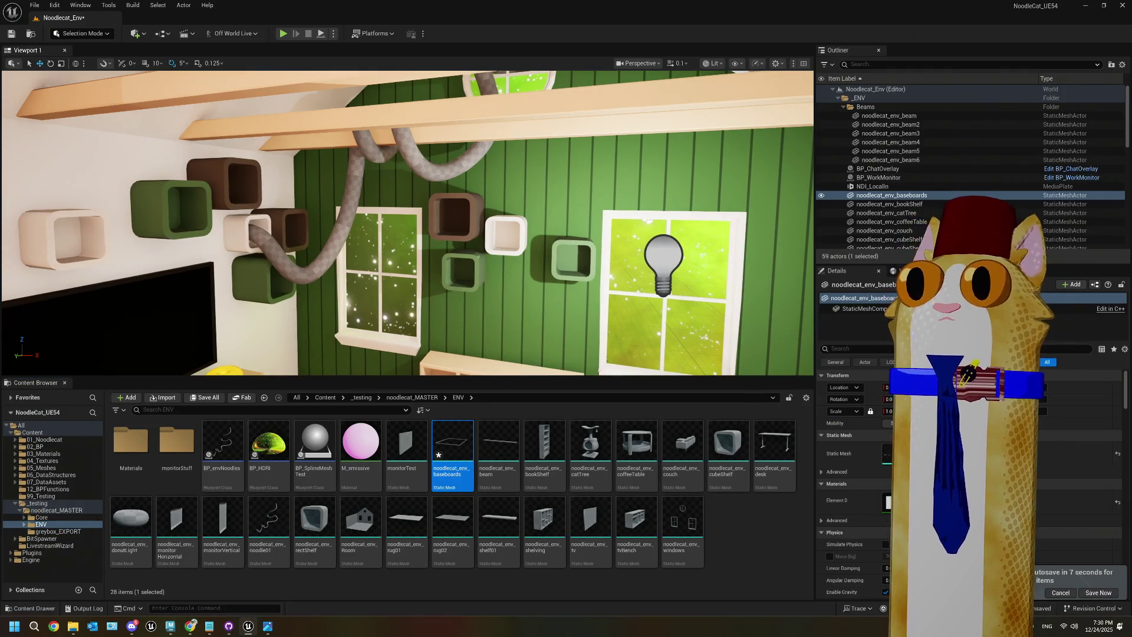
Step: Reimport the noodlecat_env_Room mesh and hide the noodlecat_env_windows actor
left_click(360, 526)
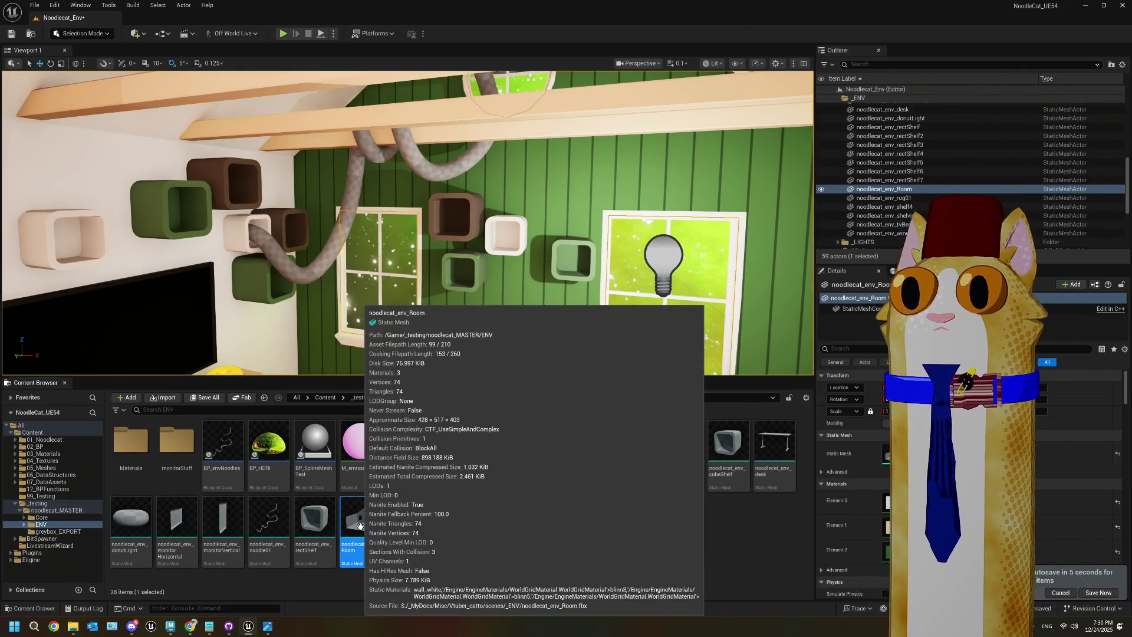
right_click(360, 526)
left_click(421, 262)
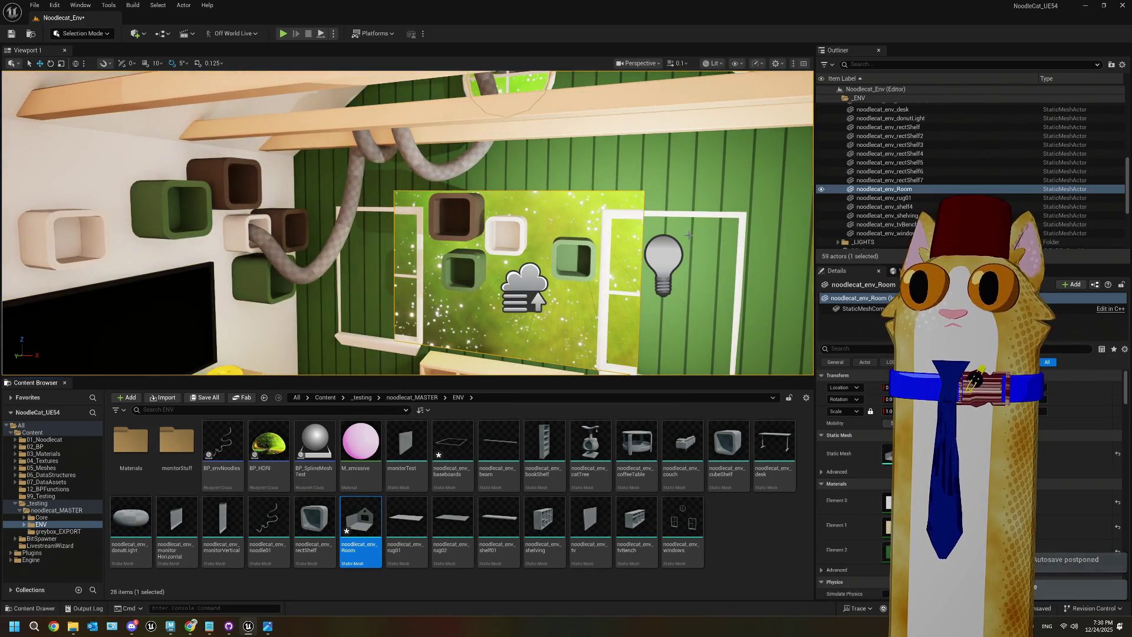
left_click(917, 235)
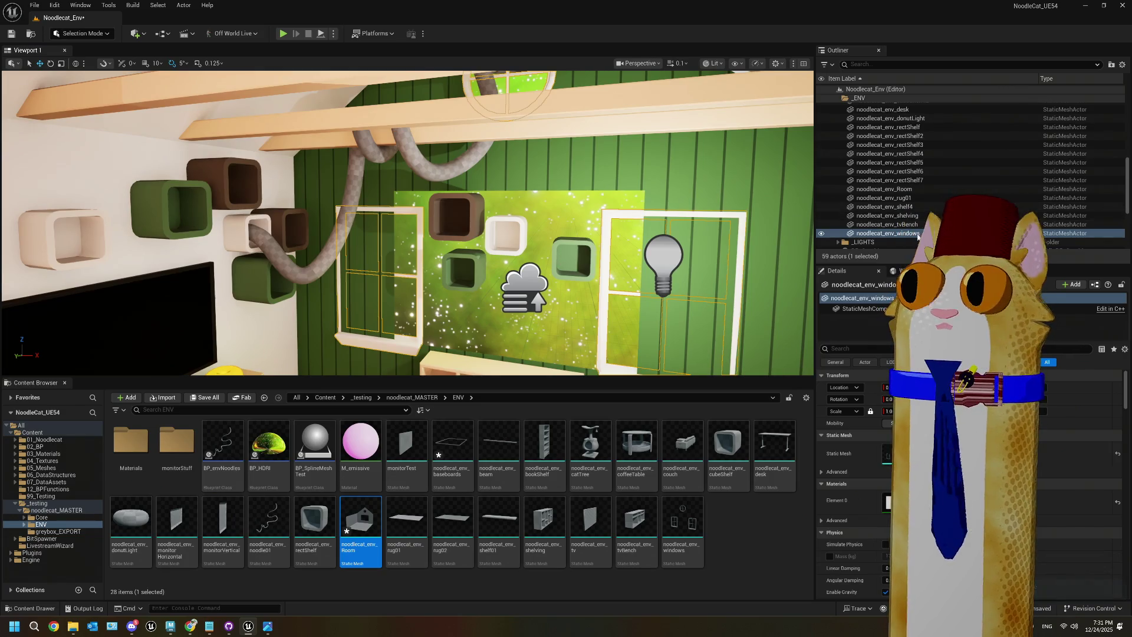
left_click(819, 234)
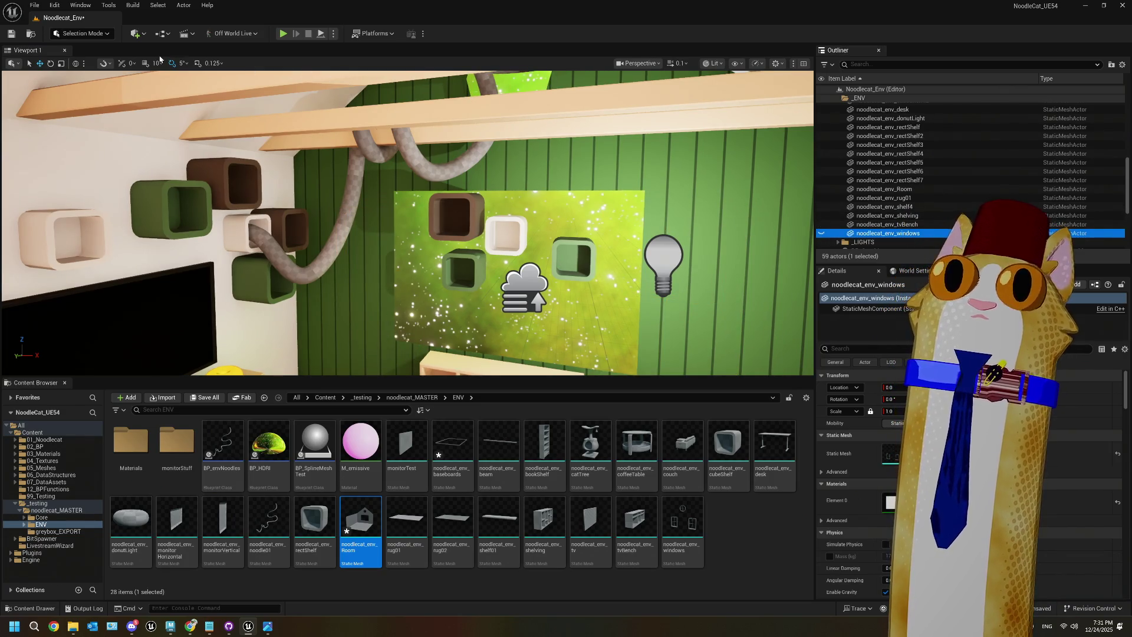
Step: View the scene through CineCameraActor2, then through CineCameraActor
left_click(654, 64)
left_click(649, 124)
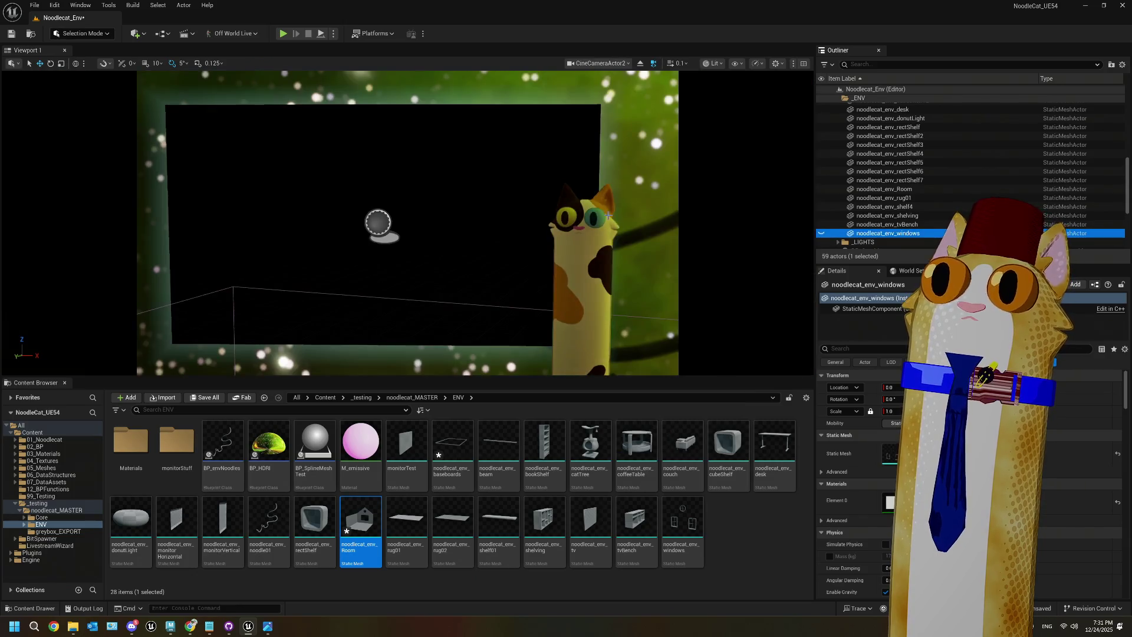
left_click(599, 63)
left_click(614, 115)
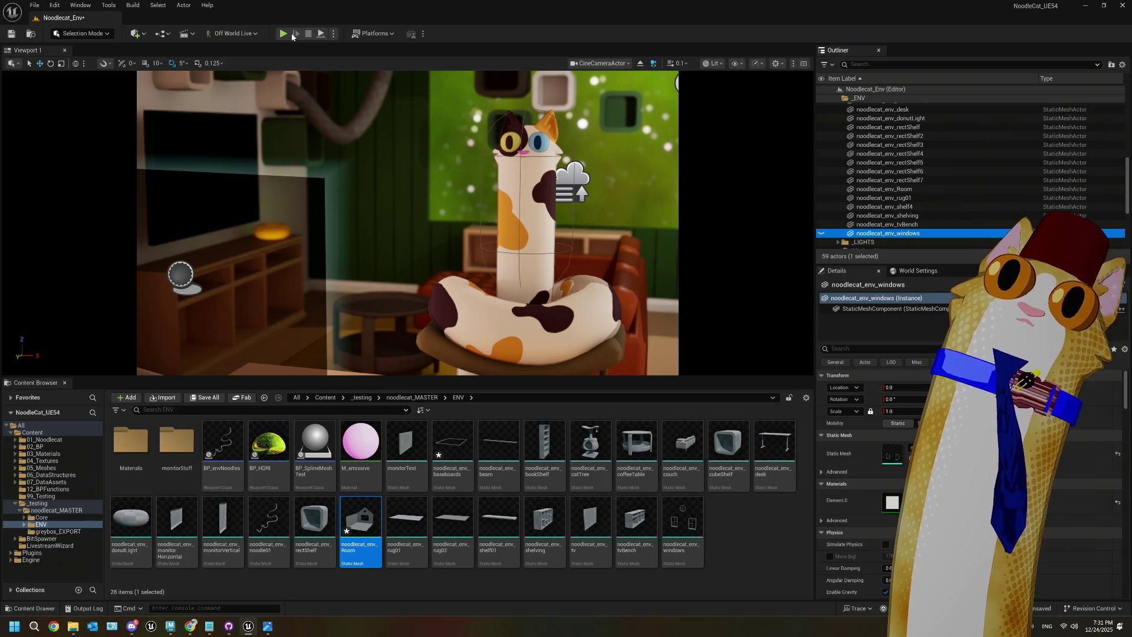
left_click(283, 34)
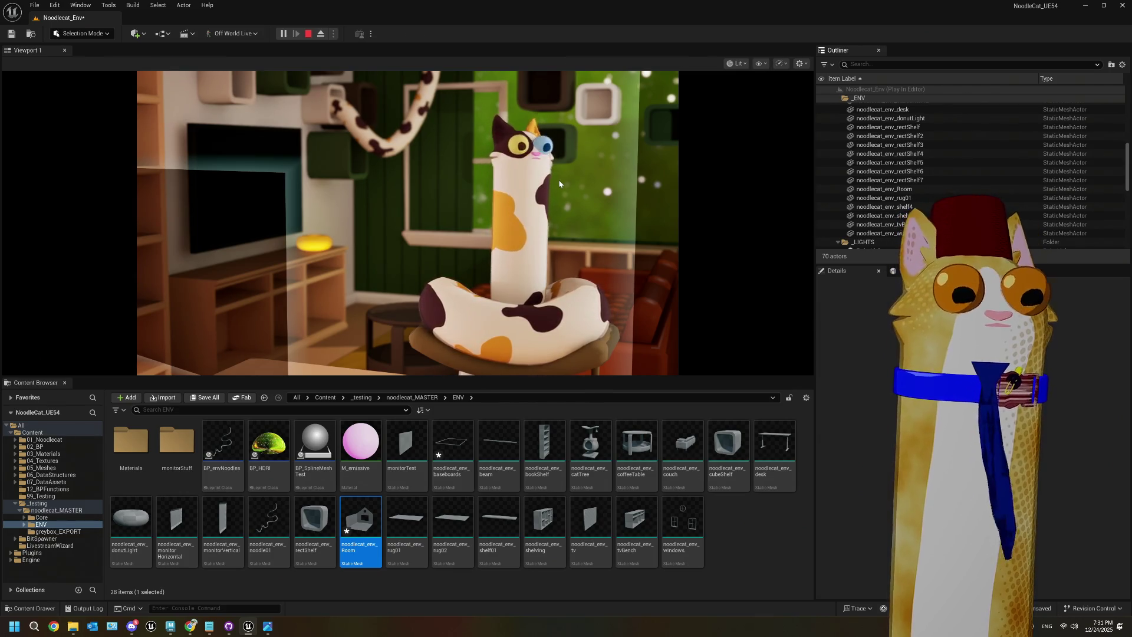
key("Escape")
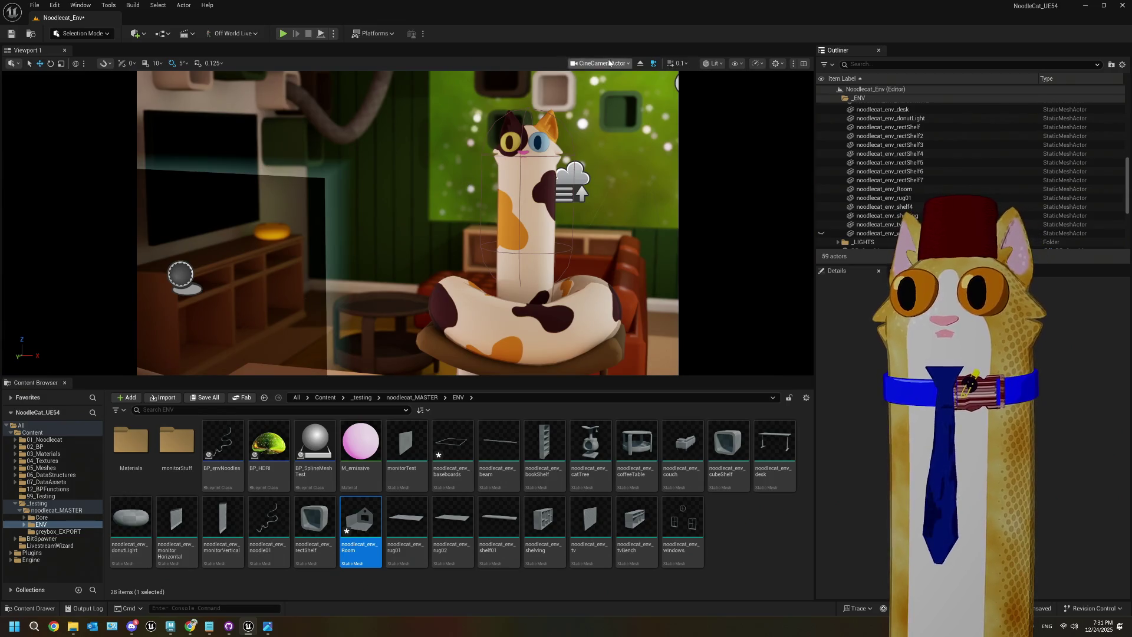
Step: Exit the CineCameraActor view and bring the reference screenshot up to mid-screen
left_click(640, 63)
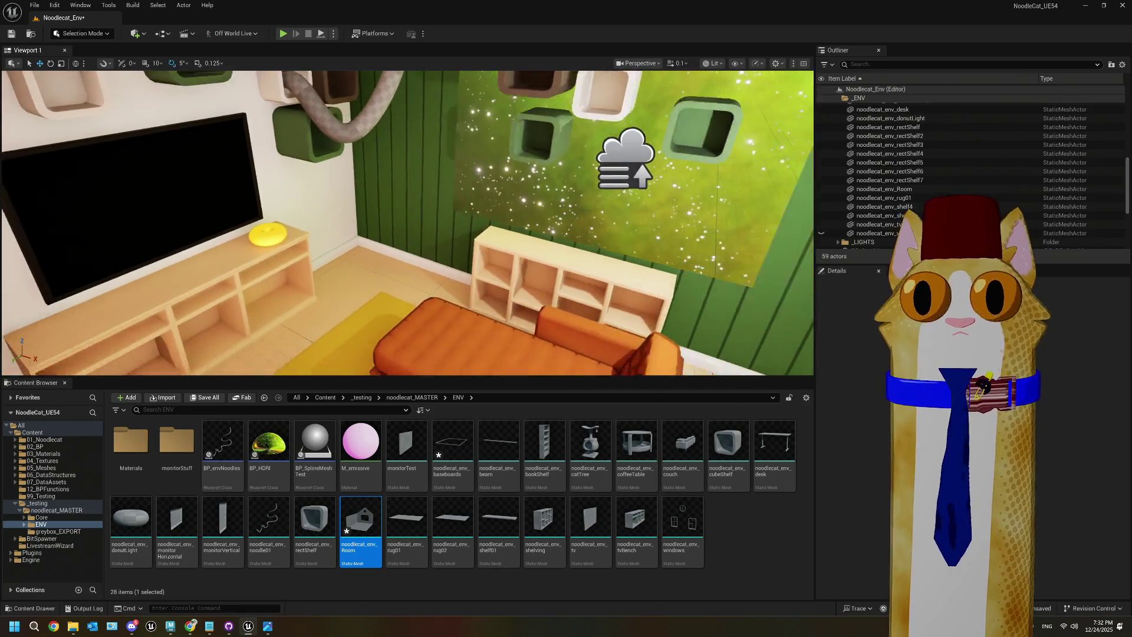
mouse_move(209, 626)
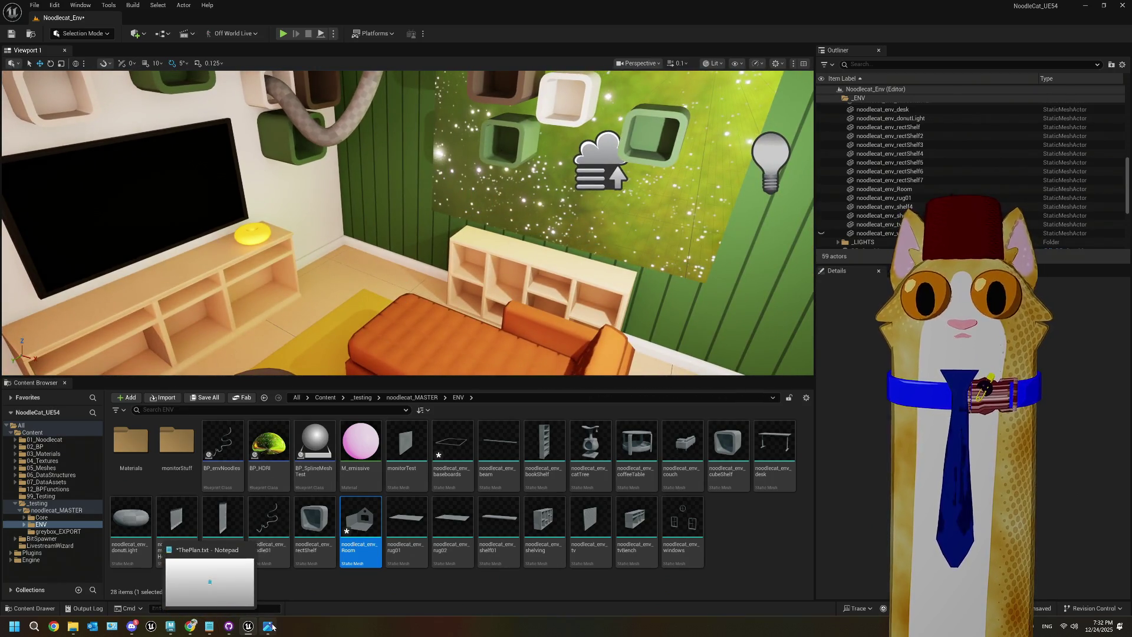
left_click(271, 626)
left_click_drag(448, 401, 531, 172)
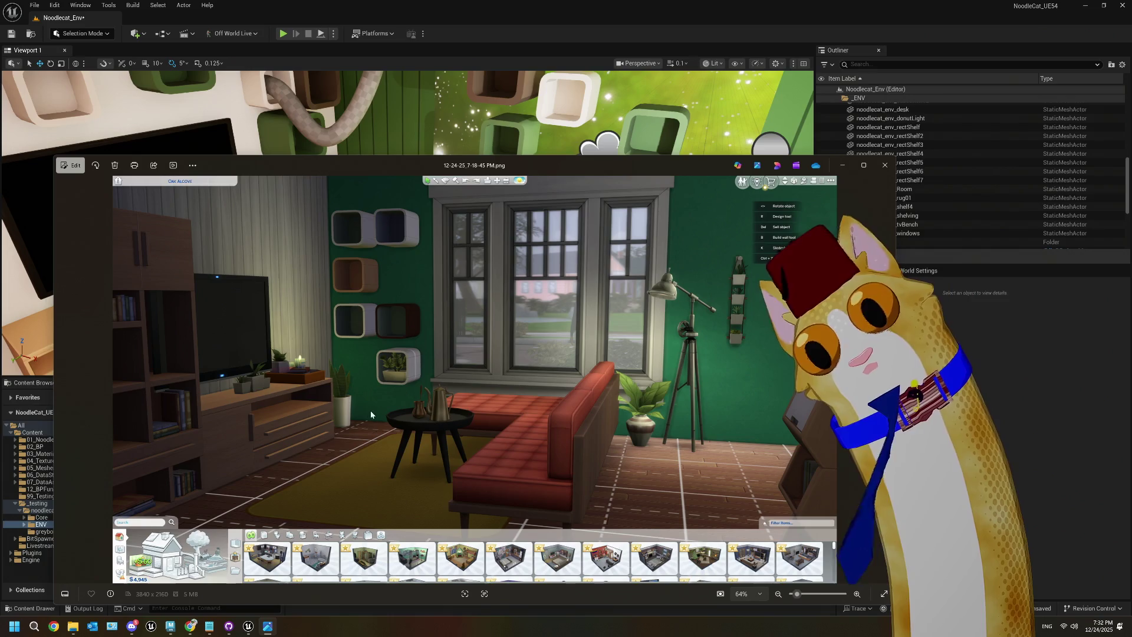
Step: Reset the brown cube shelf to scale 1.0 and move it down-left off the green panel
left_click(843, 165)
scroll(407, 224, "up", 3)
scroll(394, 271, "down", 2)
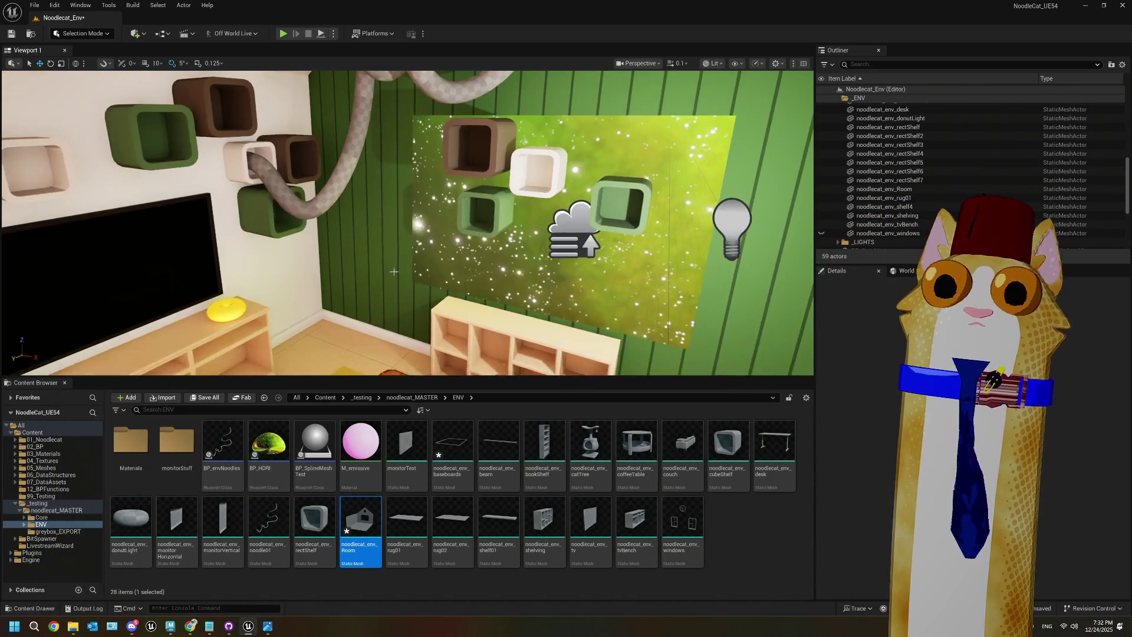
left_click(486, 154)
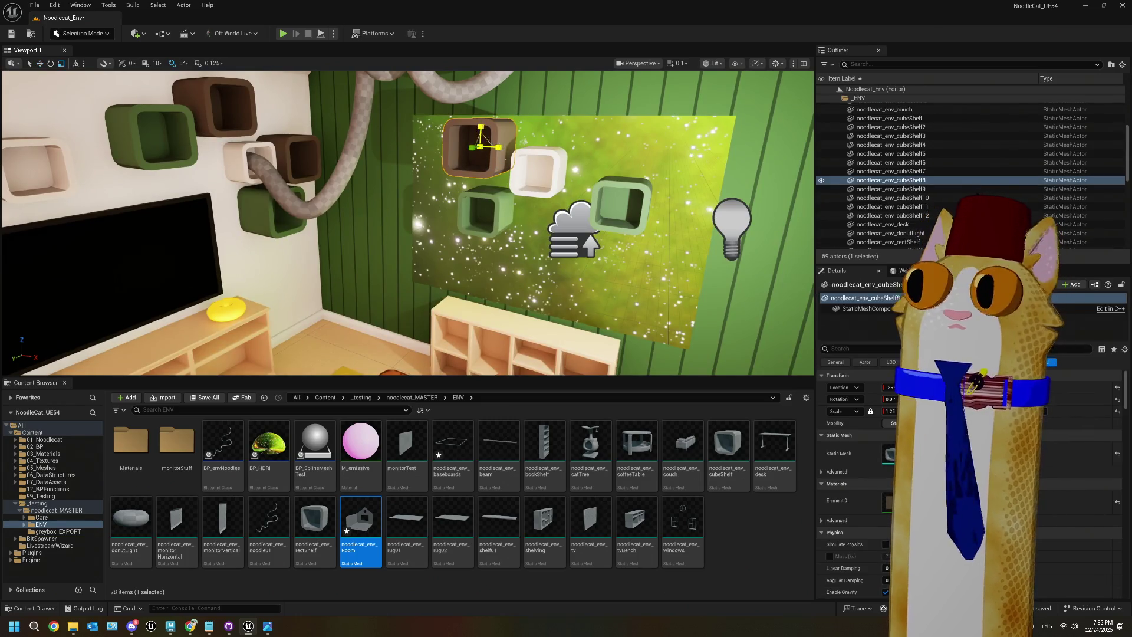
key("ctrl+z")
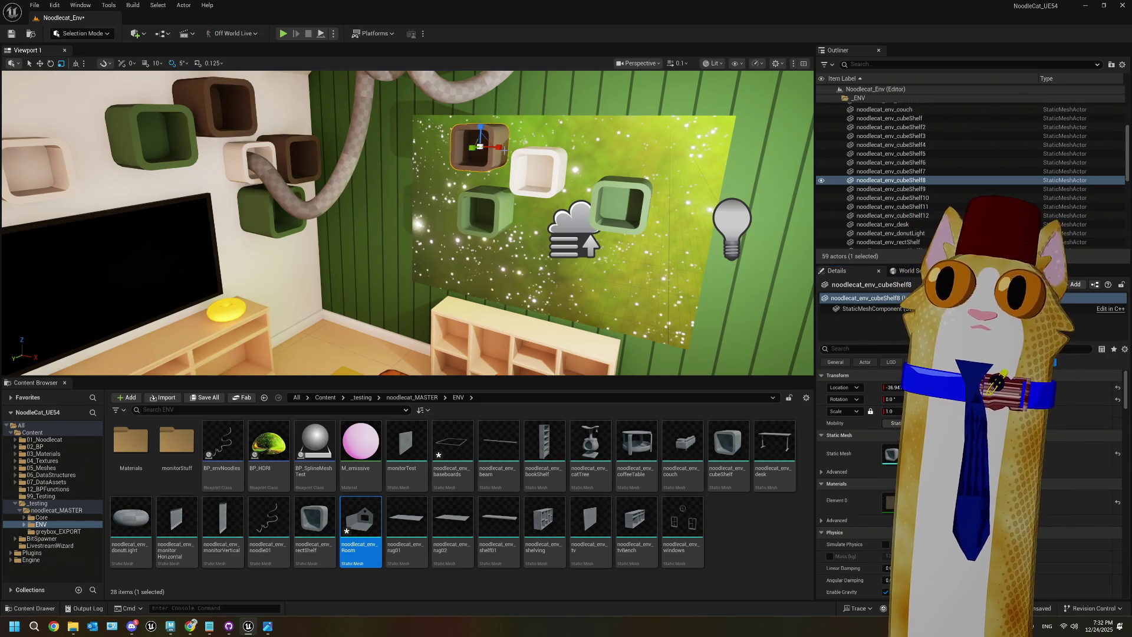
mouse_move(482, 142)
right_mouse_down()
mouse_move(436, 146)
mouse_move(456, 164)
right_mouse_up()
mouse_move(510, 163)
left_mouse_down()
mouse_move(387, 267)
mouse_move(331, 288)
left_mouse_up()
mouse_move(331, 287)
right_mouse_down()
mouse_move(354, 277)
mouse_move(406, 323)
mouse_move(446, 266)
mouse_move(412, 307)
right_mouse_up()
Step: Move the open shelving unit to the room centre and rotate it 90 degrees
left_click(446, 266)
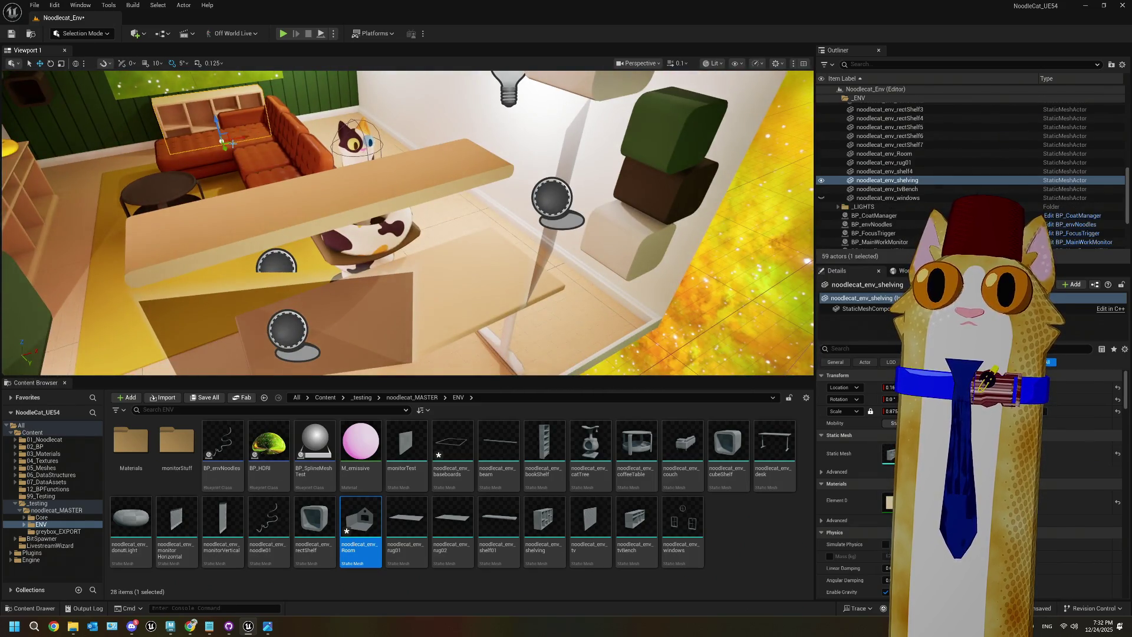
mouse_move(224, 141)
left_mouse_down()
mouse_move(516, 242)
mouse_move(510, 270)
left_mouse_up()
key("e")
right_click_drag(510, 270, 486, 233)
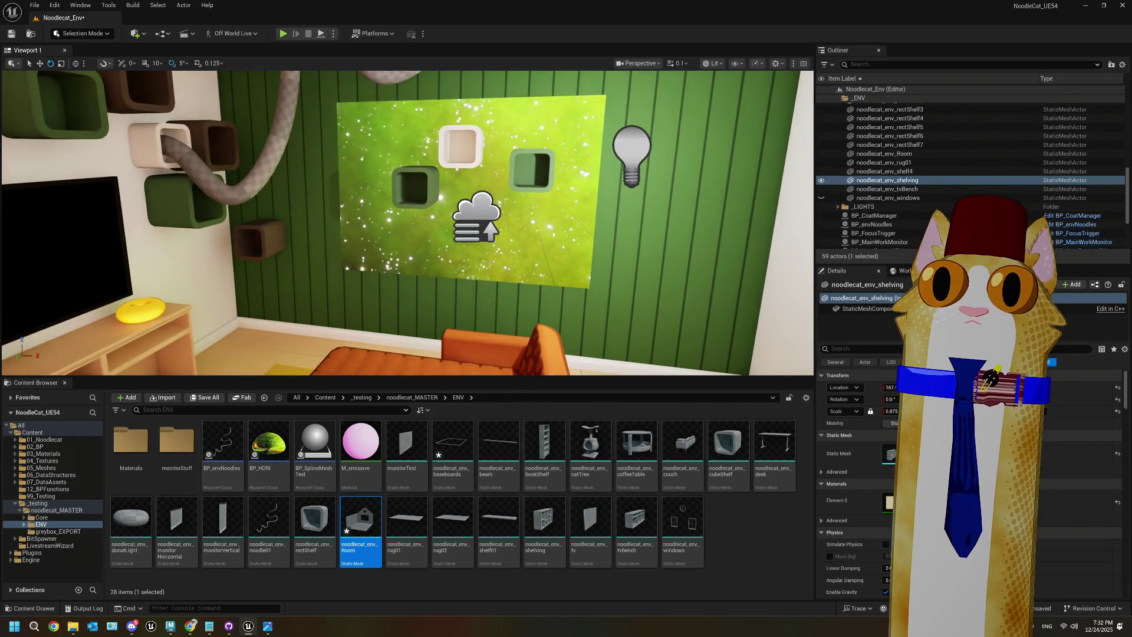
Step: Move cubeShelf9, rectShelf6 and rectShelf7 left onto the left wall
left_click(415, 188)
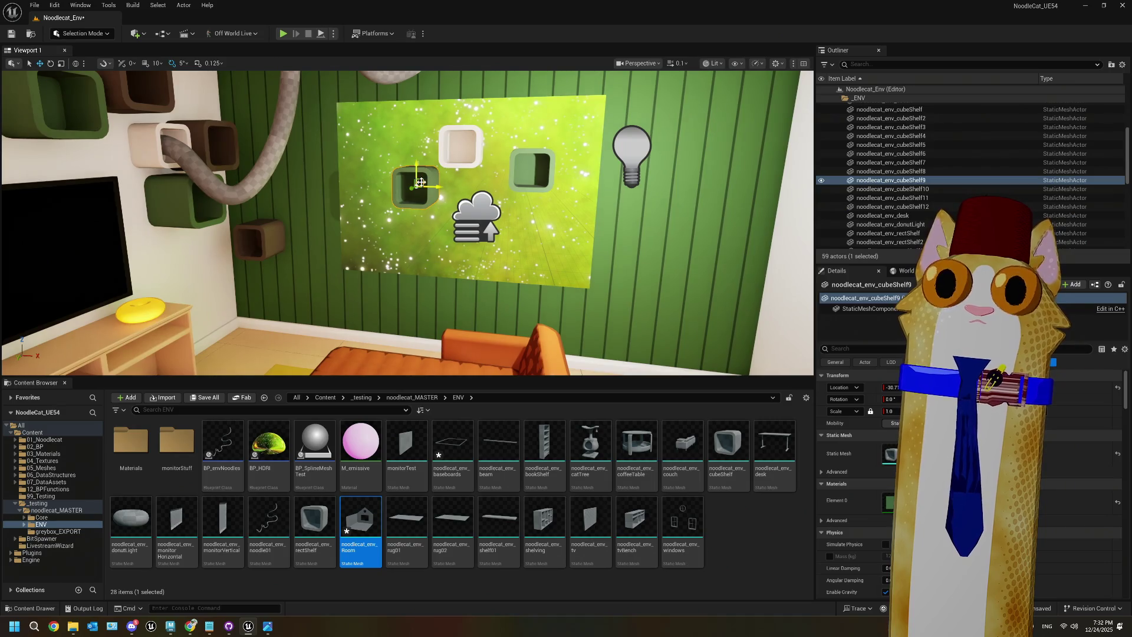
mouse_move(420, 182)
left_mouse_down()
mouse_move(361, 213)
mouse_move(281, 284)
mouse_move(329, 294)
left_mouse_up()
left_click(483, 156)
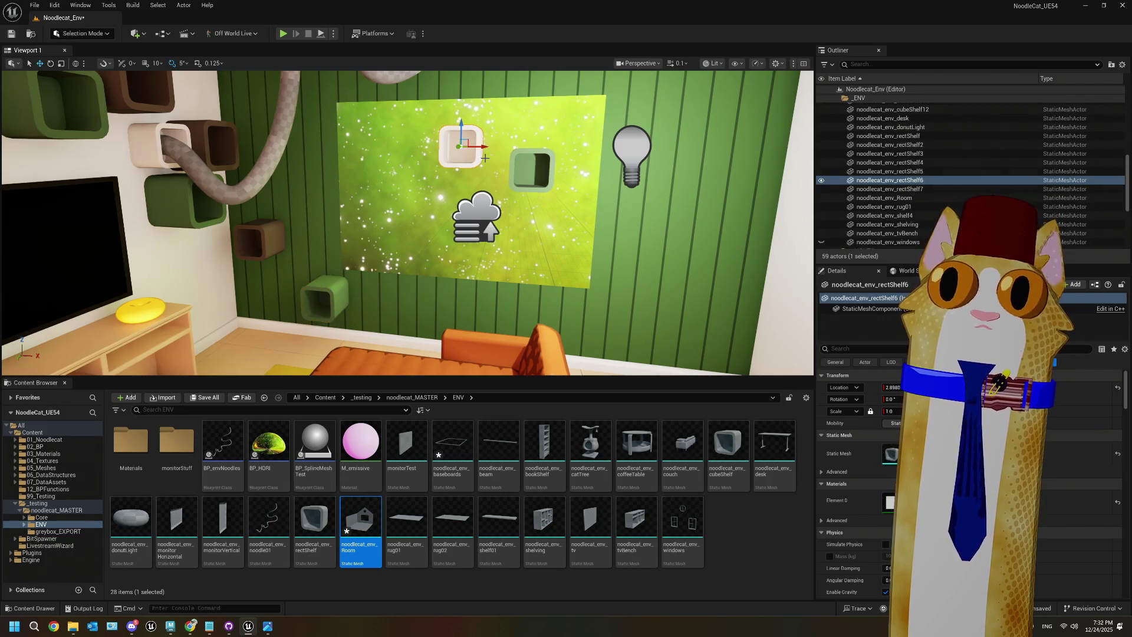
left_click_drag(468, 142, 308, 189)
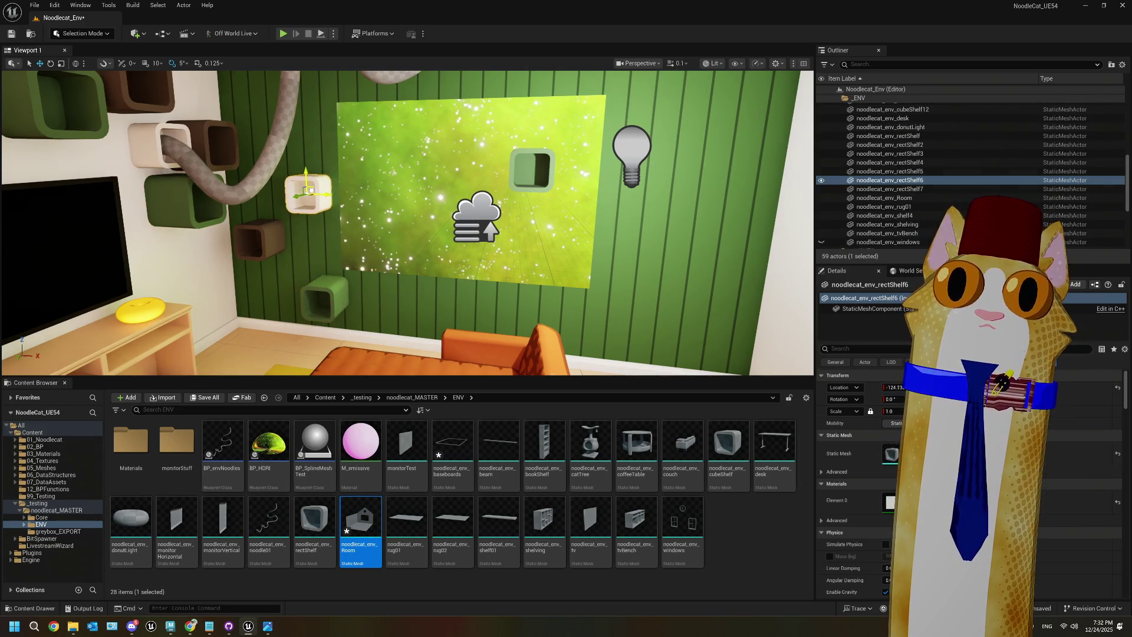
left_click(541, 184)
left_click_drag(538, 163, 302, 252)
Step: Confirm the shelf scale of 1.25 and review the TV wall and green wall shelves
right_click_drag(310, 255, 415, 270)
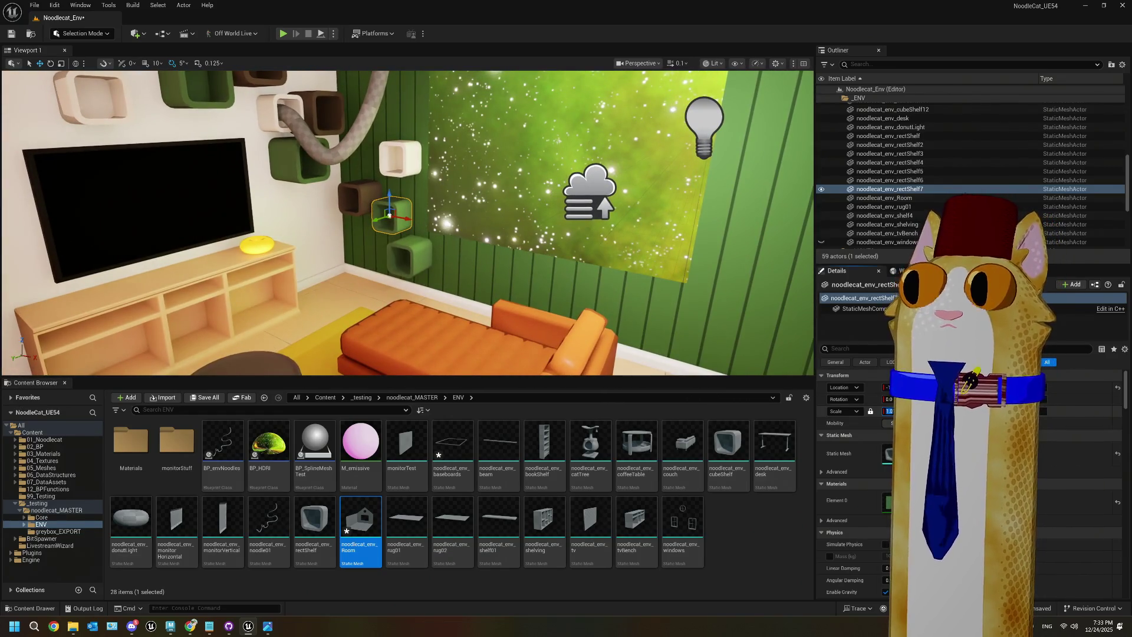
key("Return")
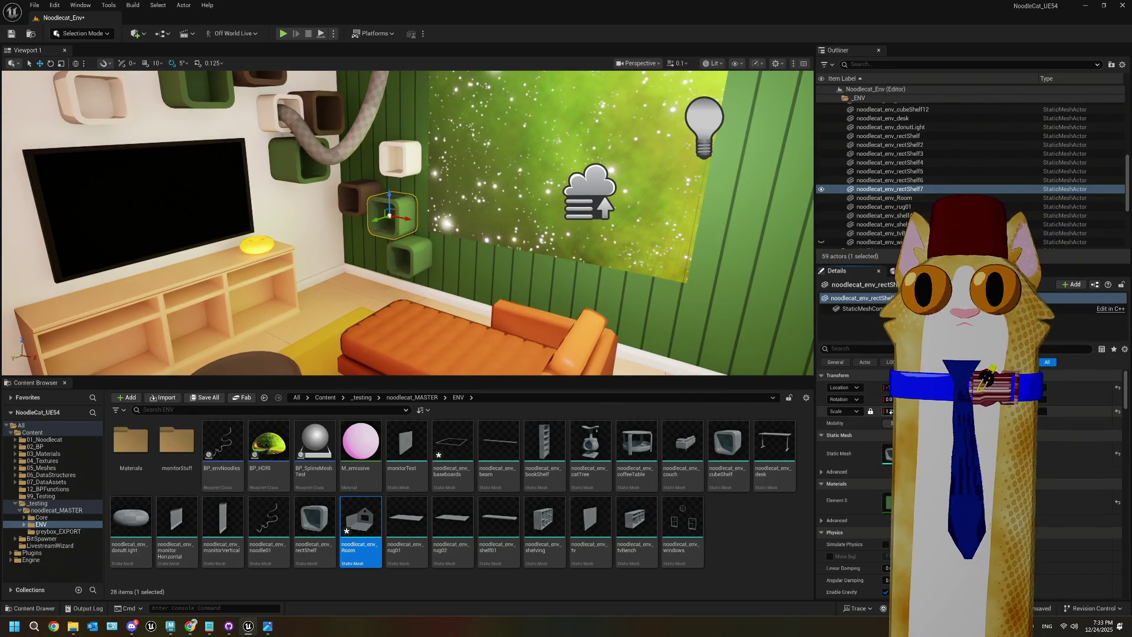
right_click_drag(407, 235, 377, 242)
mouse_move(428, 272)
right_mouse_down()
mouse_move(513, 298)
mouse_move(510, 182)
right_mouse_up()
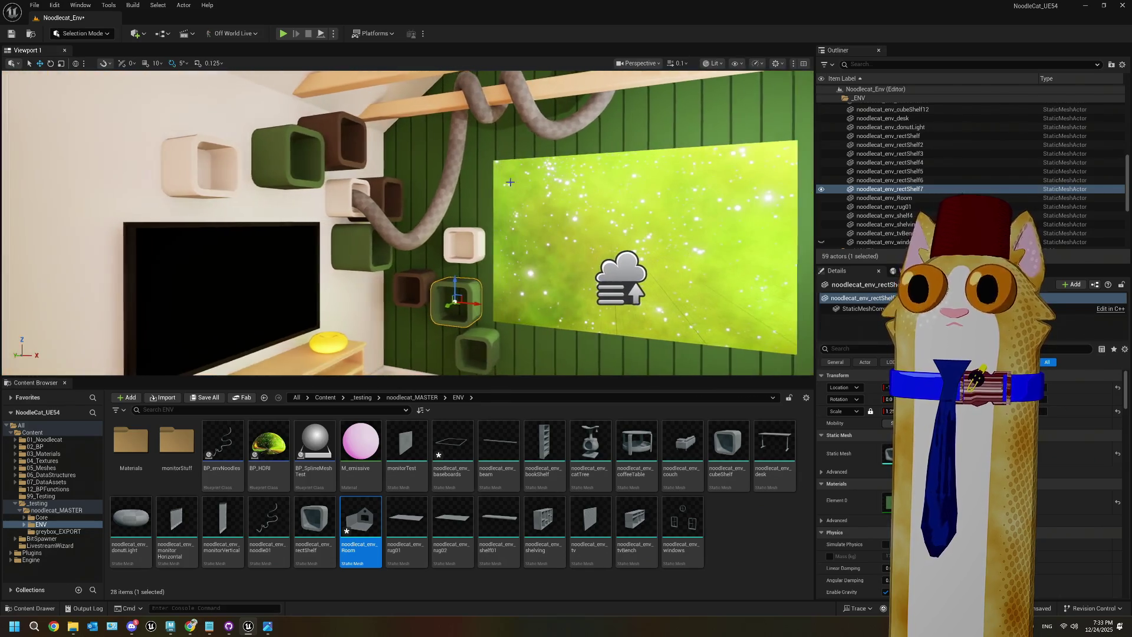
Step: View the cat scene through CineCameraActor, select HDRIBackdrop, and reopen the 12-24-25_7-18-45 PM.png reference
left_click(640, 63)
left_click(654, 125)
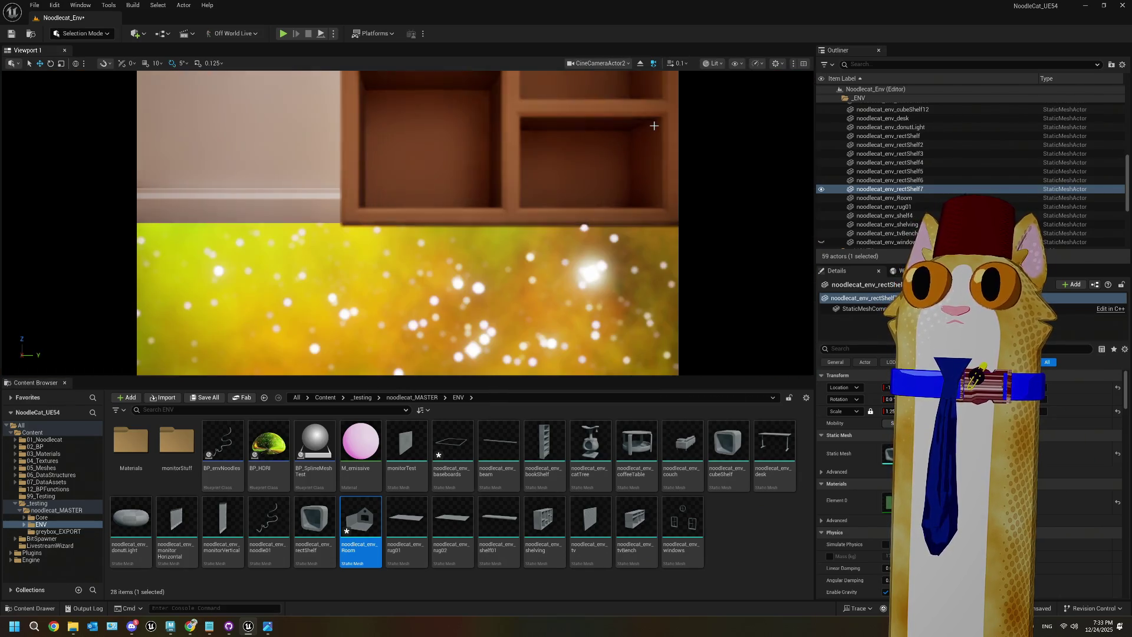
left_click(628, 64)
left_click(628, 117)
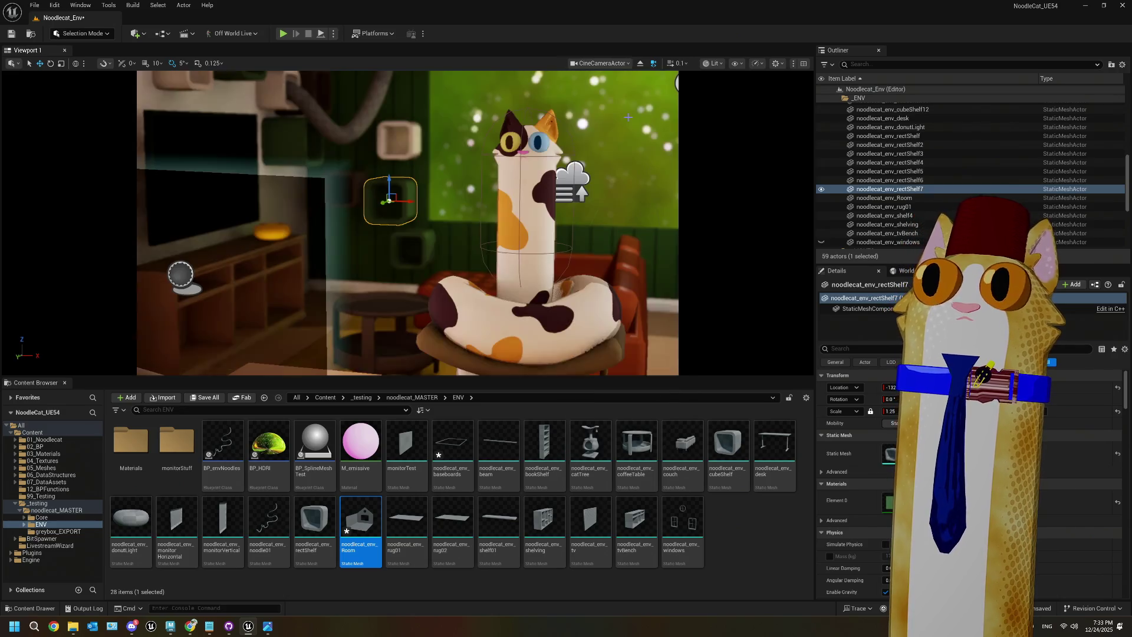
left_click(477, 103)
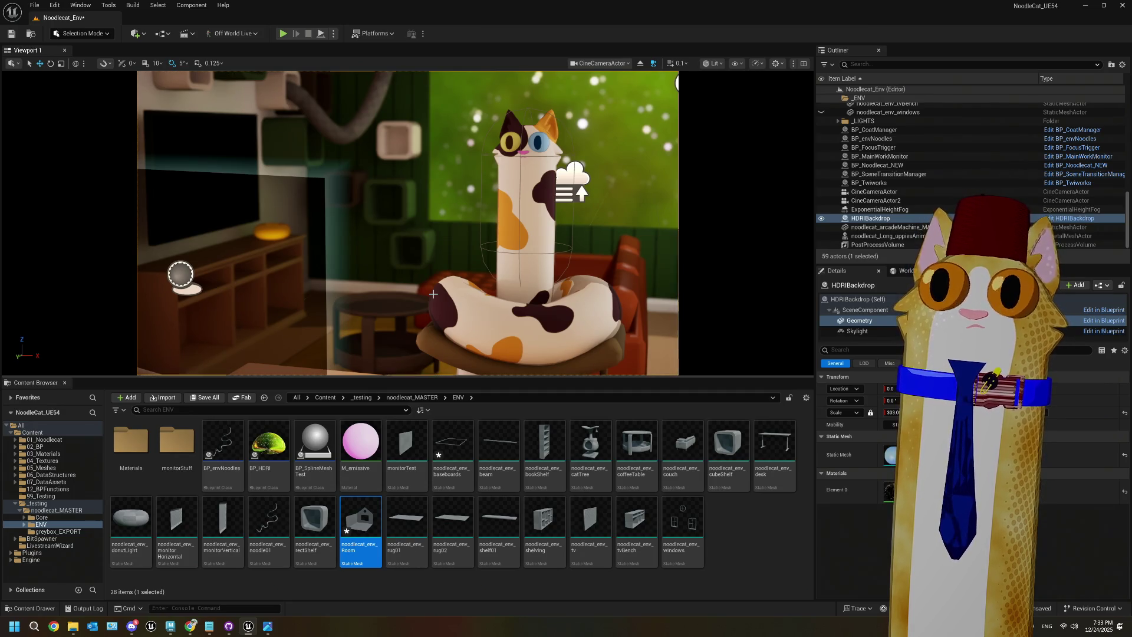
left_click(269, 627)
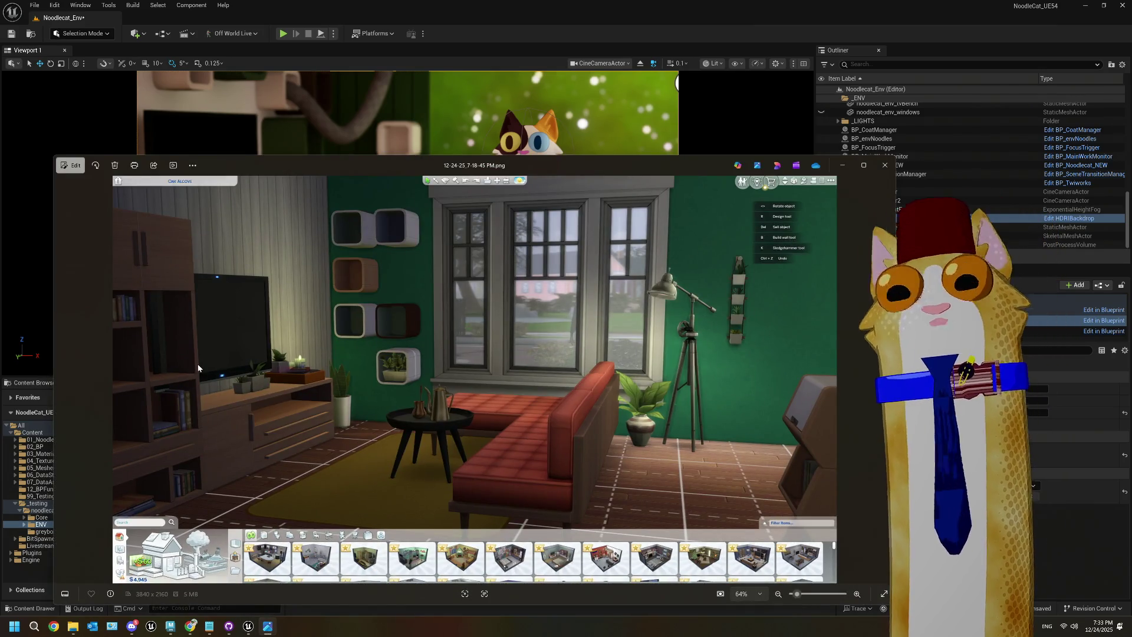
Step: Eject from the cinematic camera and nudge the green cubeShelf4 slightly right
left_click(536, 66)
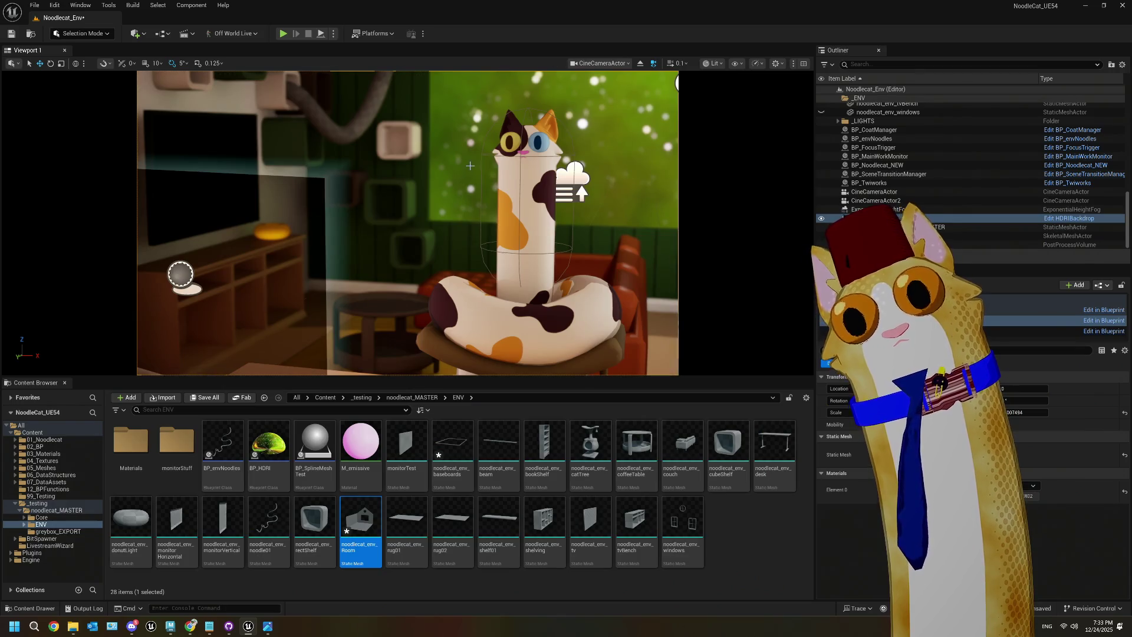
left_click(640, 63)
mouse_move(546, 238)
right_mouse_down()
mouse_move(389, 283)
mouse_move(491, 230)
right_mouse_up()
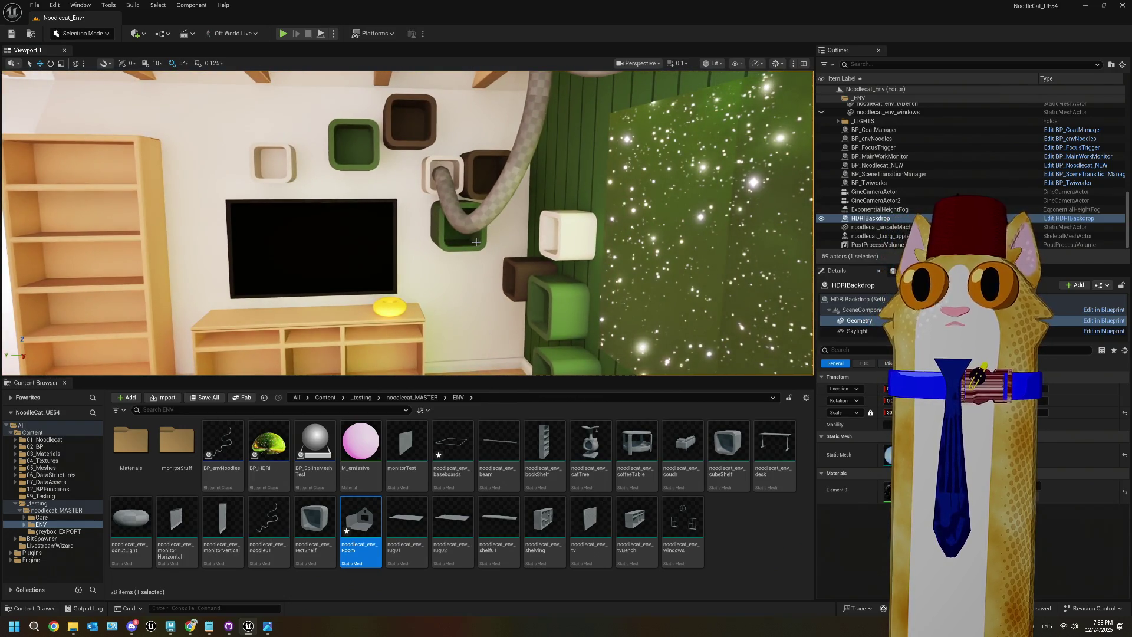
left_click(447, 234)
left_click_drag(435, 224, 447, 226)
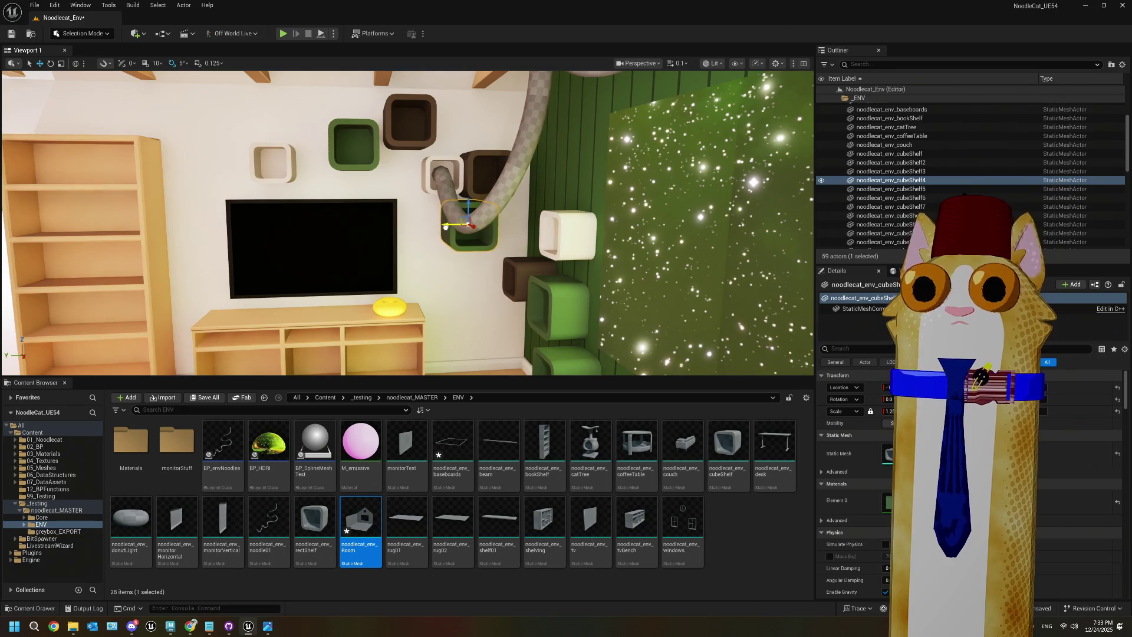
Step: Shift the TV group and bookshelf right, the bookshelf a bit further, then reopen the reference
left_click(364, 274)
key("f")
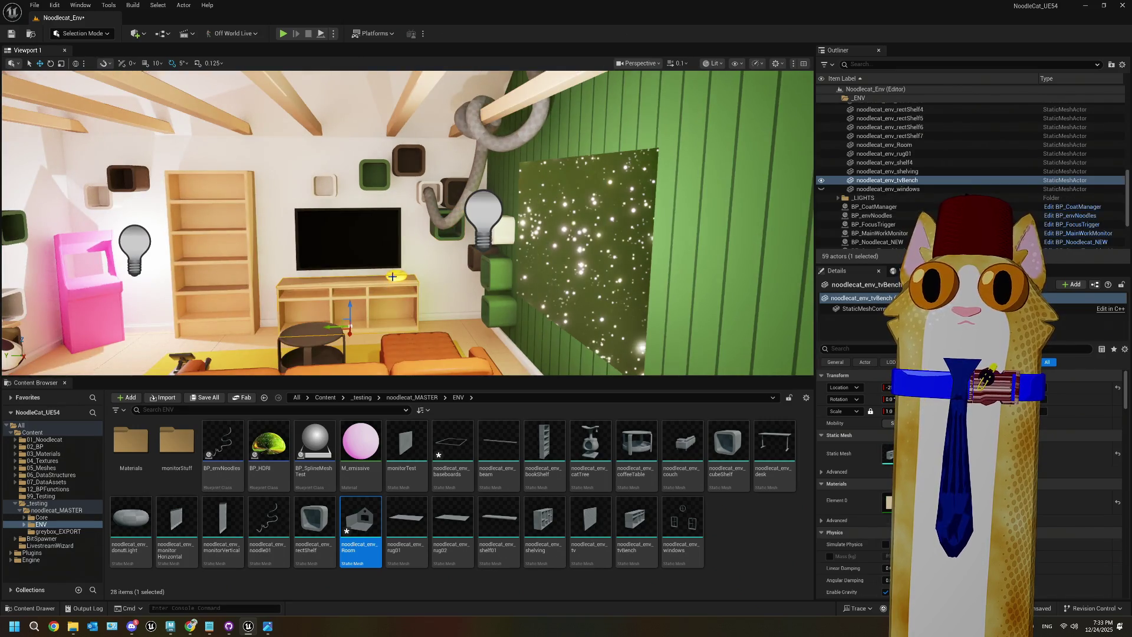
left_click(224, 248, "ctrl")
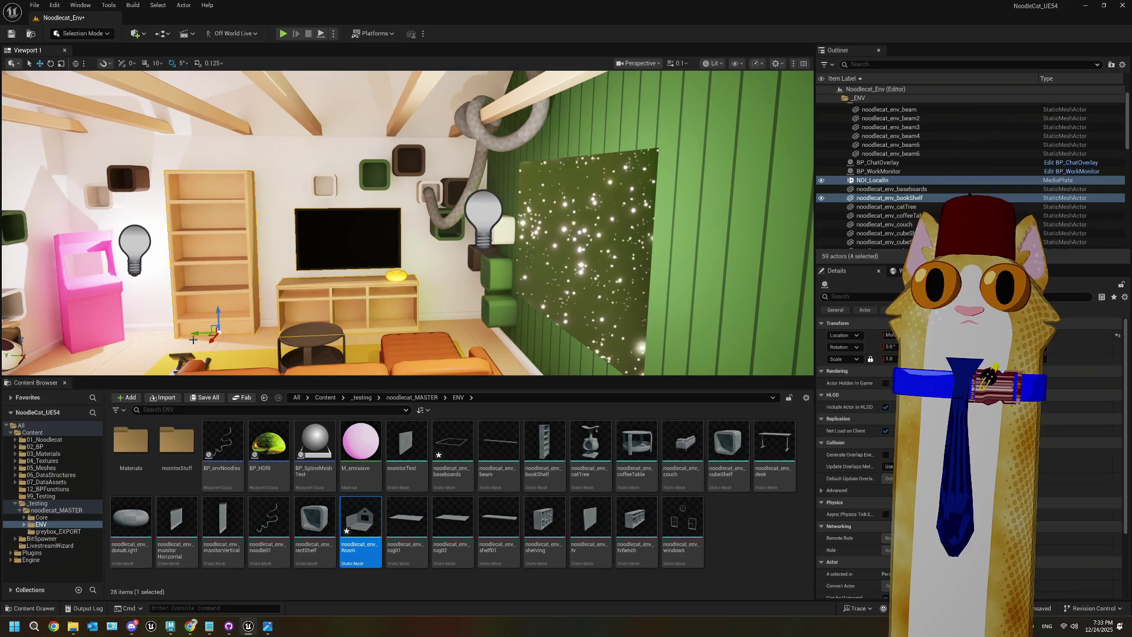
left_click_drag(195, 334, 216, 338)
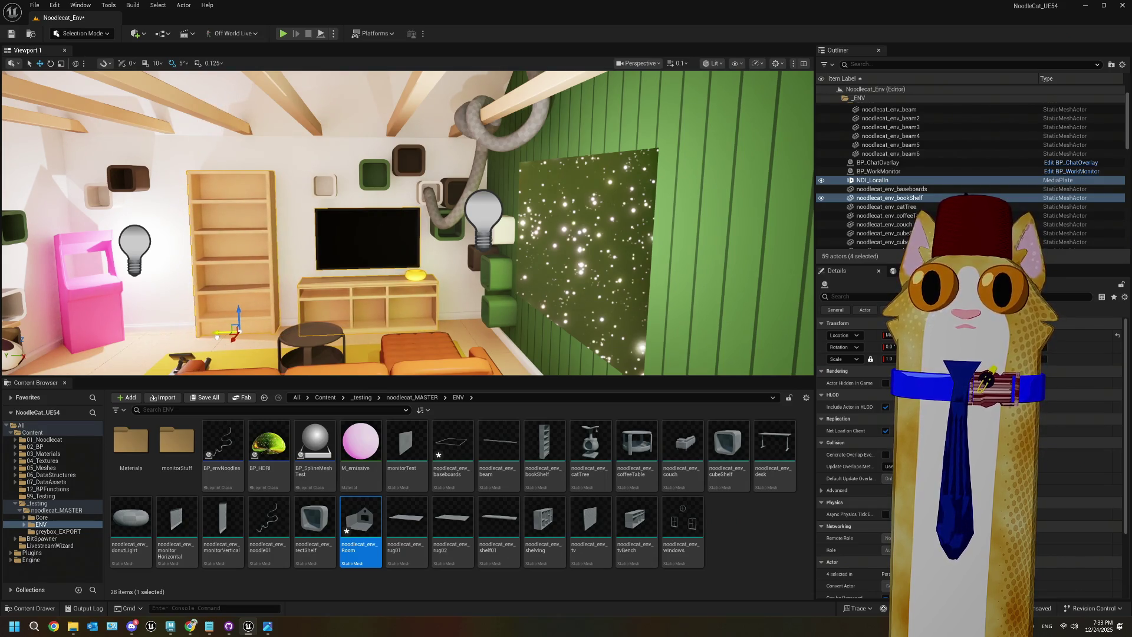
left_click(278, 224)
left_click_drag(216, 334, 232, 333)
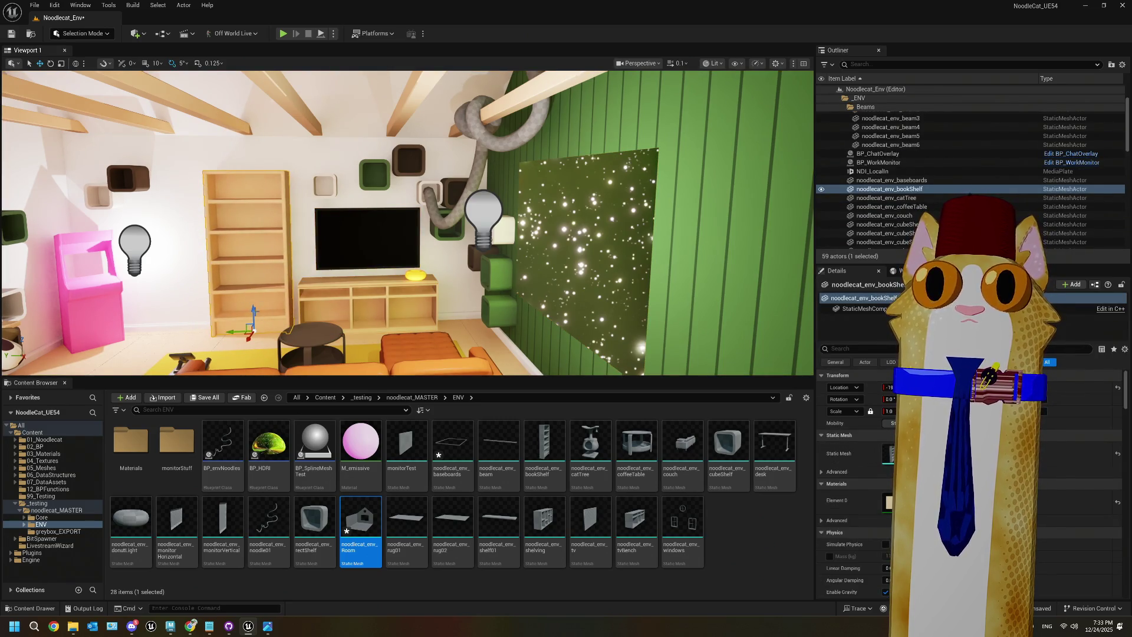
mouse_move(365, 248)
right_mouse_down()
mouse_move(358, 282)
mouse_move(492, 306)
right_mouse_up()
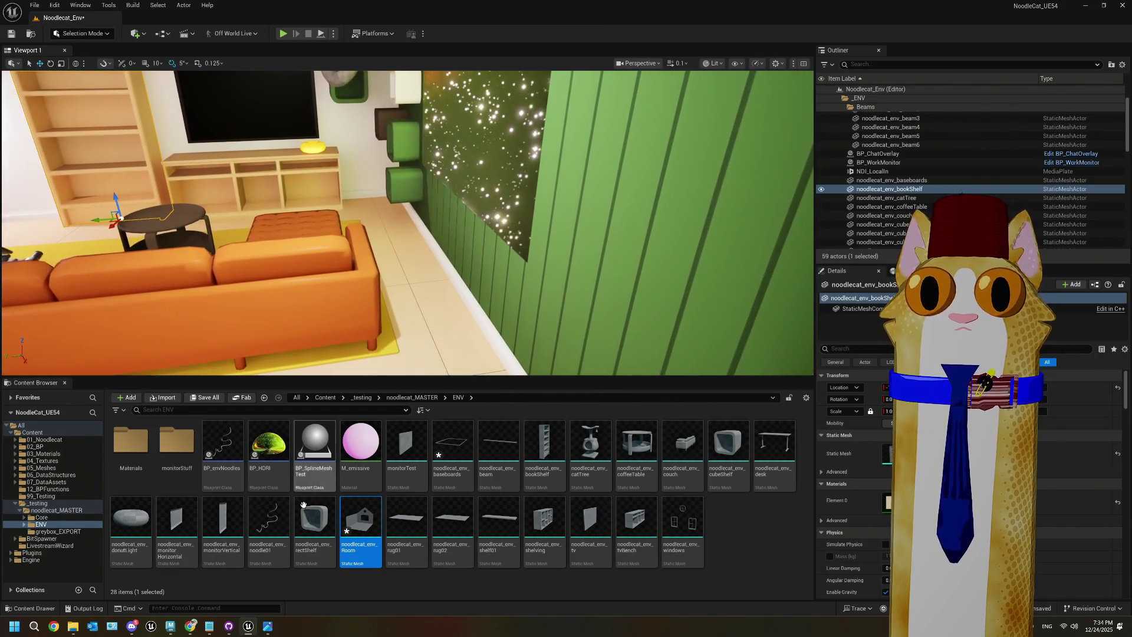
left_click(273, 627)
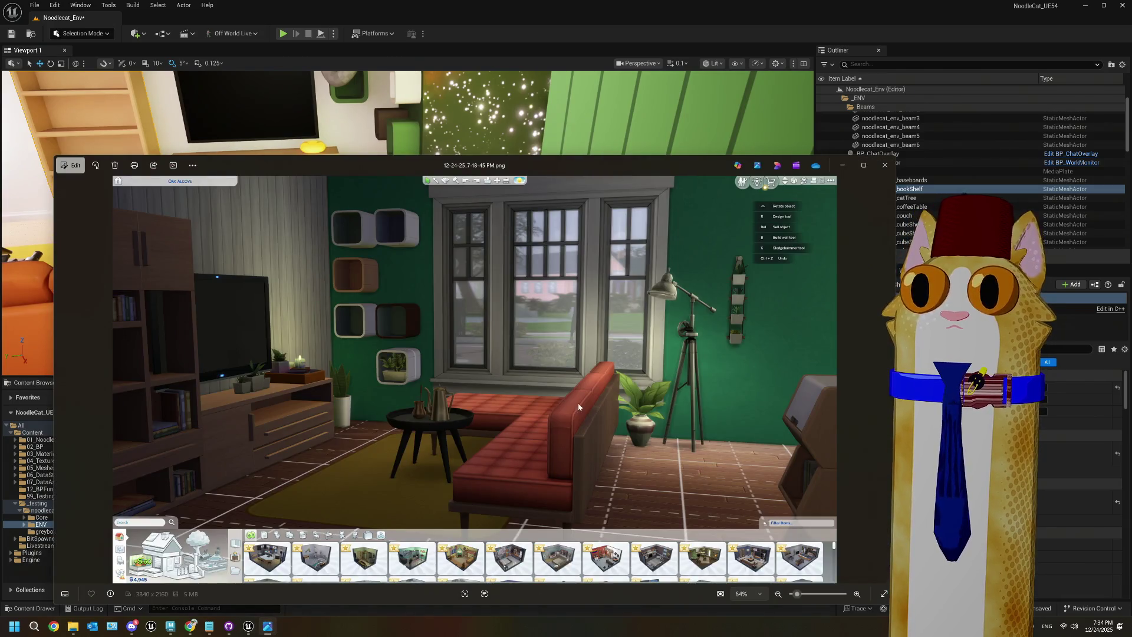
Step: Select the orange couch, rug01 and coffeeTable and slide them together to the right
left_click(723, 30)
left_click(295, 246)
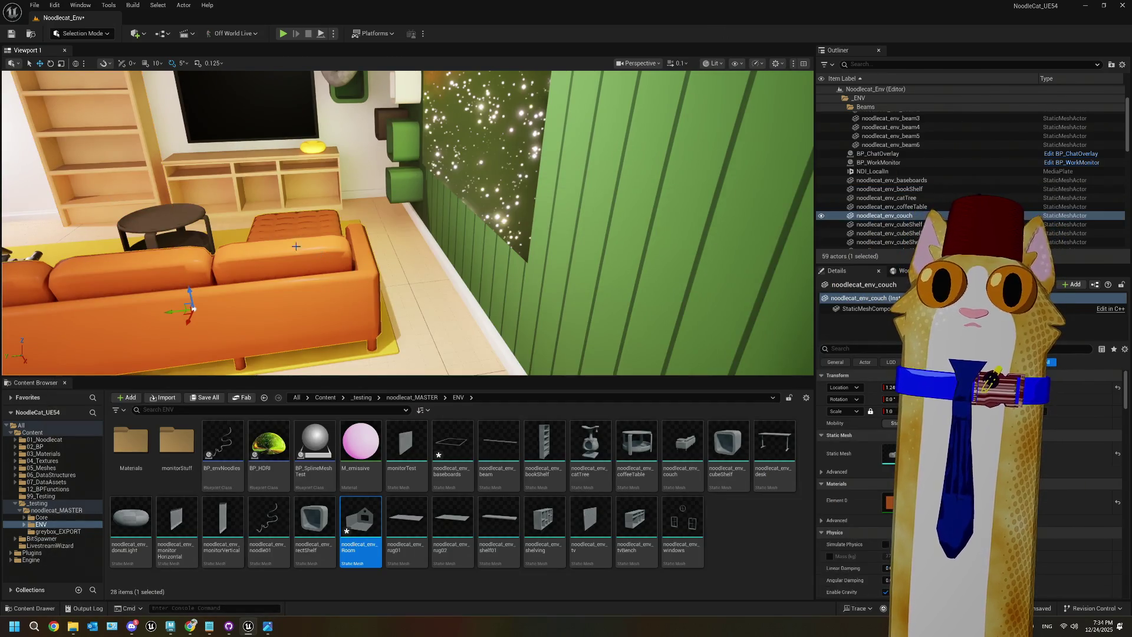
left_click(389, 348, "ctrl")
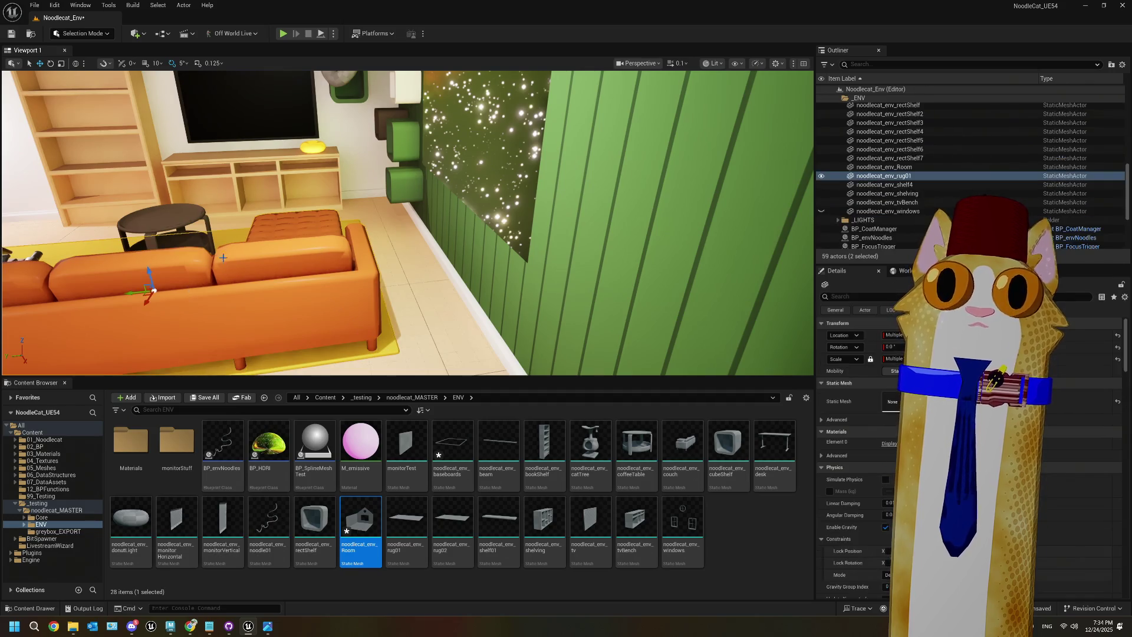
left_click(180, 225, "ctrl")
left_click_drag(151, 263, 169, 263)
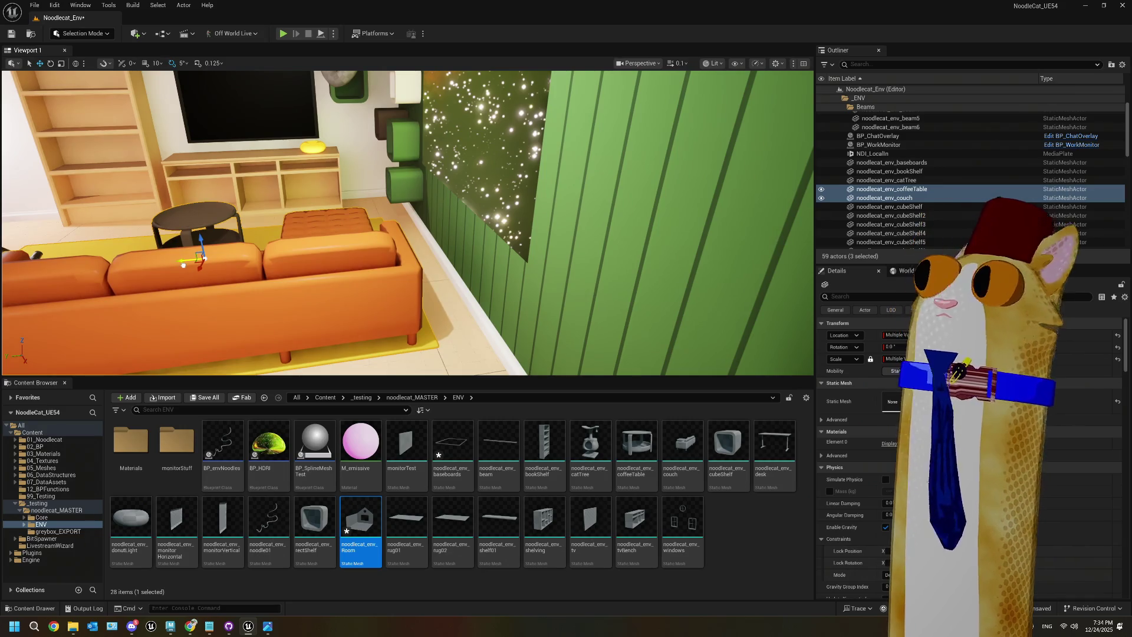
key("f")
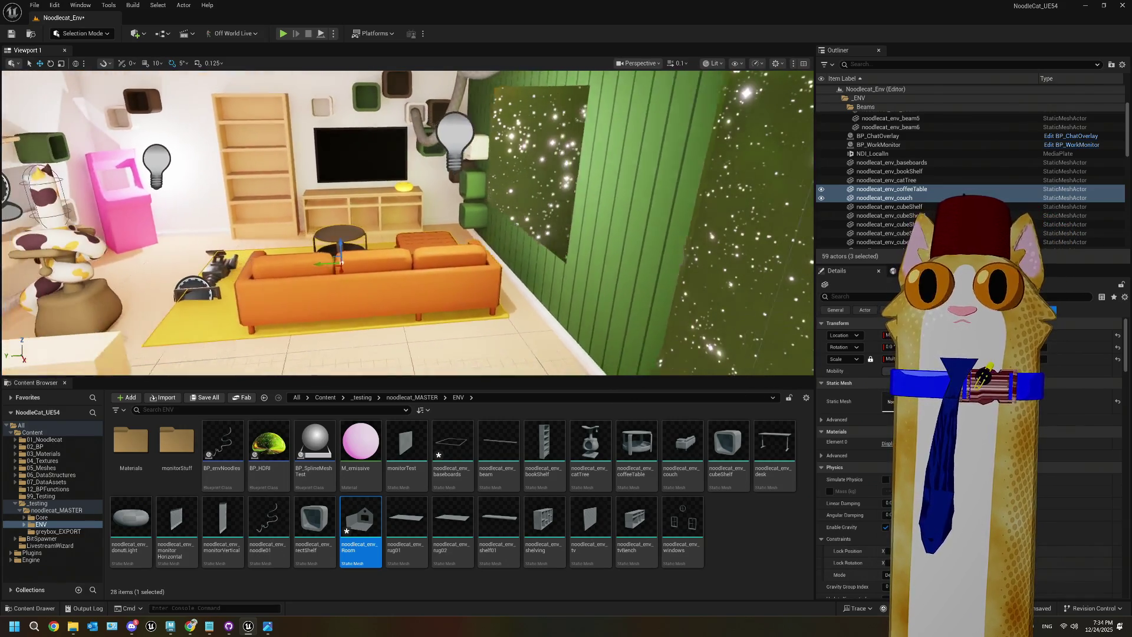
mouse_move(407, 224)
right_mouse_down()
mouse_move(483, 230)
mouse_move(466, 227)
mouse_move(448, 193)
right_mouse_up()
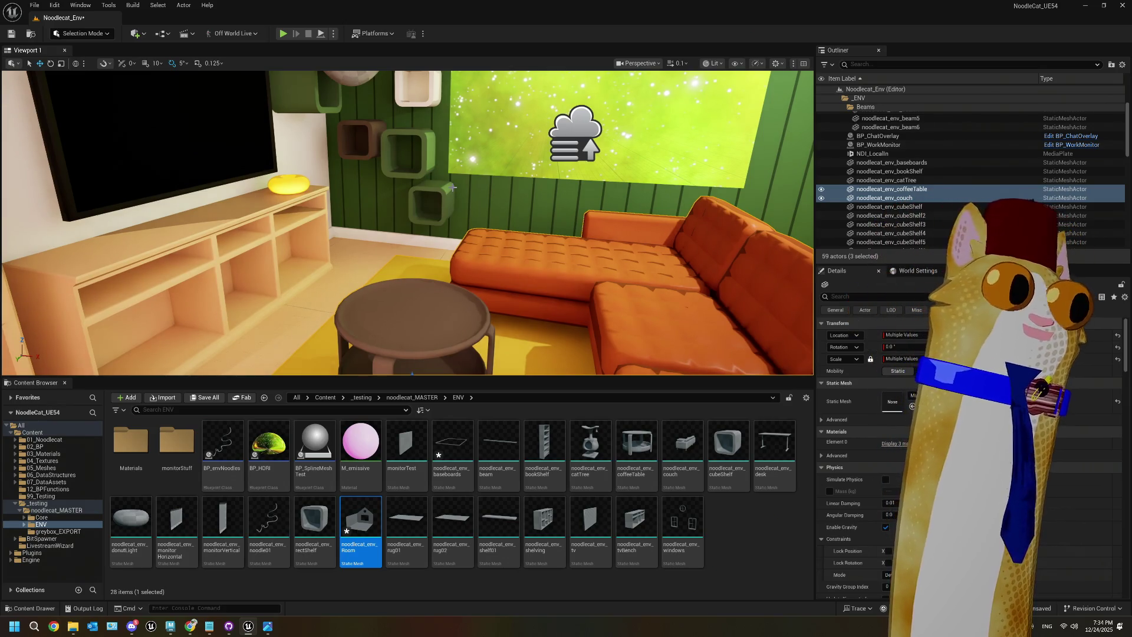
mouse_move(452, 187)
right_mouse_down()
mouse_move(342, 195)
mouse_move(377, 194)
mouse_move(644, 81)
right_mouse_up()
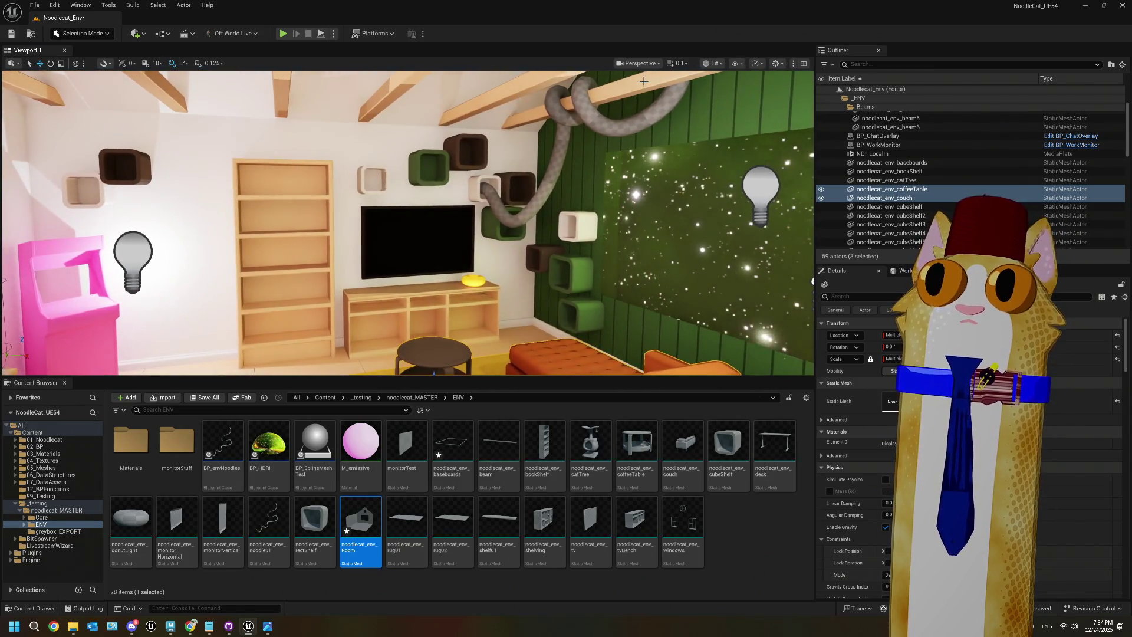
Step: Play-test the rearranged living room in the editor, then stop the session with Esc
left_click(283, 34)
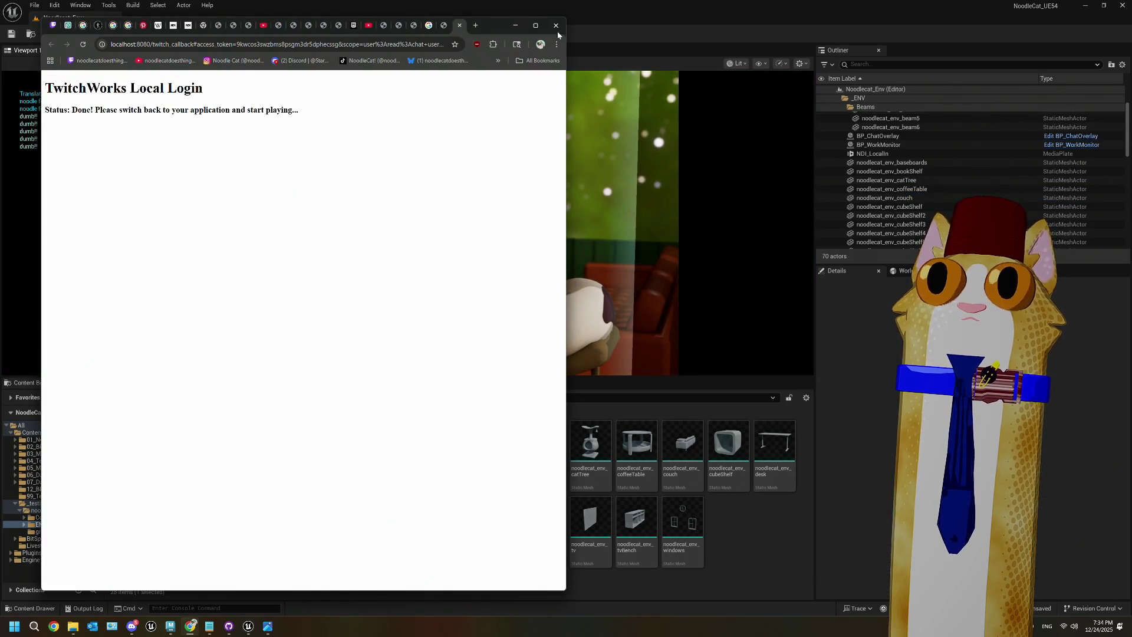
left_click_drag(485, 24, 485, 258)
left_click(471, 176)
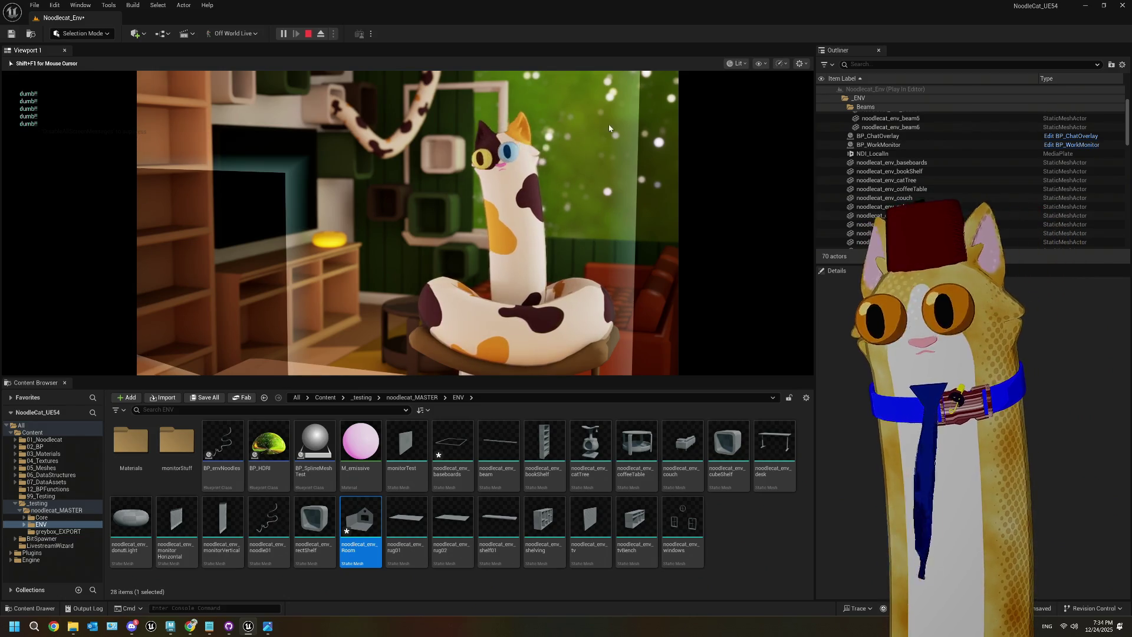
key("Escape")
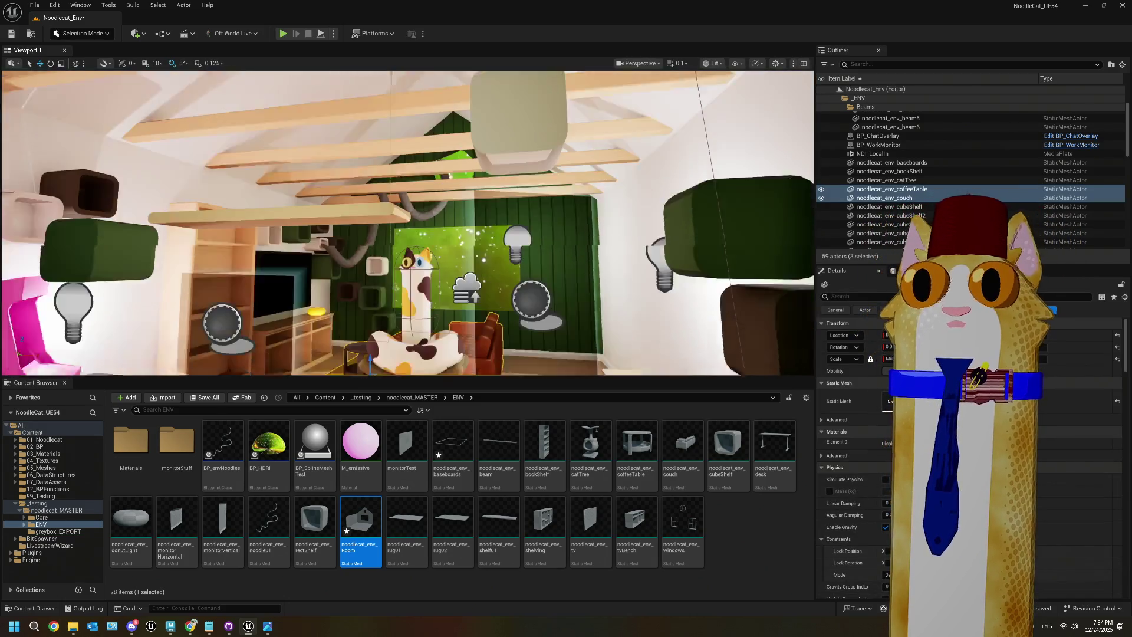
Step: Collapse the Beams folder in the Outliner and select the HDRIBackdrop actor
scroll(837, 131, "up", 2)
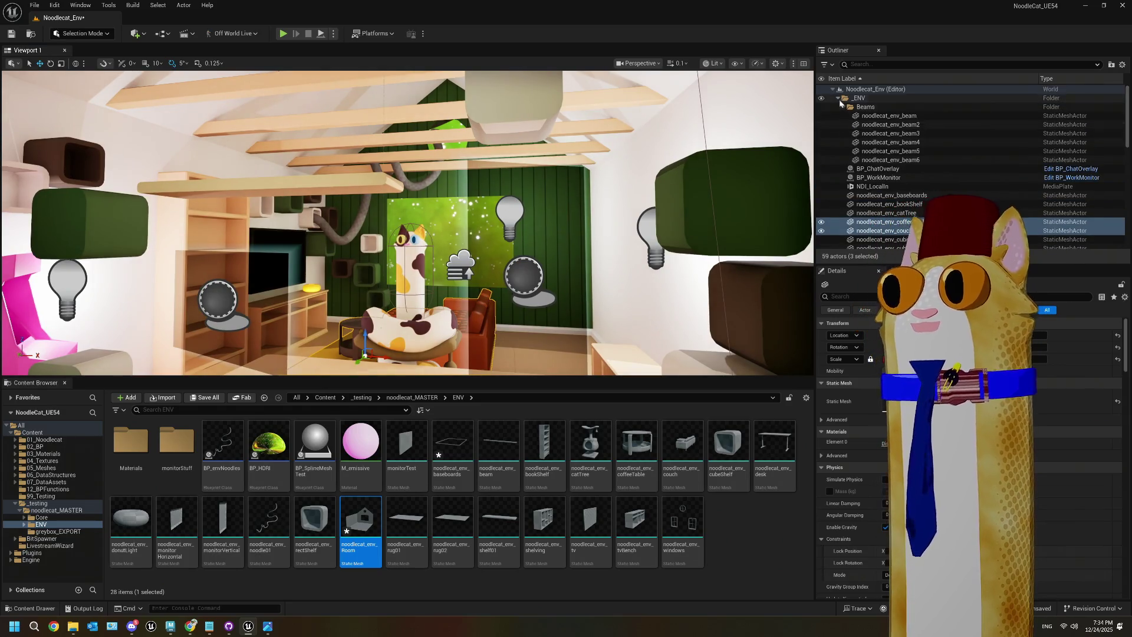
left_click(844, 107)
scroll(861, 153, "down", 5)
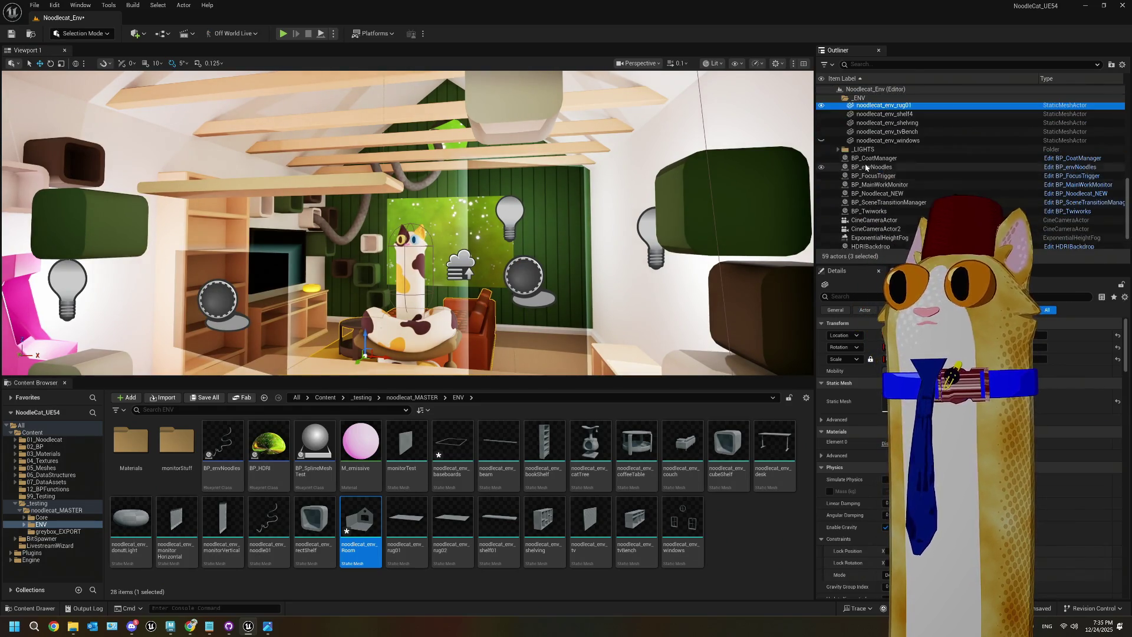
scroll(865, 167, "up", 1)
scroll(822, 153, "up", 1)
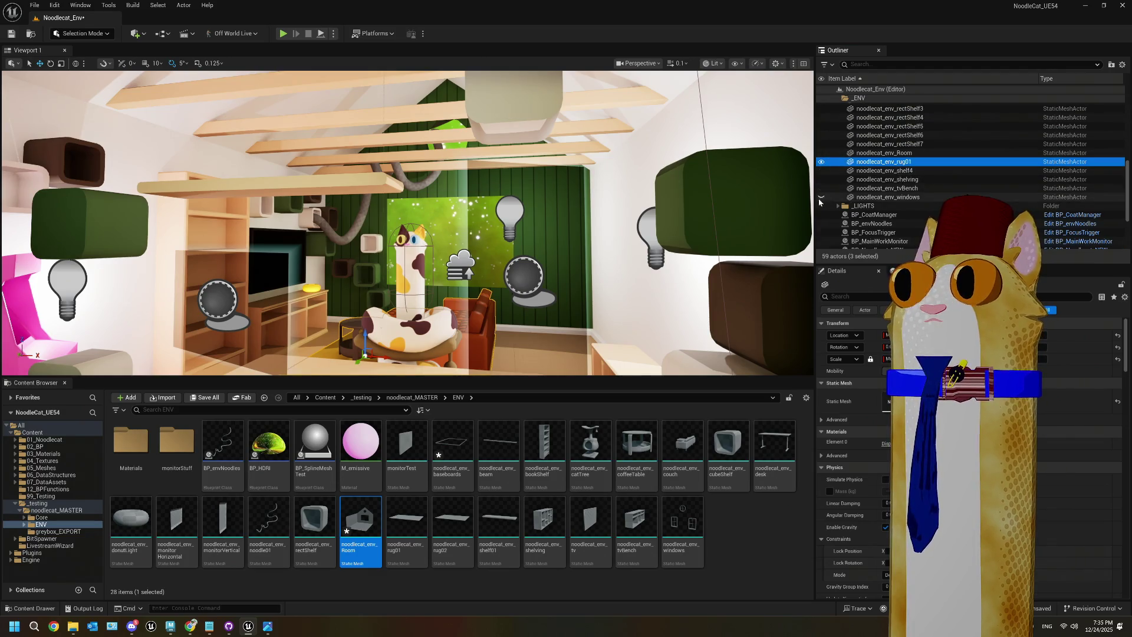
scroll(494, 252, "up", 5)
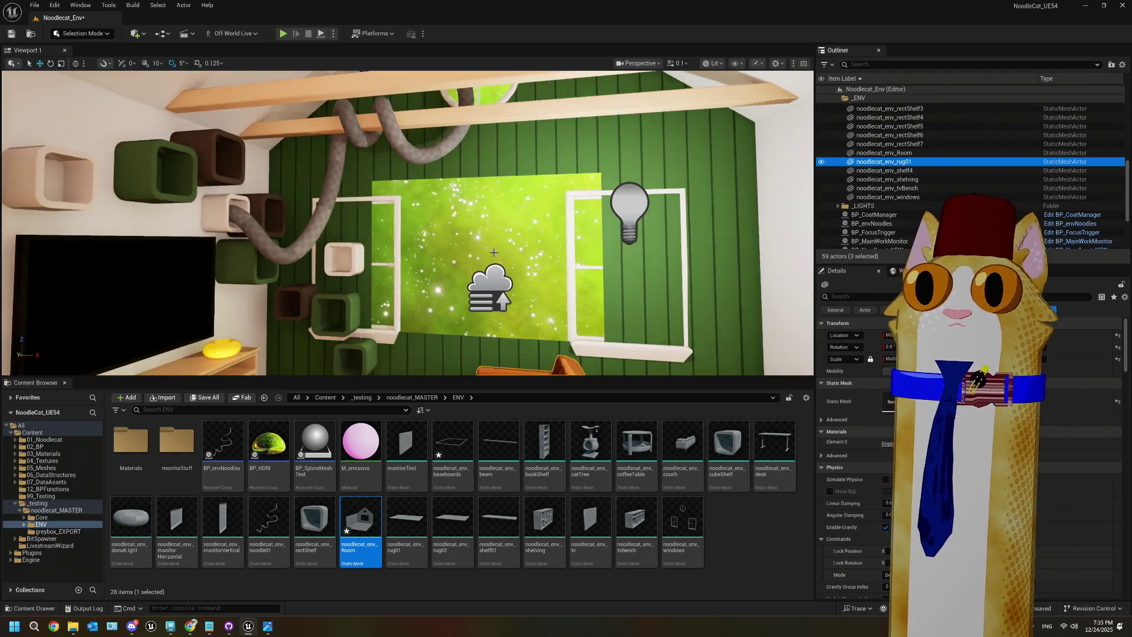
left_click(415, 222)
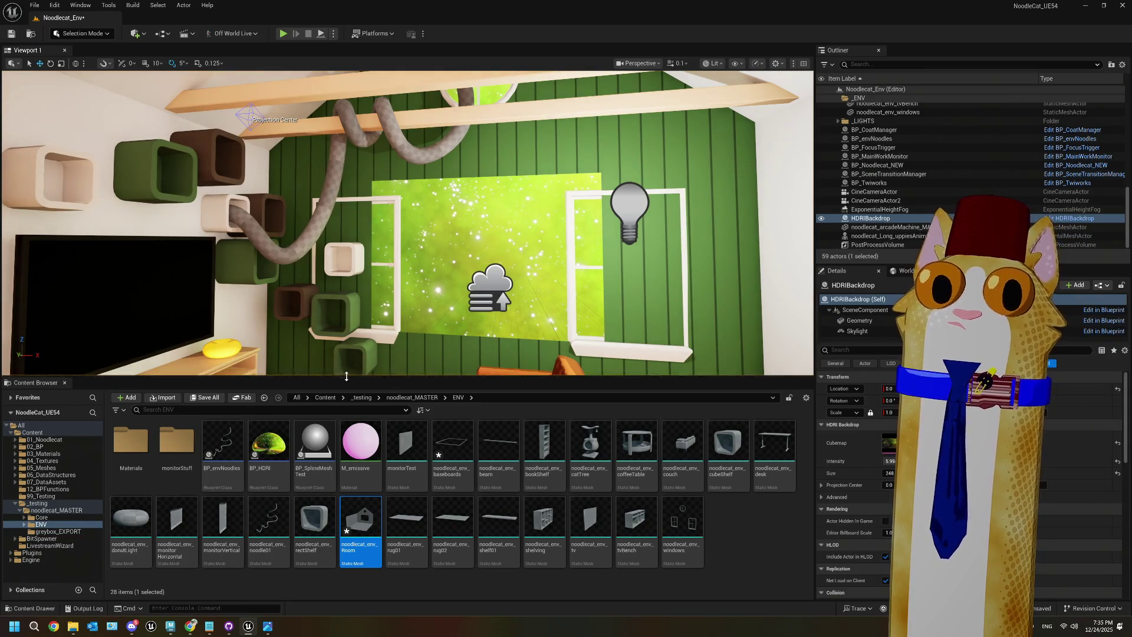
Step: Bring up Chrome and close the TwitchWorks login tab
left_click(184, 630)
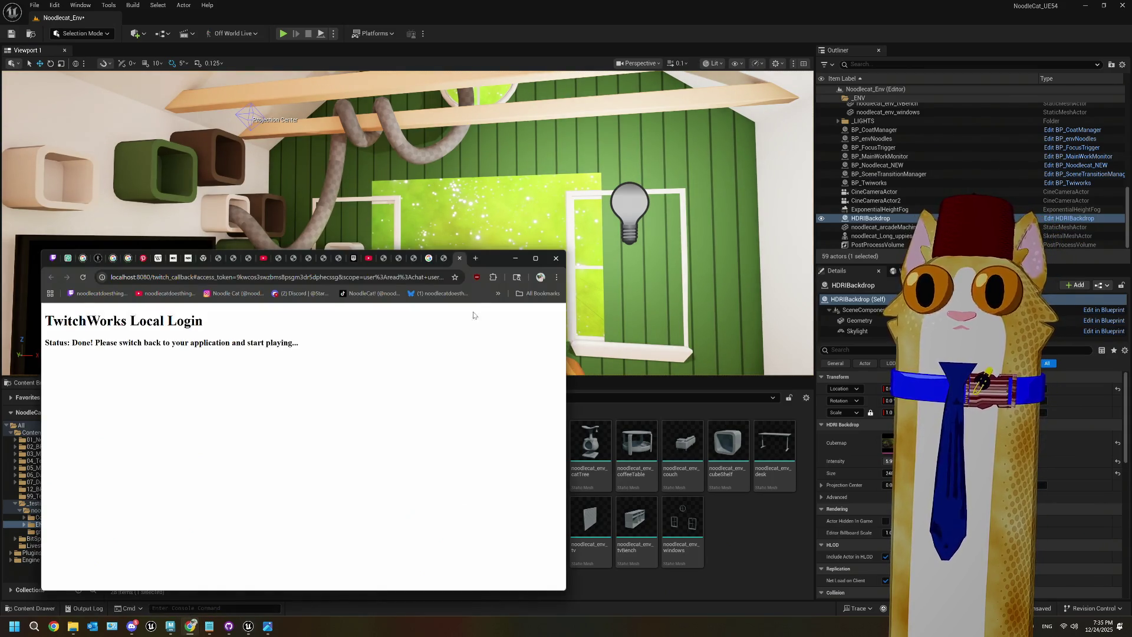
left_click_drag(493, 260, 475, 112)
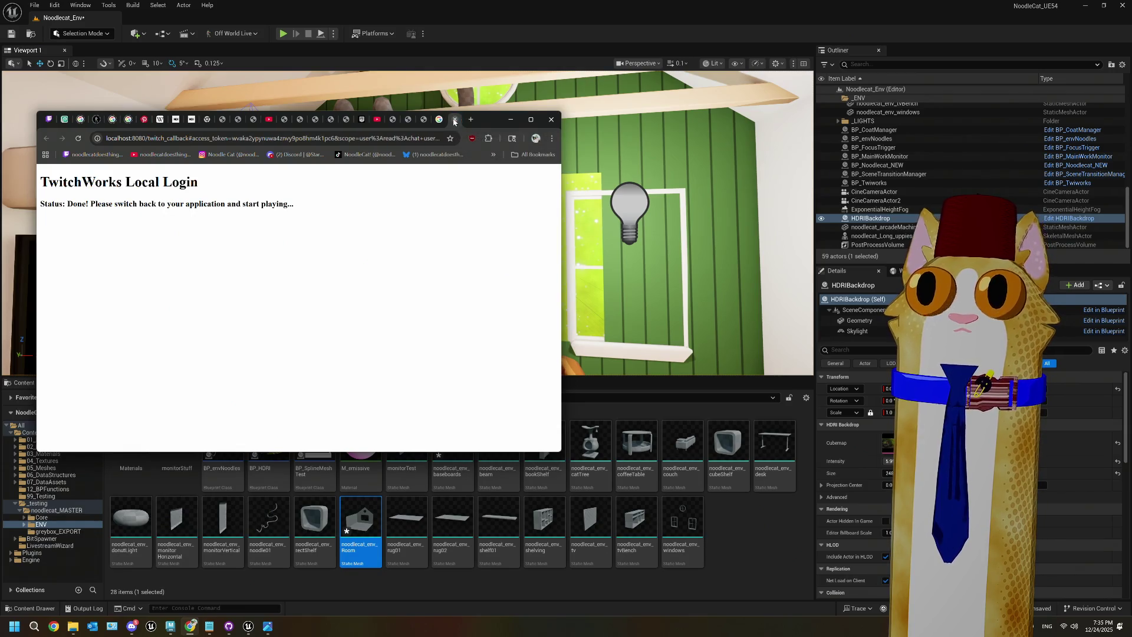
left_click(454, 122)
Step: Maximize Chrome and preview the Mad City Windows and Habitus Living window-size images
left_click(536, 119)
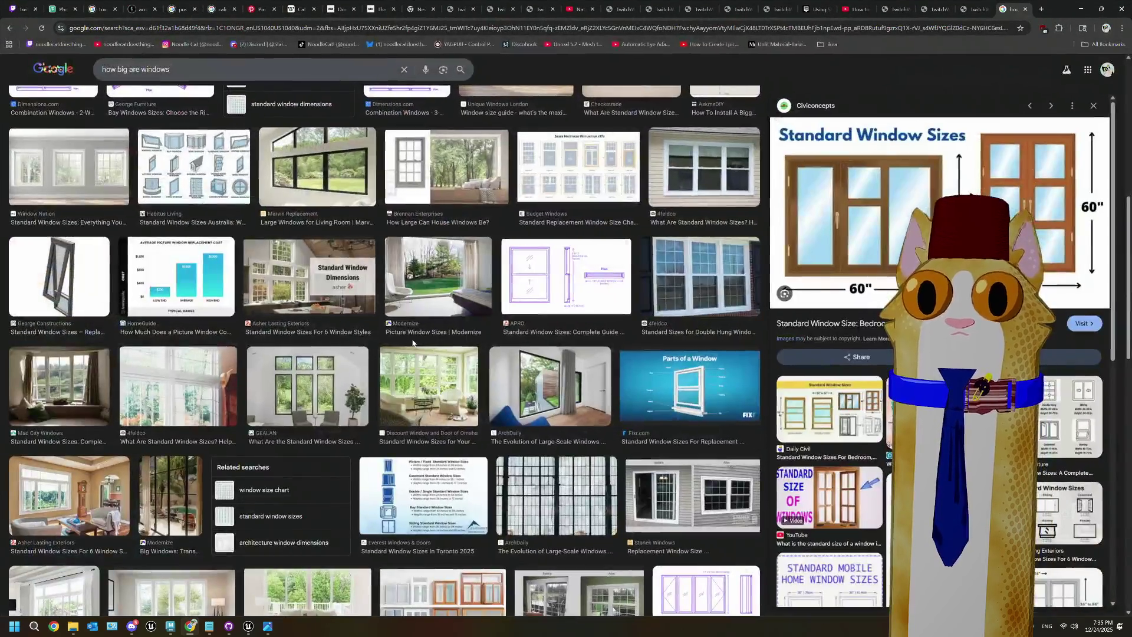
scroll(413, 343, "down", 1)
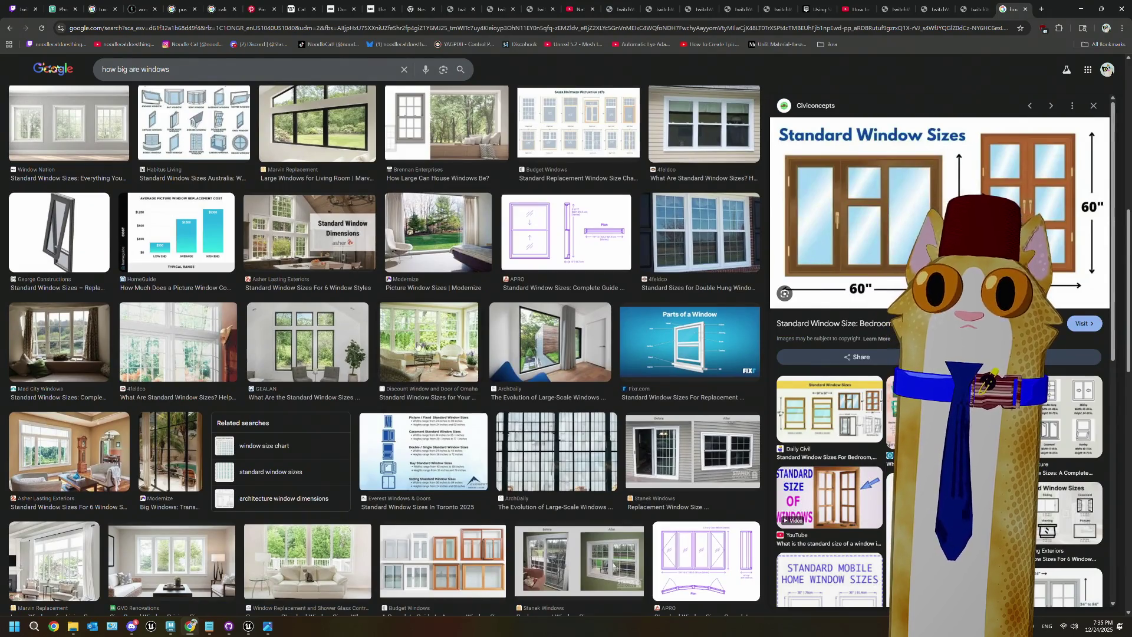
scroll(453, 348, "down", 3)
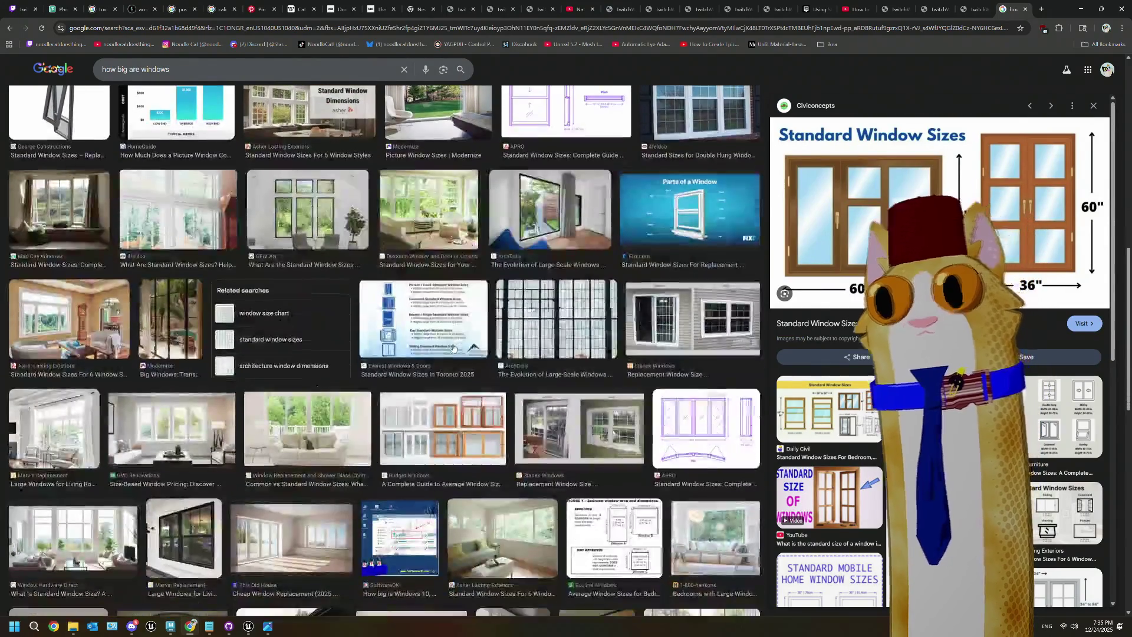
scroll(452, 348, "up", 3)
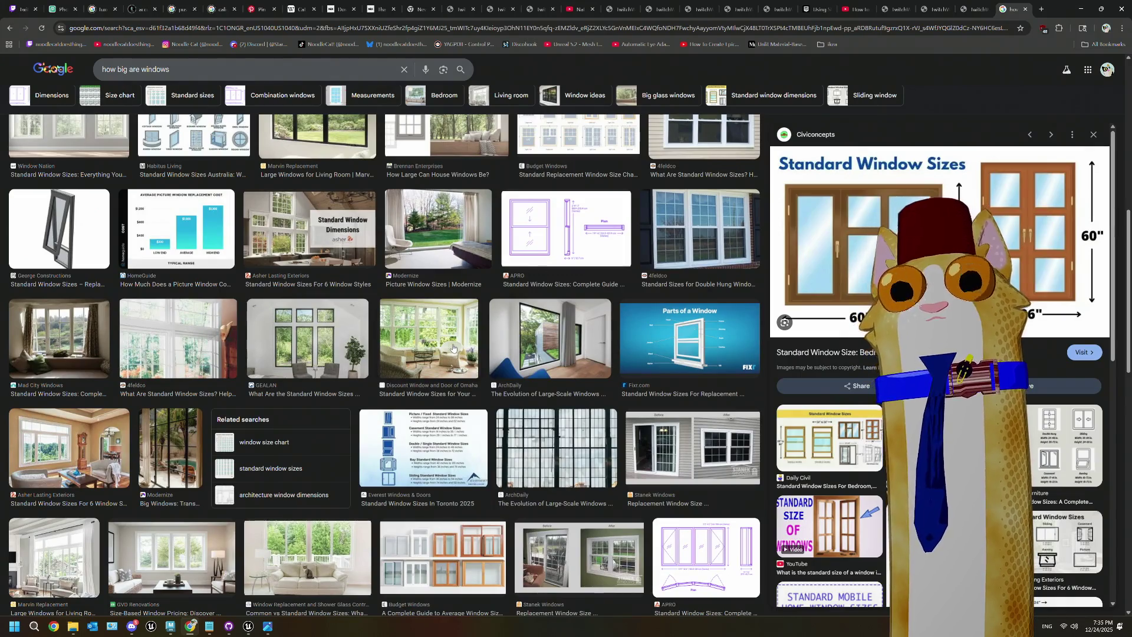
left_click(99, 334)
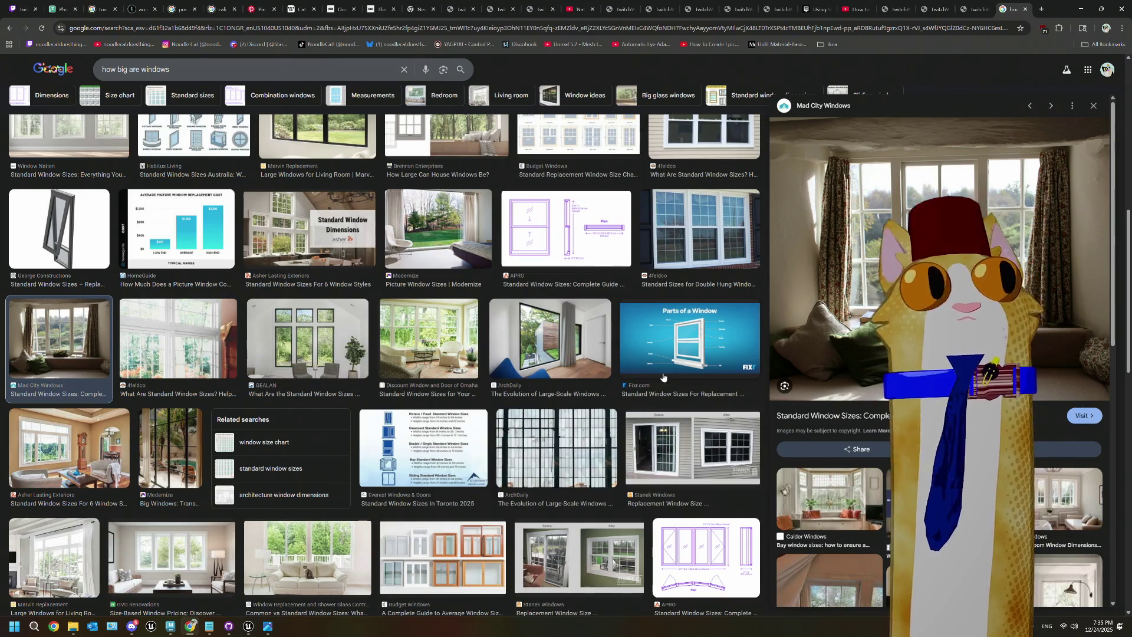
scroll(527, 384, "down", 5)
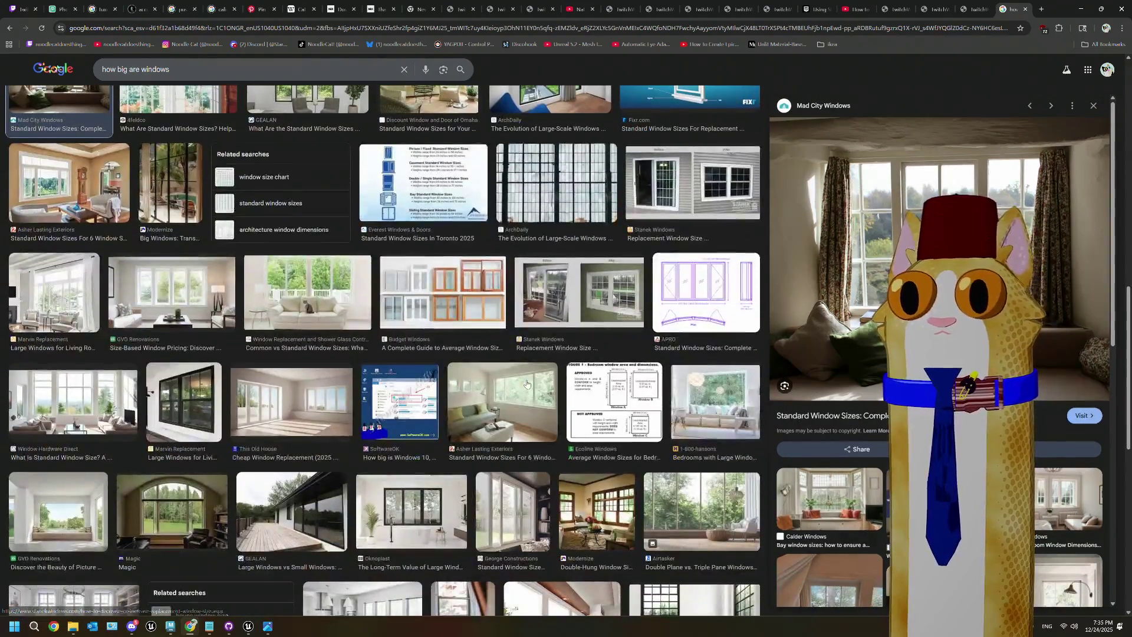
scroll(527, 385, "up", 5)
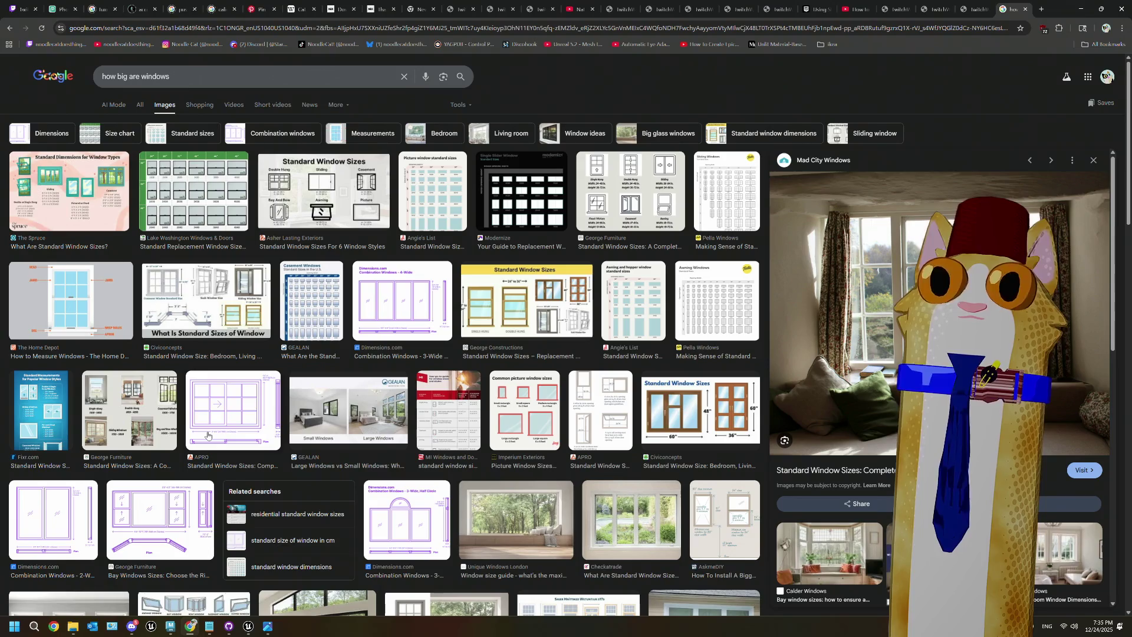
scroll(207, 435, "down", 8)
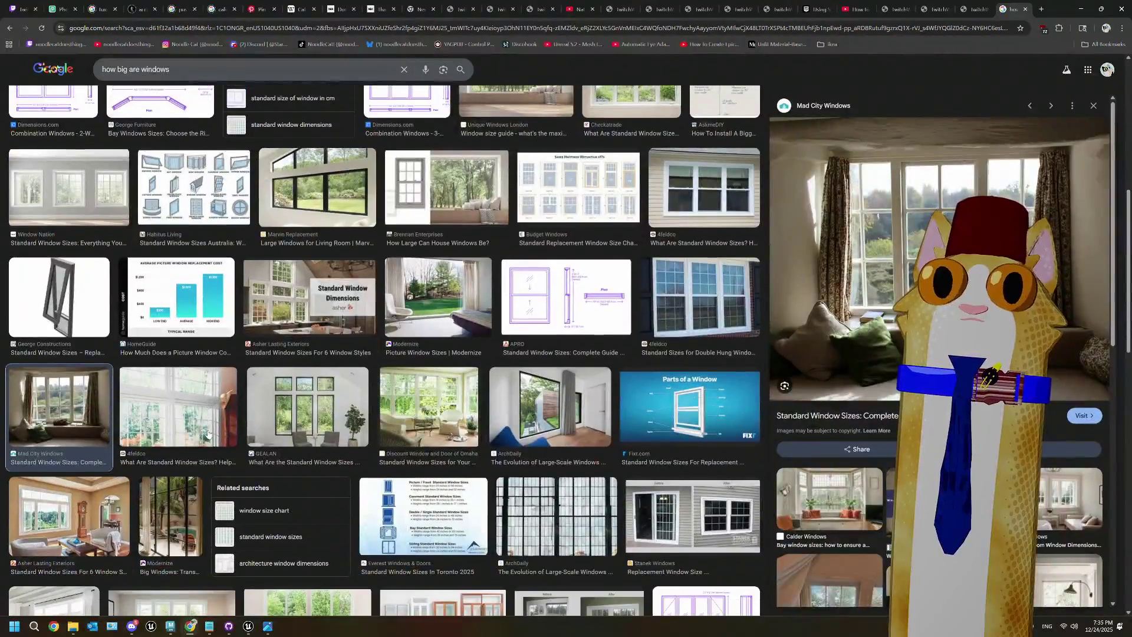
left_click(164, 198)
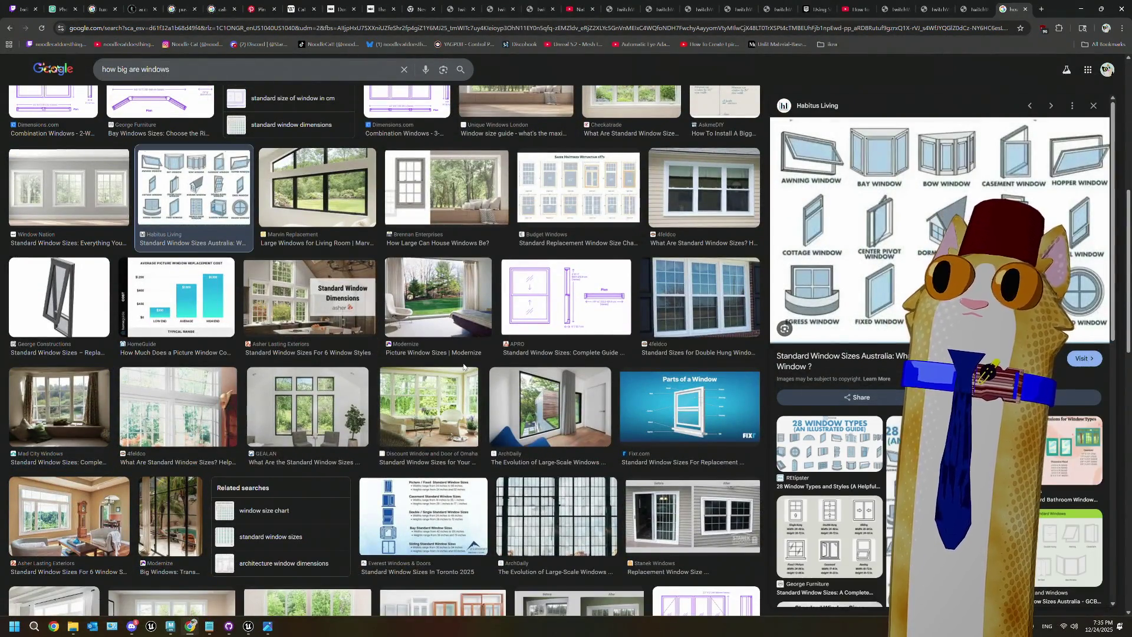
scroll(391, 410, "up", 8)
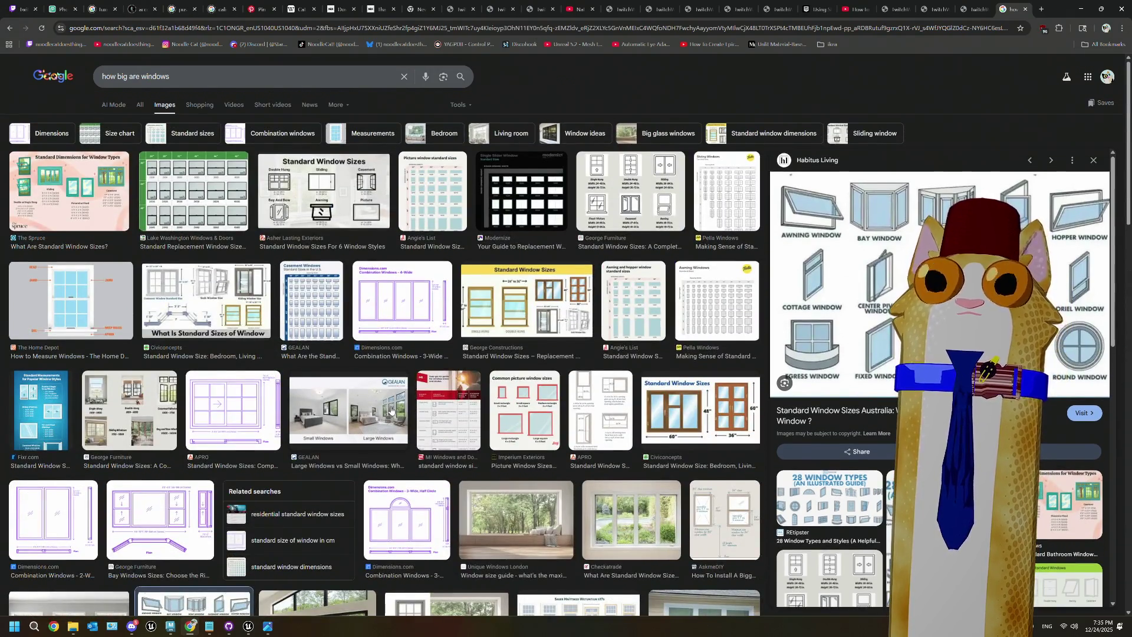
Step: Glance at the saved room screenshot, close it, and minimize the browser
left_click(267, 625)
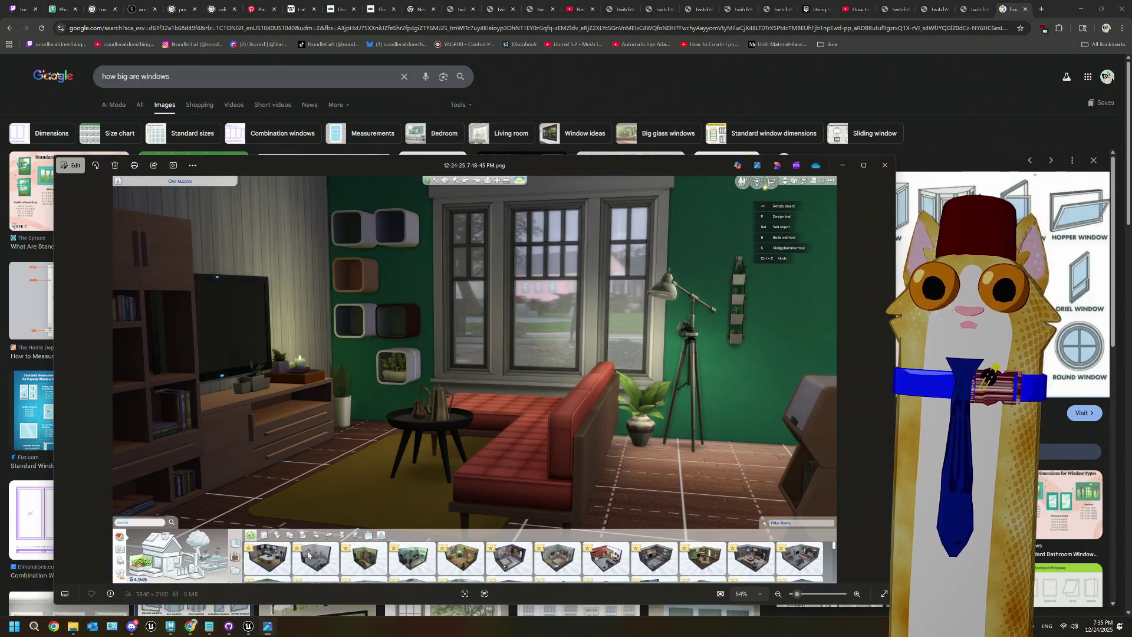
left_click(849, 164)
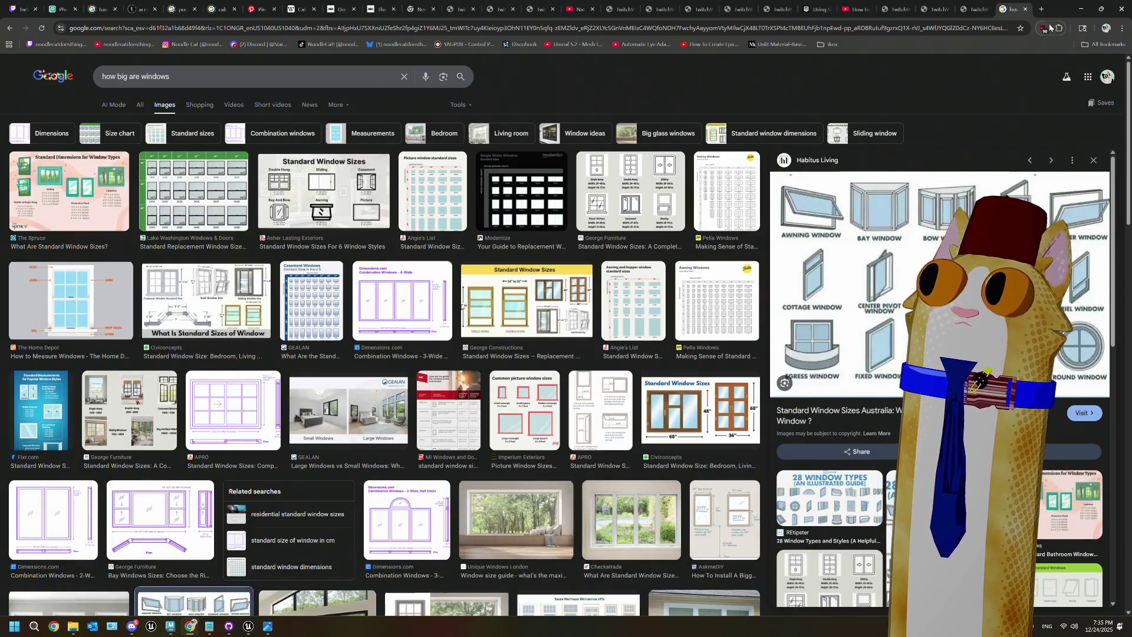
left_click(1081, 8)
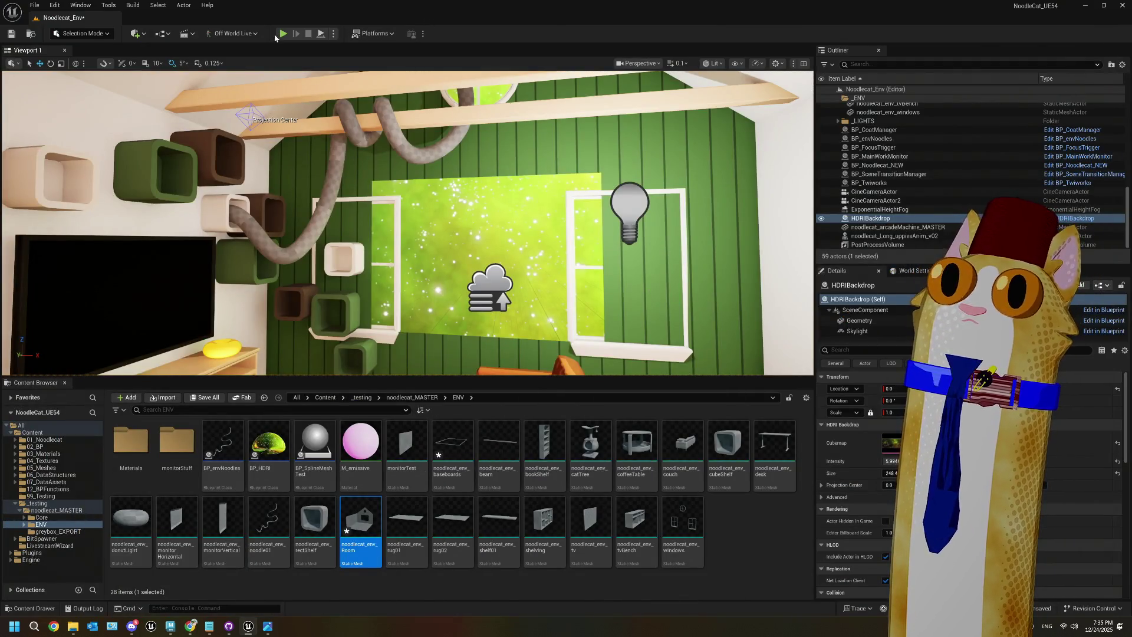
left_click(283, 34)
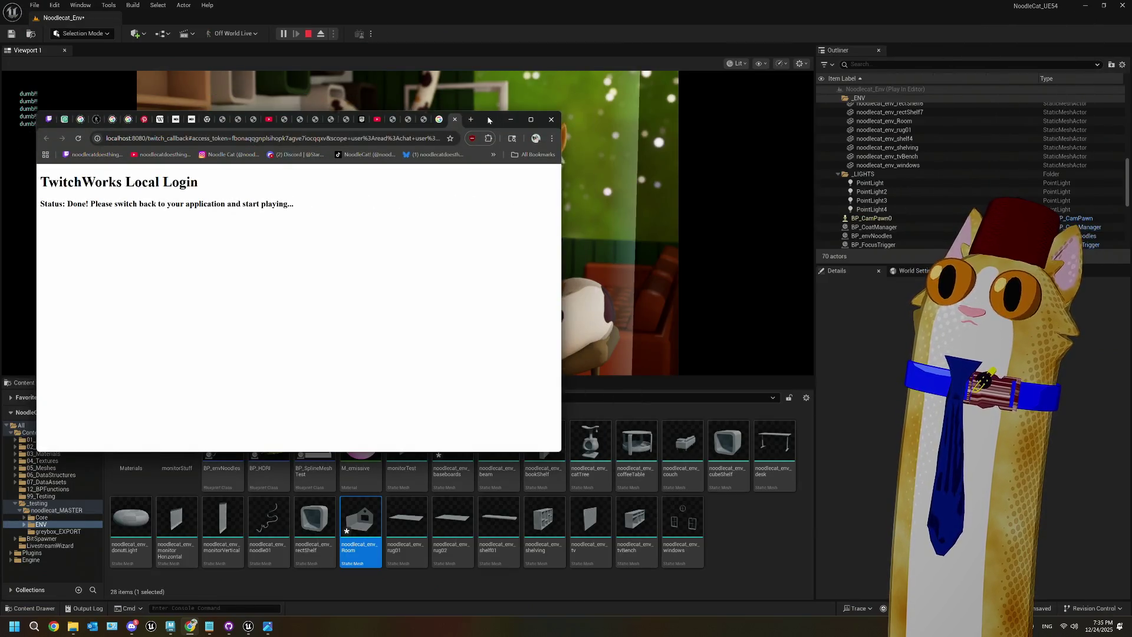
left_click_drag(486, 115, 489, 350)
left_click(879, 357)
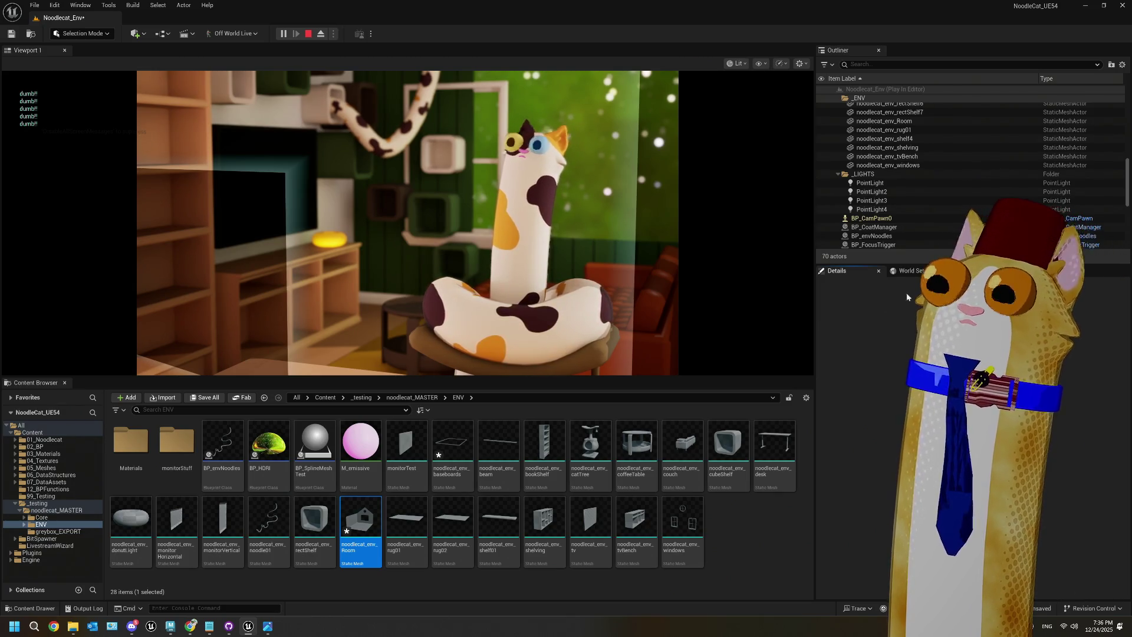
scroll(910, 220, "down", 1)
scroll(910, 213, "down", 5)
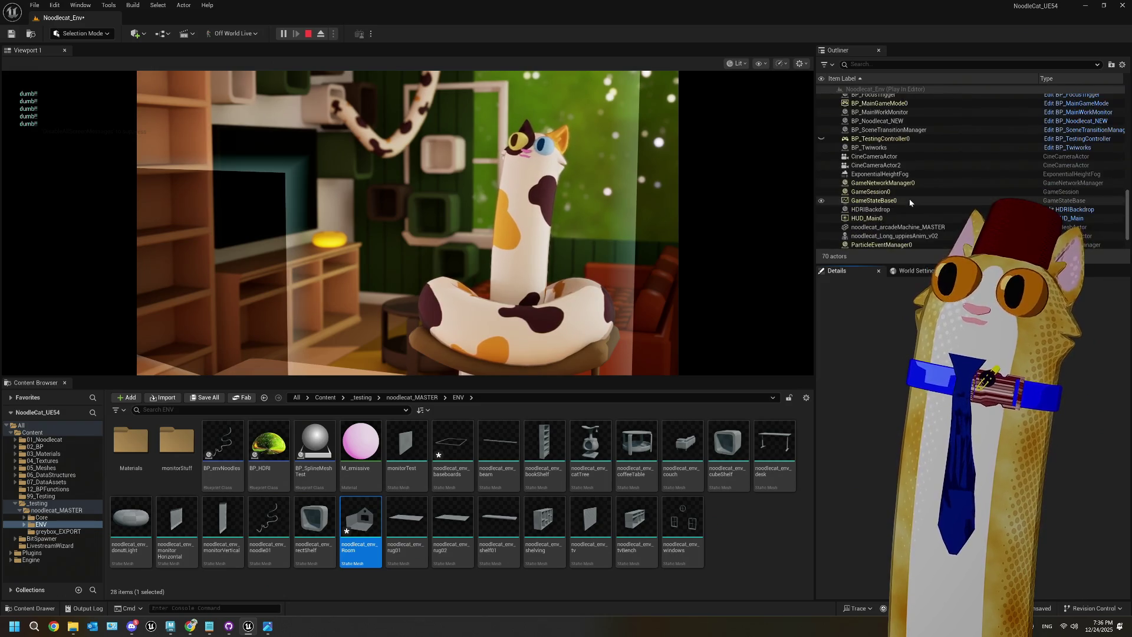
scroll(910, 206, "down", 2)
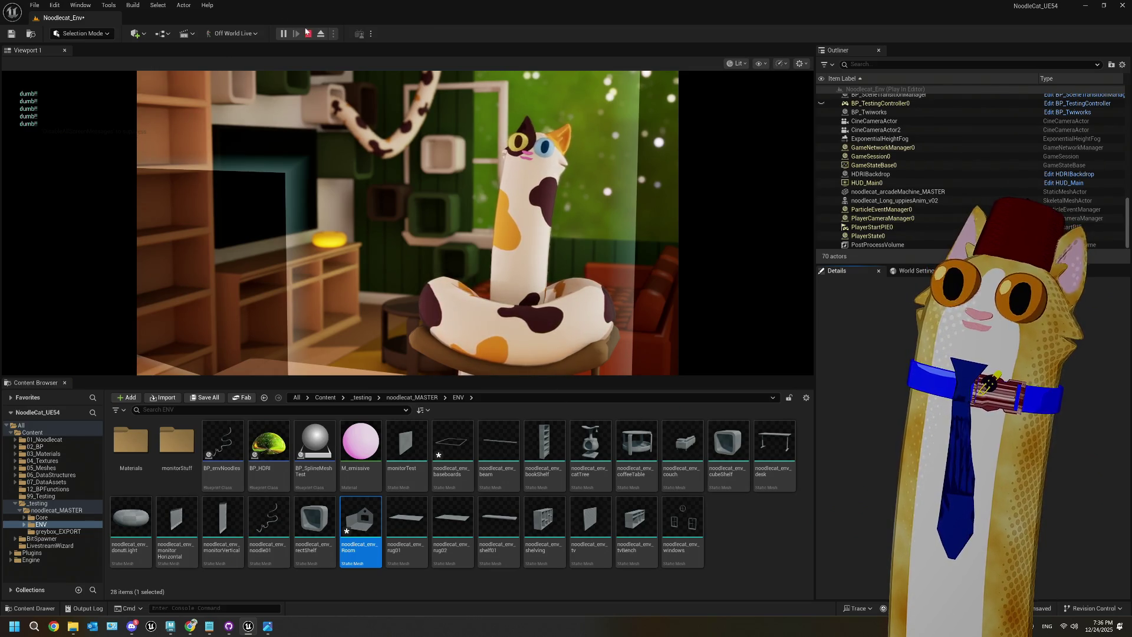
left_click(307, 33)
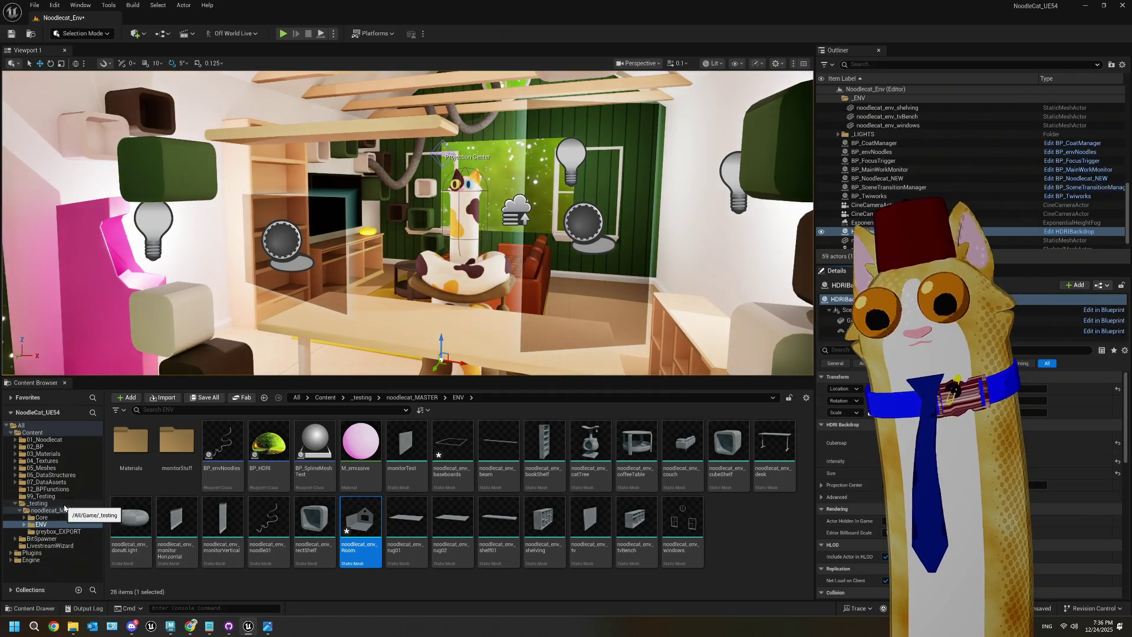
left_click(34, 447)
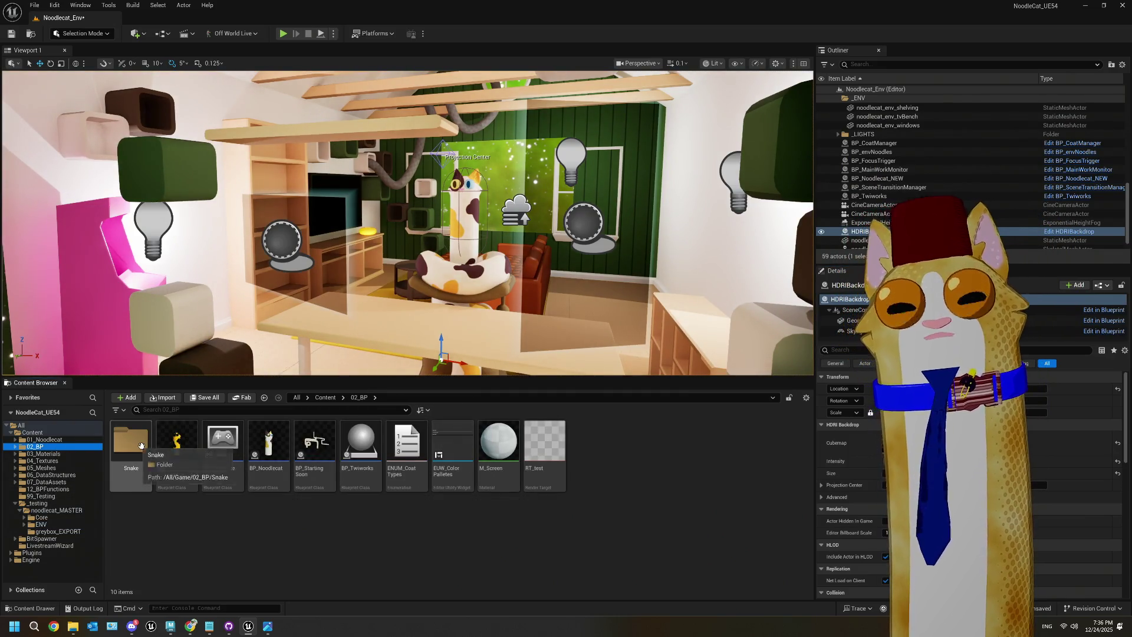
left_click(65, 511)
left_click(41, 517)
double_click(177, 442)
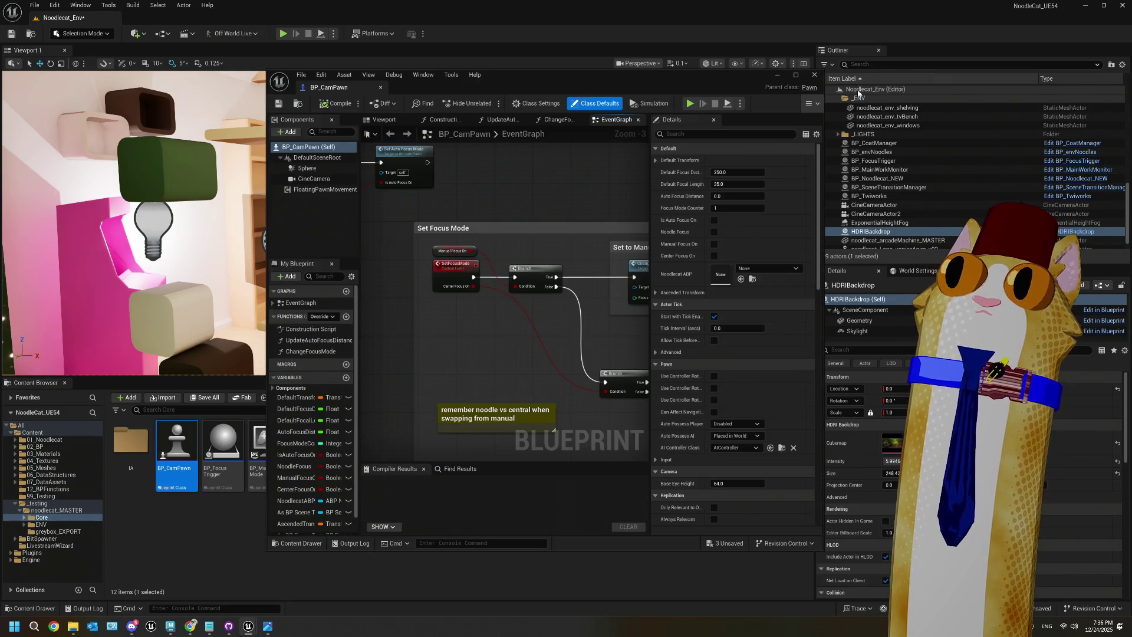
left_click(797, 77)
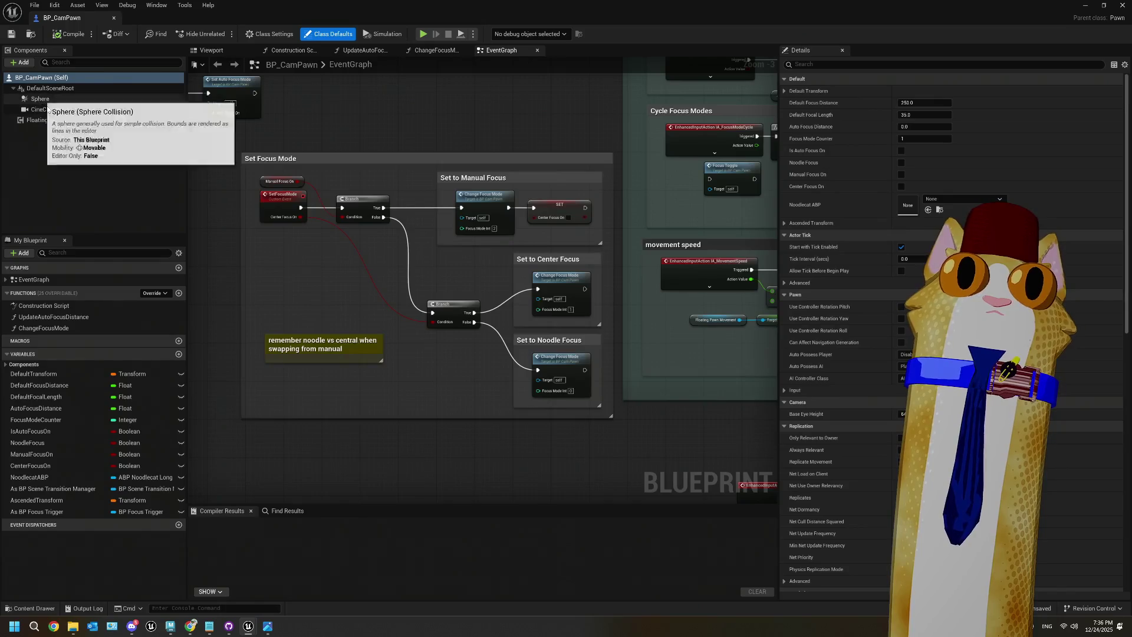
left_click(47, 109)
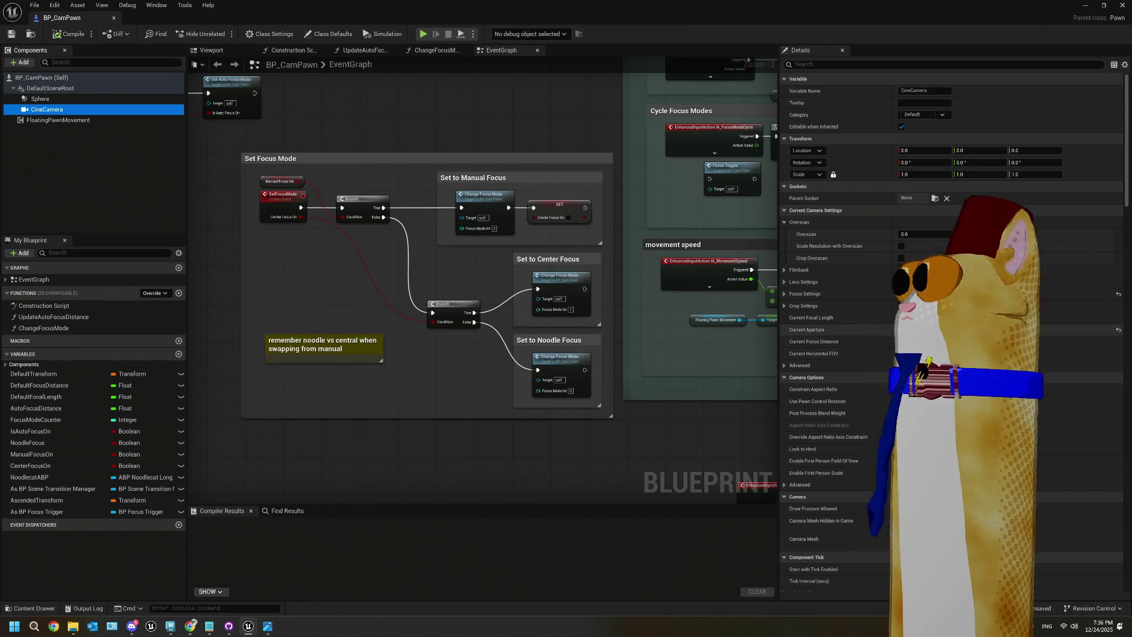
left_click_drag(902, 317, 919, 317)
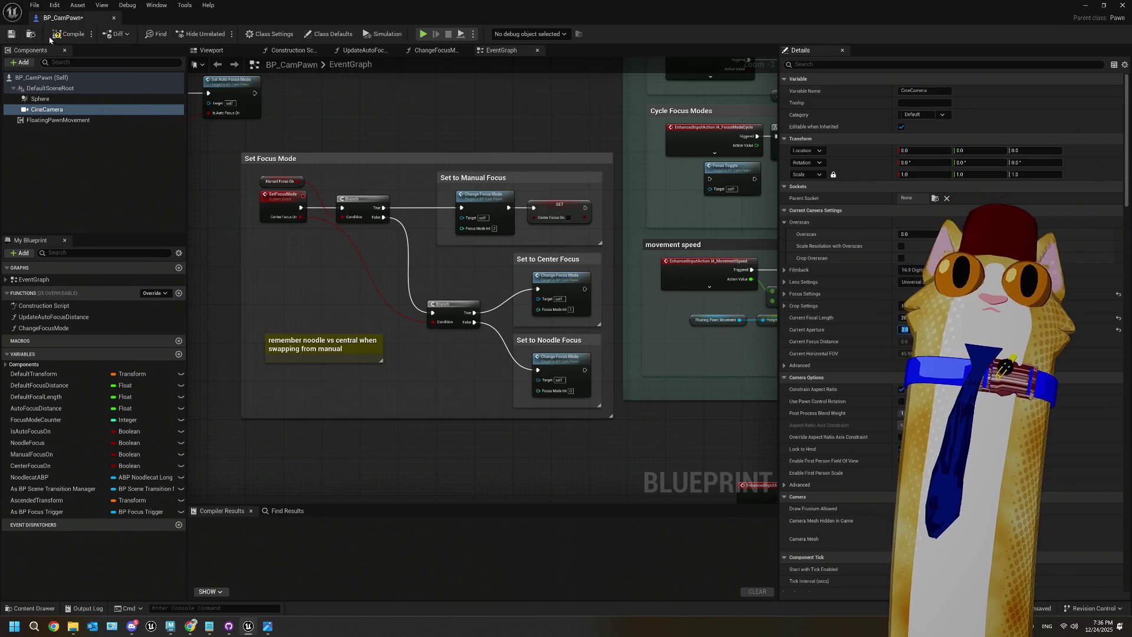
scroll(397, 198, "down", 4)
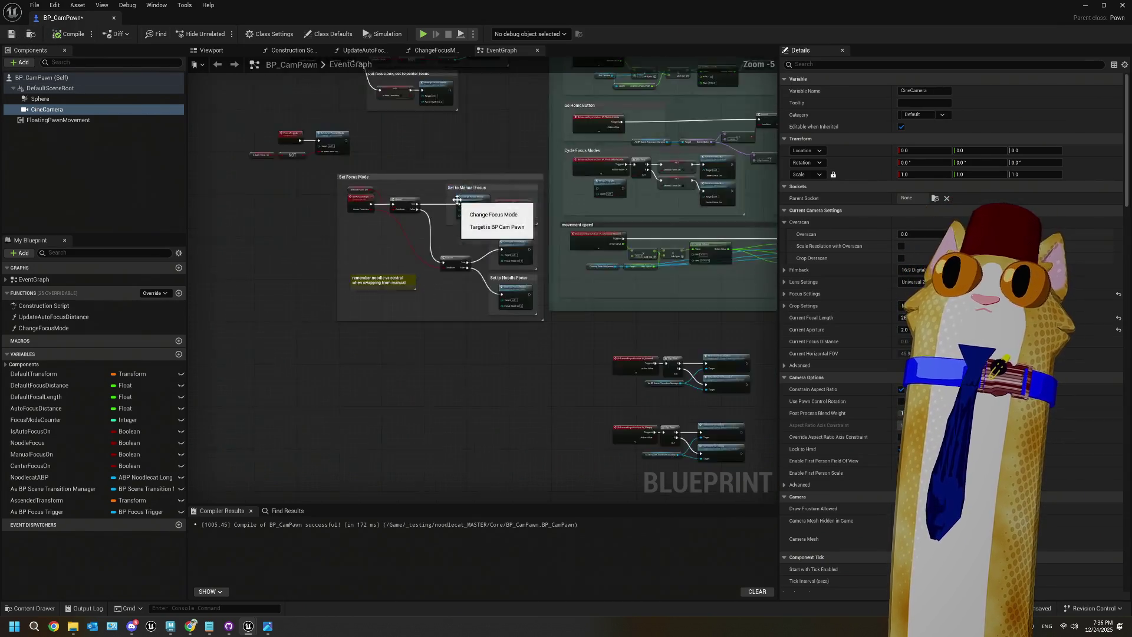
right_click_drag(460, 253, 518, 311)
scroll(517, 312, "up", 5)
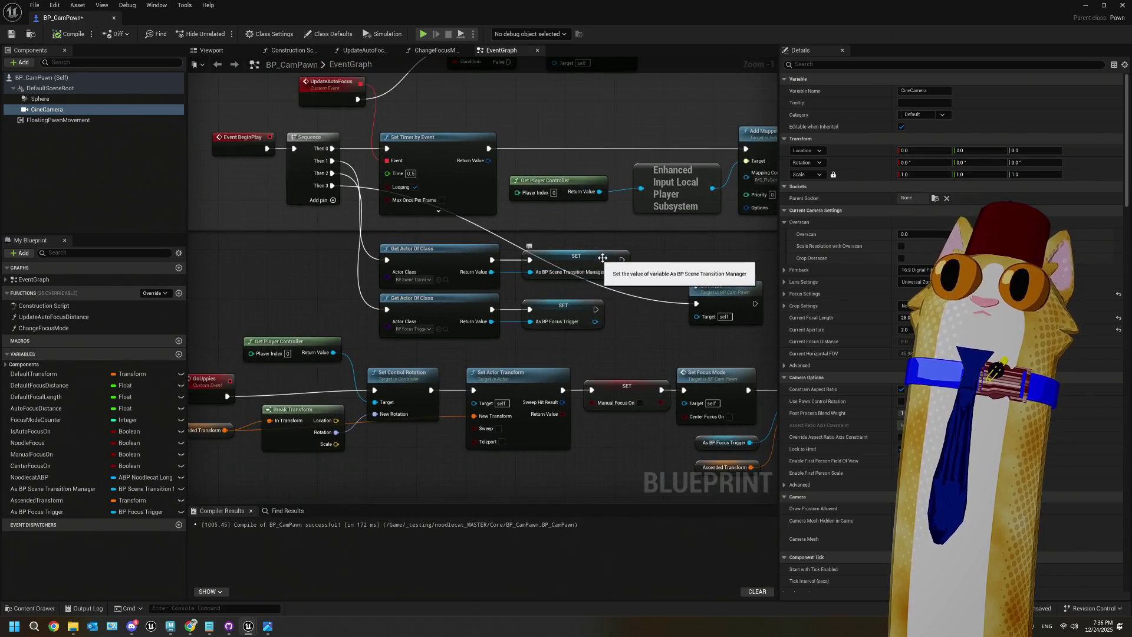
mouse_move(458, 187)
right_mouse_down()
mouse_move(395, 289)
mouse_move(363, 127)
right_mouse_up()
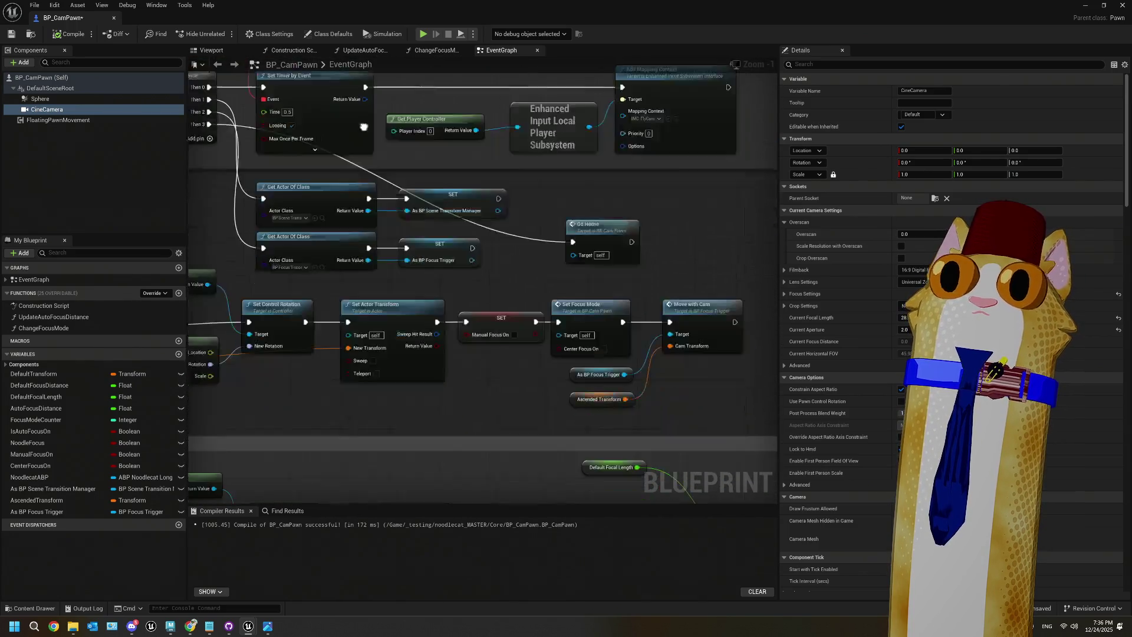
scroll(363, 127, "down", 3)
scroll(570, 327, "up", 3)
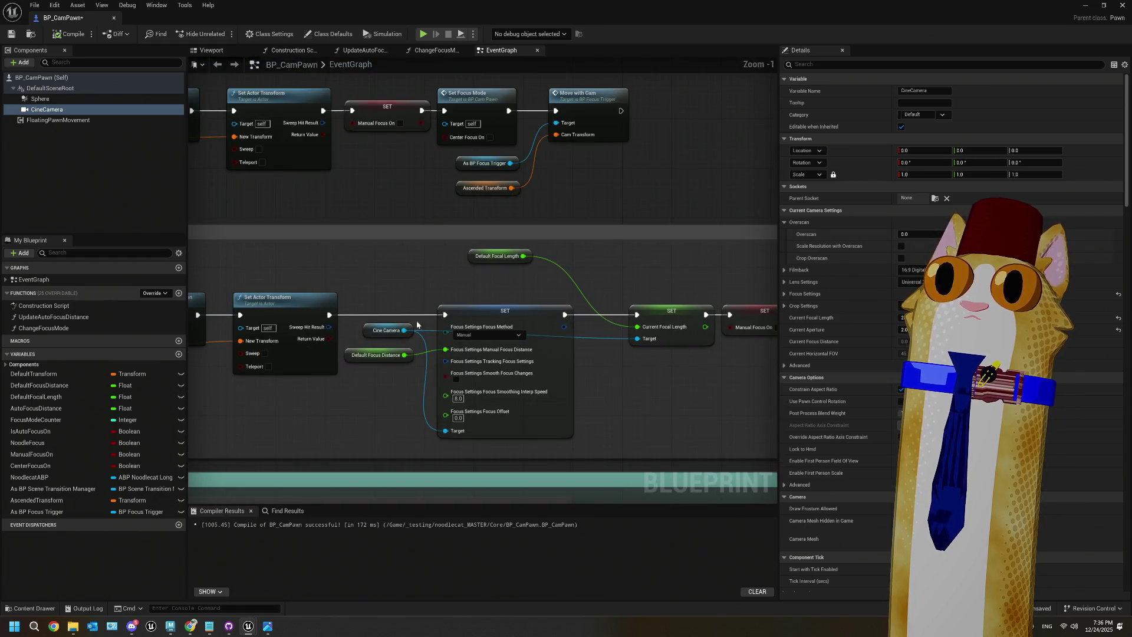
right_click_drag(614, 373, 505, 332)
scroll(570, 344, "down", 1)
Step: Check DefaultFocalLength's default value, then play-test the level's camera
left_click(43, 389)
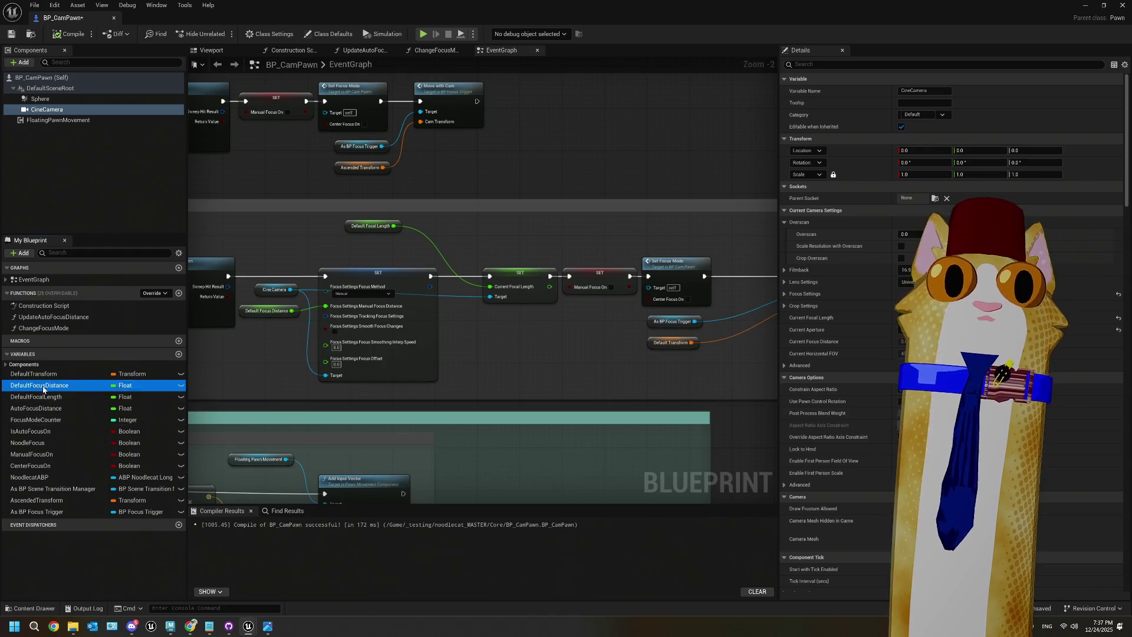
left_click(47, 396)
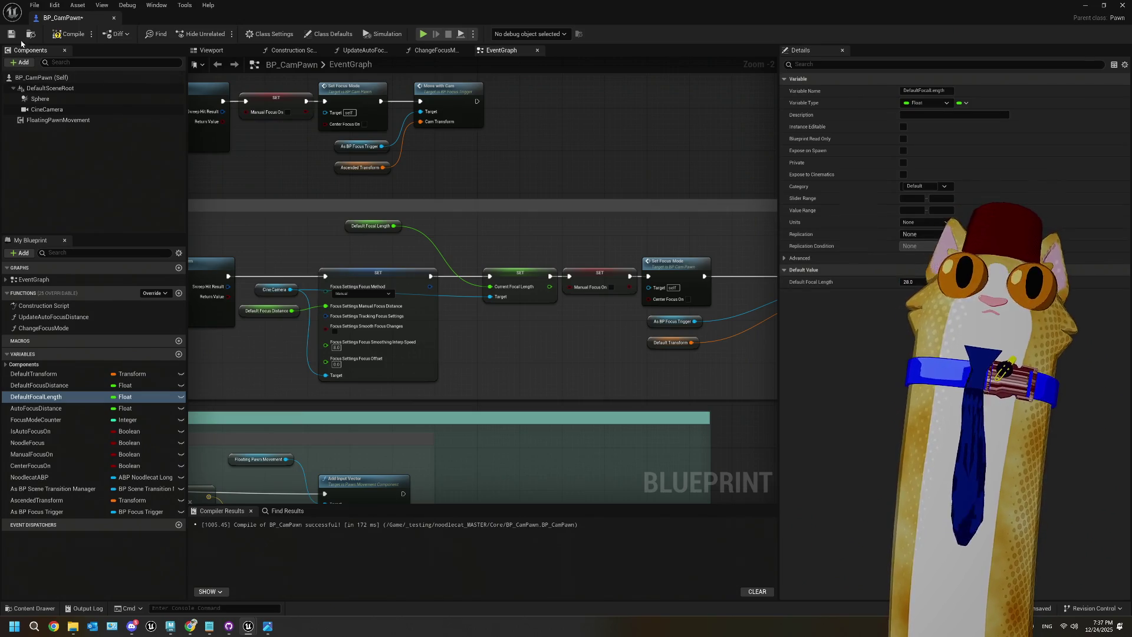
left_click(1086, 5)
key("alt+p")
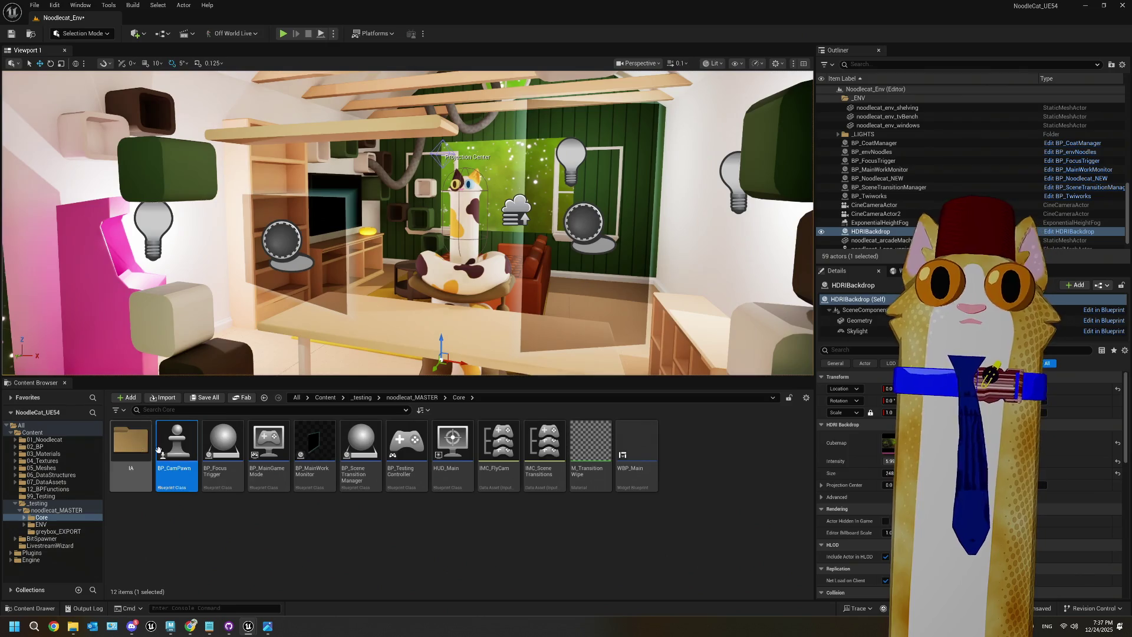
Step: Set BP_CamPawn's default focal length to 35 and compile the blueprint
double_click(177, 448)
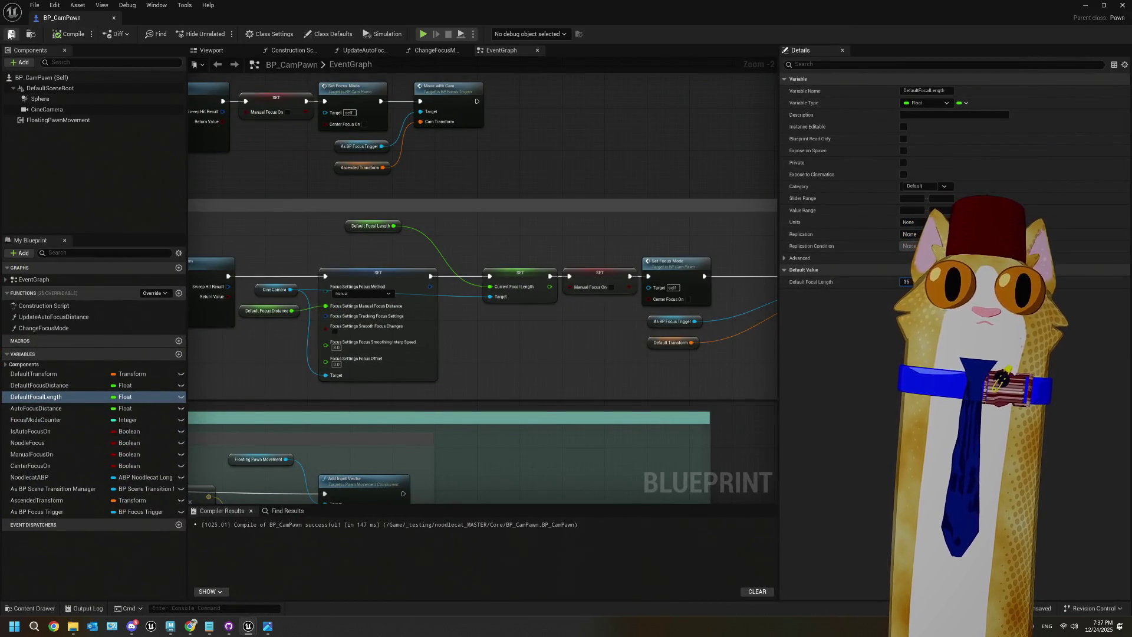
left_click(47, 109)
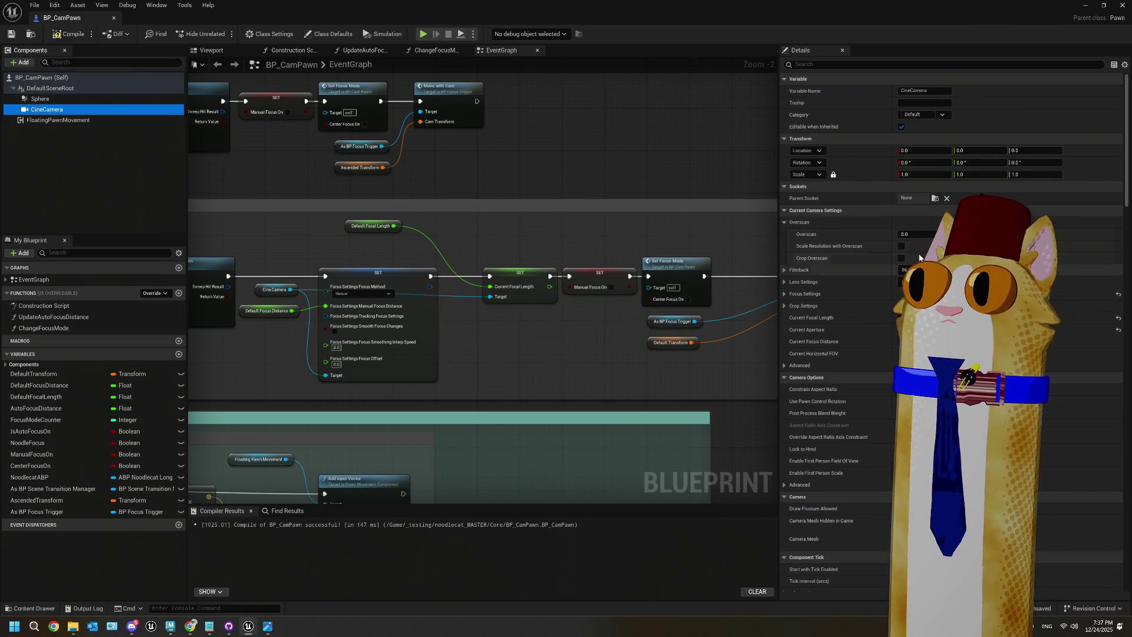
left_click(813, 317)
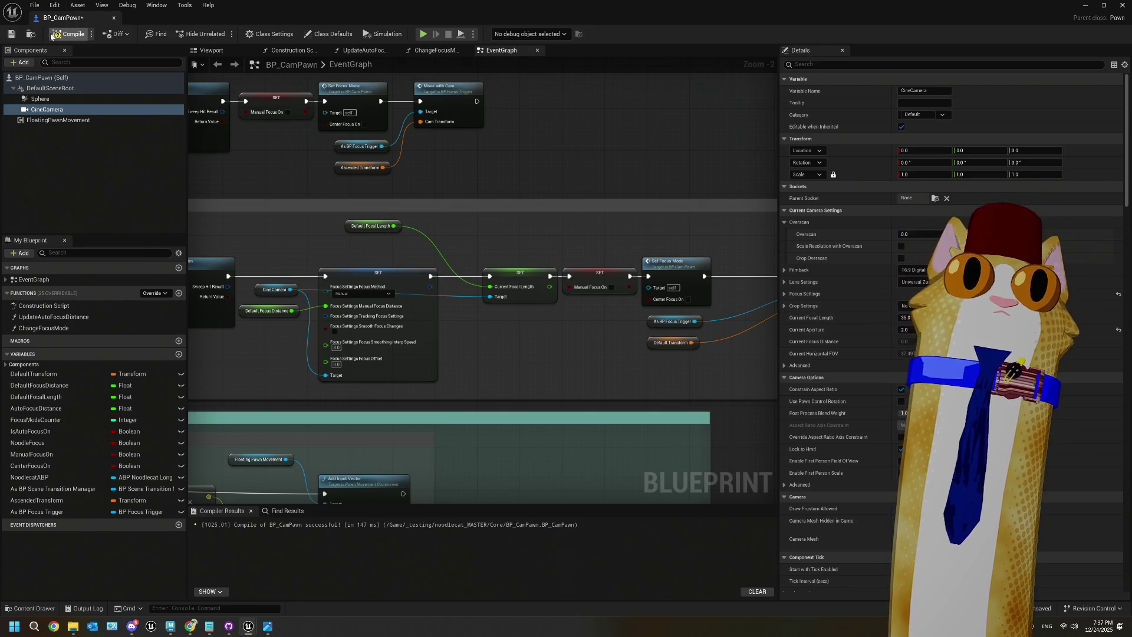
left_click(27, 36)
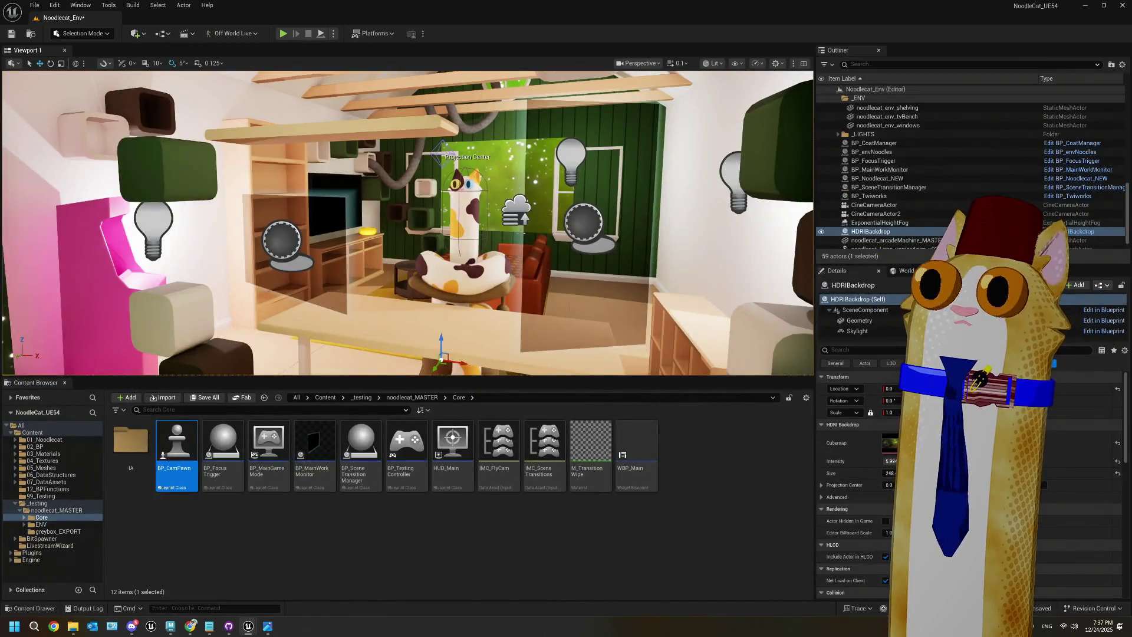
mouse_move(406, 224)
right_mouse_down()
mouse_move(365, 221)
mouse_move(413, 224)
mouse_move(389, 262)
mouse_move(348, 254)
mouse_move(383, 242)
right_mouse_up()
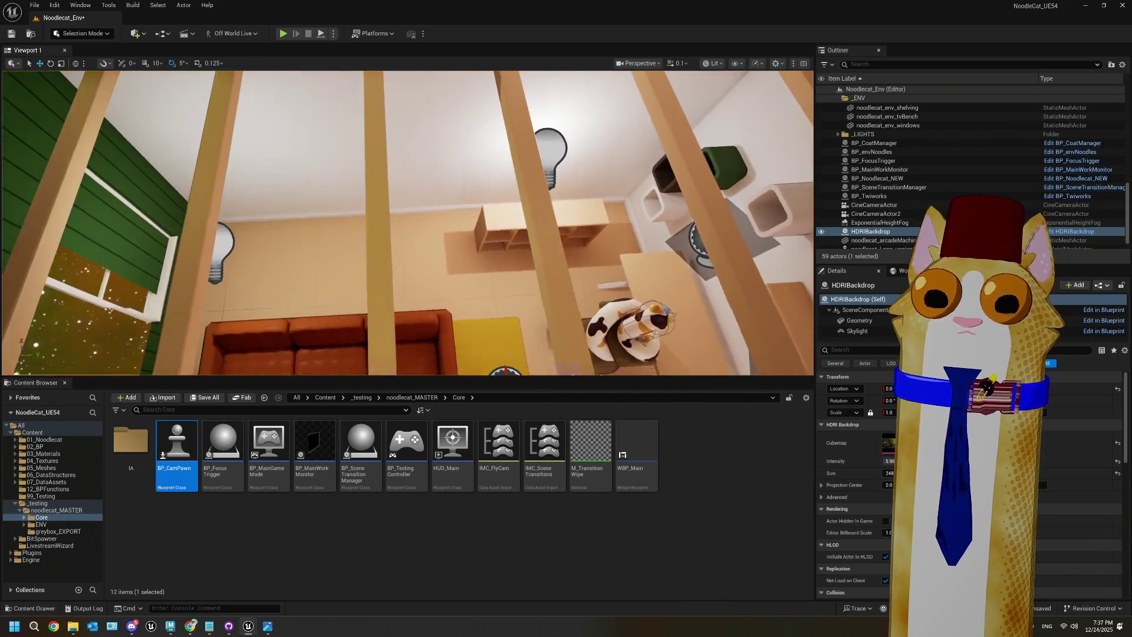
Step: Frame the shelving unit, slide it further along X, then bring up the browser
left_click(512, 221)
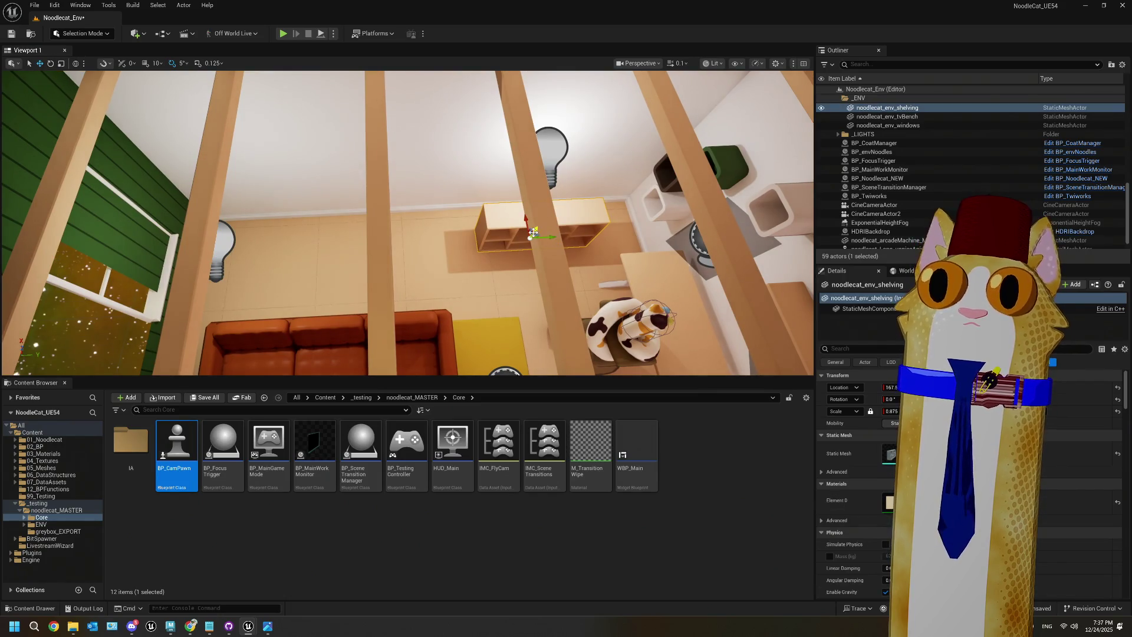
key("f")
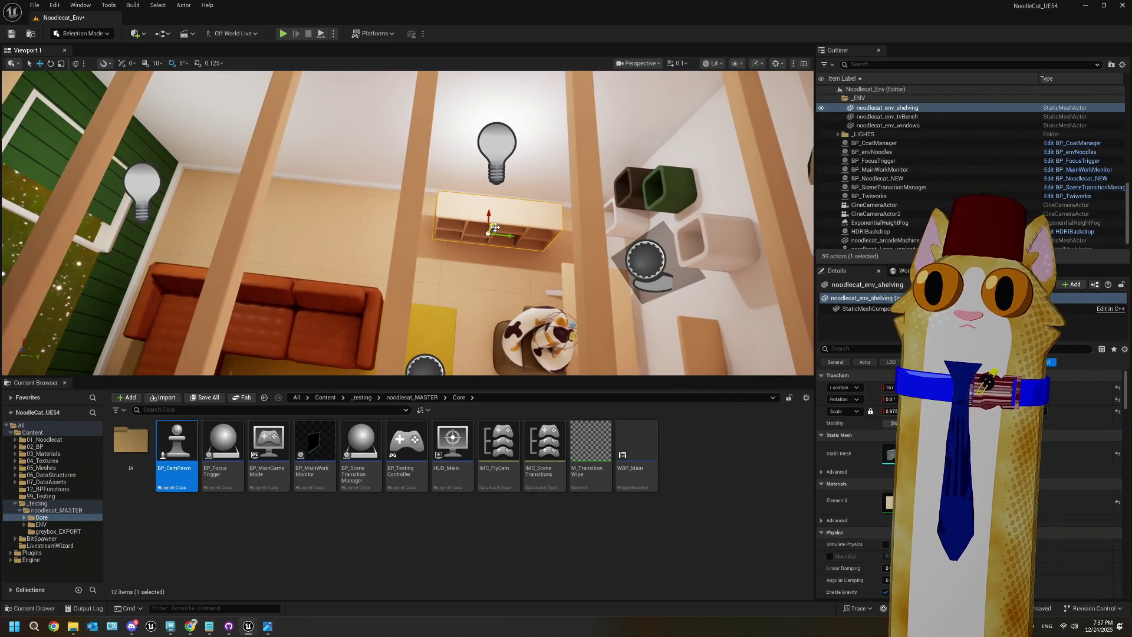
key("f")
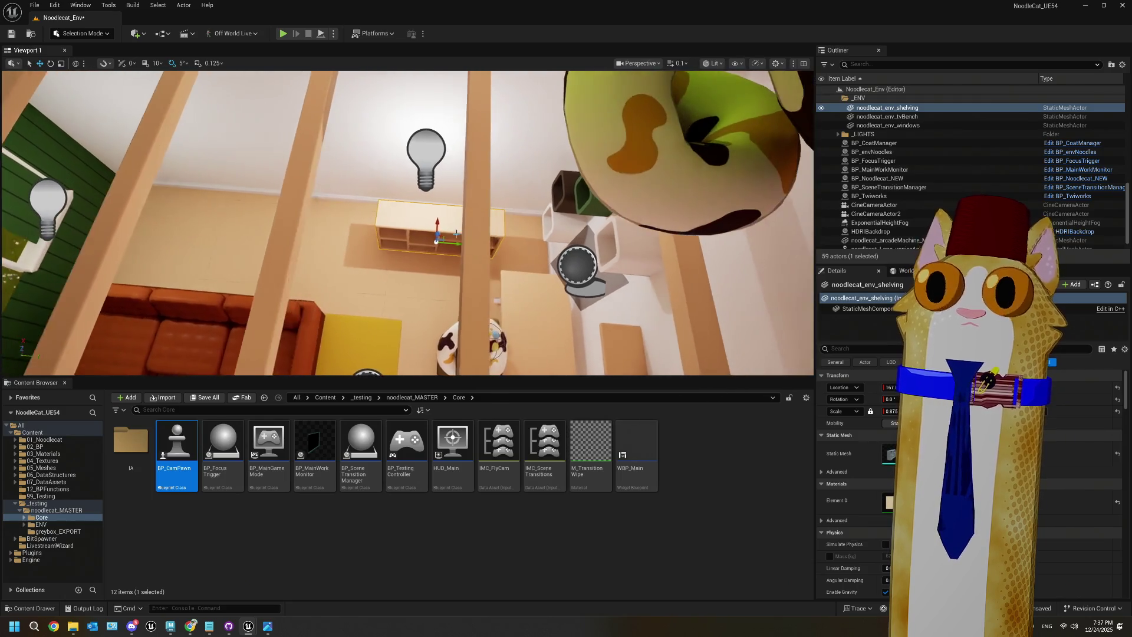
left_click_drag(437, 233, 431, 214)
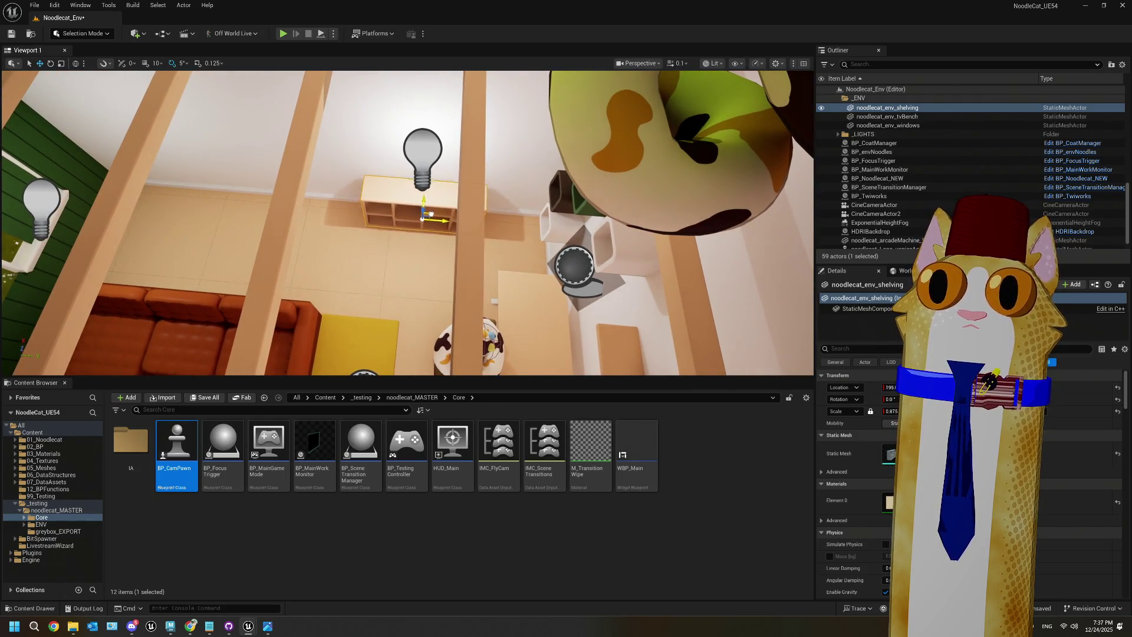
mouse_move(431, 211)
right_mouse_down()
mouse_move(448, 195)
mouse_move(430, 177)
mouse_move(464, 283)
right_mouse_up()
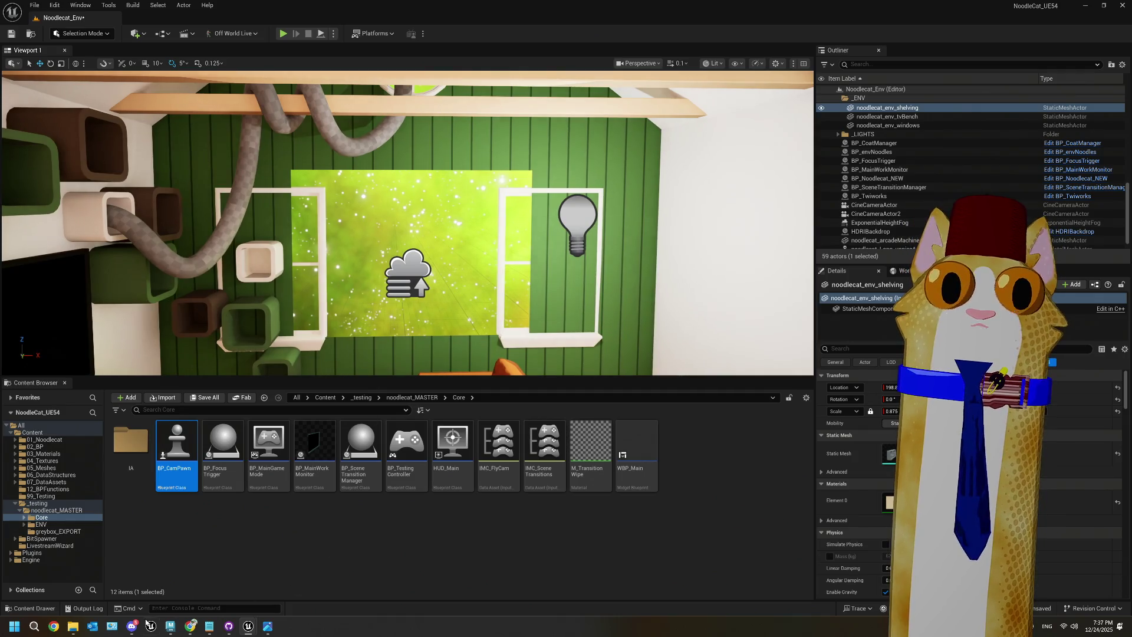
left_click(190, 626)
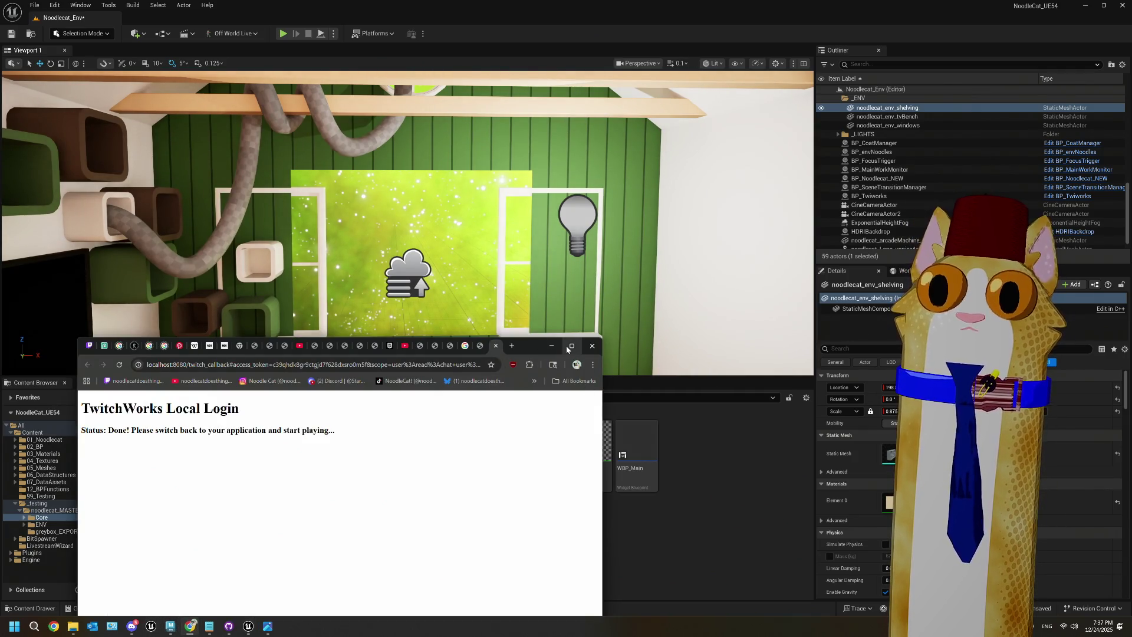
Step: Reposition and enlarge the browser, then close the TwitchWorks login tab
left_click_drag(531, 349, 500, 88)
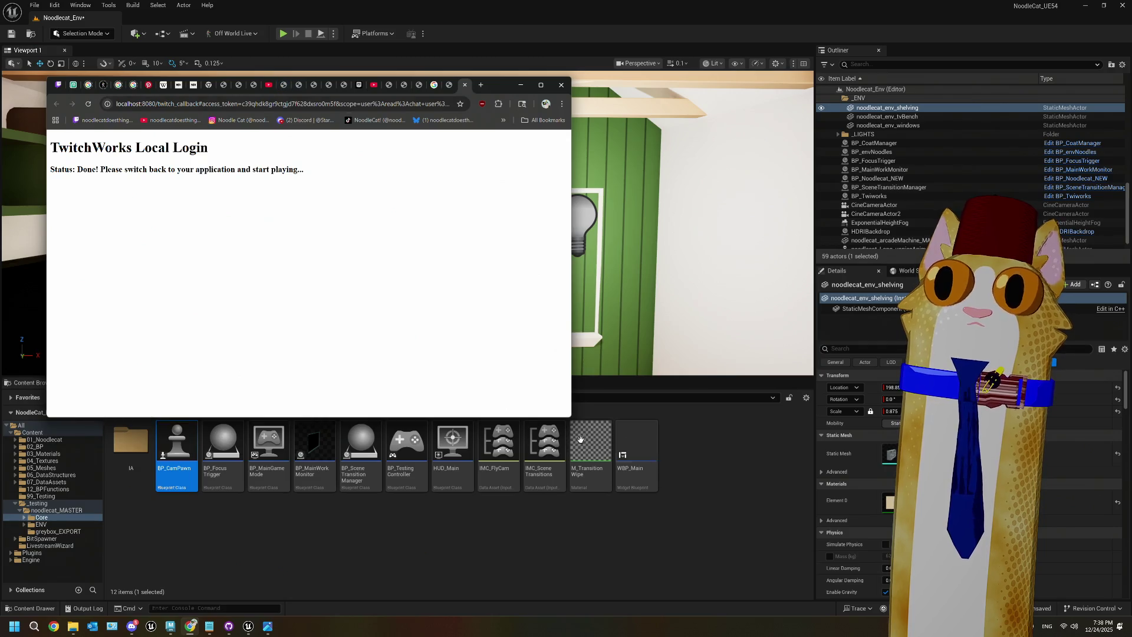
left_click_drag(569, 419, 651, 518)
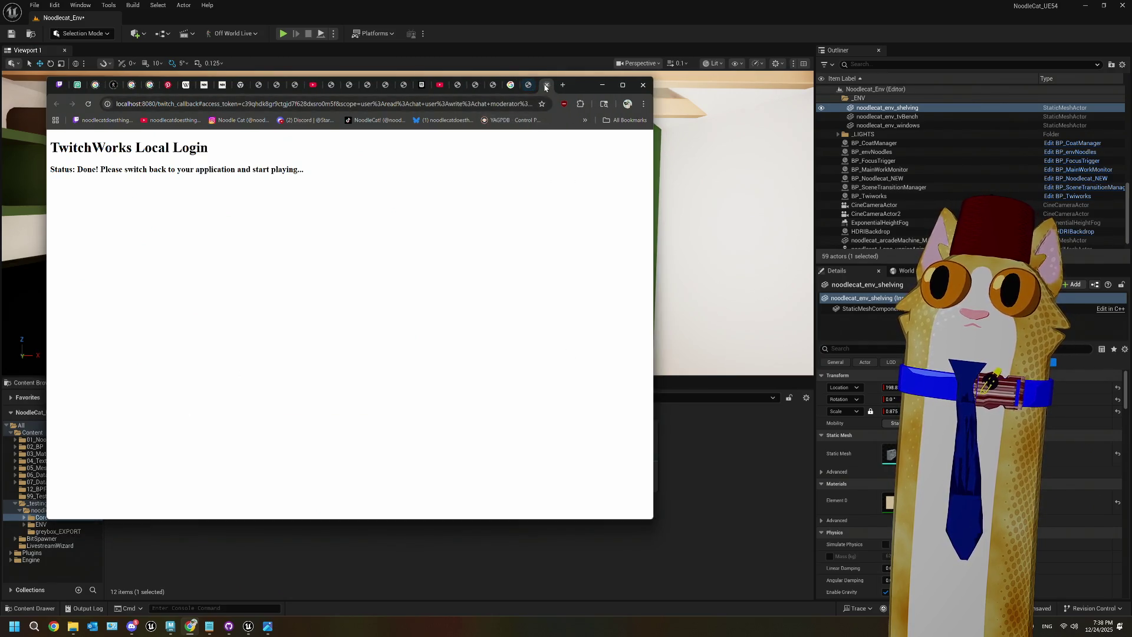
left_click(545, 85)
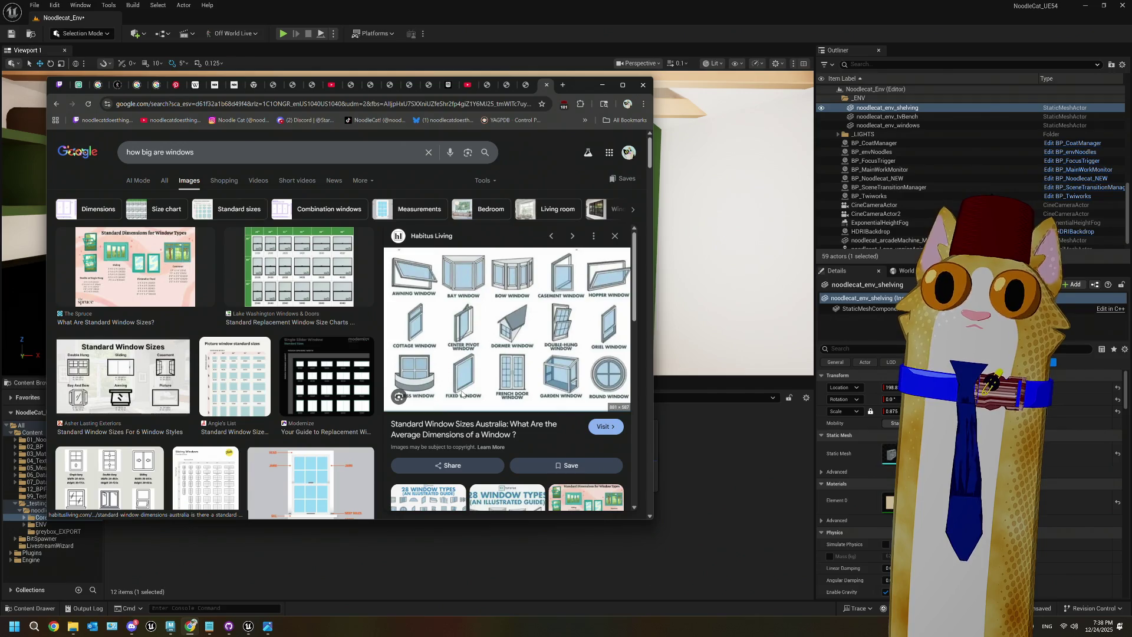
Step: Preview the Civiconcepts and Checkatrade standard window size images, then hide the browser
scroll(461, 394, "down", 5)
scroll(312, 366, "down", 5)
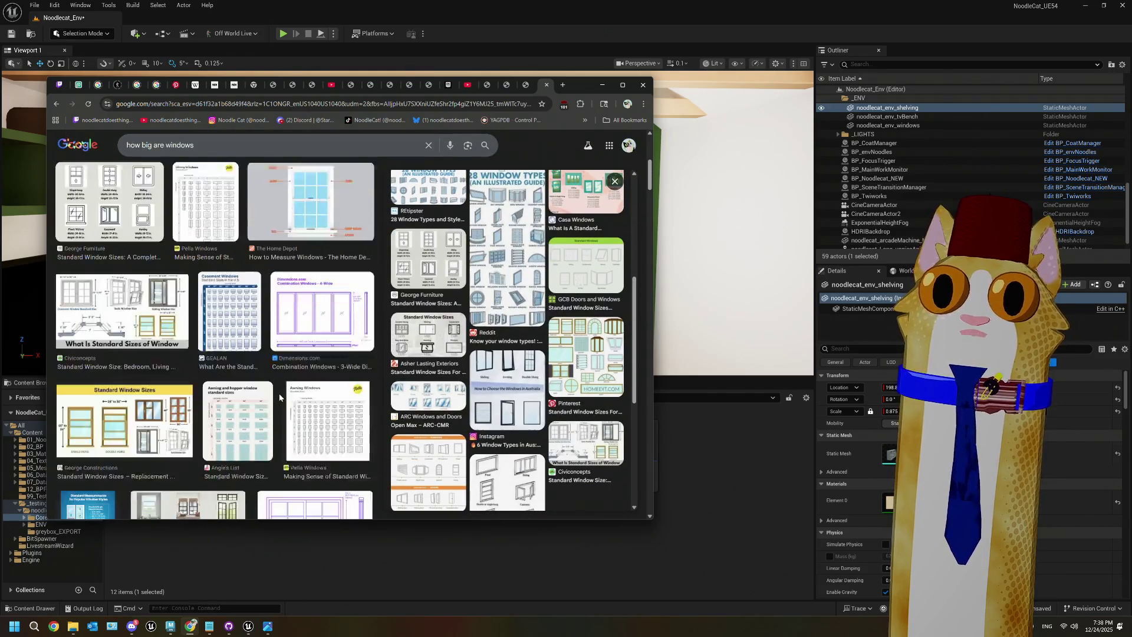
scroll(278, 394, "down", 4)
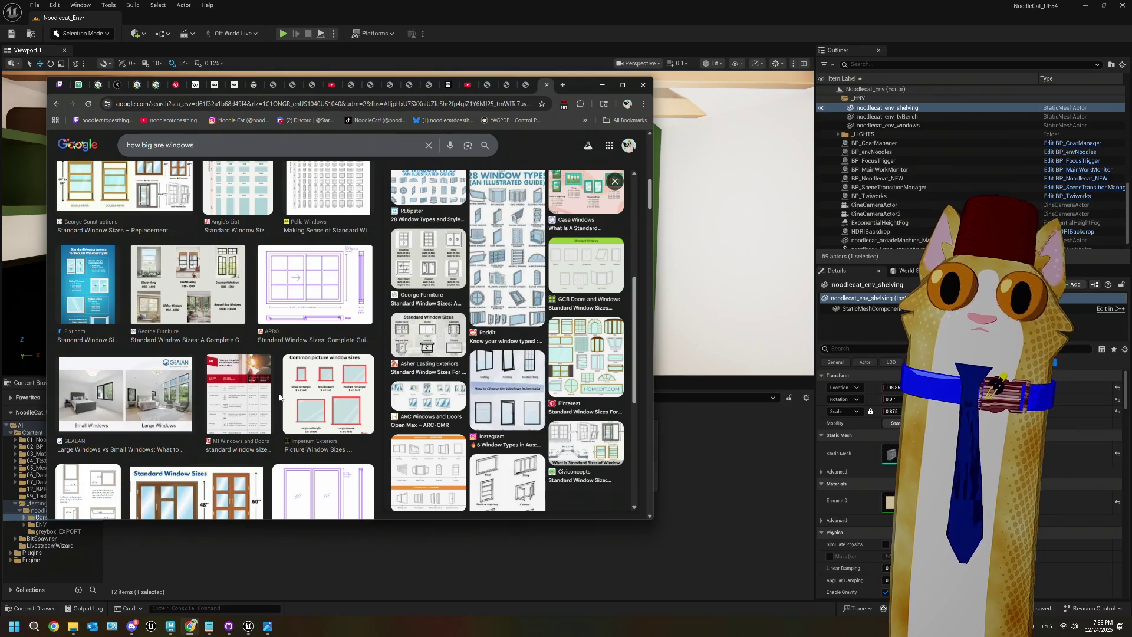
scroll(279, 398, "down", 3)
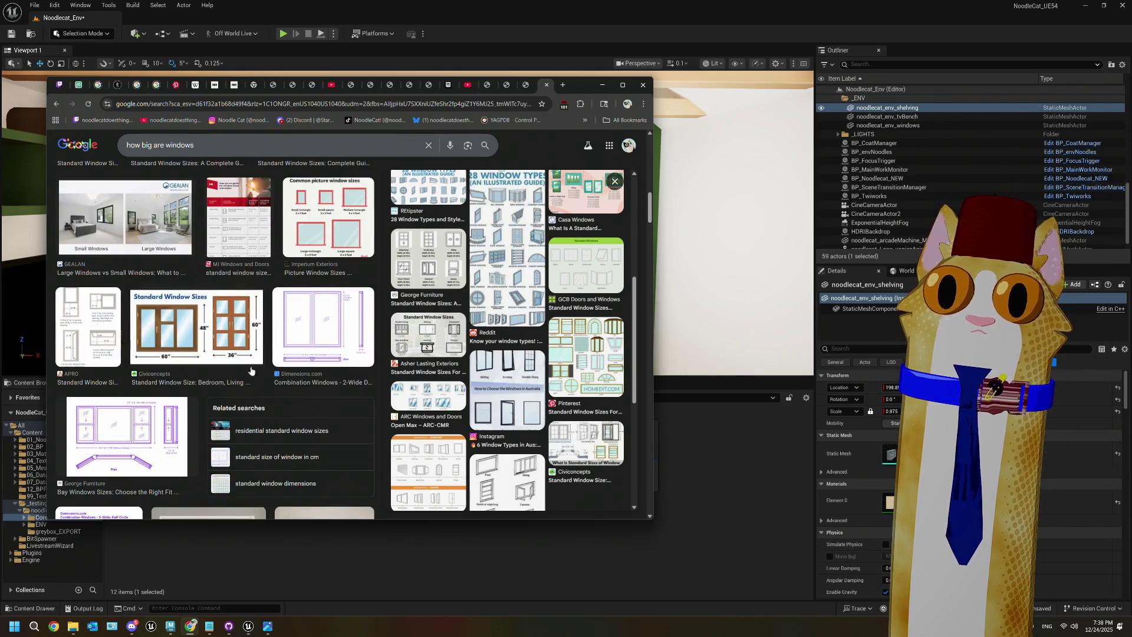
left_click(233, 347)
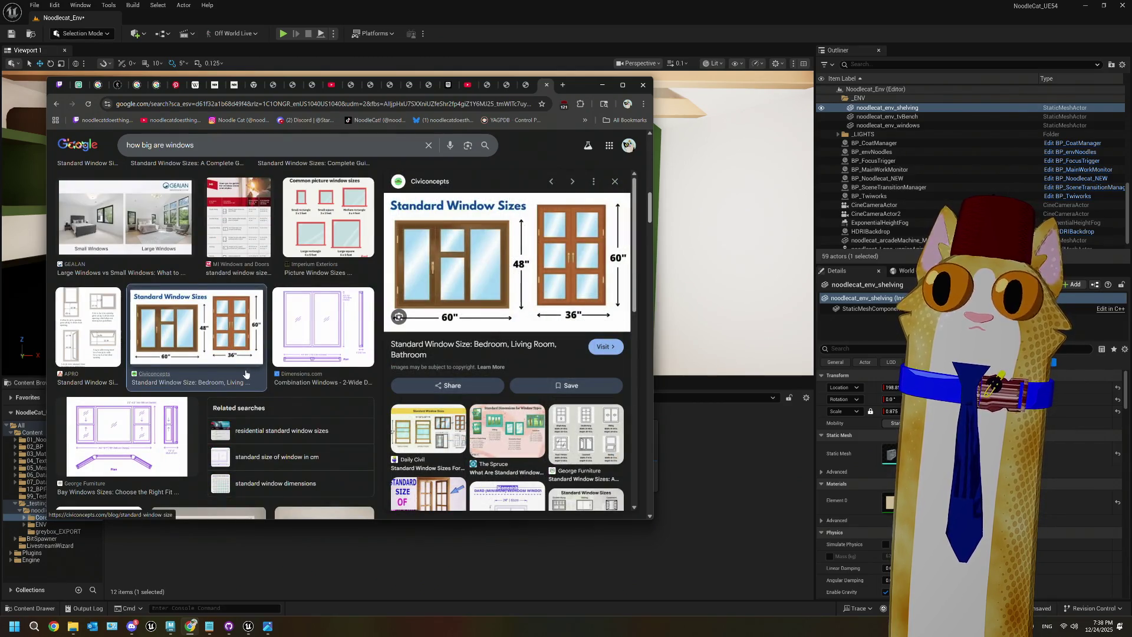
scroll(248, 369, "down", 5)
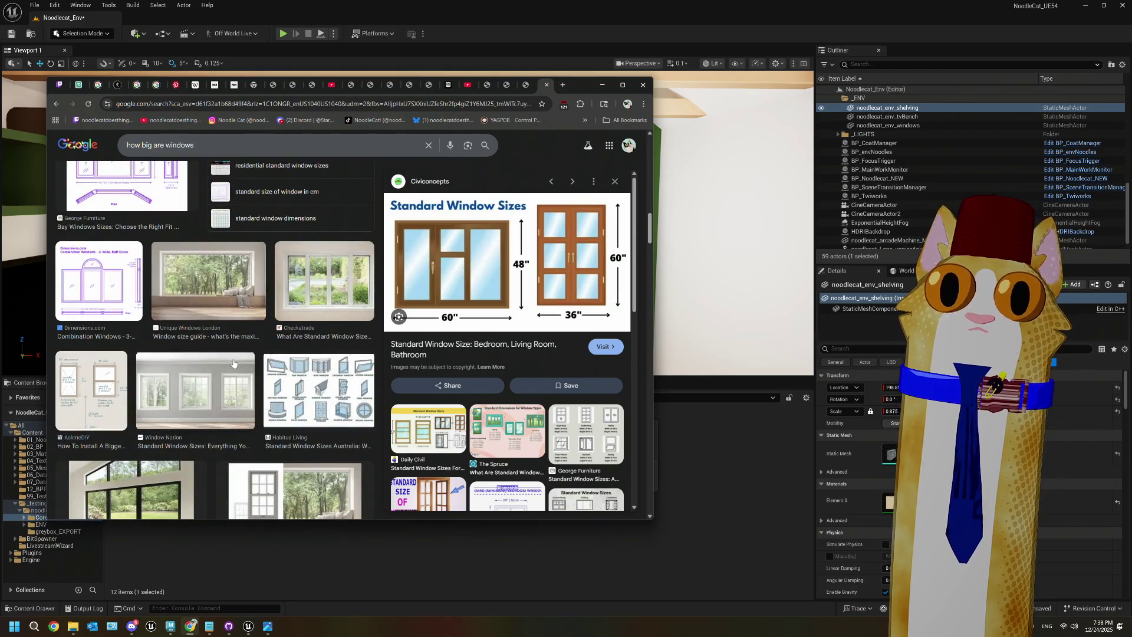
left_click(328, 288)
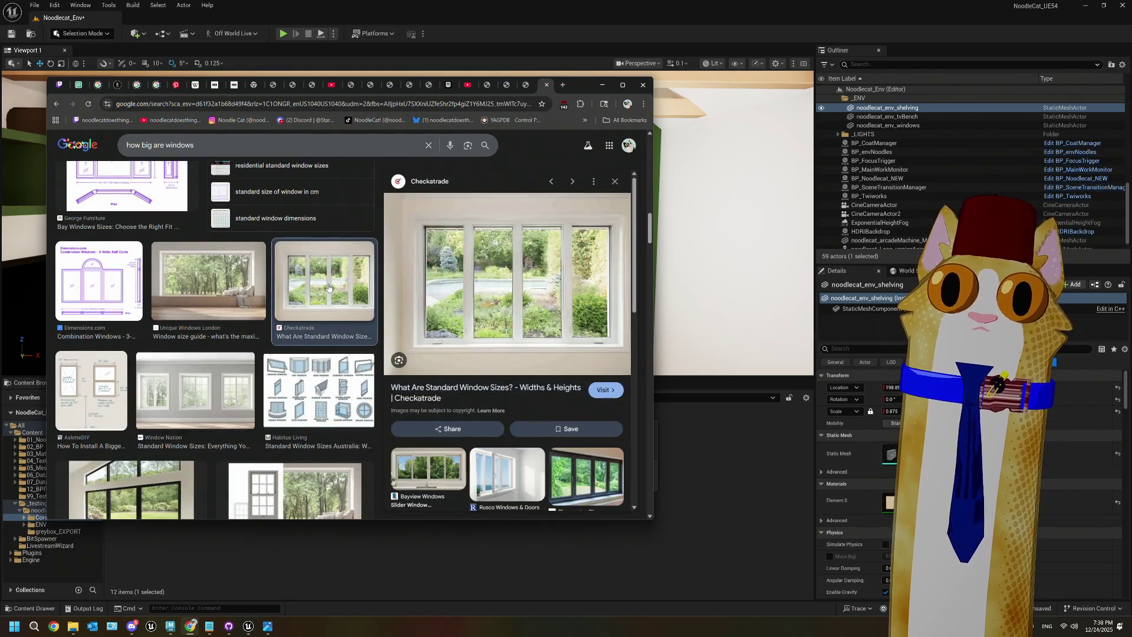
scroll(285, 382, "down", 3)
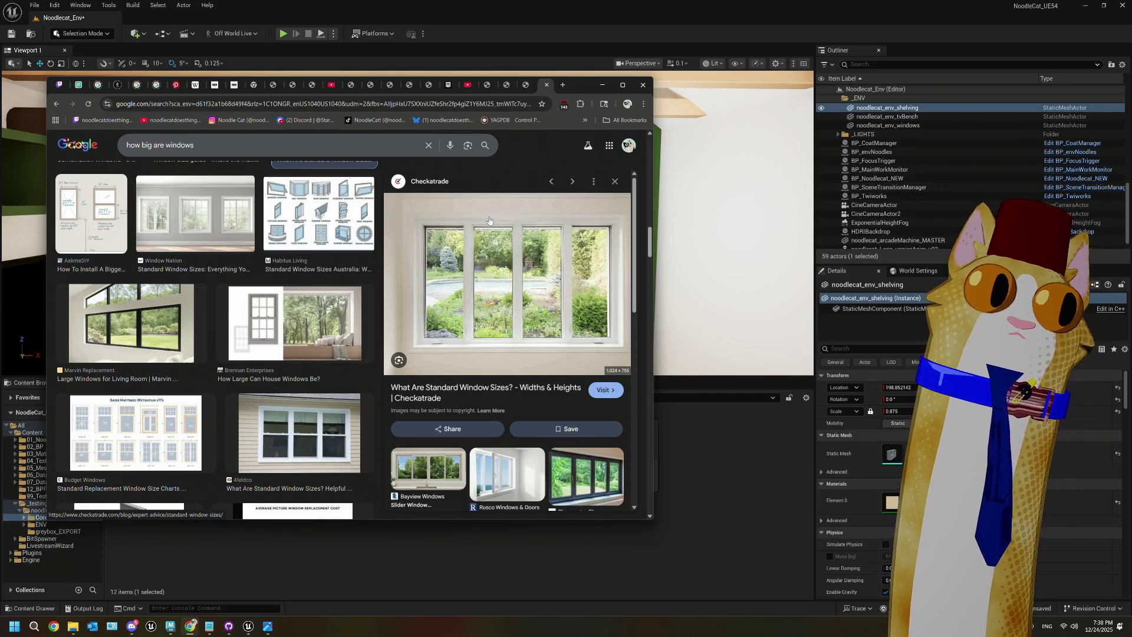
left_click(676, 499)
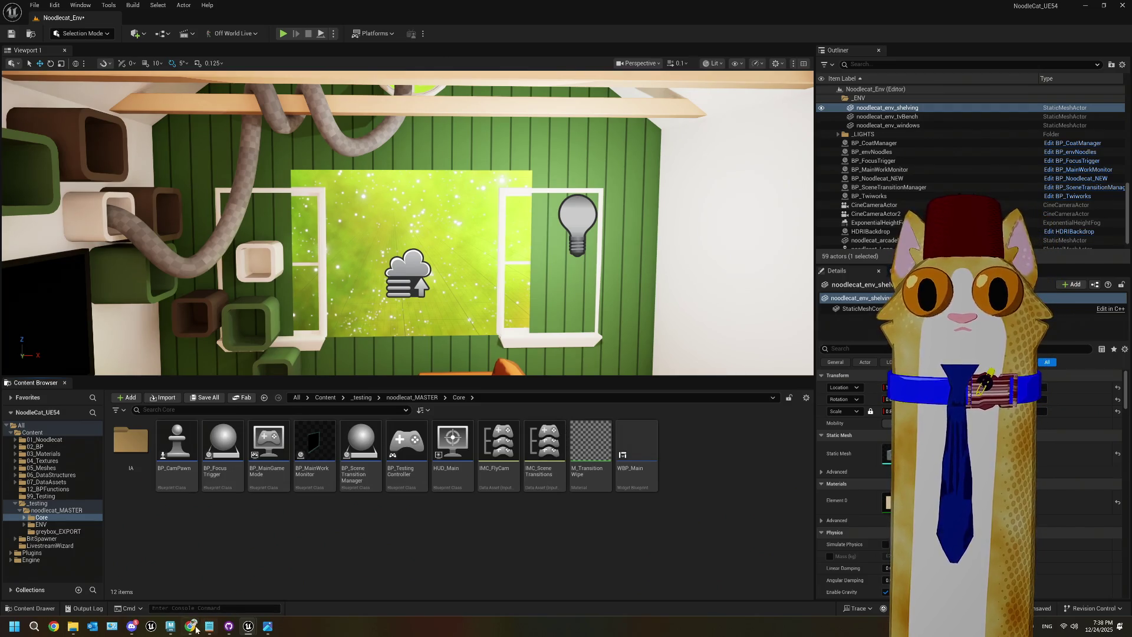
Step: In Maya, move the pCube65 plane onto the wall's window opening and switch to front view
left_click(167, 628)
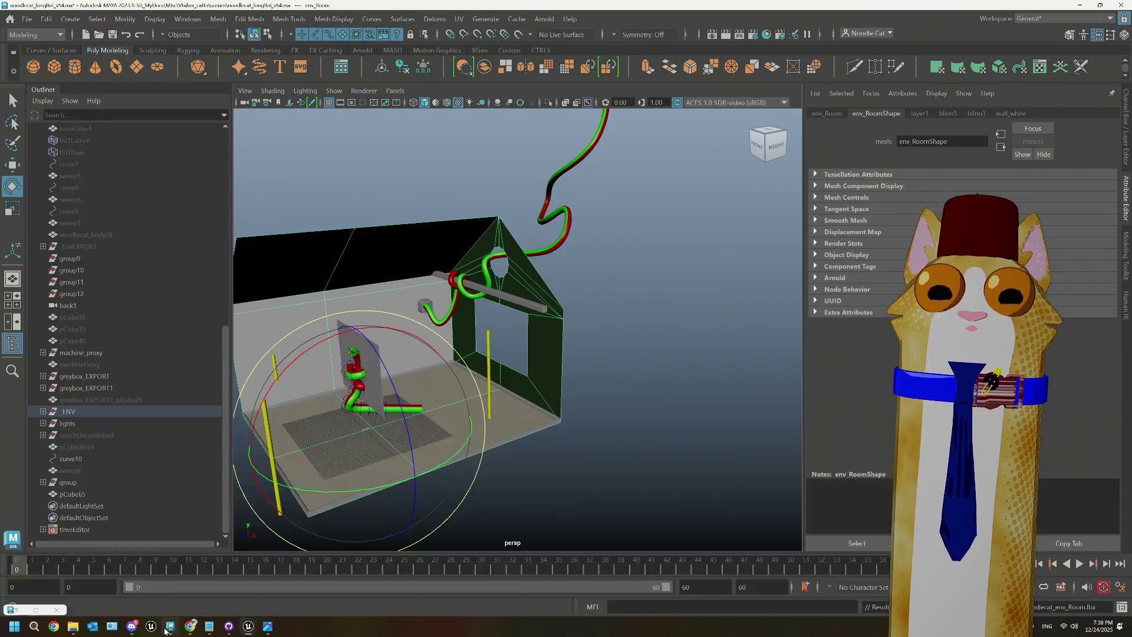
scroll(518, 400, "up", 4)
scroll(459, 416, "down", 2)
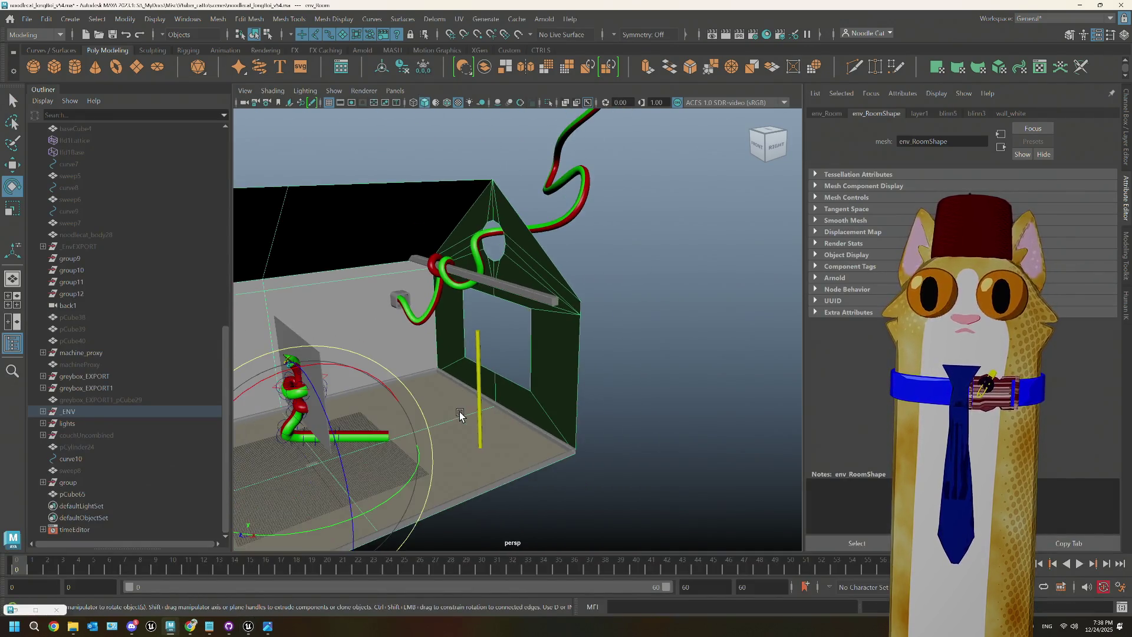
left_click(318, 371)
key("w")
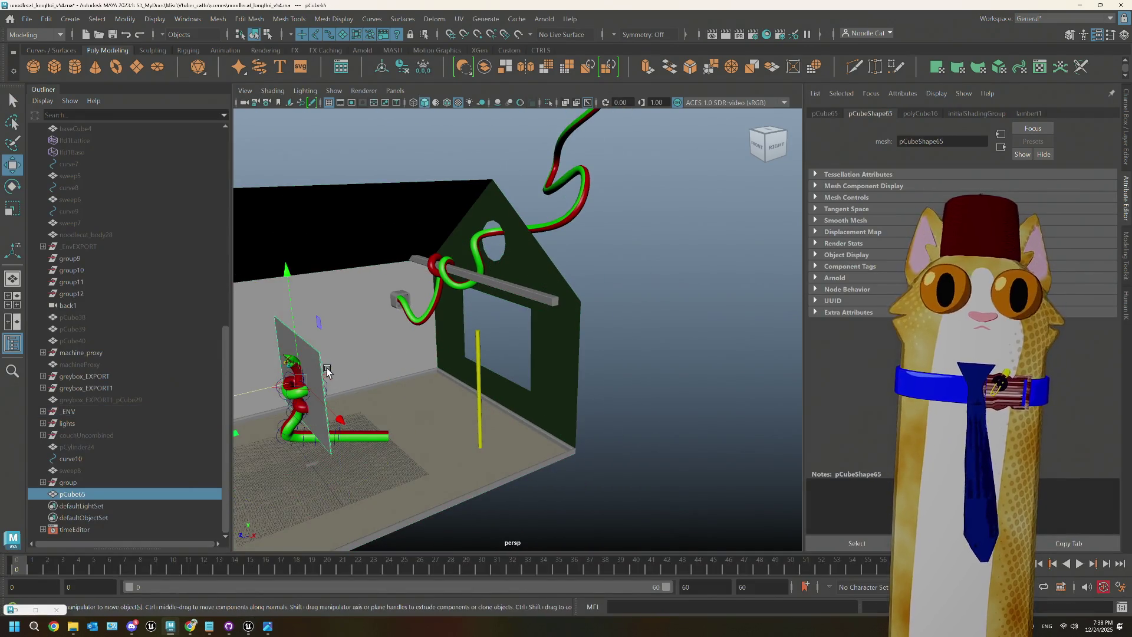
mouse_move(237, 394)
middle_mouse_down()
mouse_move(407, 360)
mouse_move(461, 364)
middle_mouse_up()
key("space")
key("space")
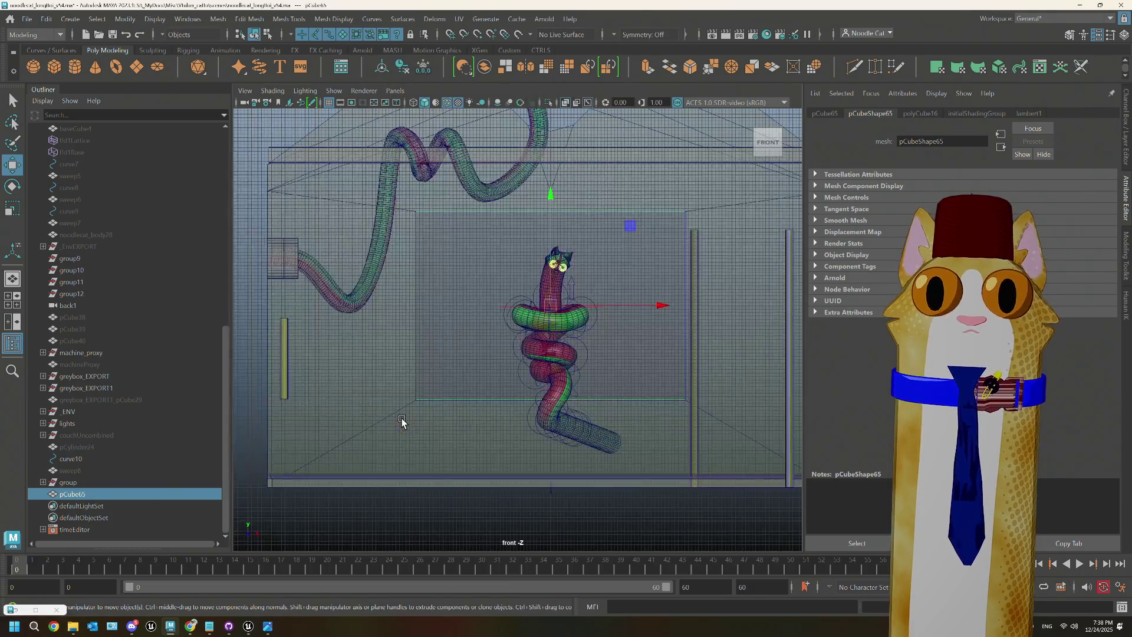
scroll(402, 420, "up", 10)
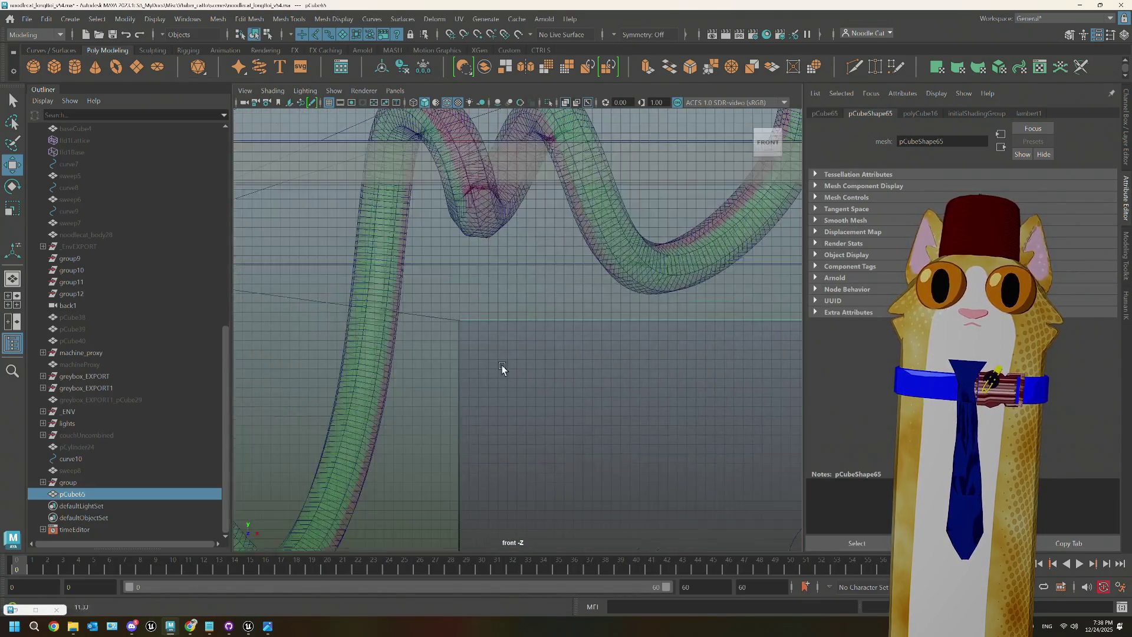
Step: Select a plane corner vertex, slide it horizontally, and point-snap it onto the wall corner
right_click_drag(472, 351, 440, 306)
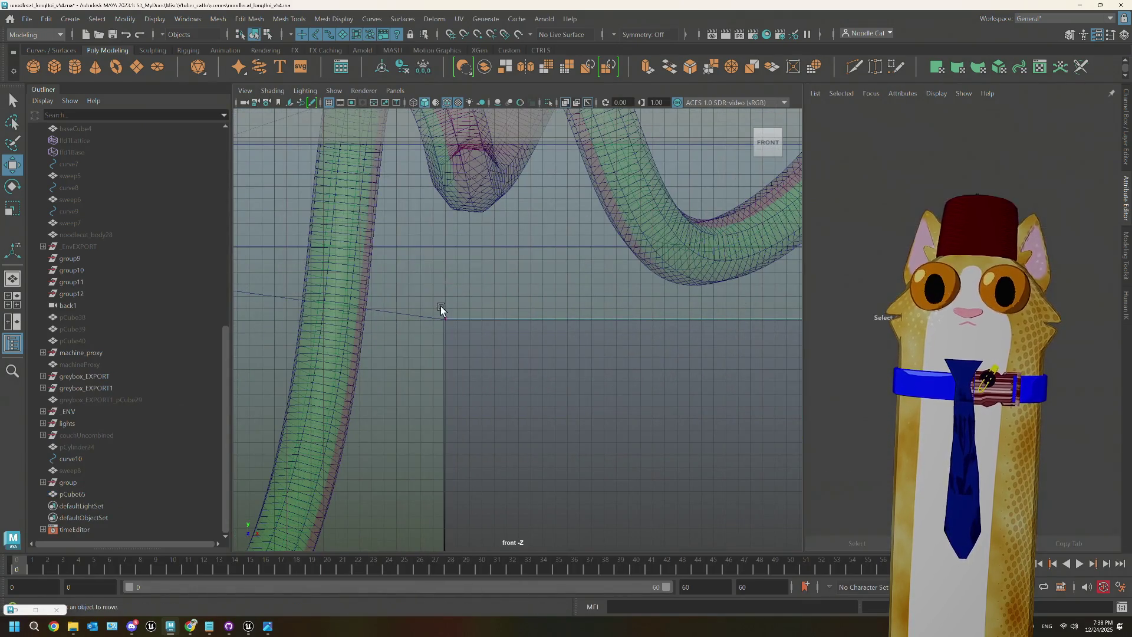
left_click_drag(440, 306, 483, 357)
mouse_move(553, 326)
left_mouse_down()
mouse_move(659, 324)
mouse_move(441, 320)
left_mouse_up()
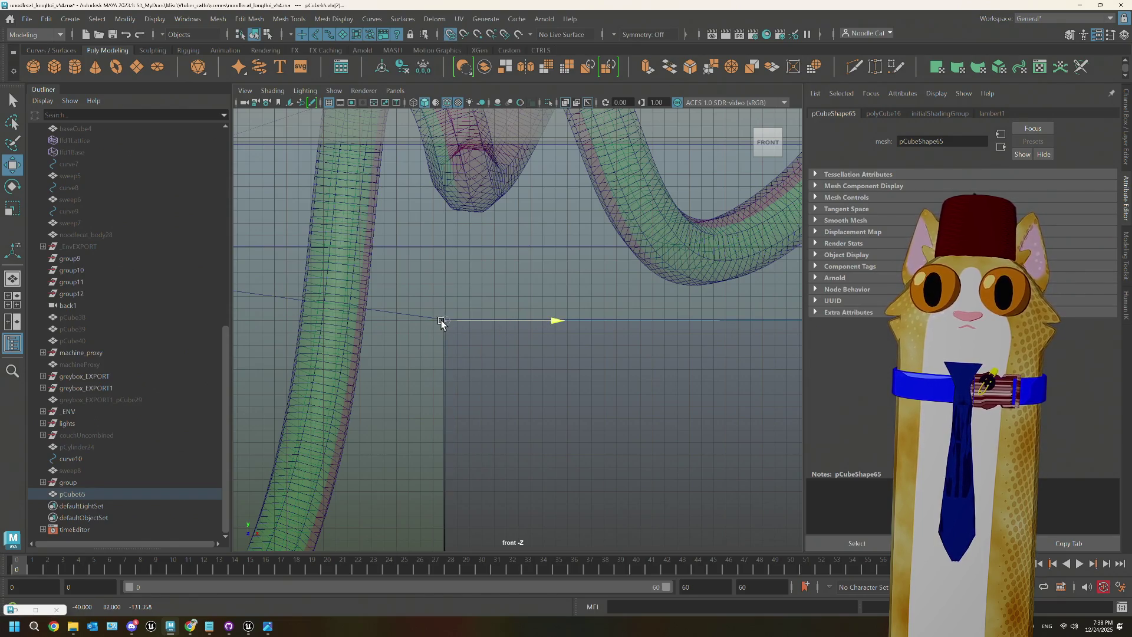
scroll(443, 329, "up", 5)
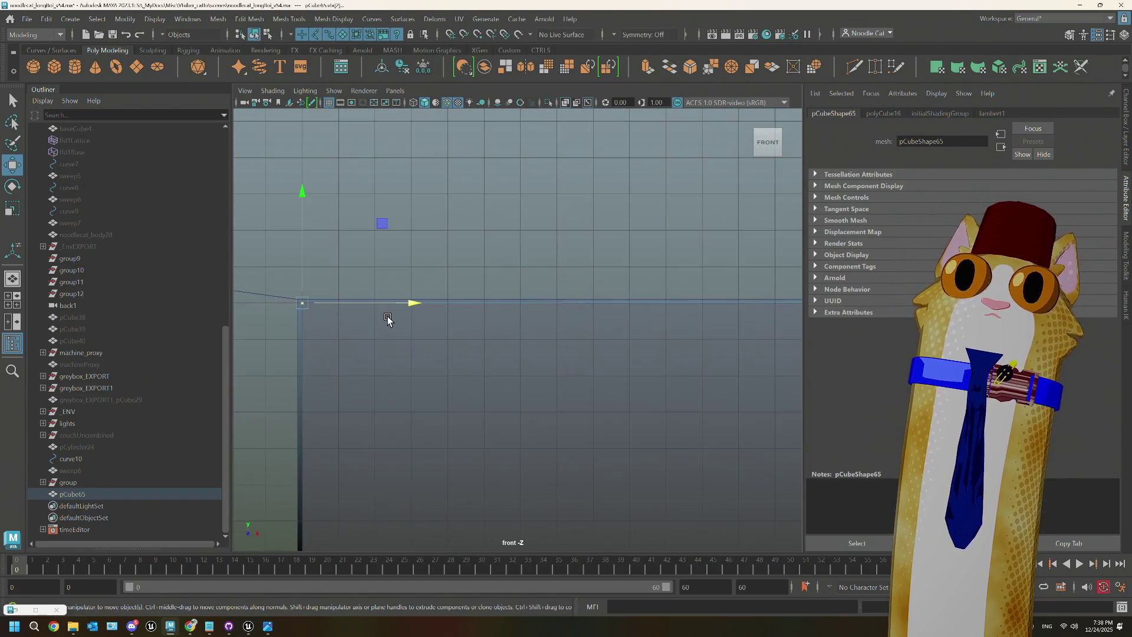
left_click_drag(308, 302, 267, 301)
middle_click_drag(331, 347, 525, 343, "alt")
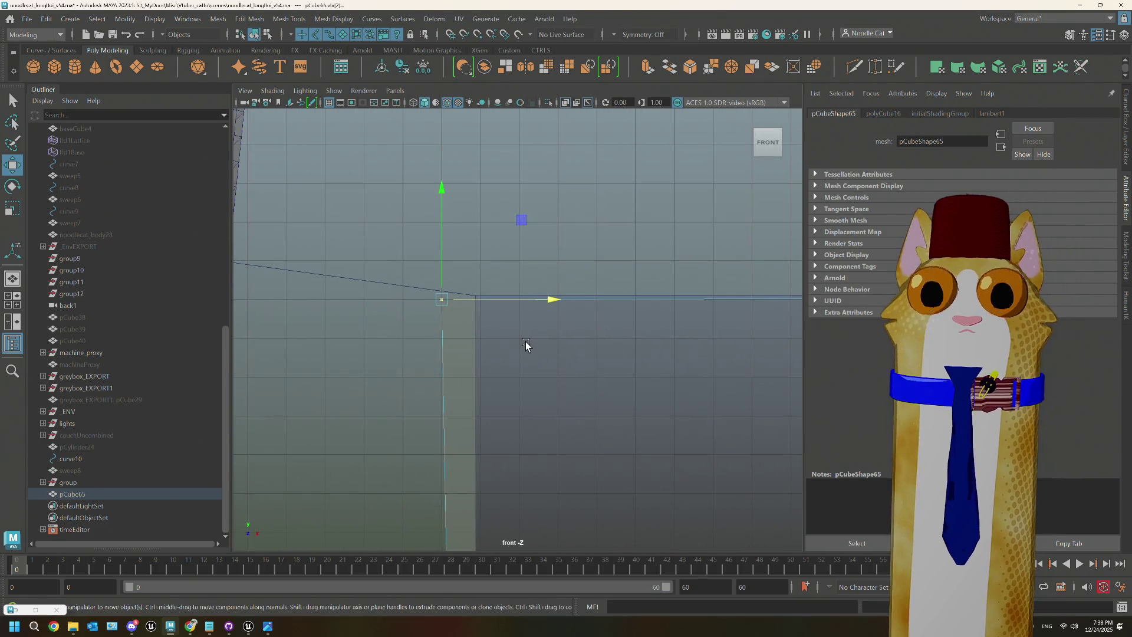
key("v")
left_click_drag(479, 299, 480, 298)
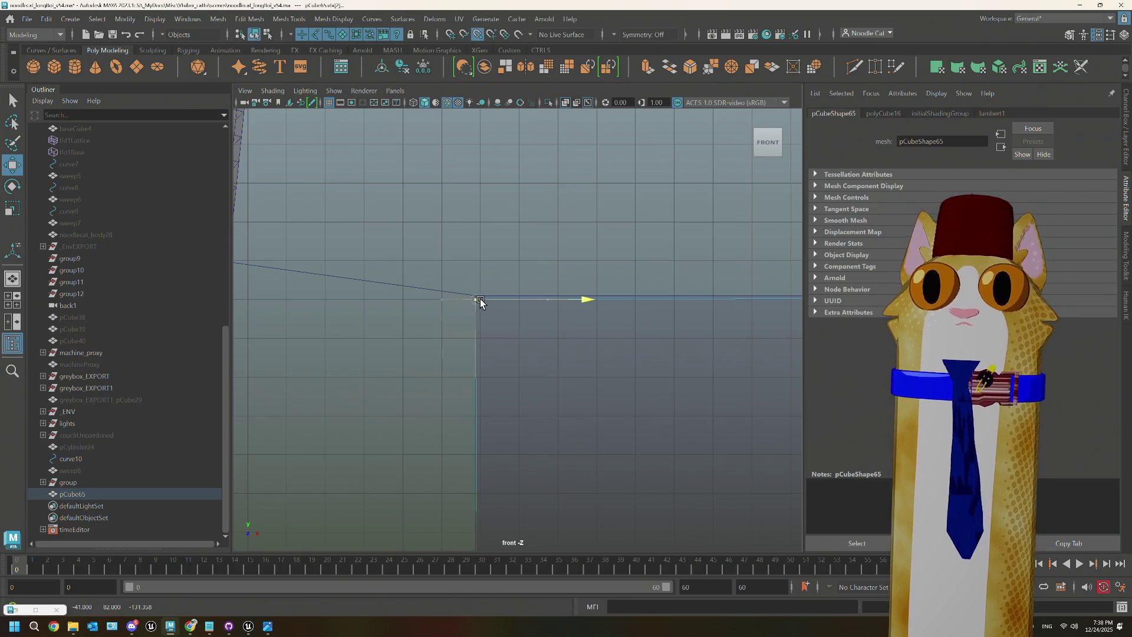
Step: Nudge and point-snap the next corner vertices onto the wall edge
mouse_move(505, 372)
middle_mouse_down("alt")
mouse_move(525, 295)
mouse_move(517, 137)
mouse_move(518, 409)
mouse_move(510, 281)
mouse_move(511, 318)
mouse_move(539, 439)
mouse_move(417, 436)
middle_mouse_up("alt")
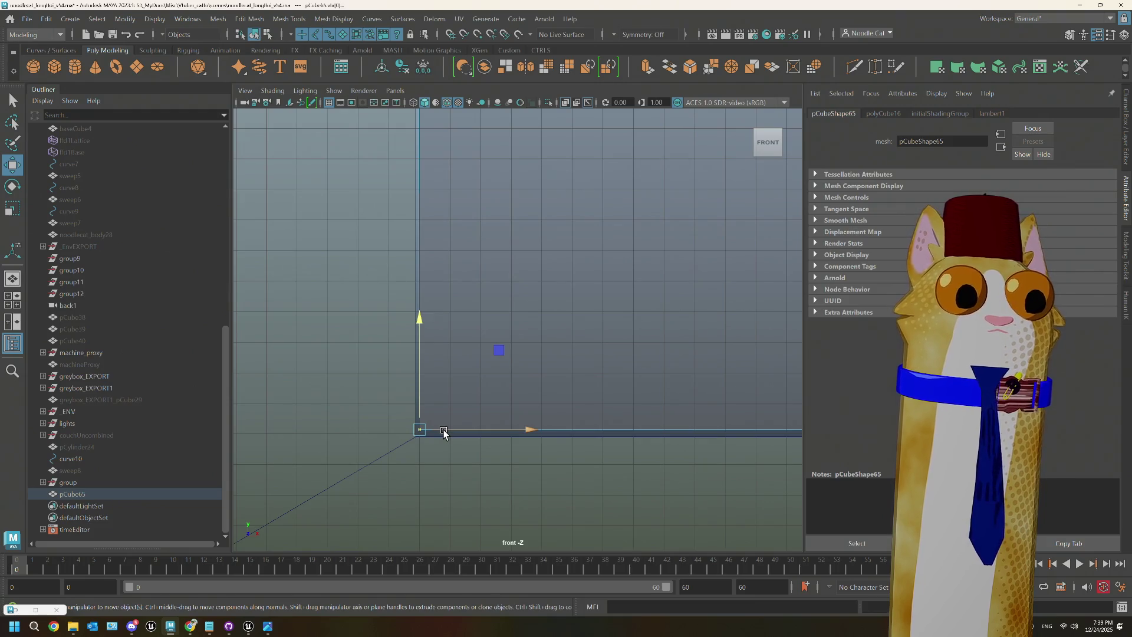
left_click_drag(443, 433, 430, 434)
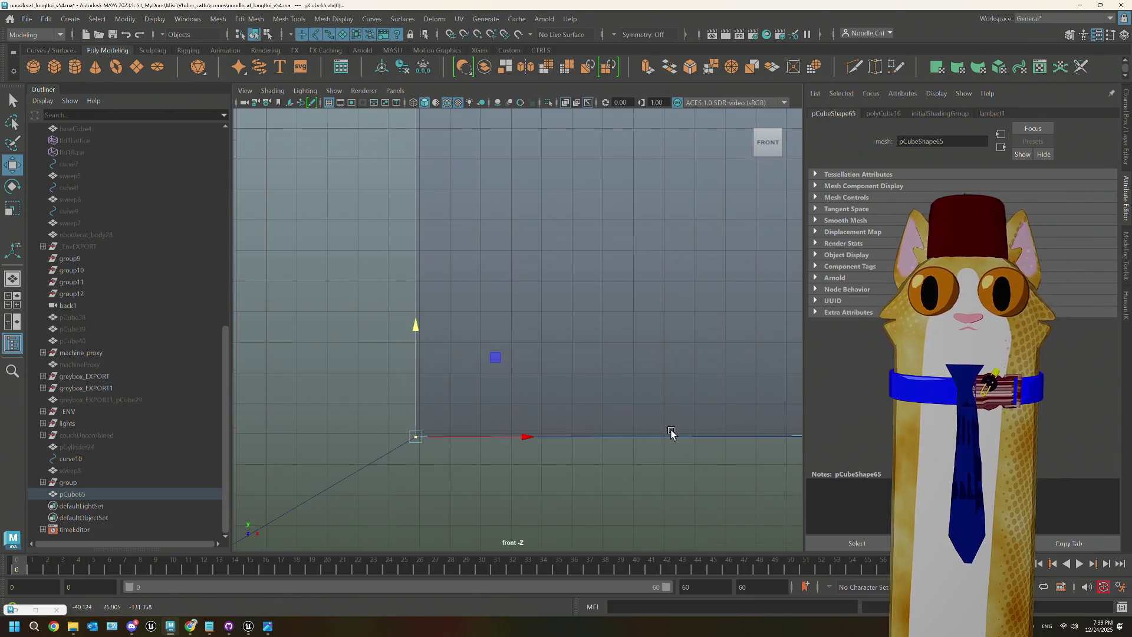
mouse_move(671, 434)
right_mouse_down("alt")
mouse_move(303, 450)
mouse_move(275, 428)
mouse_move(417, 424)
mouse_move(271, 429)
mouse_move(334, 424)
mouse_move(407, 370)
right_mouse_up("alt")
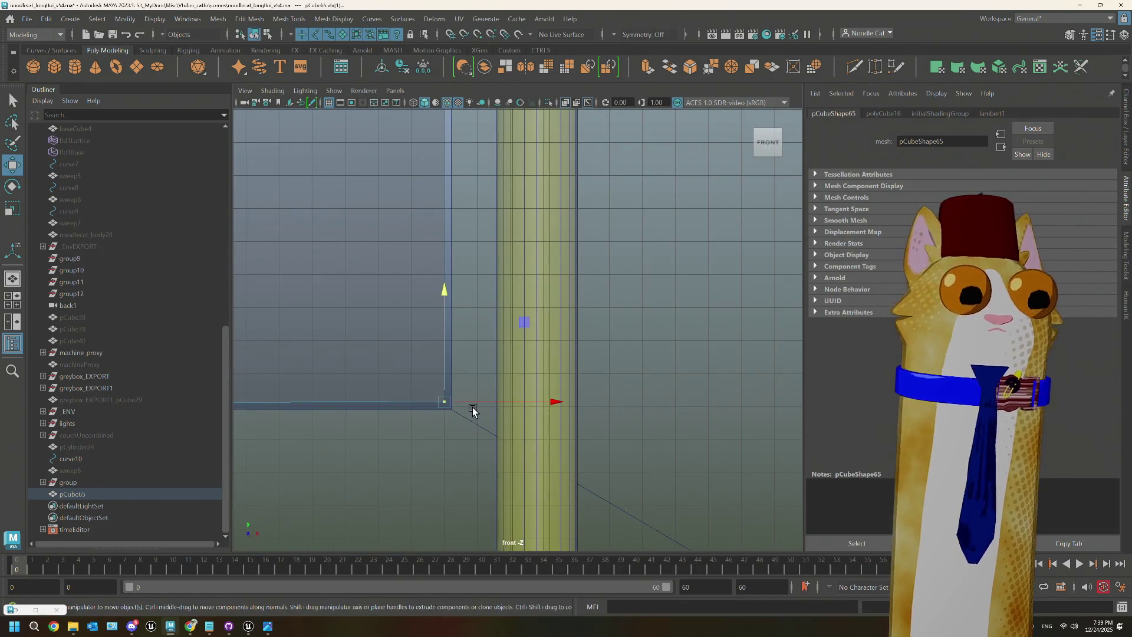
key("v")
left_click_drag(471, 402, 475, 401)
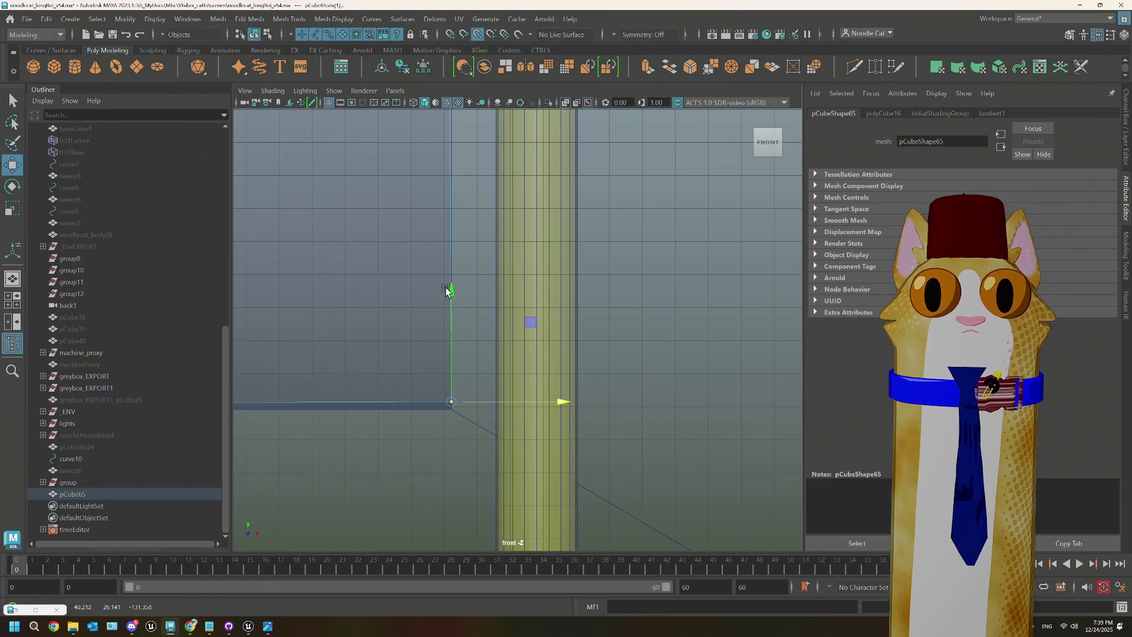
scroll(449, 286, "down", 1)
mouse_move(449, 286)
middle_mouse_down("alt")
mouse_move(457, 435)
mouse_move(480, 538)
mouse_move(471, 321)
mouse_move(465, 392)
mouse_move(495, 375)
middle_mouse_up("alt")
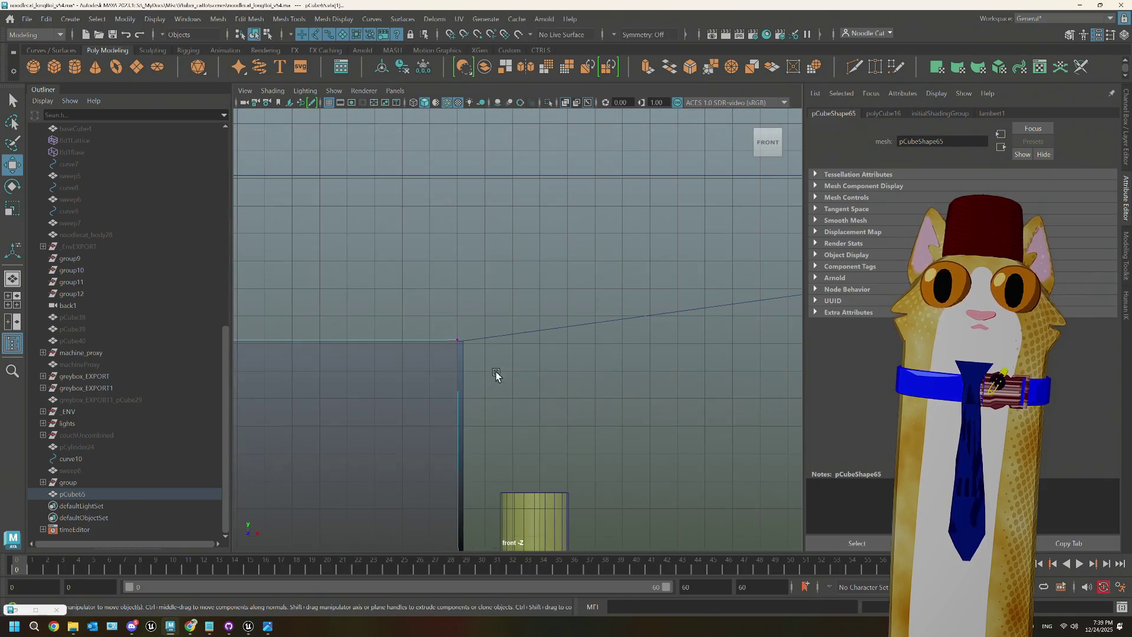
left_click_drag(478, 340, 484, 339)
Step: Reselect the plane's corner vertex and reframe the front view around the wall
left_click(463, 340)
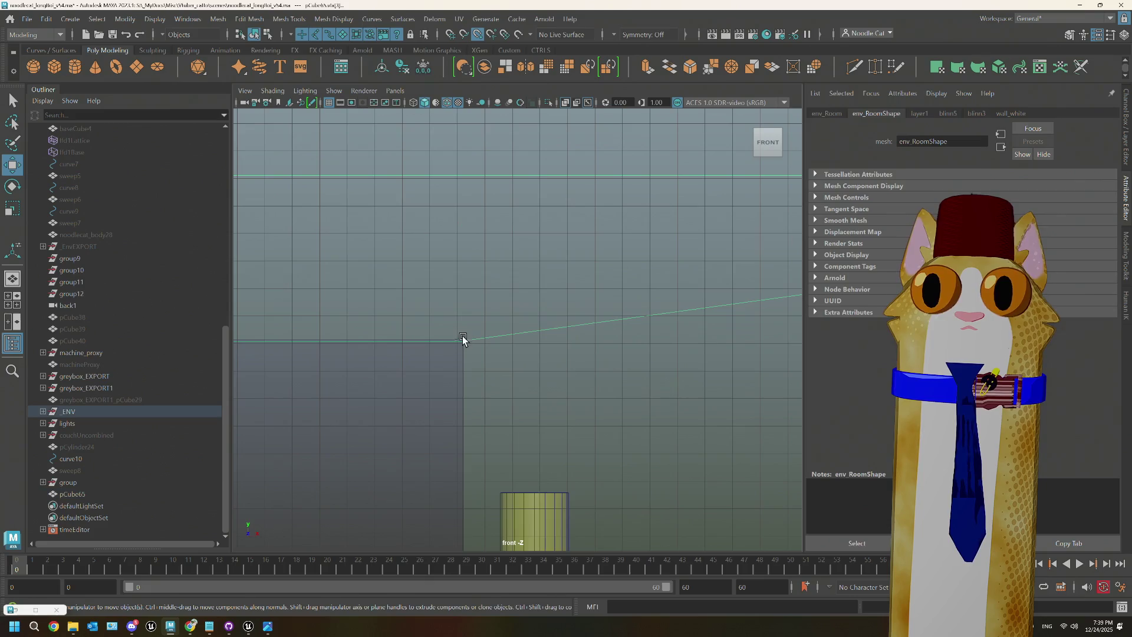
right_click_drag(450, 289, 392, 288)
left_click_drag(448, 311, 467, 368)
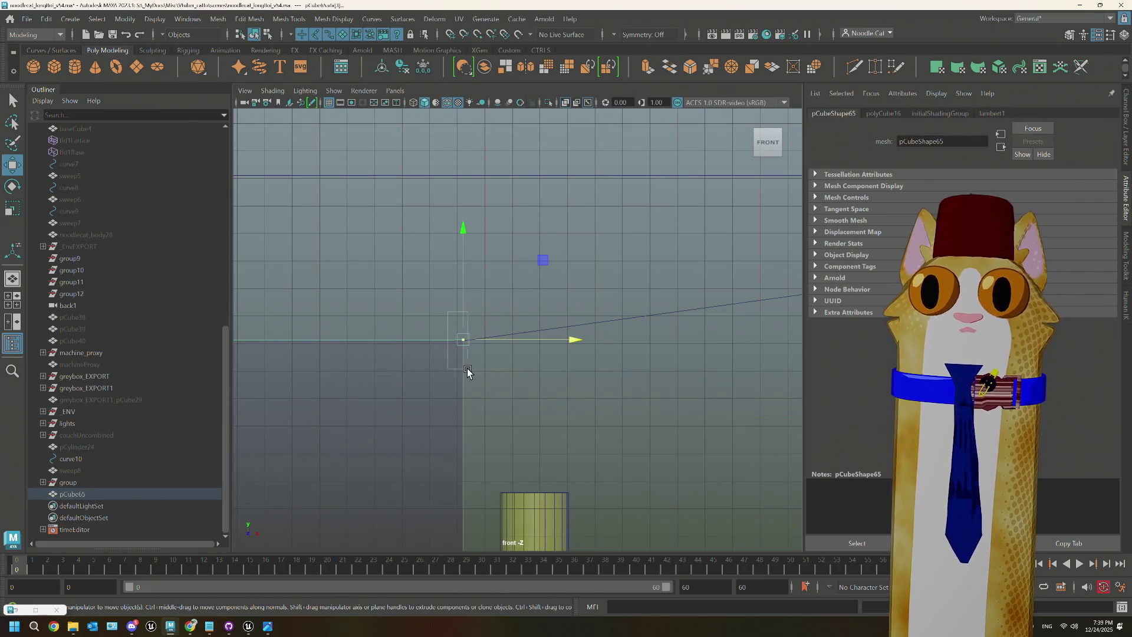
scroll(406, 405, "down", 6)
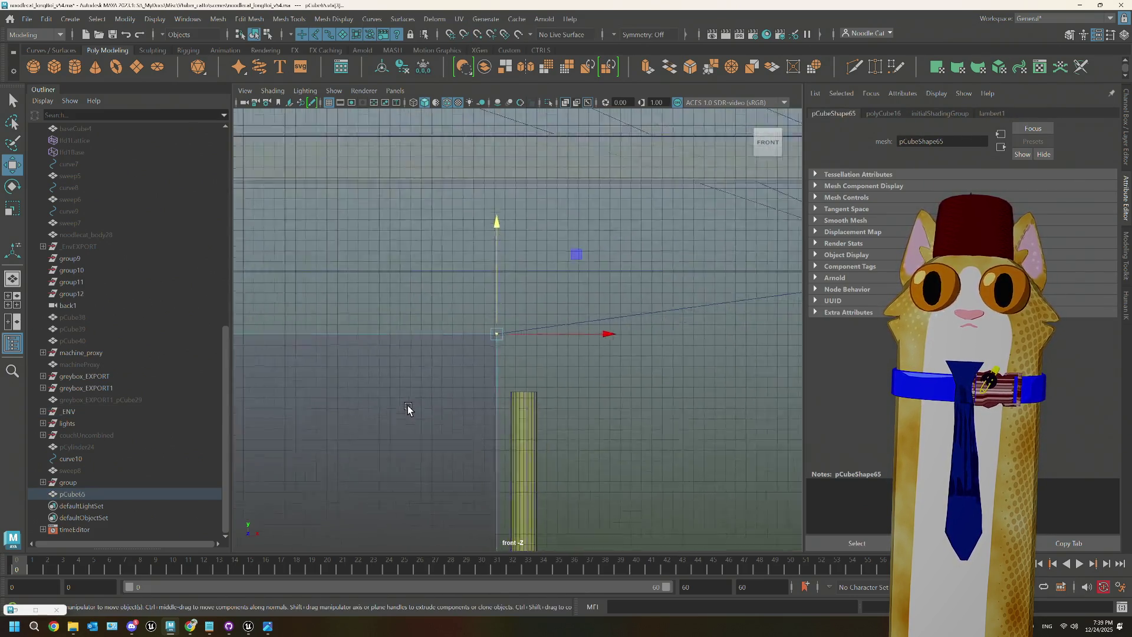
middle_click_drag(407, 405, 552, 335, "alt")
scroll(553, 334, "up", 1)
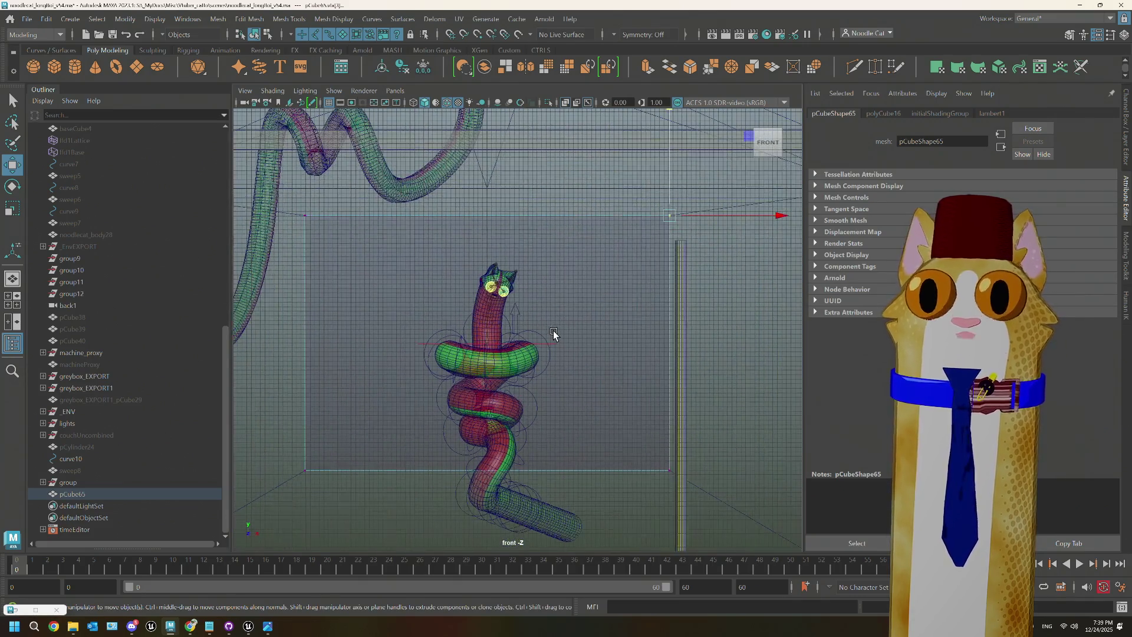
Step: Delete all of pCube65's faces except the front face covering the window area
middle_click_drag(396, 400, 393, 376, "alt")
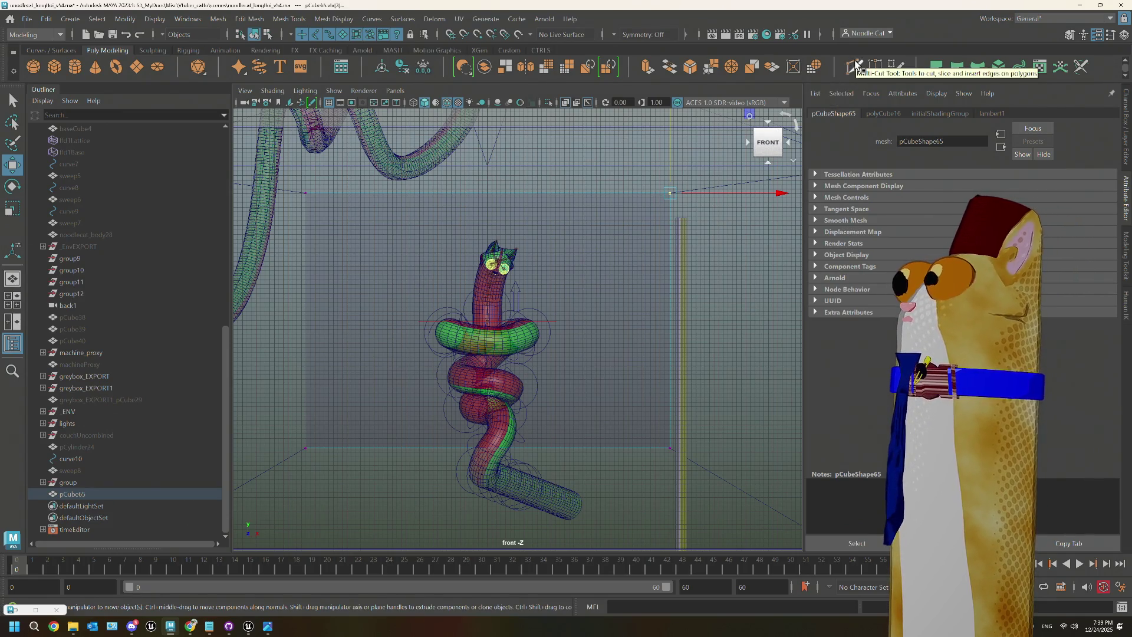
right_click(388, 217)
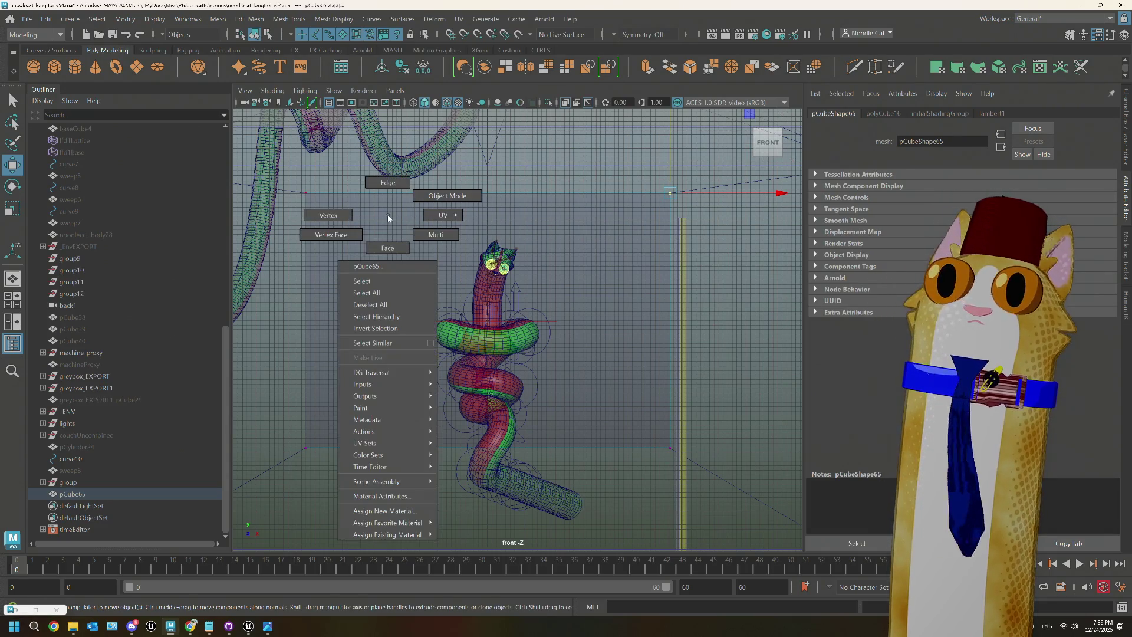
left_click(387, 242)
left_click(375, 239)
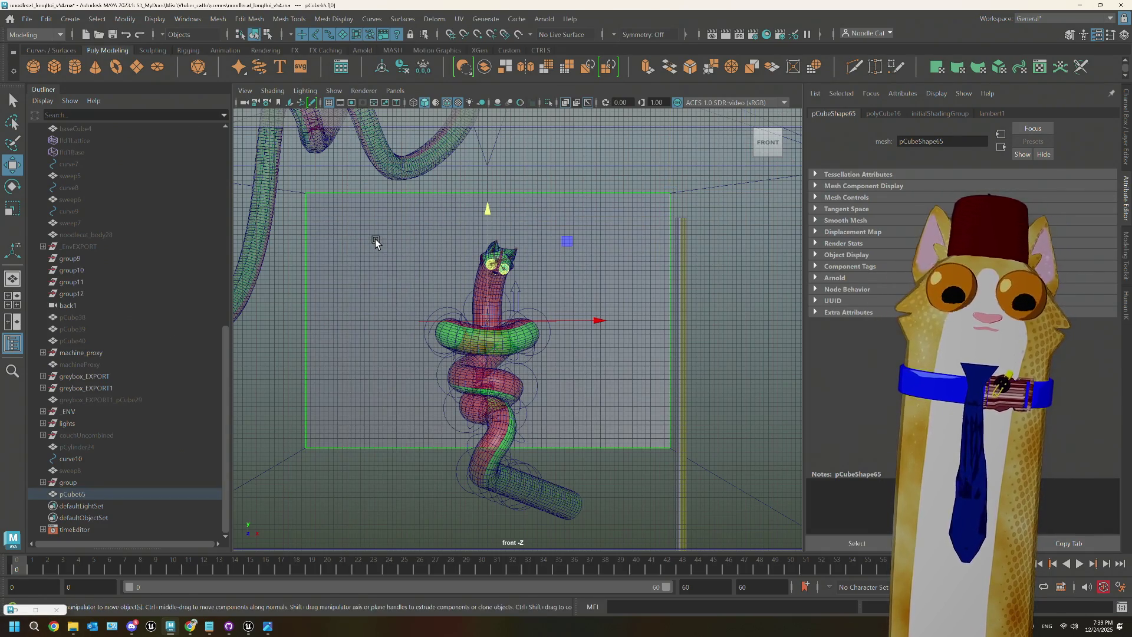
key("space")
key("space")
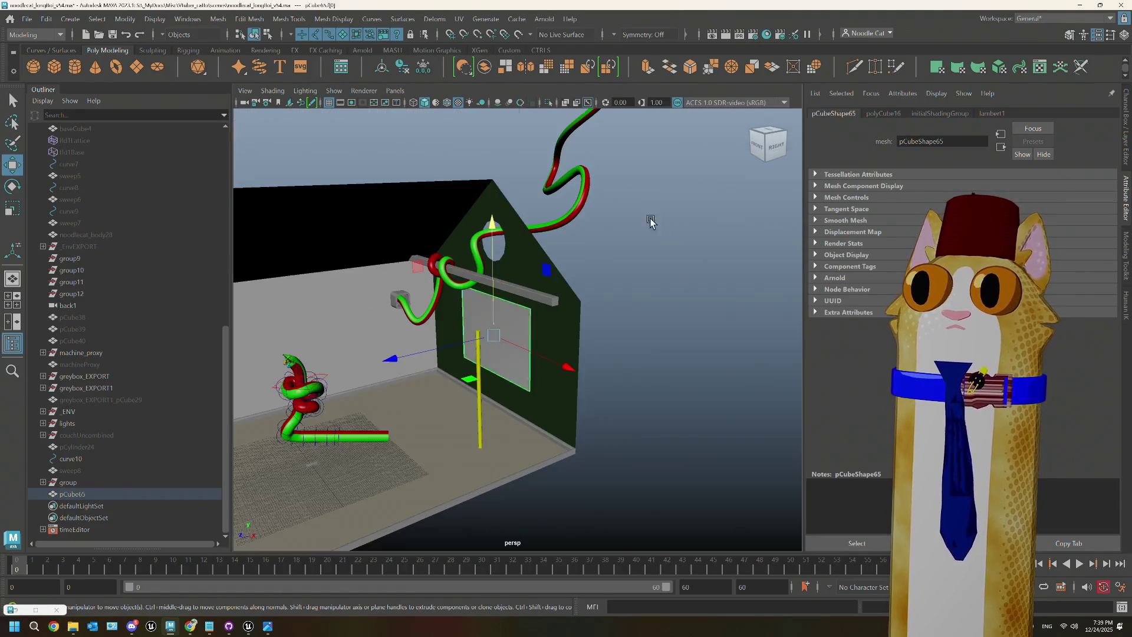
mouse_move(652, 220)
left_mouse_down("alt")
mouse_move(600, 276)
mouse_move(523, 303)
mouse_move(512, 321)
left_mouse_up("alt")
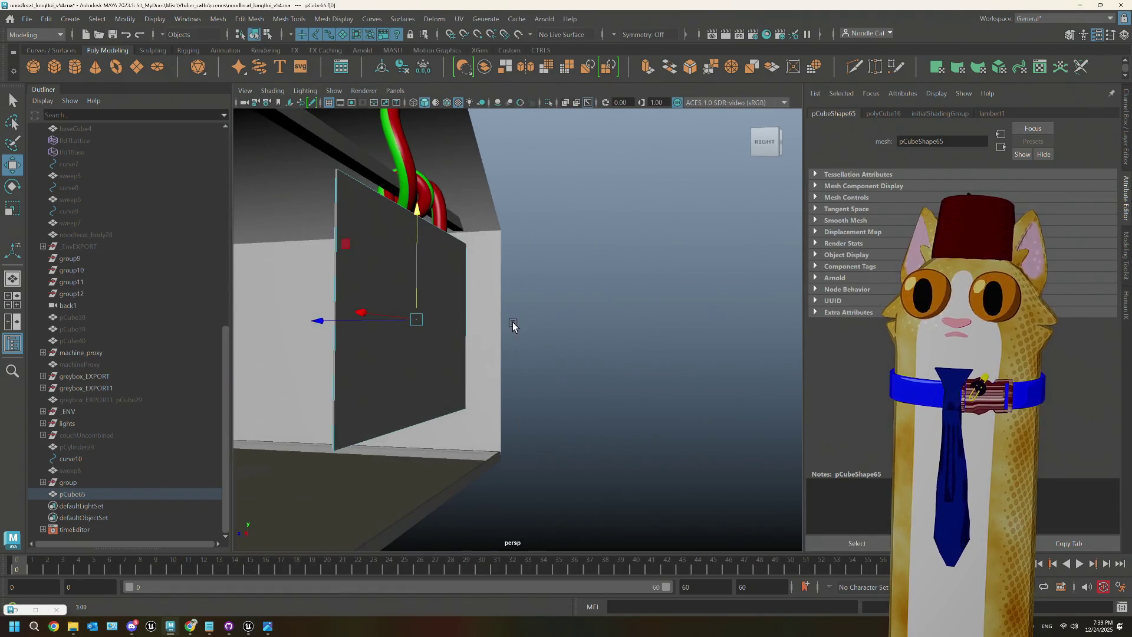
key("shift+period")
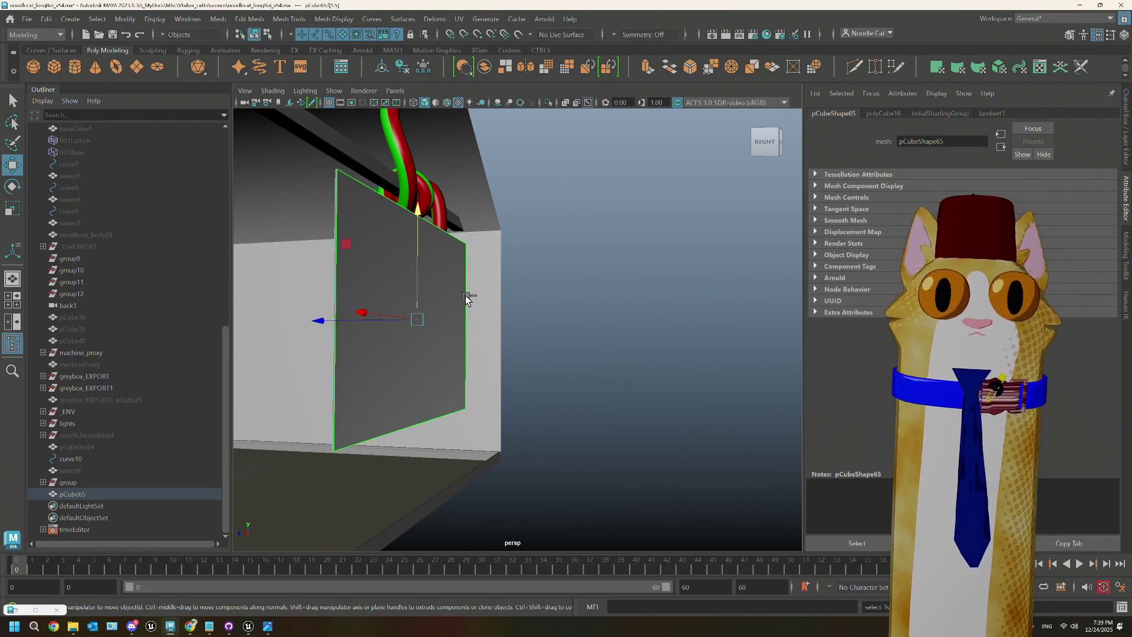
key("Delete")
Step: Select all four vertices of the remaining flat panel
right_click_drag(465, 288, 435, 287)
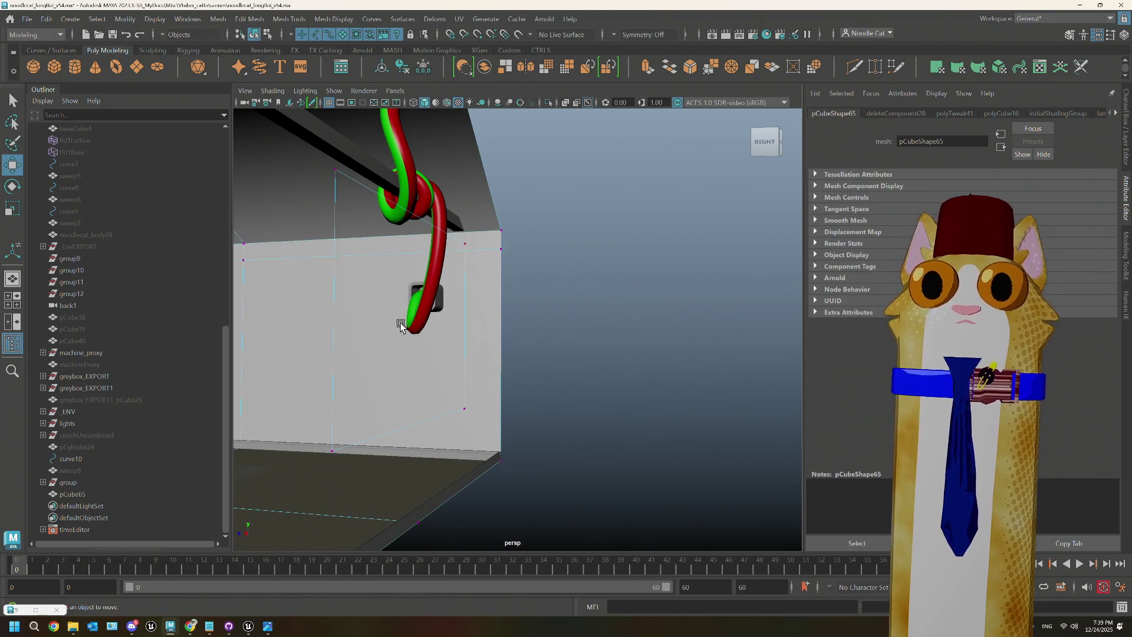
left_click_drag(400, 325, 501, 369, "alt")
right_click_drag(528, 287, 624, 263)
right_click_drag(453, 298, 401, 306)
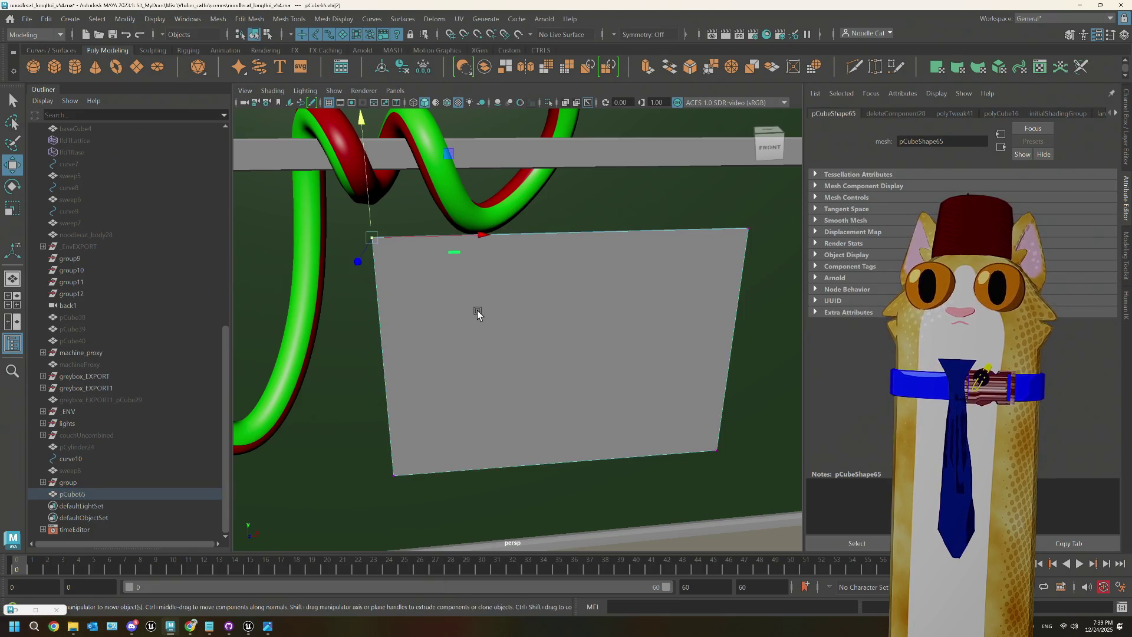
mouse_move(347, 204)
left_mouse_down()
mouse_move(697, 463)
mouse_move(786, 511)
left_mouse_up()
Step: In the side view, shift the panel's vertices slightly off the wall in depth
key("space")
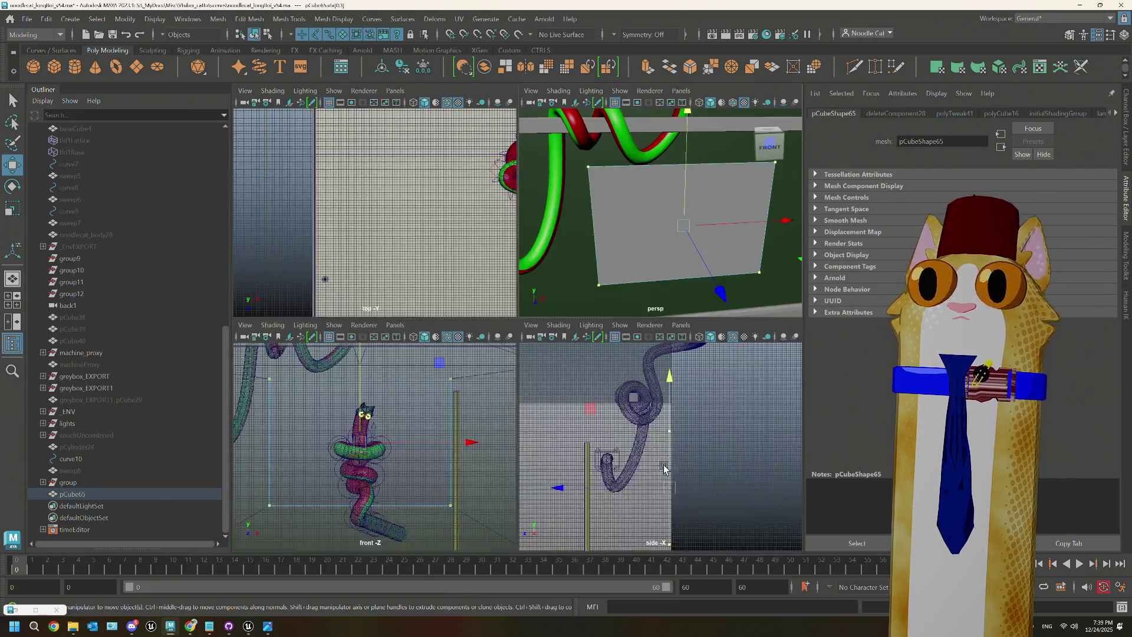
key("space")
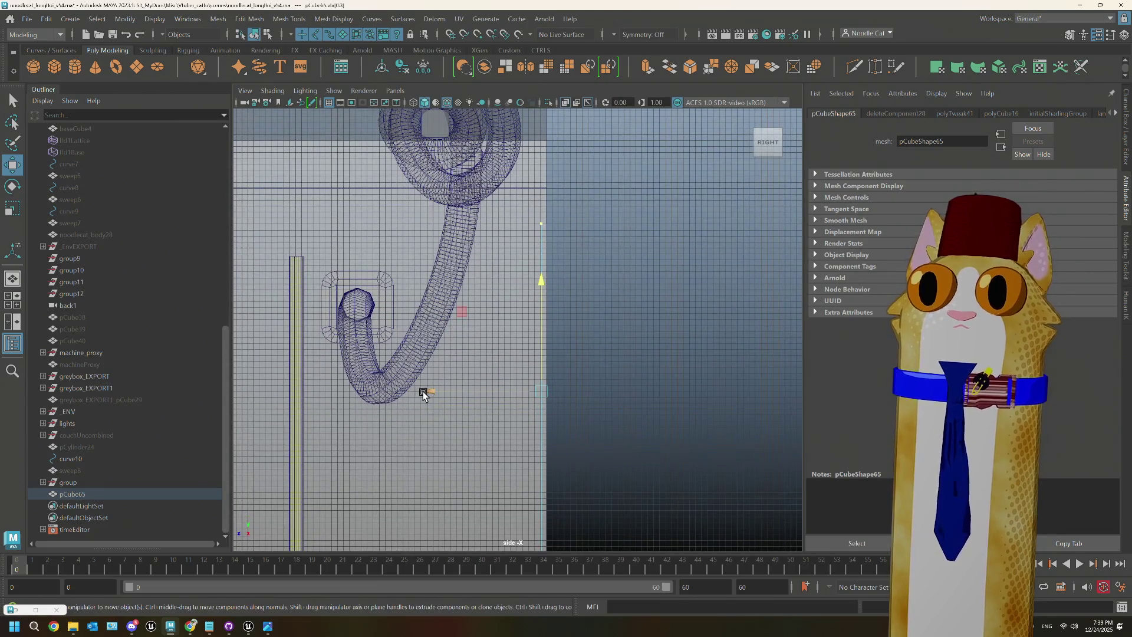
left_click_drag(426, 394, 693, 389)
left_click(677, 318)
Step: In the front view, extrude the panel's face with a 3.4 offset to inset a border
mouse_move(620, 269)
right_mouse_down()
mouse_move(566, 270)
mouse_move(634, 236)
mouse_move(560, 269)
mouse_move(563, 289)
mouse_move(613, 237)
mouse_move(603, 243)
right_mouse_up()
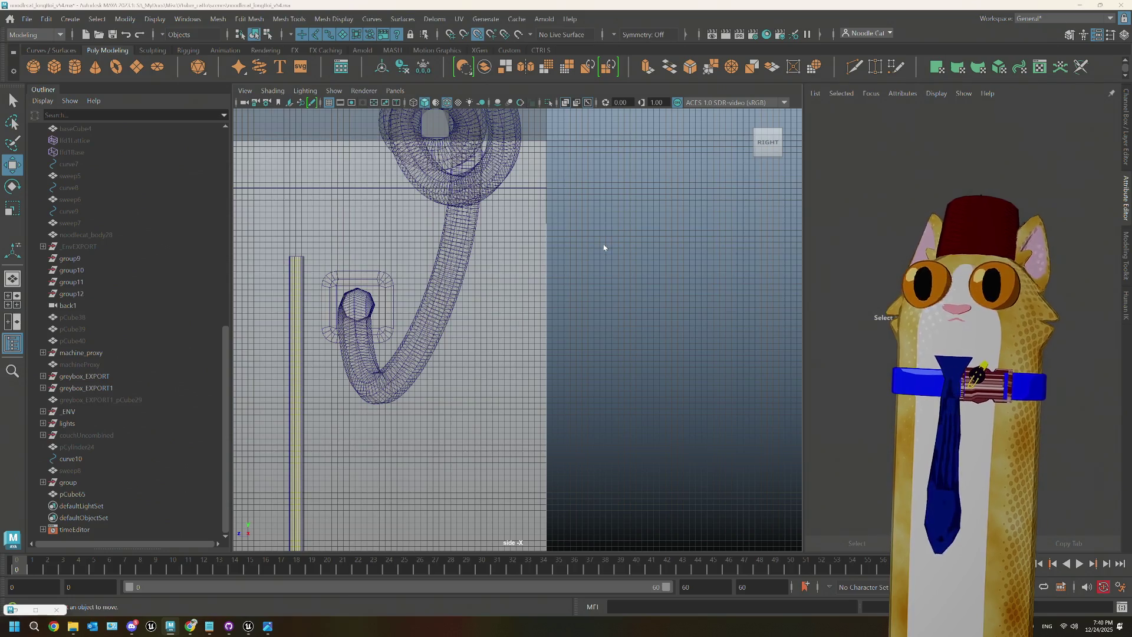
key("space")
key("space")
right_click_drag(352, 272, 358, 295)
scroll(358, 295, "down", 2)
left_click(358, 295)
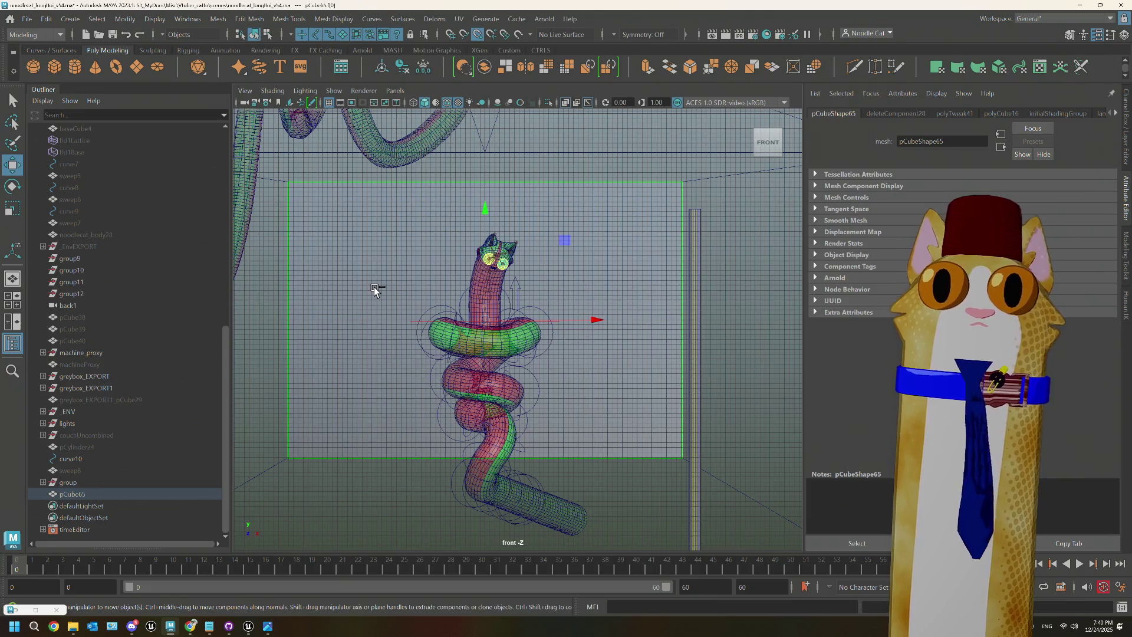
key("ctrl+e")
left_click_drag(278, 301, 290, 301)
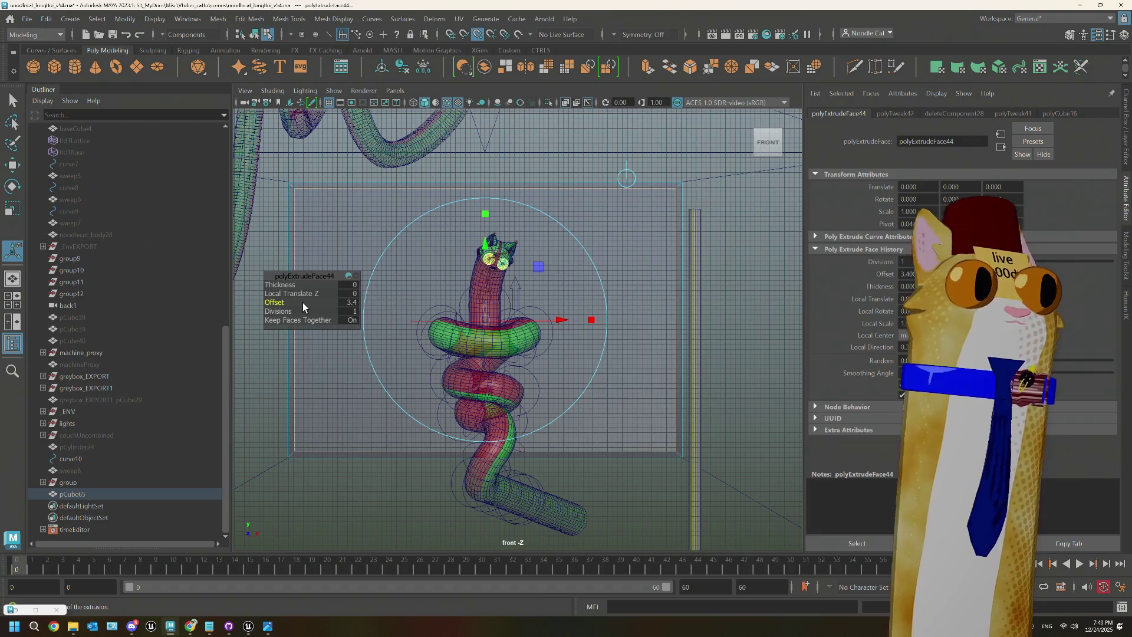
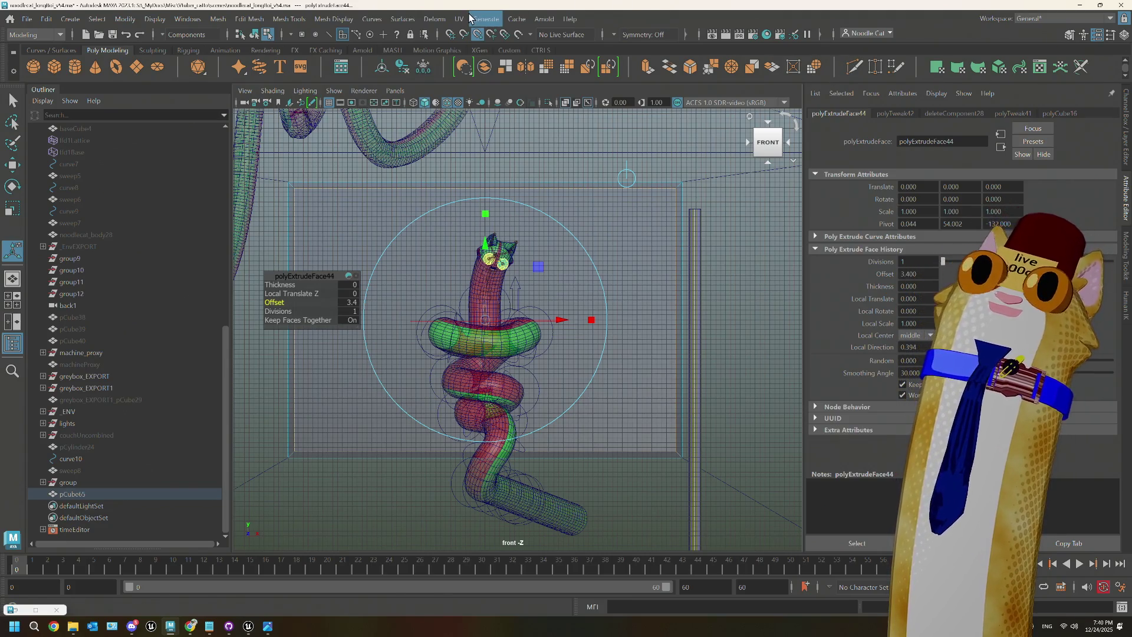
Step: Set up Insert Edge Loop with a multiple-loop count, testing and undoing trial loops on the panel
left_click(290, 19)
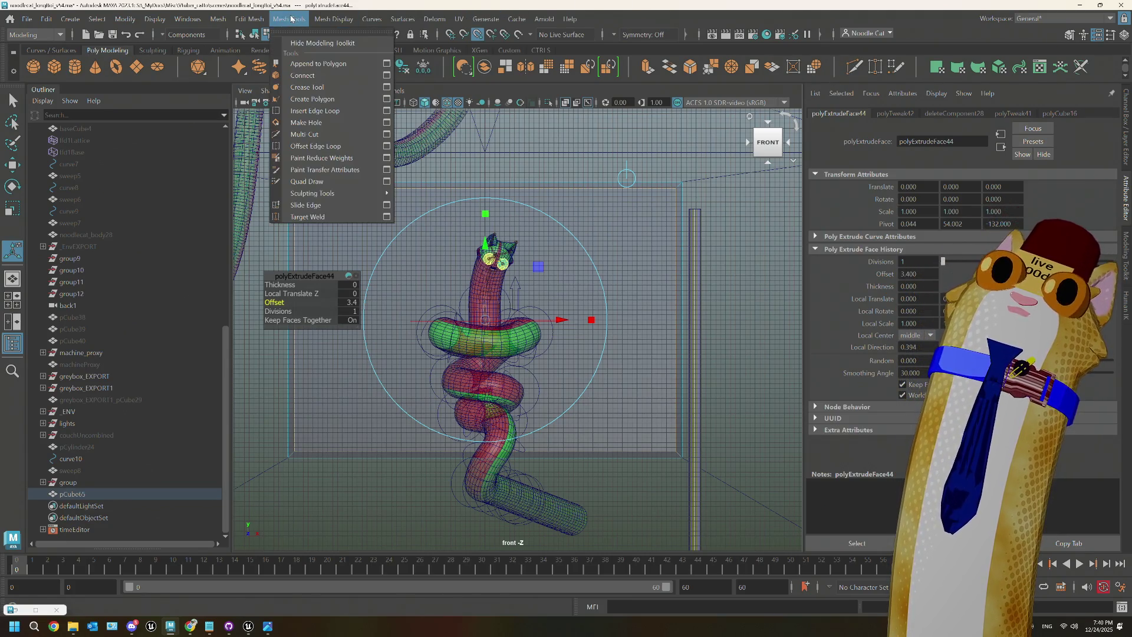
left_click(386, 111)
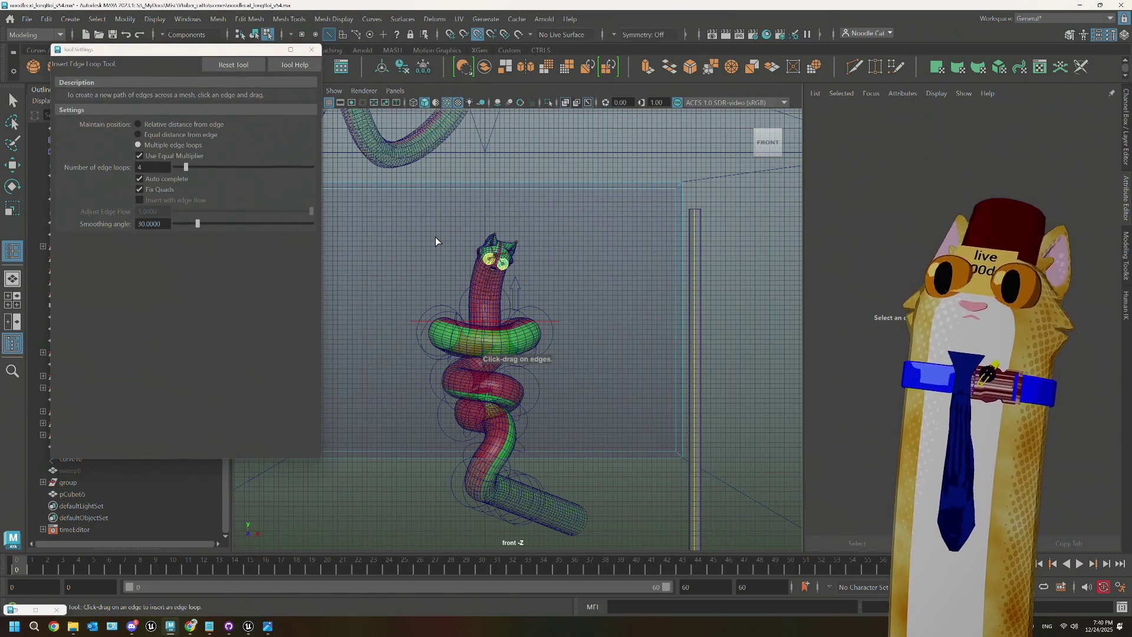
left_click(401, 190)
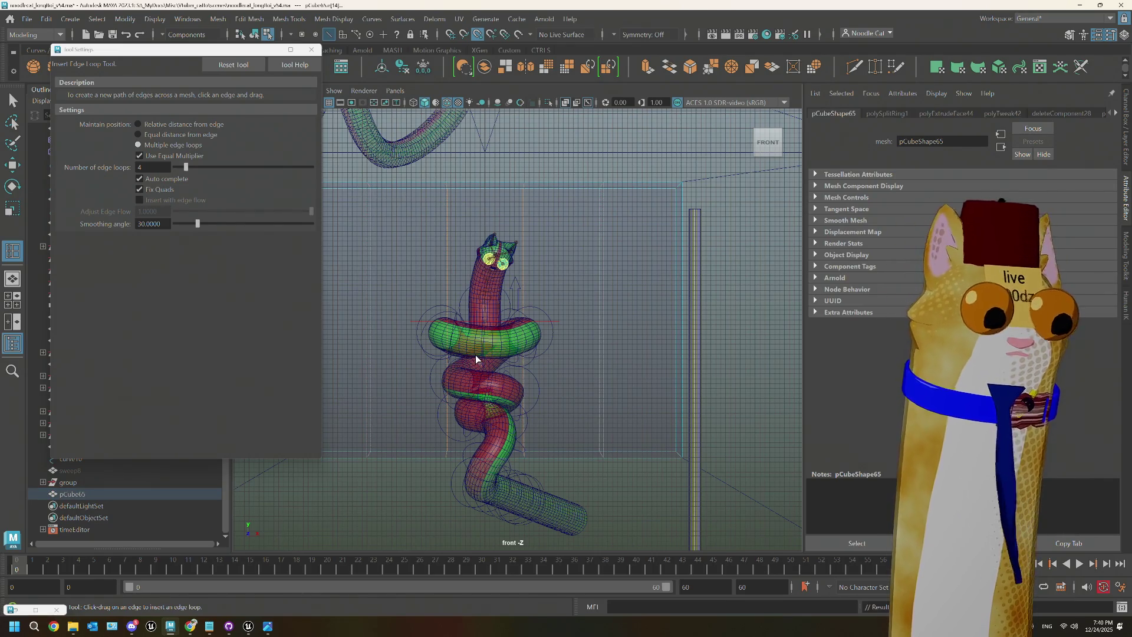
key("ctrl+z")
left_click_drag(186, 172, 181, 170)
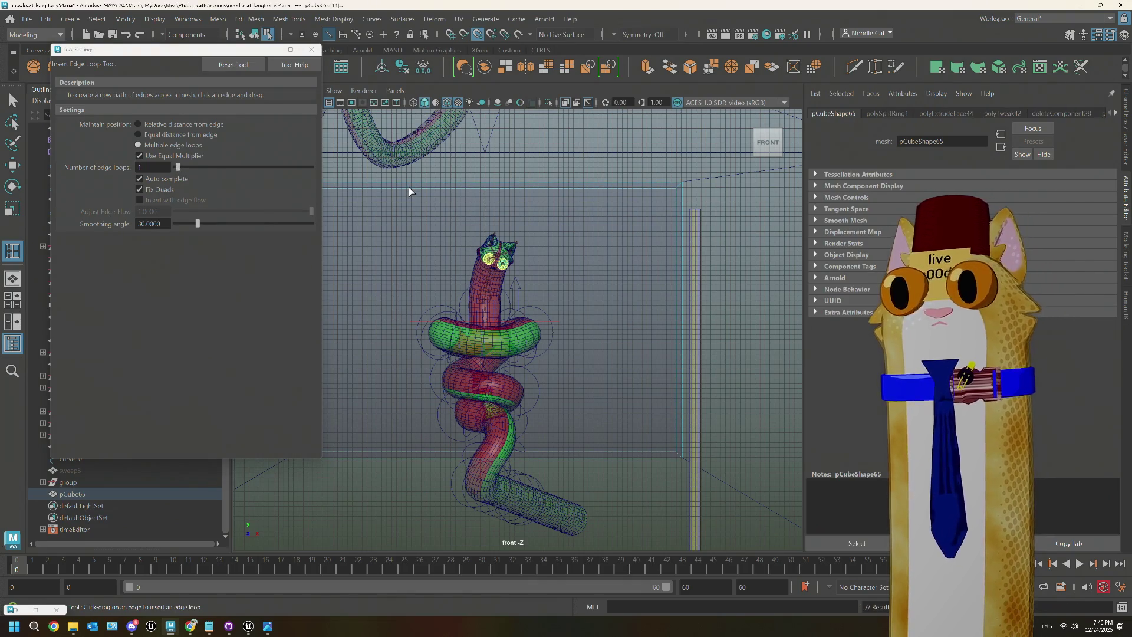
left_click(181, 167)
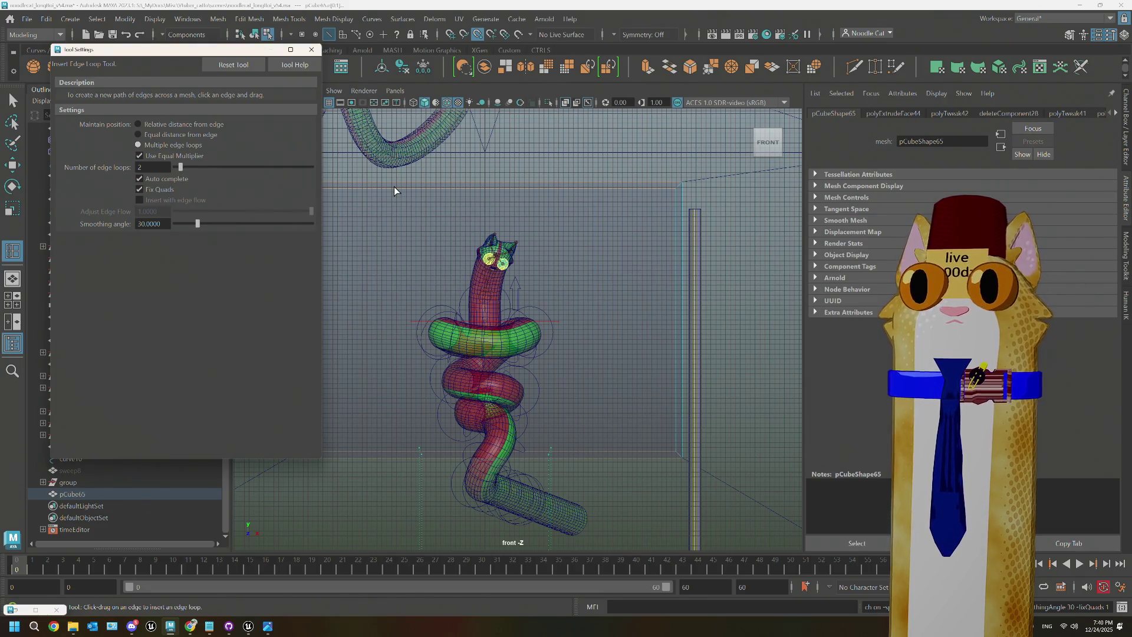
left_click(394, 187)
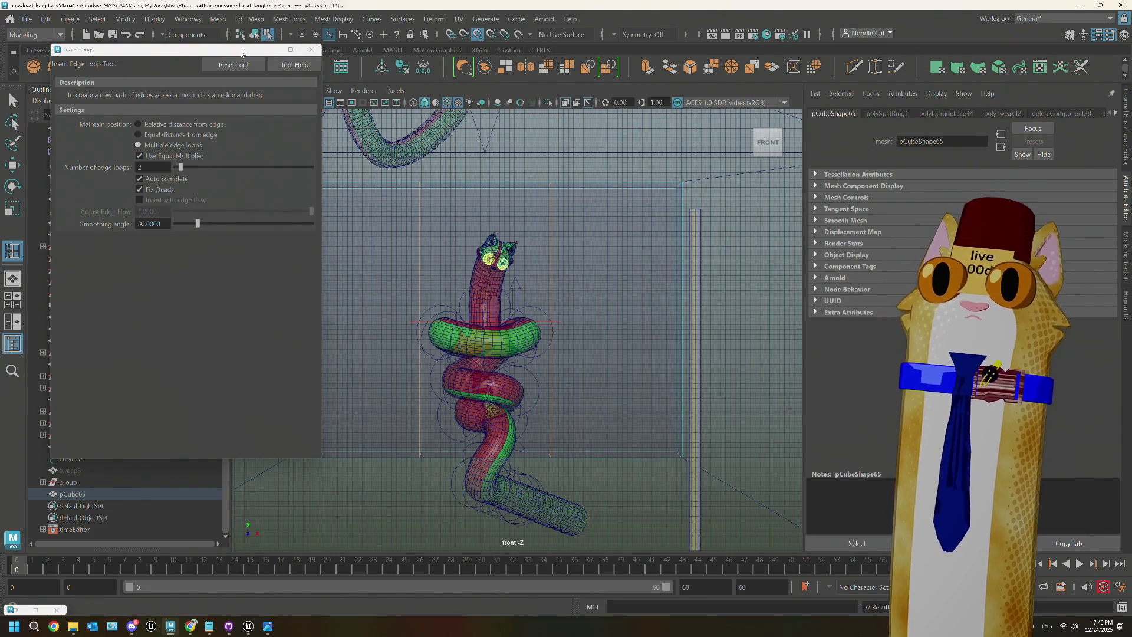
left_click_drag(241, 53, 52, 94)
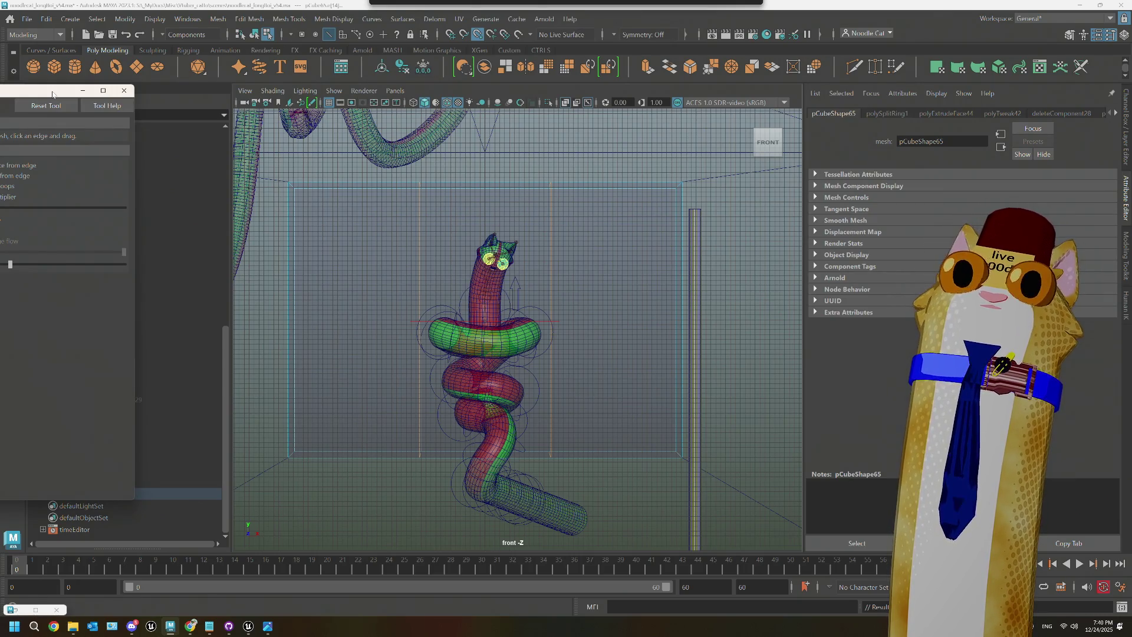
left_click_drag(51, 95, 222, 63)
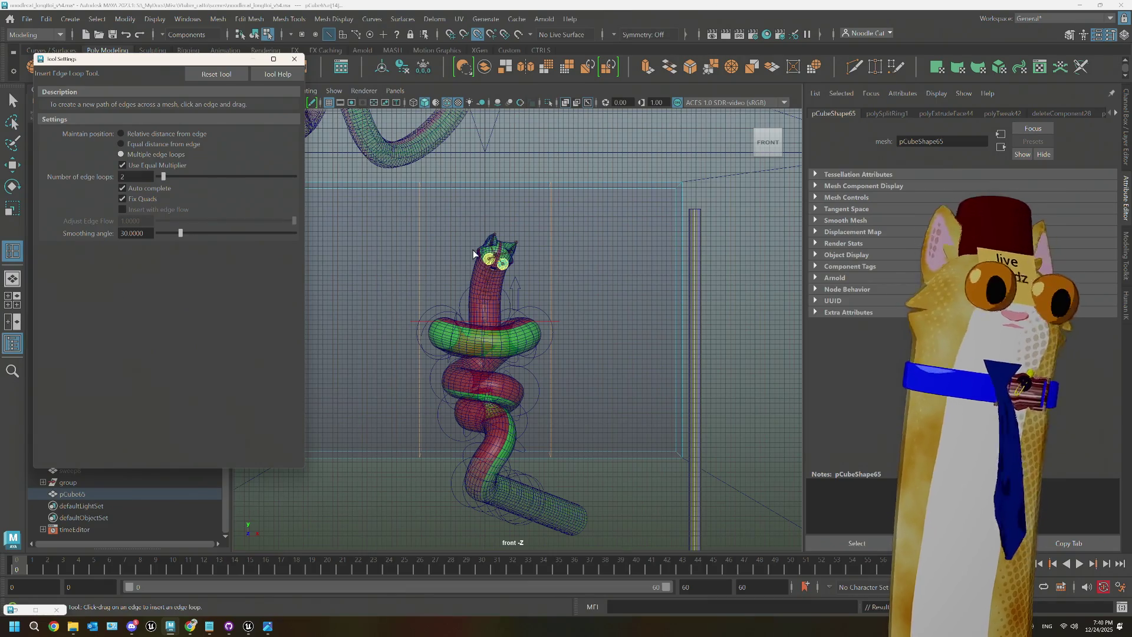
key("ctrl+z")
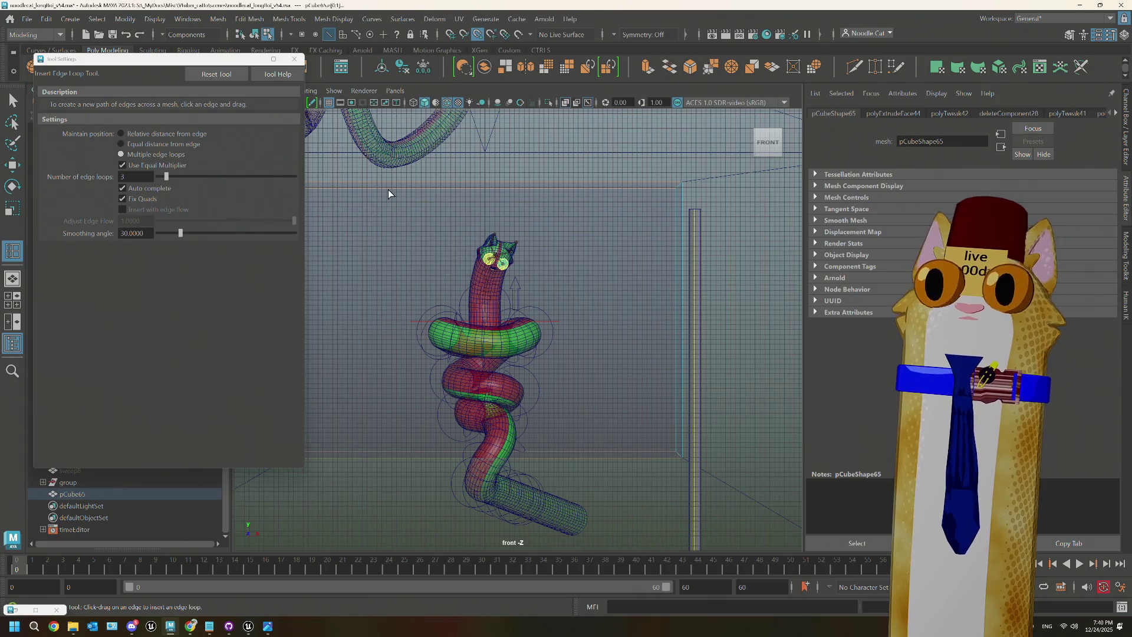
Step: Insert three evenly spaced vertical edge loops across pCube65 and close Tool Settings
left_click(439, 186)
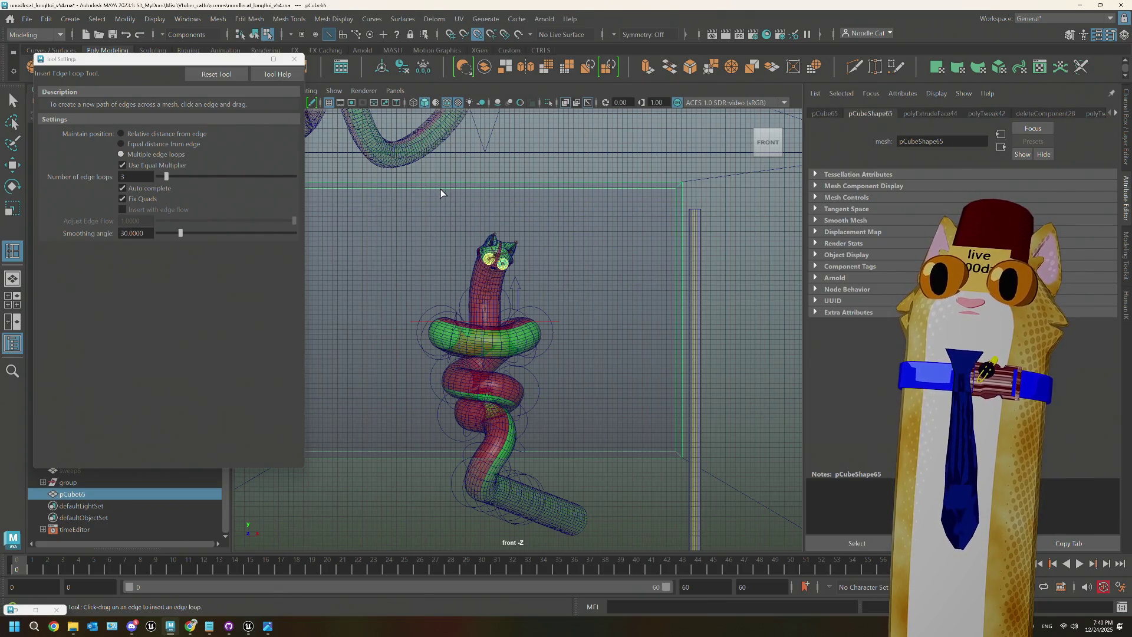
left_click(441, 187)
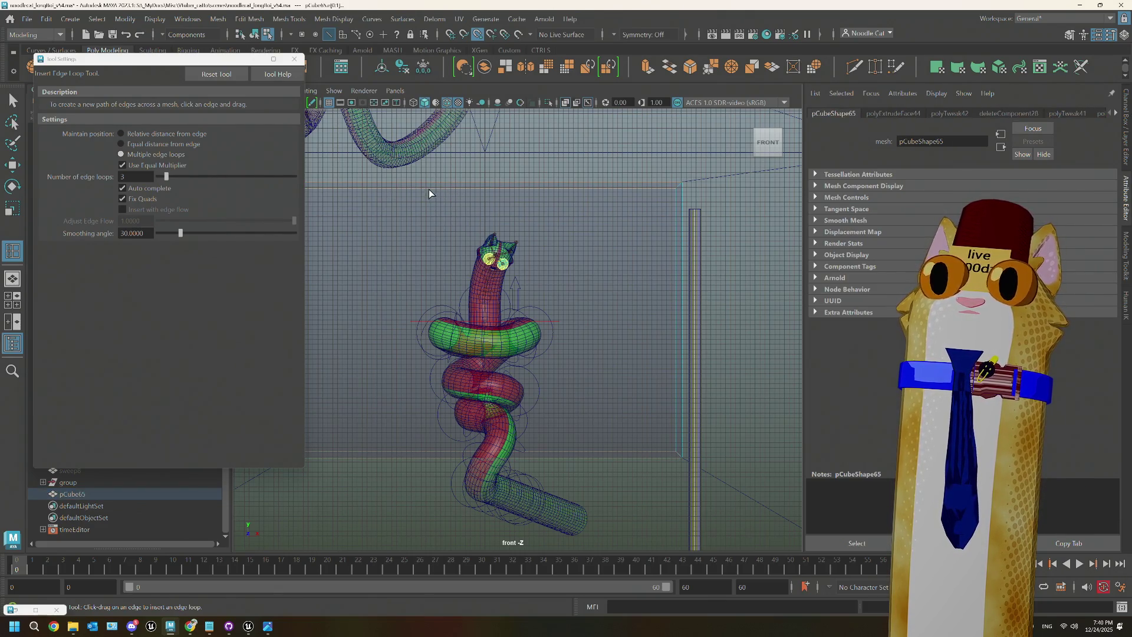
left_click(513, 194)
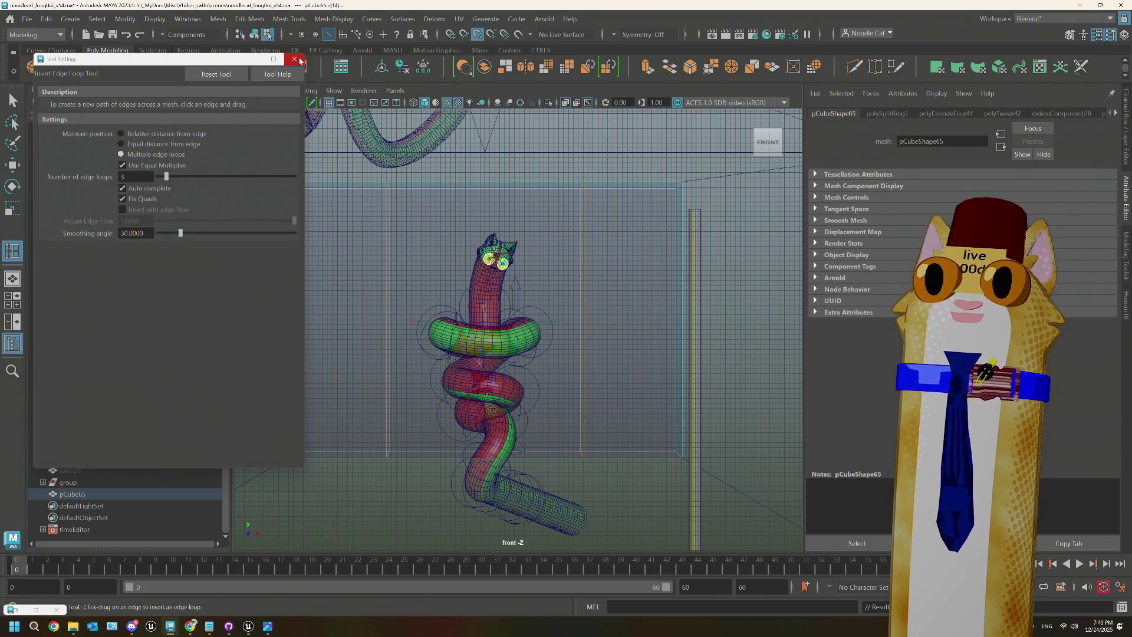
left_click(298, 60)
key("space")
key("space")
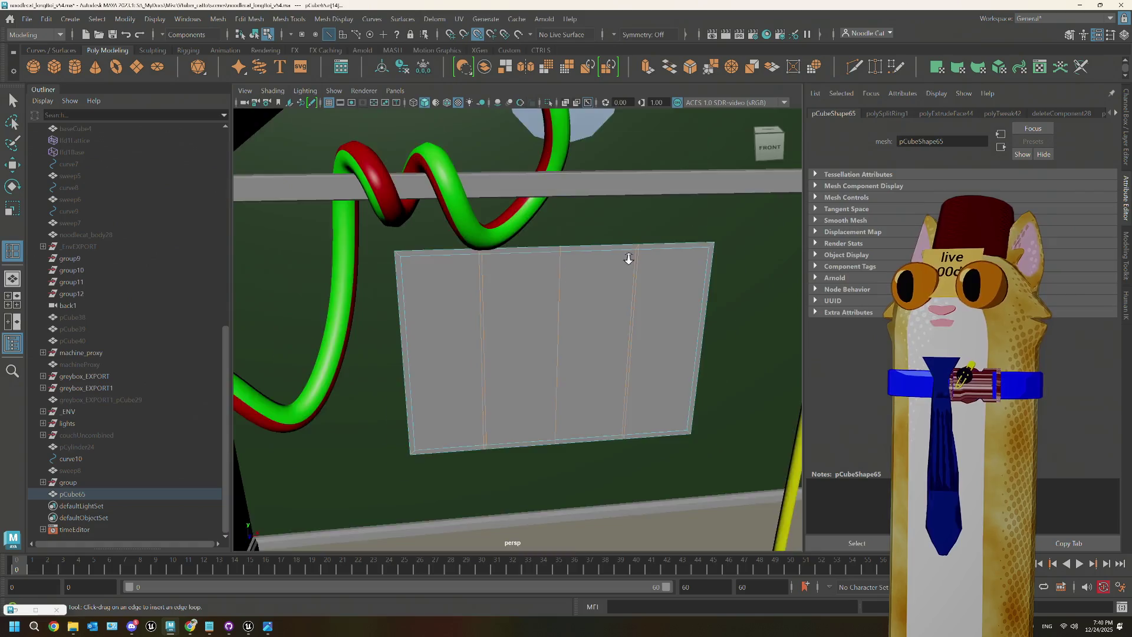
Step: In face mode, select and delete the unwanted narrow side face of the panel
mouse_move(628, 259)
left_mouse_down("alt")
mouse_move(649, 301)
mouse_move(602, 285)
mouse_move(531, 286)
mouse_move(536, 273)
mouse_move(613, 276)
mouse_move(547, 284)
mouse_move(642, 282)
left_mouse_up("alt")
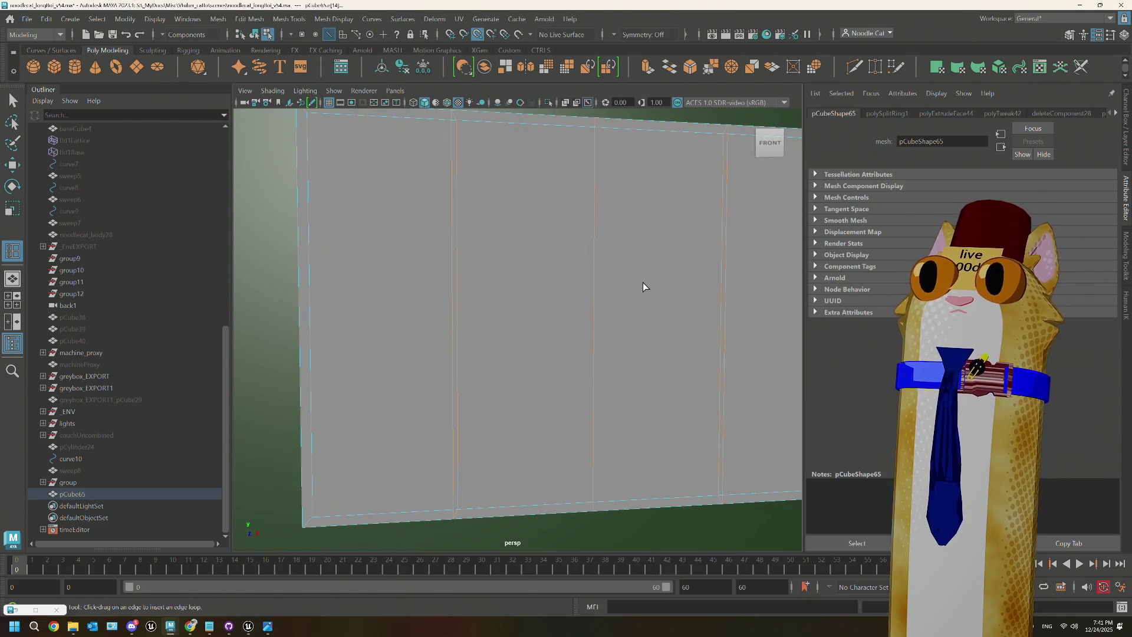
right_click_drag(627, 273, 629, 303)
scroll(629, 306, "down", 5)
left_click_drag(624, 316, 497, 309, "alt")
right_click_drag(494, 287, 494, 312)
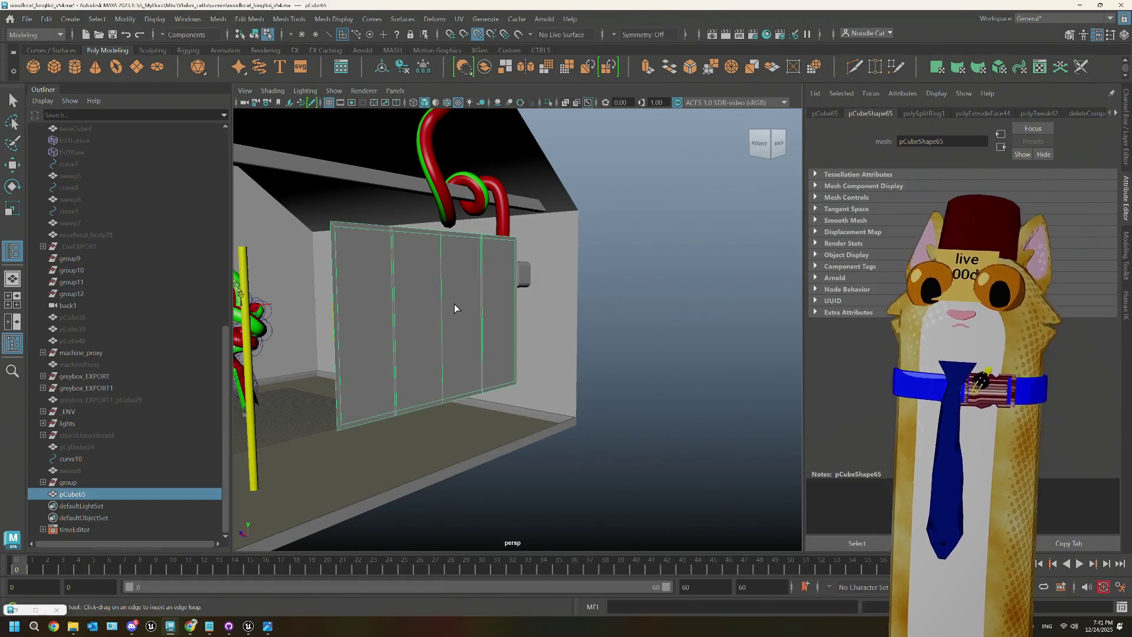
key("q")
left_click(473, 298)
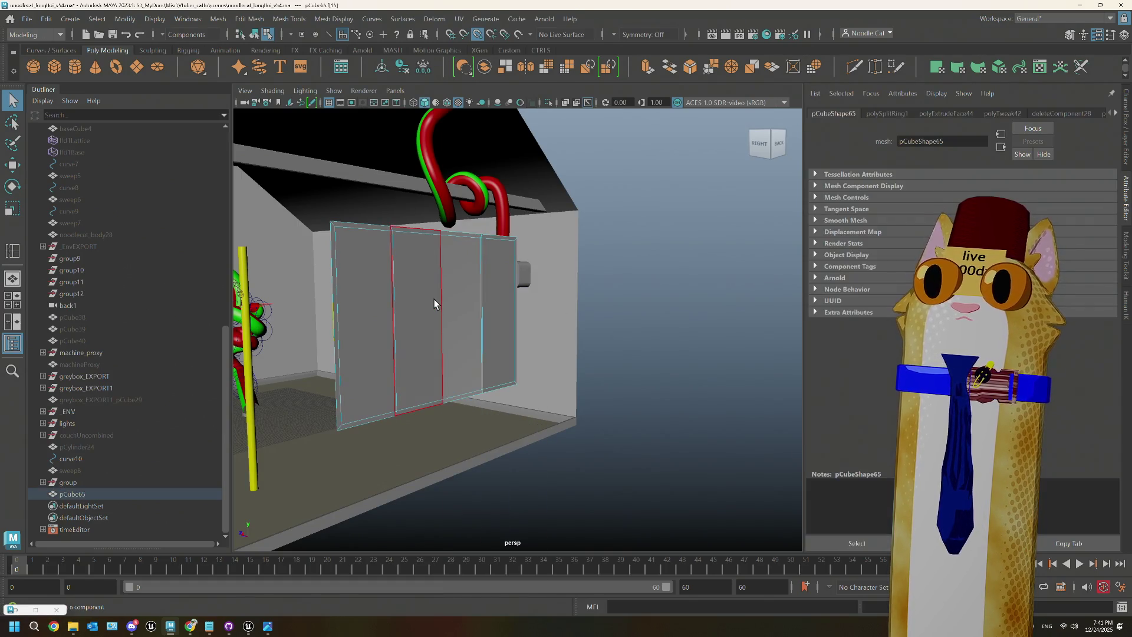
left_click(507, 297)
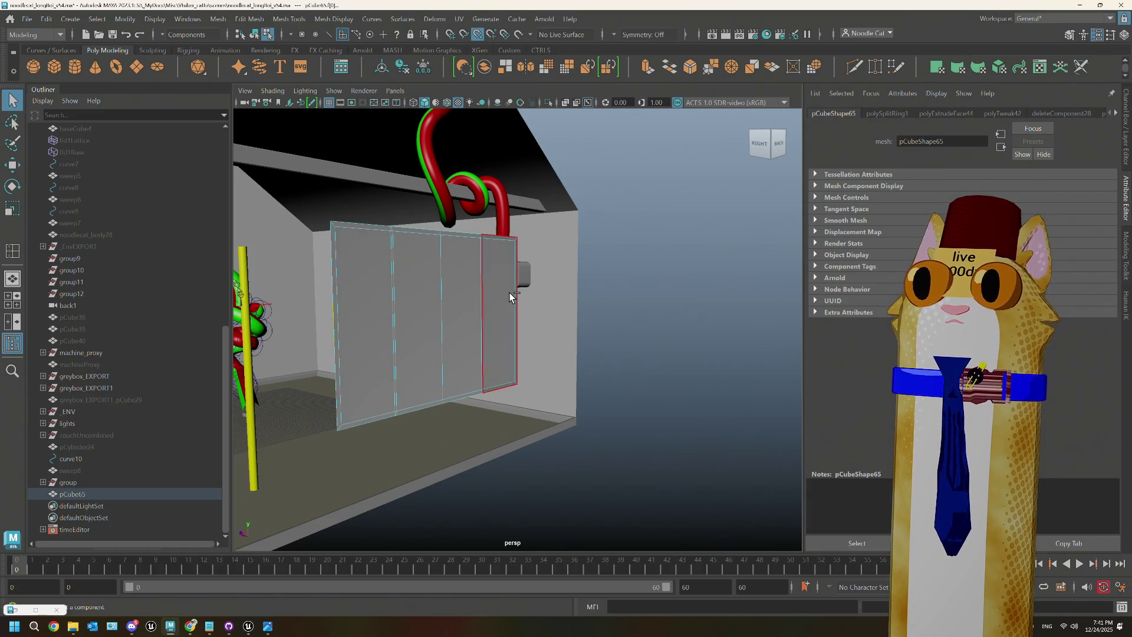
left_click_drag(455, 325, 521, 320, "alt")
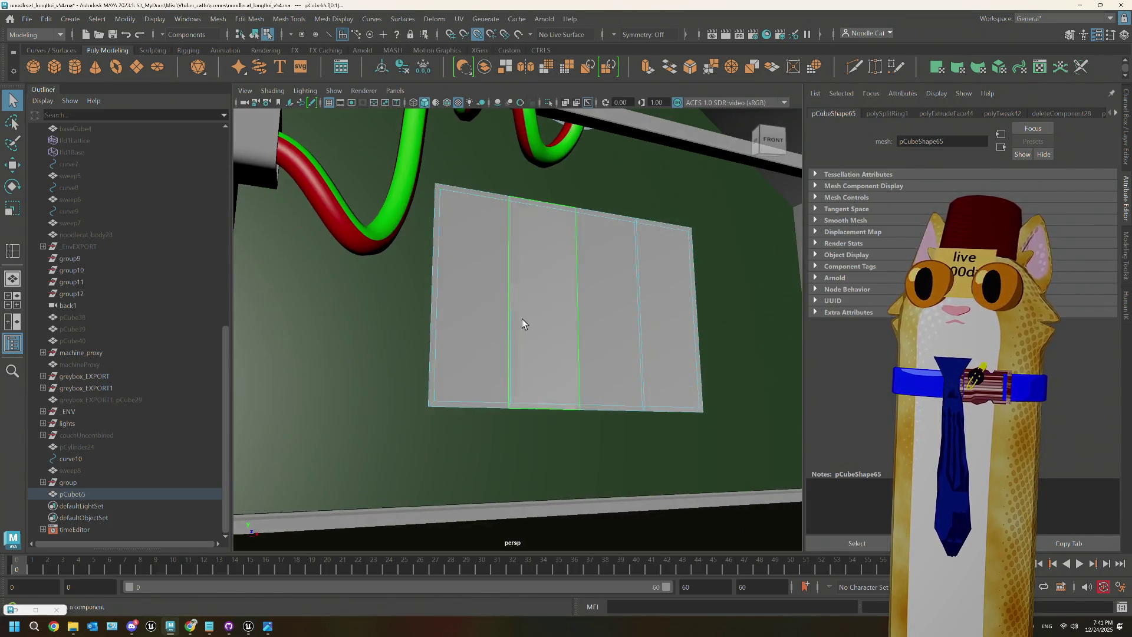
left_click(490, 299, "ctrl")
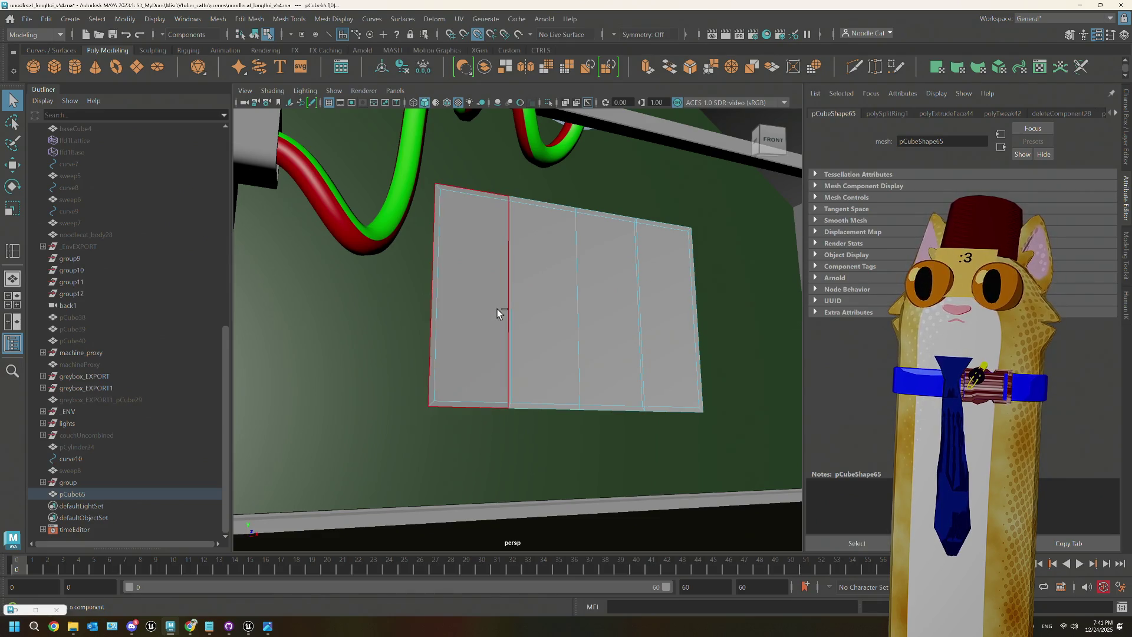
key("Delete")
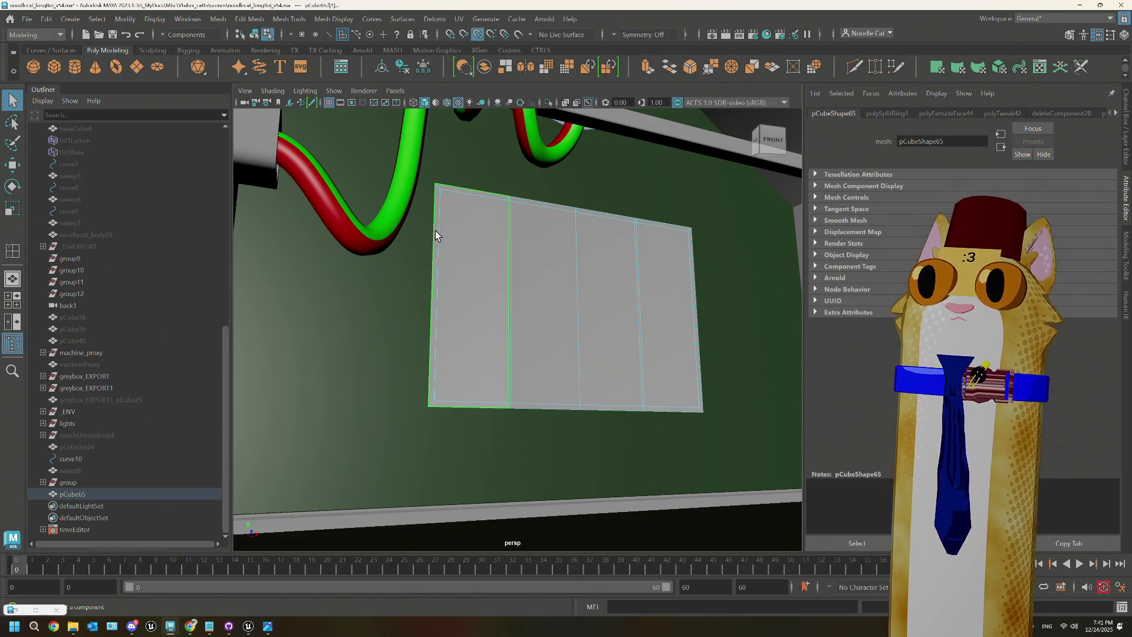
Step: Select the panel's front section faces and extrude them with Ctrl+E
left_click(435, 231)
left_click_drag(581, 263, 571, 264, "alt")
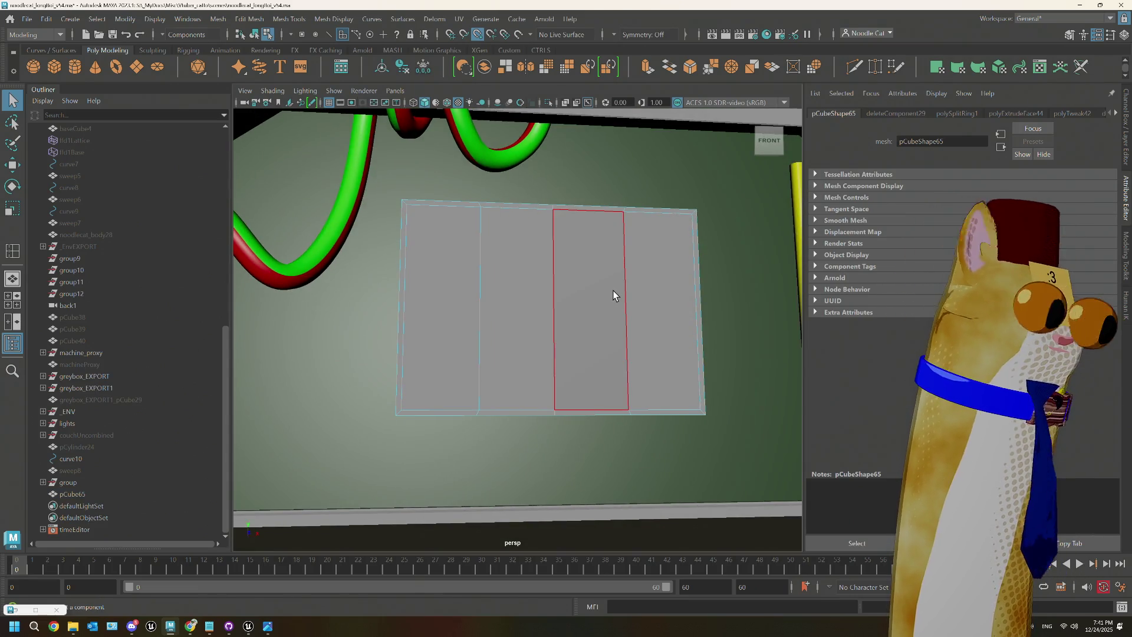
left_click(471, 285)
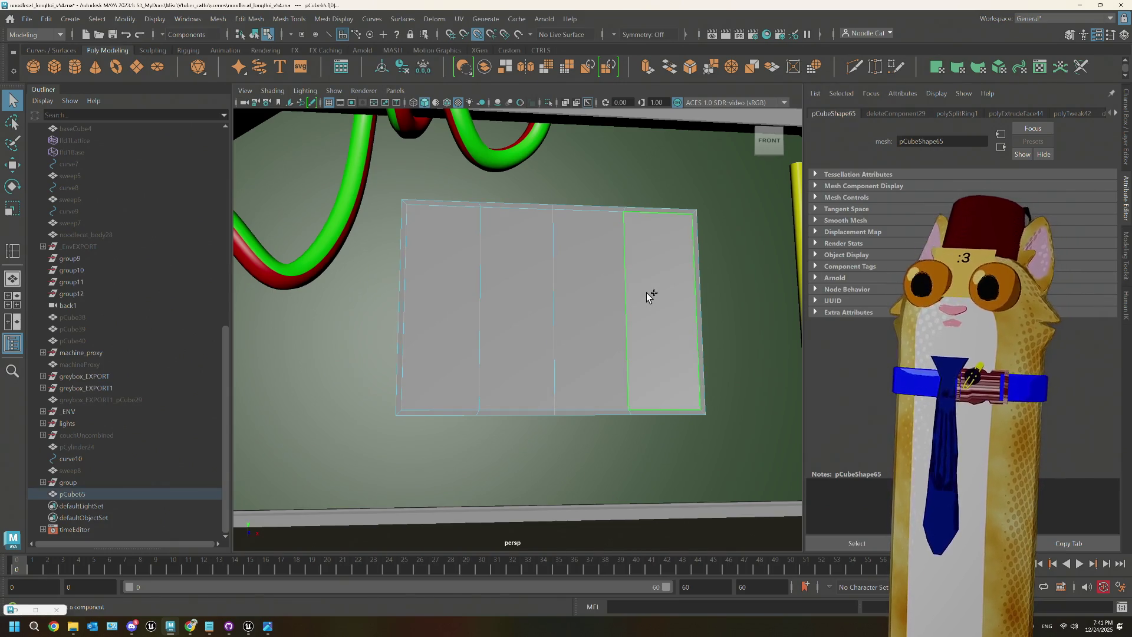
key("ctrl+e")
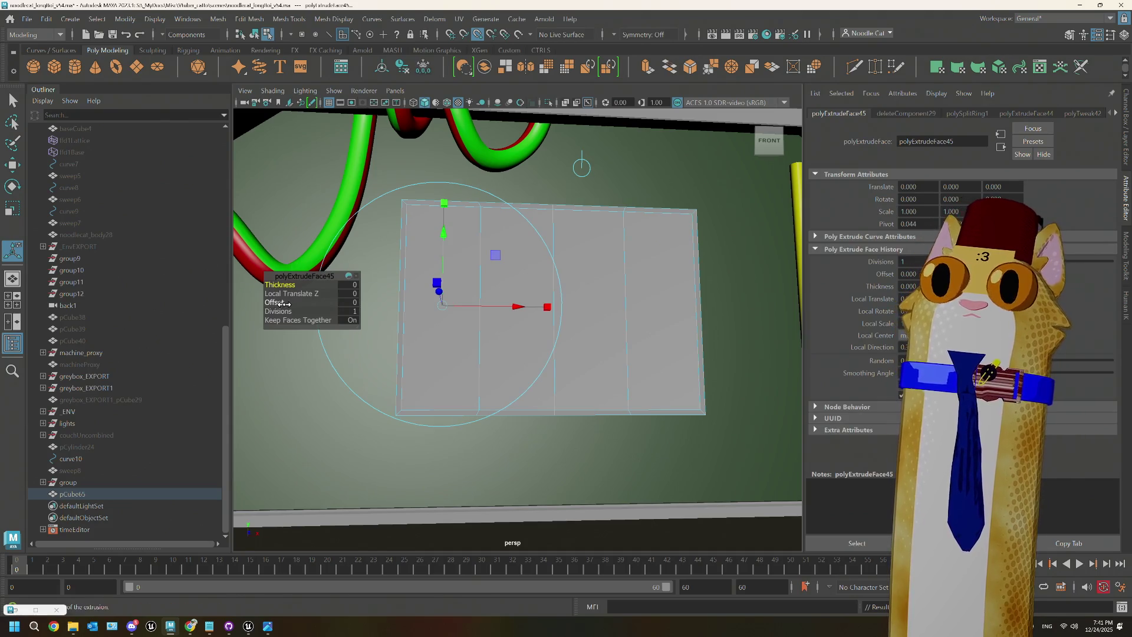
Step: Inset each extruded section separately with an offset of 3.5
left_click_drag(284, 304, 288, 303)
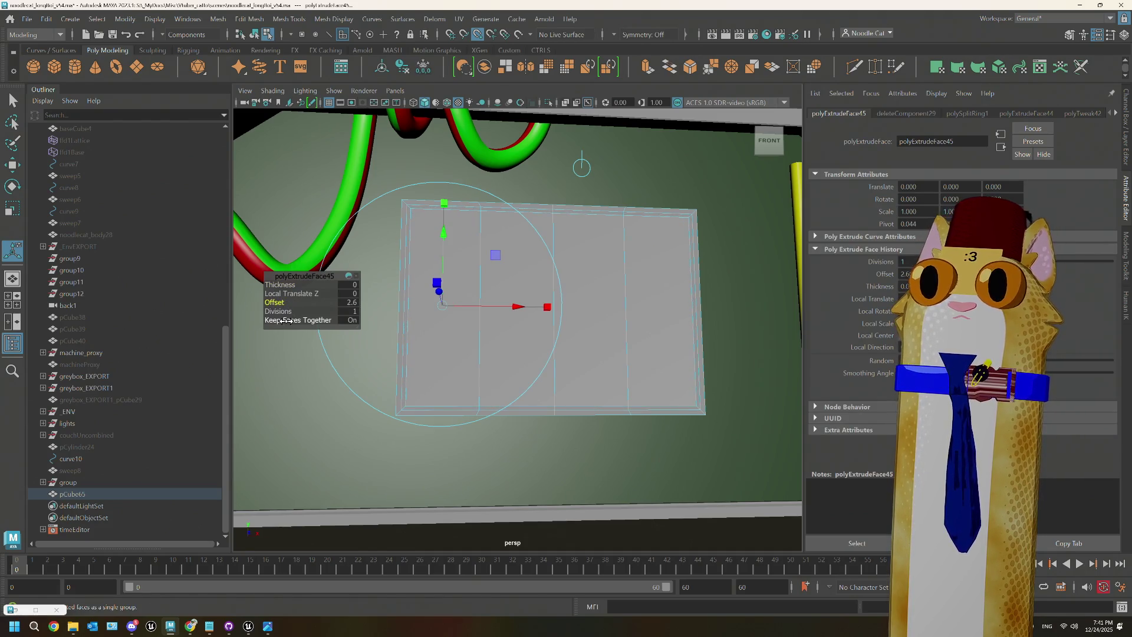
left_click(283, 321)
left_click_drag(282, 301, 284, 302)
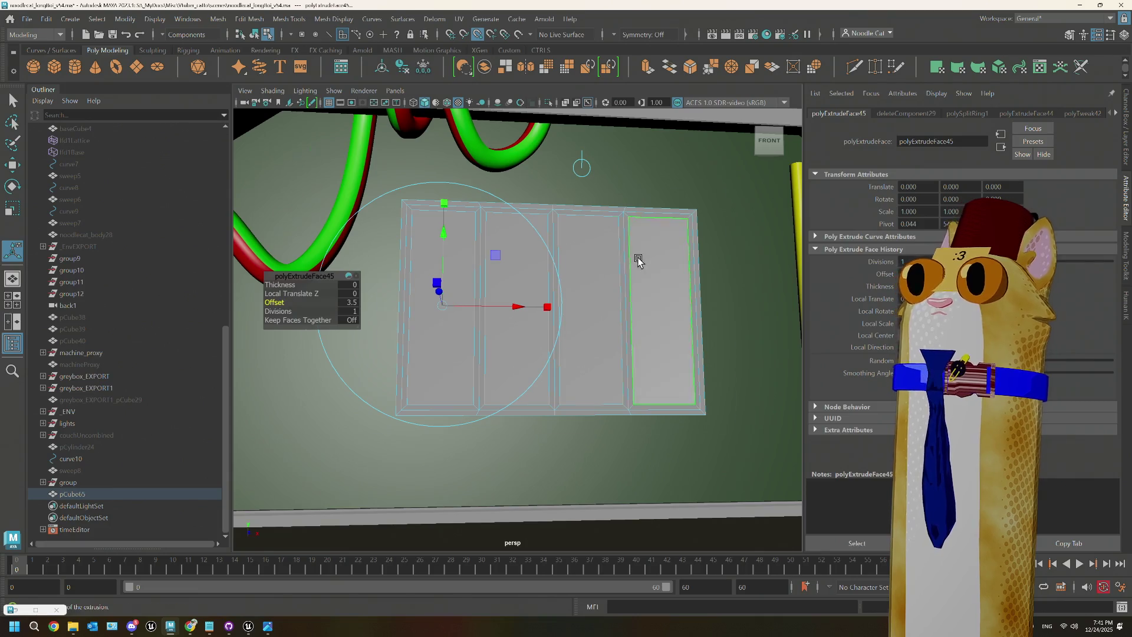
mouse_move(634, 255)
left_mouse_down("alt")
mouse_move(580, 283)
mouse_move(536, 271)
left_mouse_up("alt")
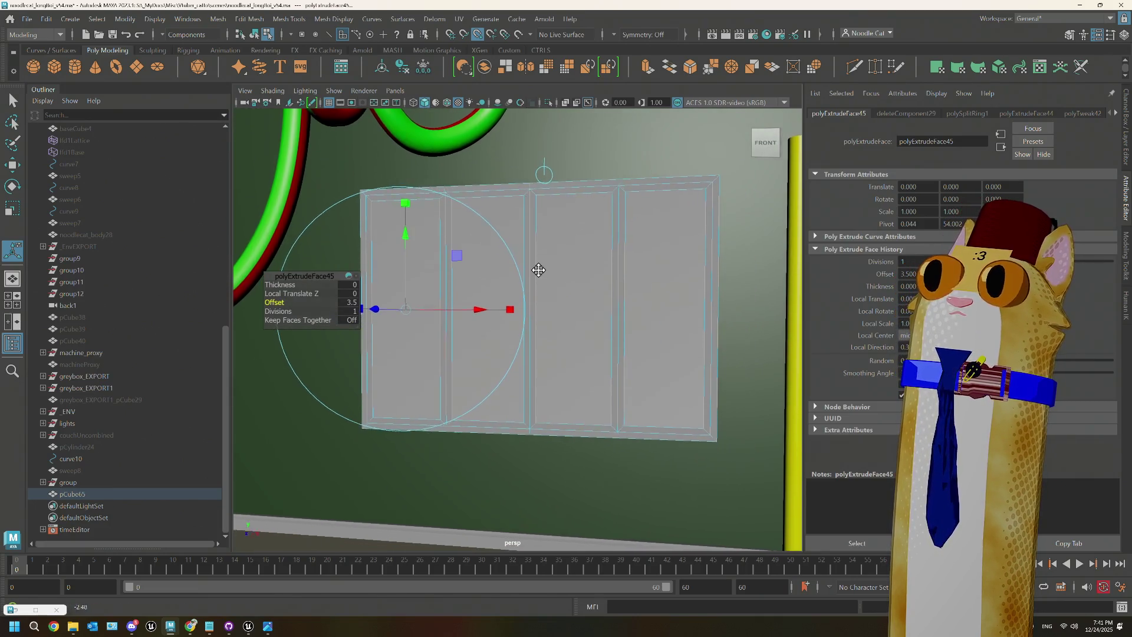
left_click(516, 187)
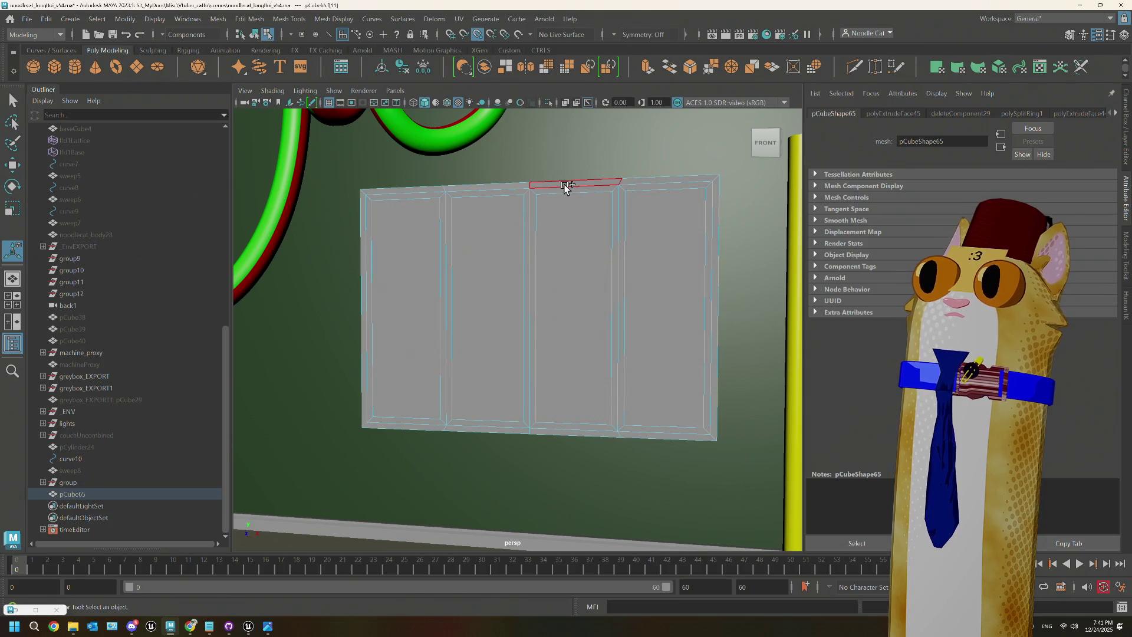
Step: Extrude the inner pane faces 1.3 deep, then delete the four inner pane faces
left_click(413, 331)
key("ctrl+e")
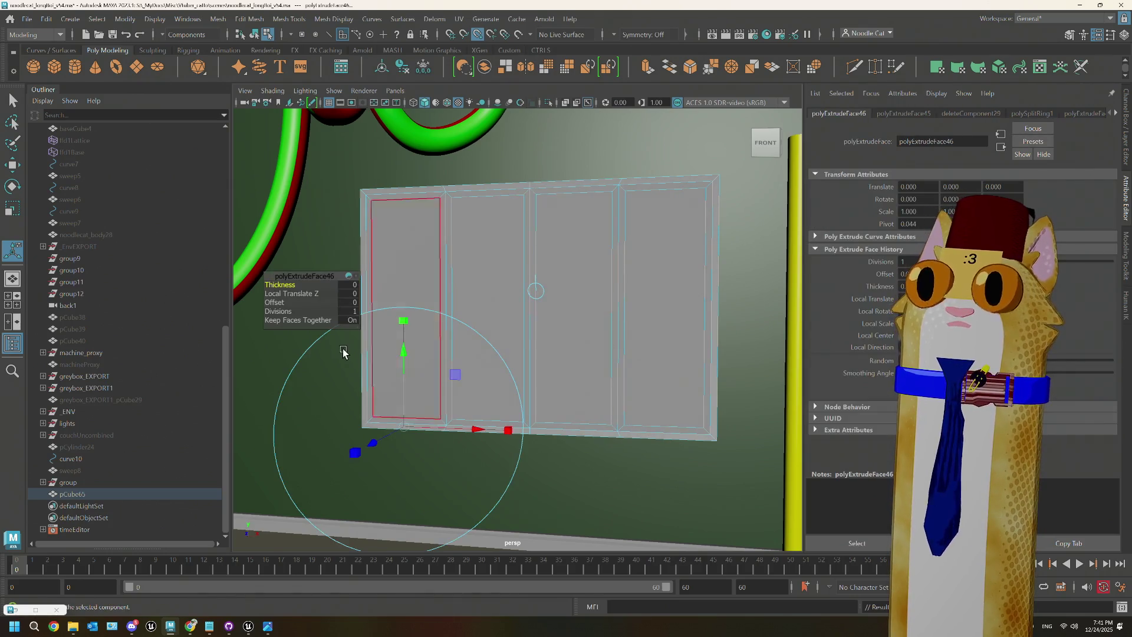
left_click(293, 293)
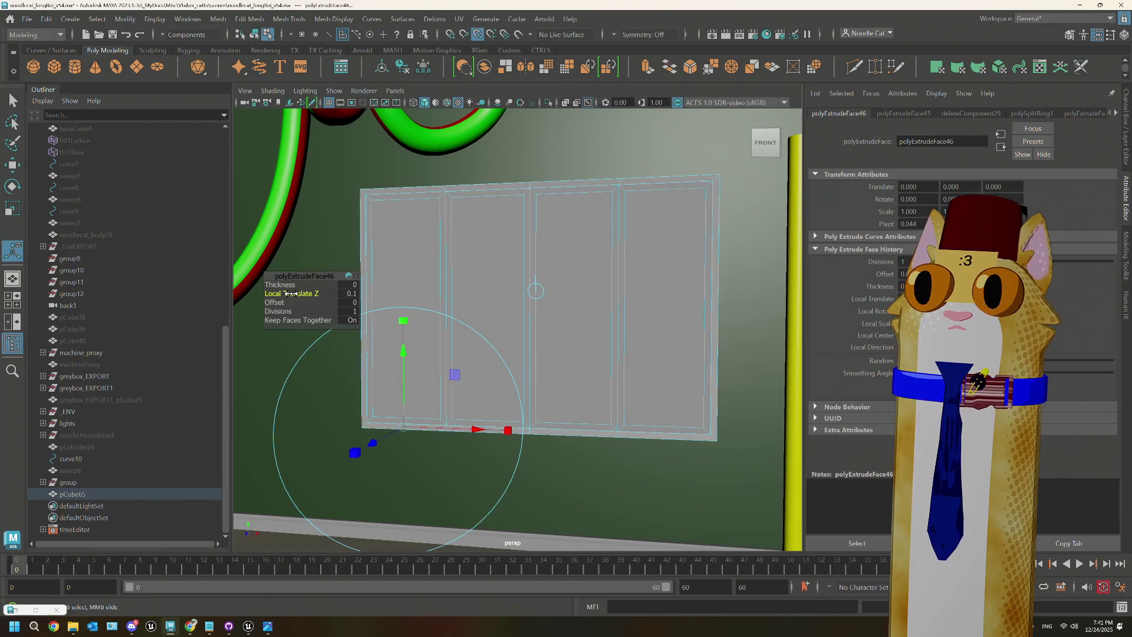
middle_click_drag(293, 293, 296, 293)
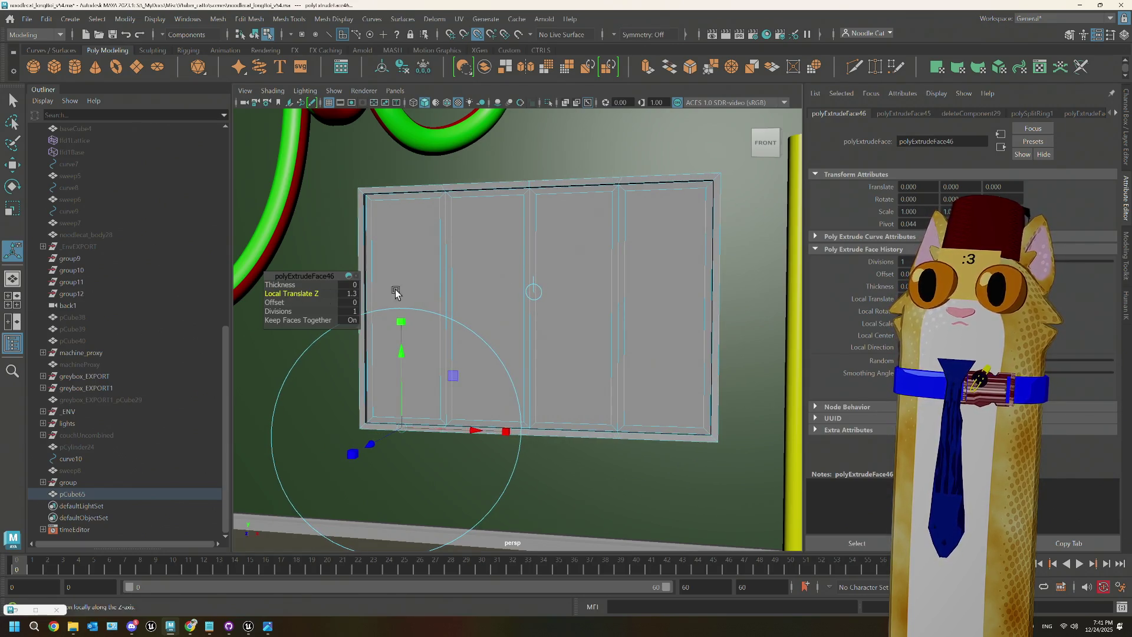
mouse_move(395, 293)
left_mouse_down("alt")
mouse_move(493, 263)
mouse_move(472, 266)
mouse_move(525, 267)
mouse_move(515, 268)
left_mouse_up("alt")
right_click_drag(490, 268, 490, 298)
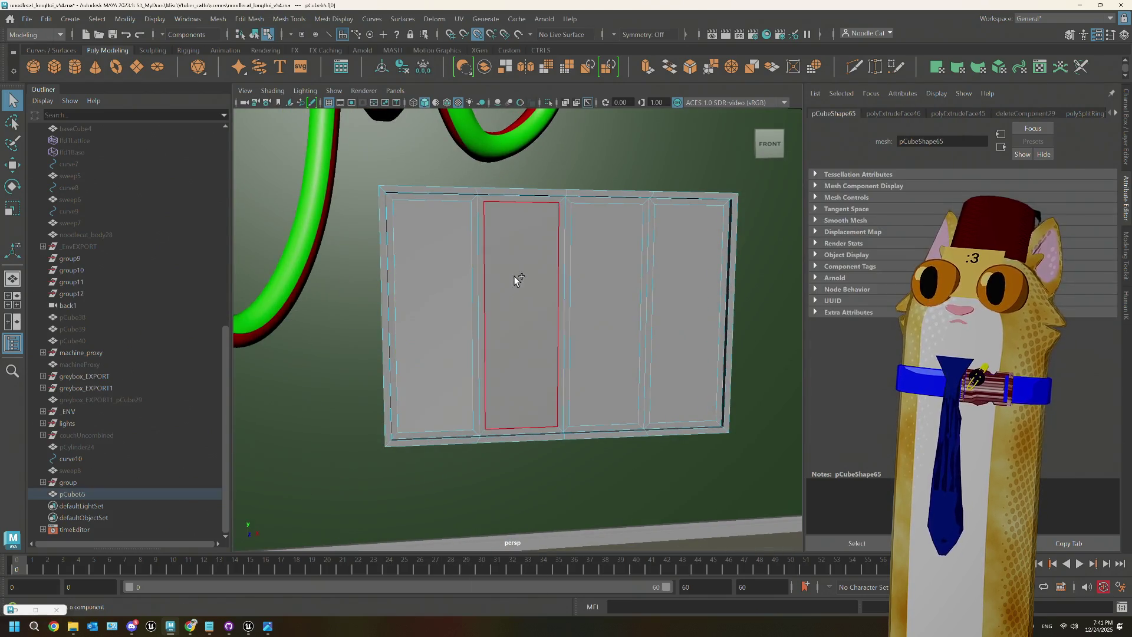
key("Delete")
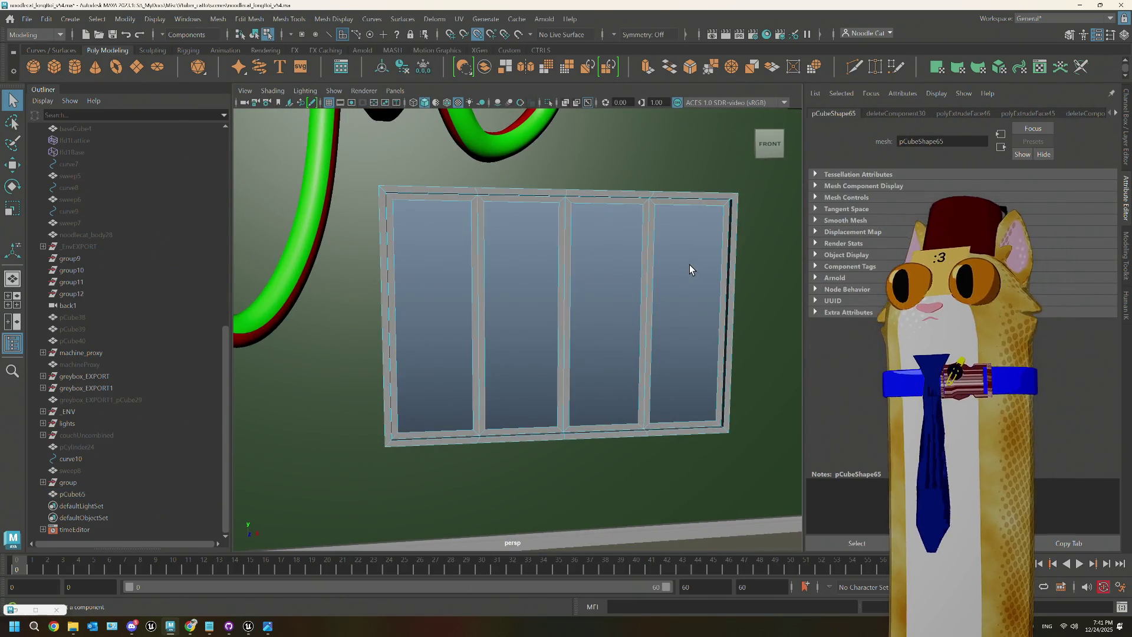
Step: Extrude the pane openings' edges inward along Z to add an inner lip
mouse_move(690, 269)
left_mouse_down("alt")
mouse_move(684, 321)
mouse_move(639, 354)
mouse_move(579, 316)
mouse_move(597, 343)
mouse_move(619, 310)
mouse_move(618, 187)
left_mouse_up("alt")
key("F10")
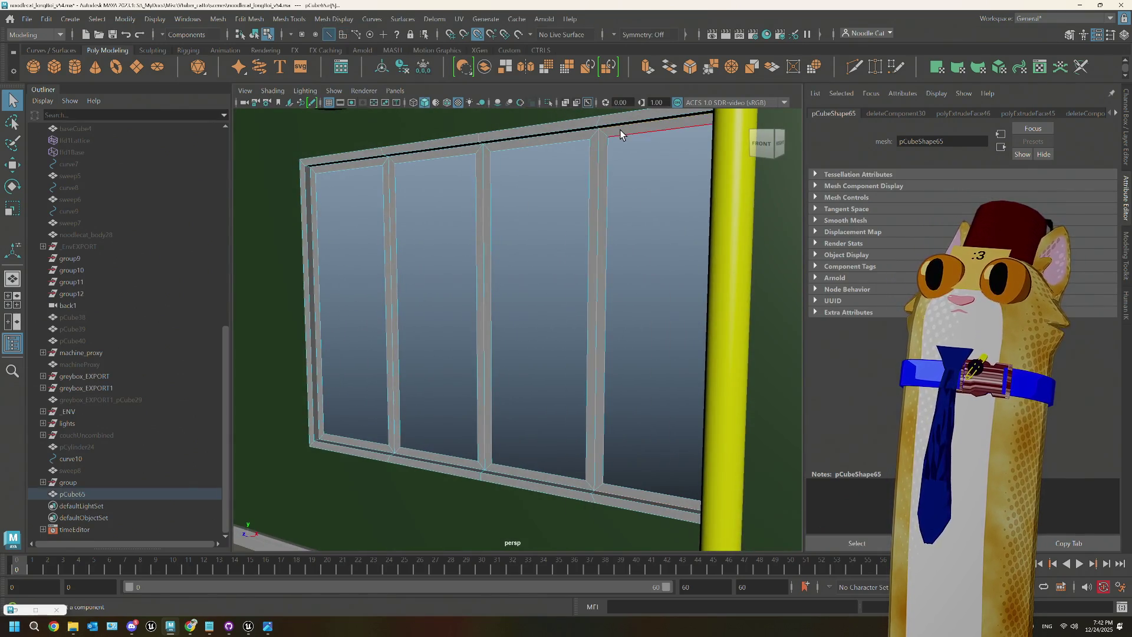
left_click(605, 135)
left_click(420, 161)
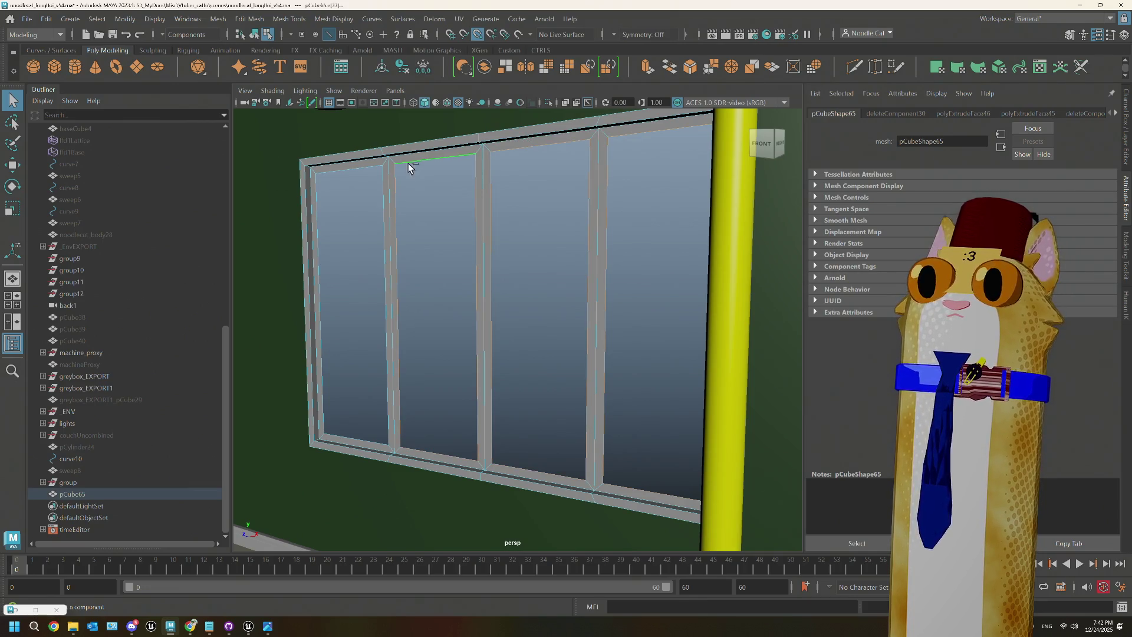
key("ctrl+e")
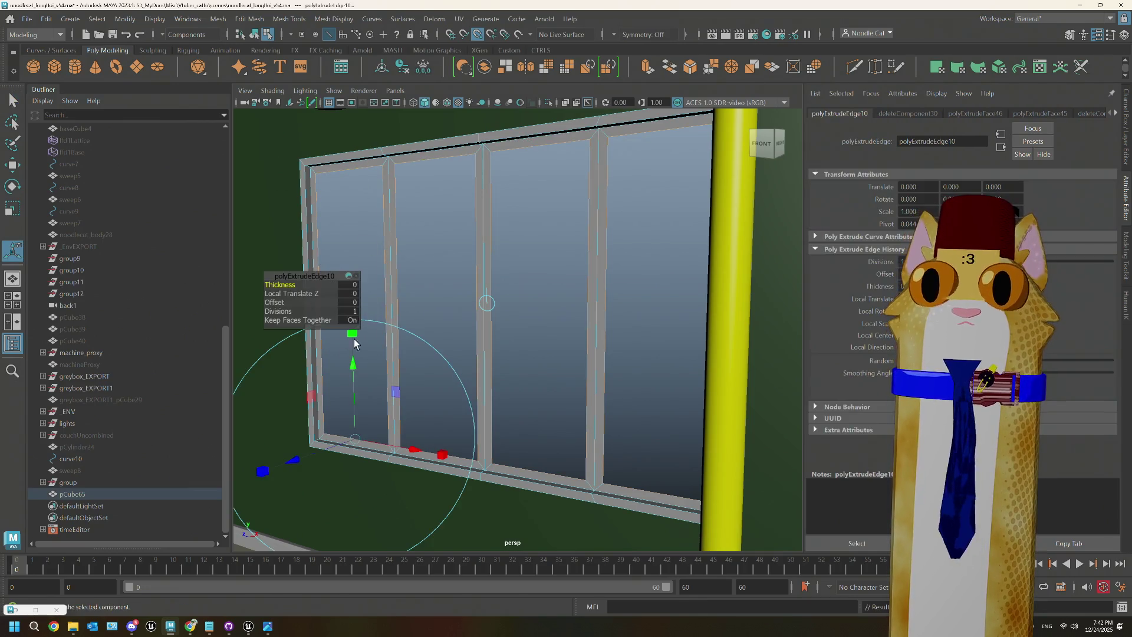
left_click_drag(296, 464, 341, 455)
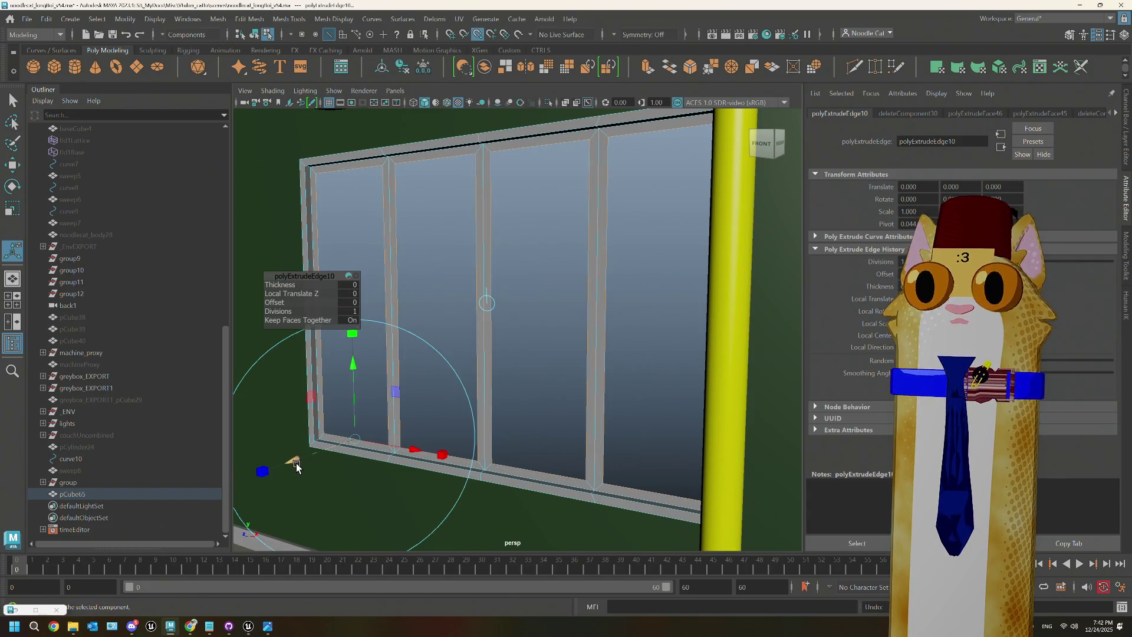
left_click(295, 465)
Step: Nudge the mullion edges slightly right with the Move tool and enable viewport Ambient Occlusion
left_click_drag(314, 465, 382, 453)
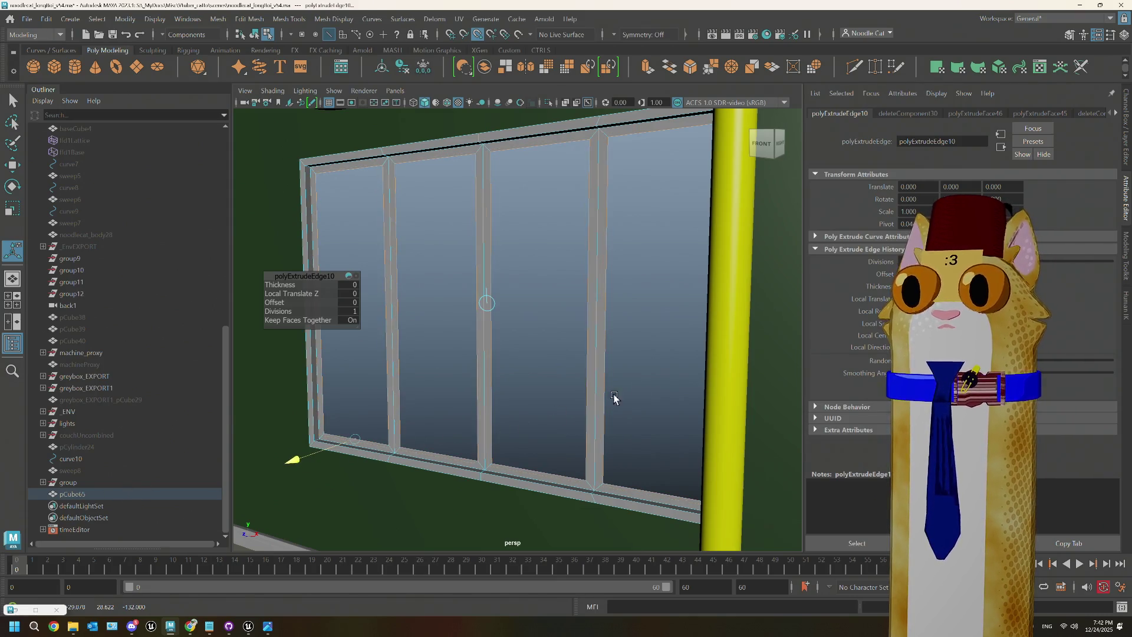
key("ctrl+z")
key("w")
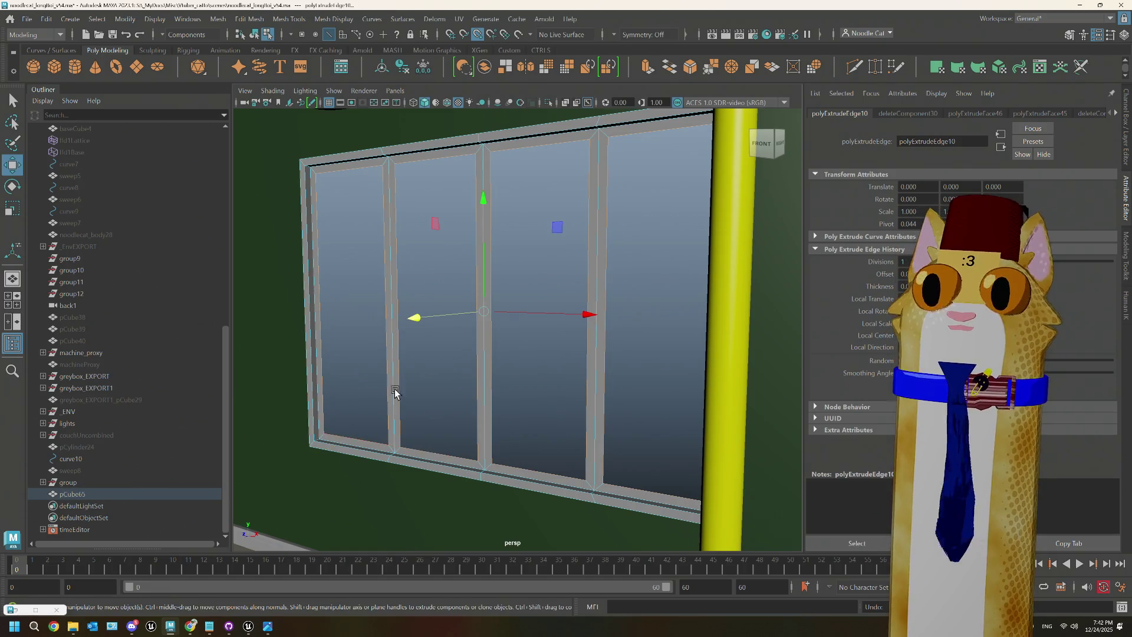
left_click_drag(414, 318, 420, 320)
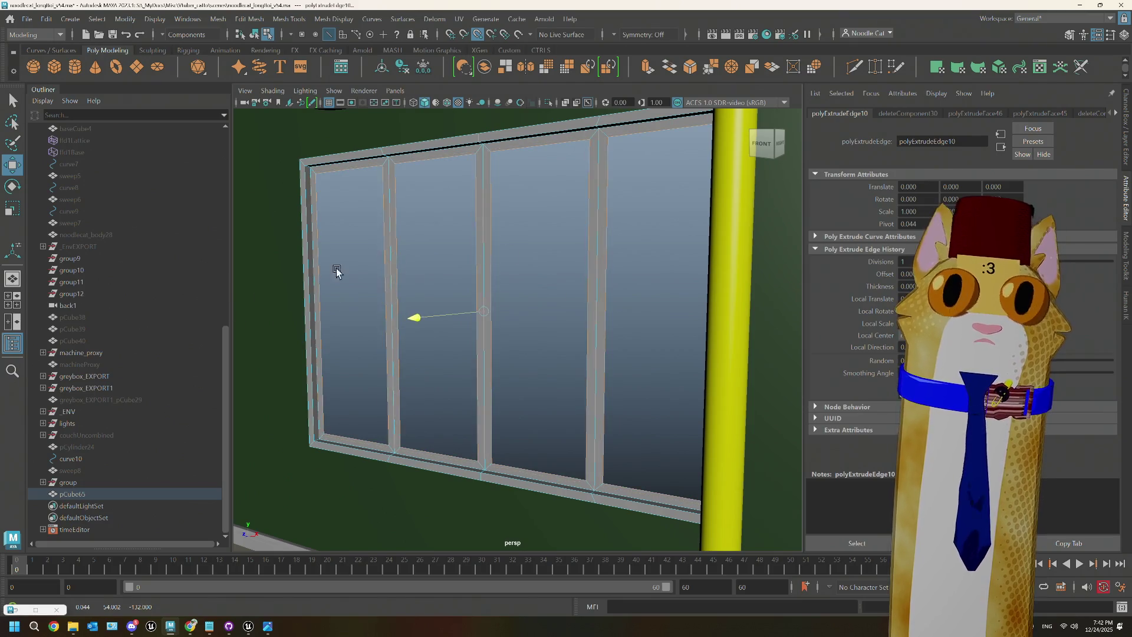
left_click(497, 102)
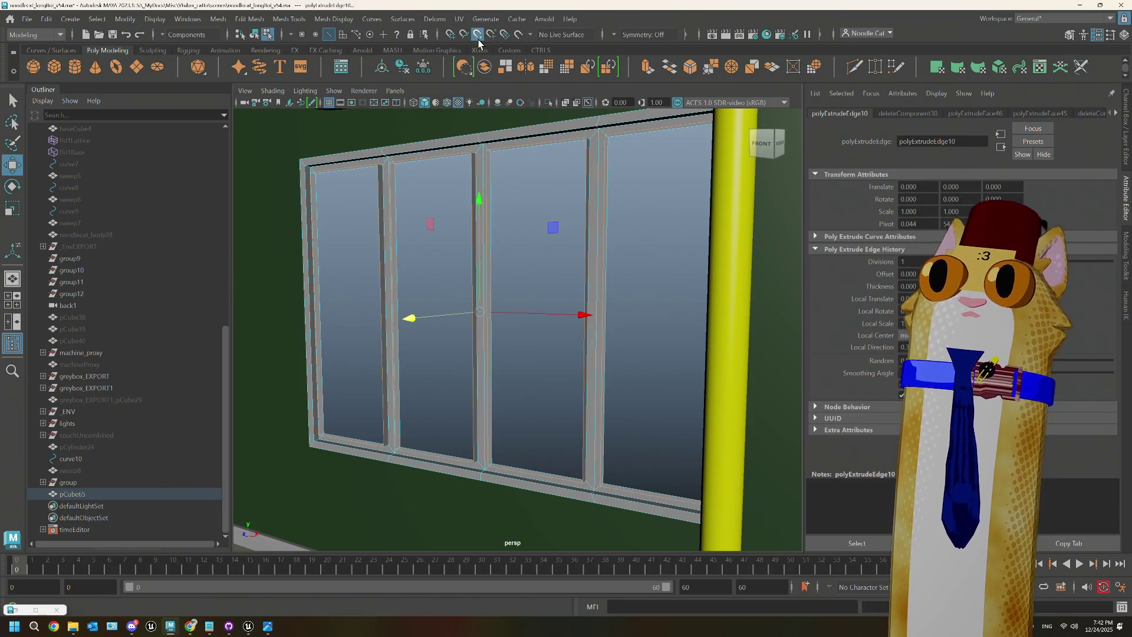
left_click_drag(419, 320, 425, 320)
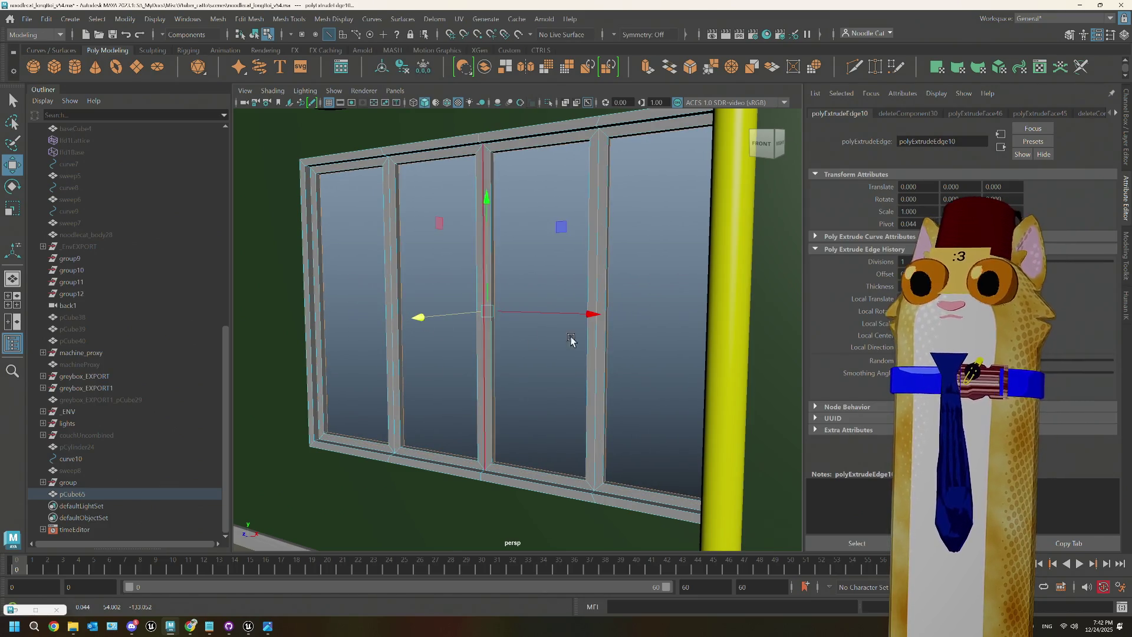
mouse_move(585, 311)
left_mouse_down("alt")
mouse_move(551, 336)
mouse_move(488, 339)
mouse_move(566, 331)
mouse_move(584, 301)
left_mouse_up("alt")
Step: Select the window's vertices in vertex mode, then return pCube65 to object mode and frame the scene
right_click(569, 181)
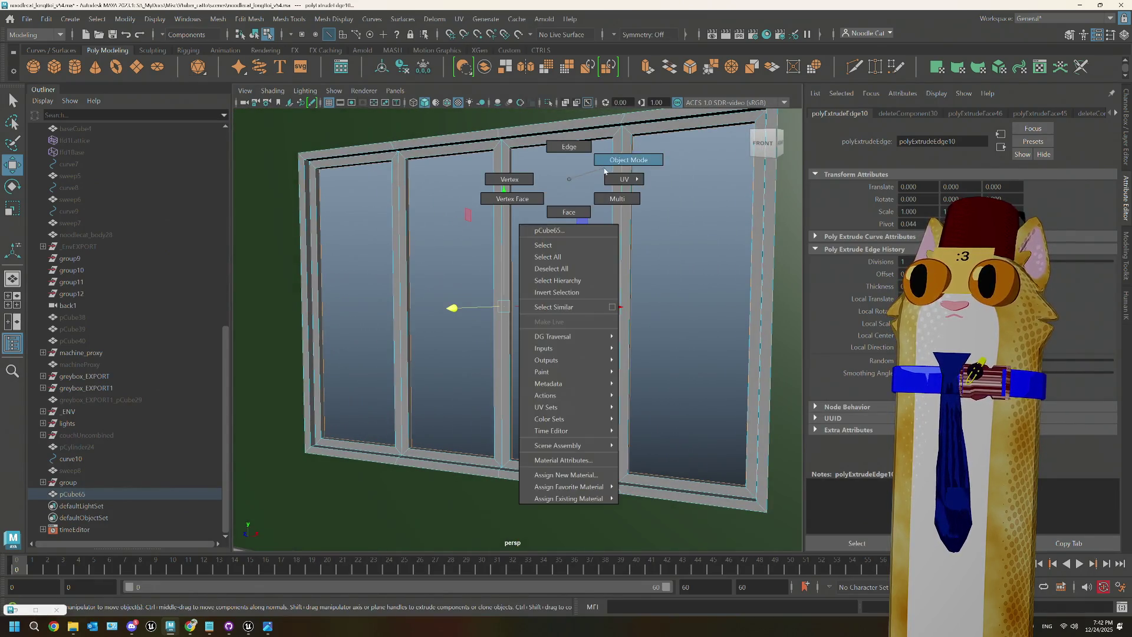
left_click(534, 171)
key("bracketleft")
key("bracketleft")
key("bracketleft")
key("bracketleft")
key("bracketleft")
key("bracketleft")
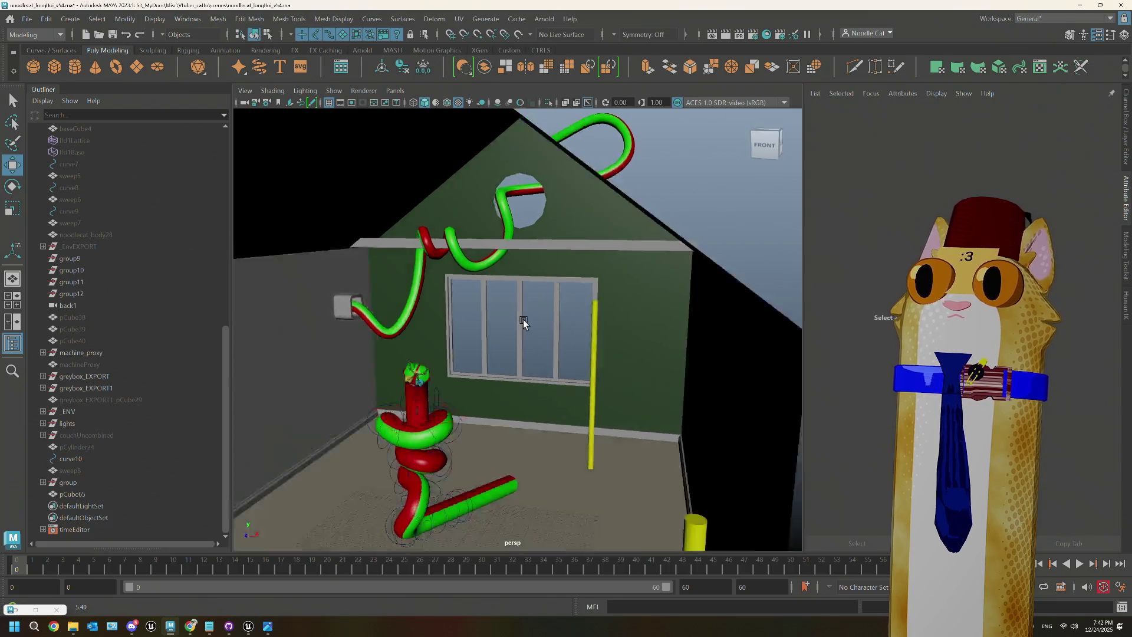
key("bracketleft")
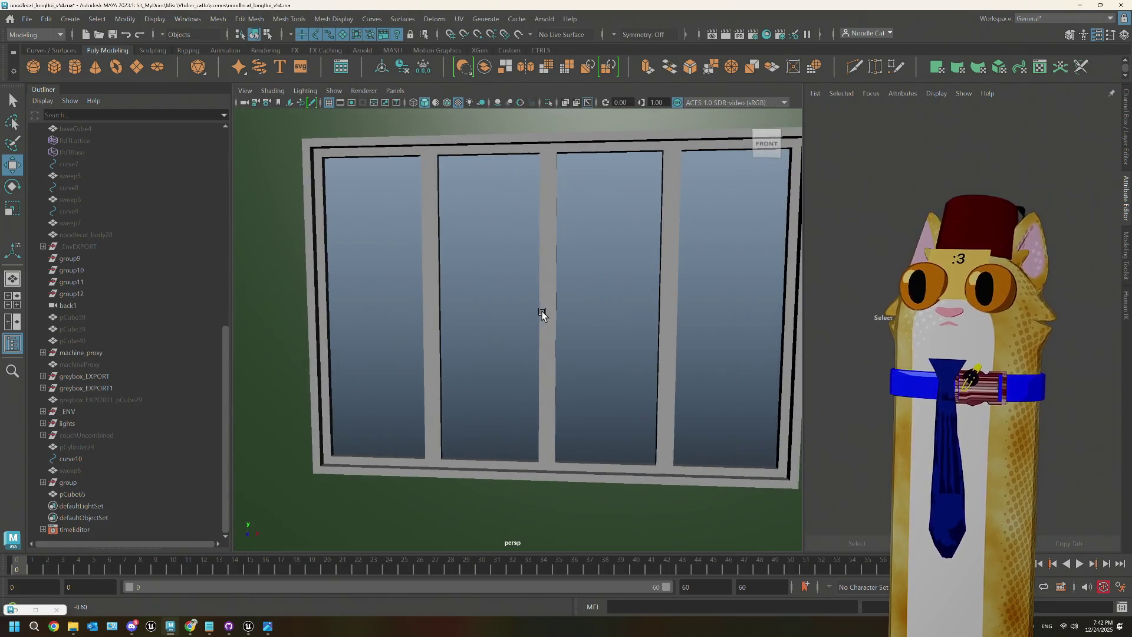
left_click(556, 207)
right_click(557, 211)
left_click(496, 209)
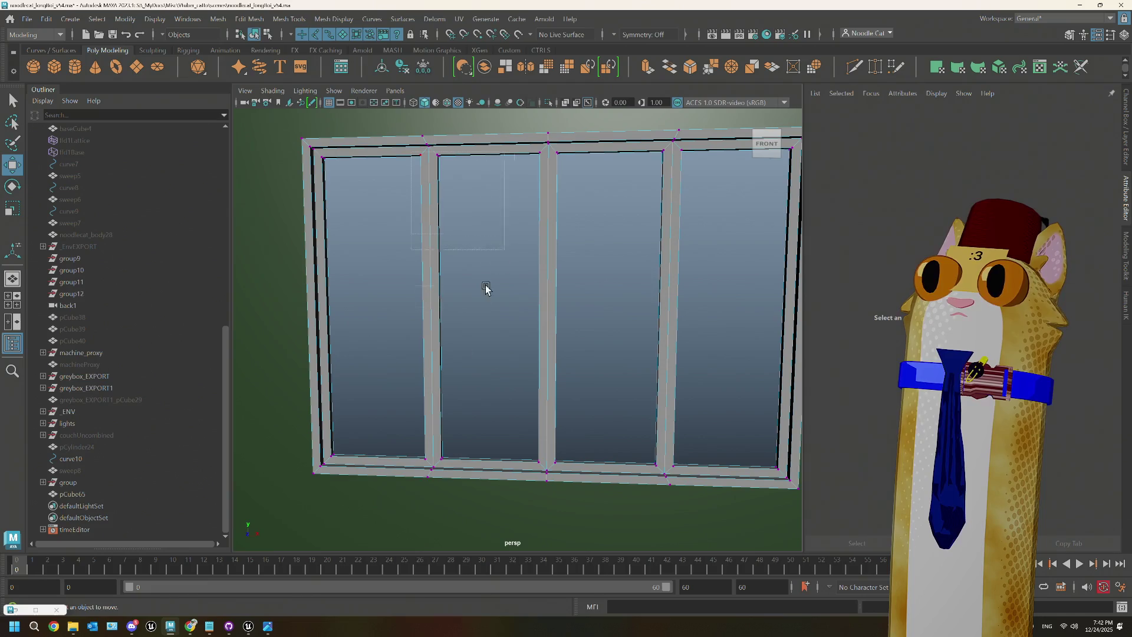
left_click_drag(485, 287, 463, 464)
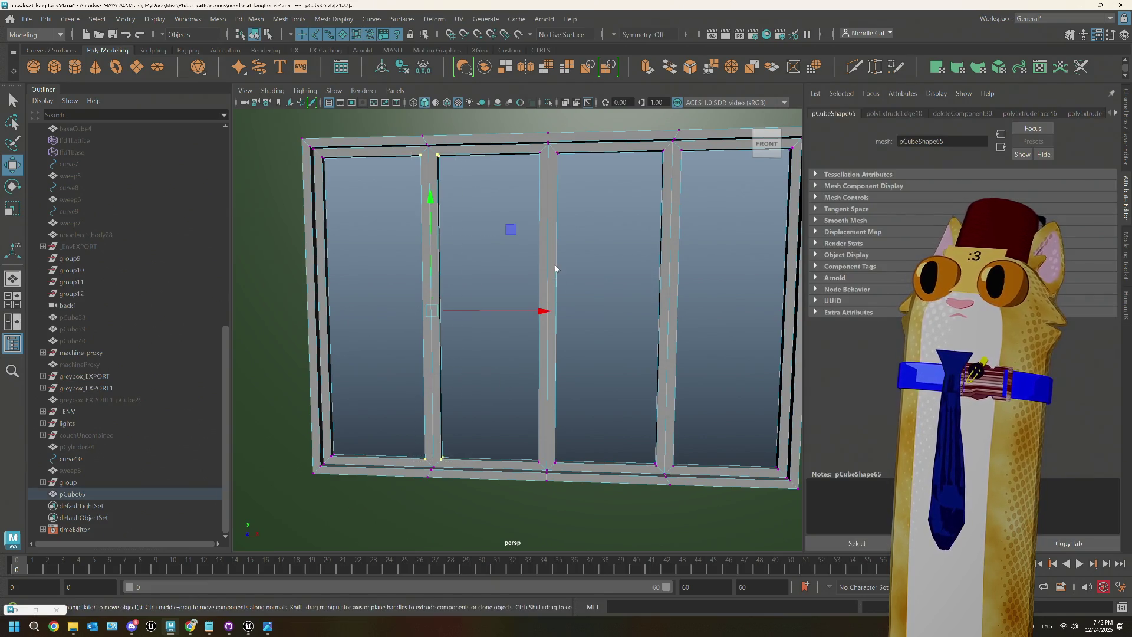
right_click(554, 264)
left_click(613, 246)
key("ctrl+z")
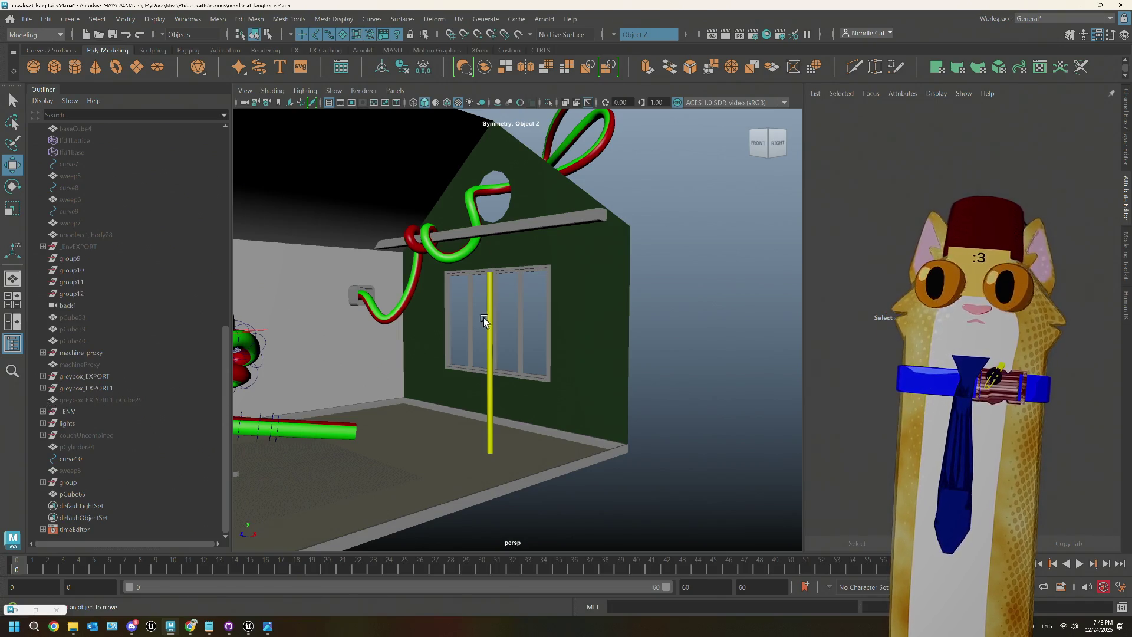
Step: Expand the _ENV group in the Outliner and scroll through its env_ objects
left_click(42, 411)
scroll(92, 393, "down", 5)
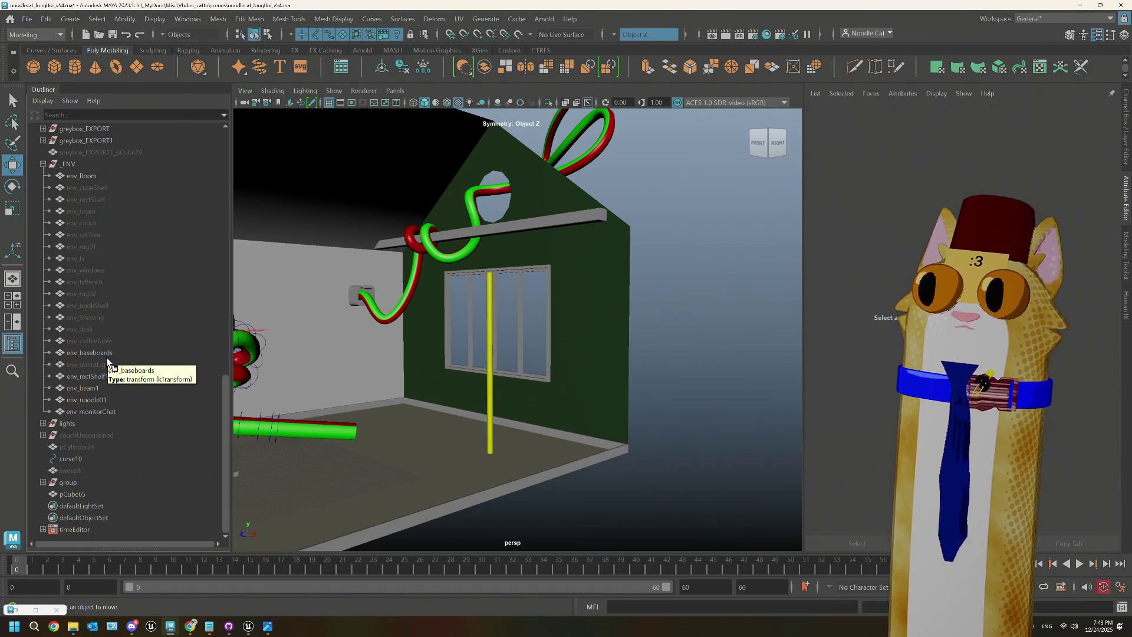
scroll(530, 267, "up", 10)
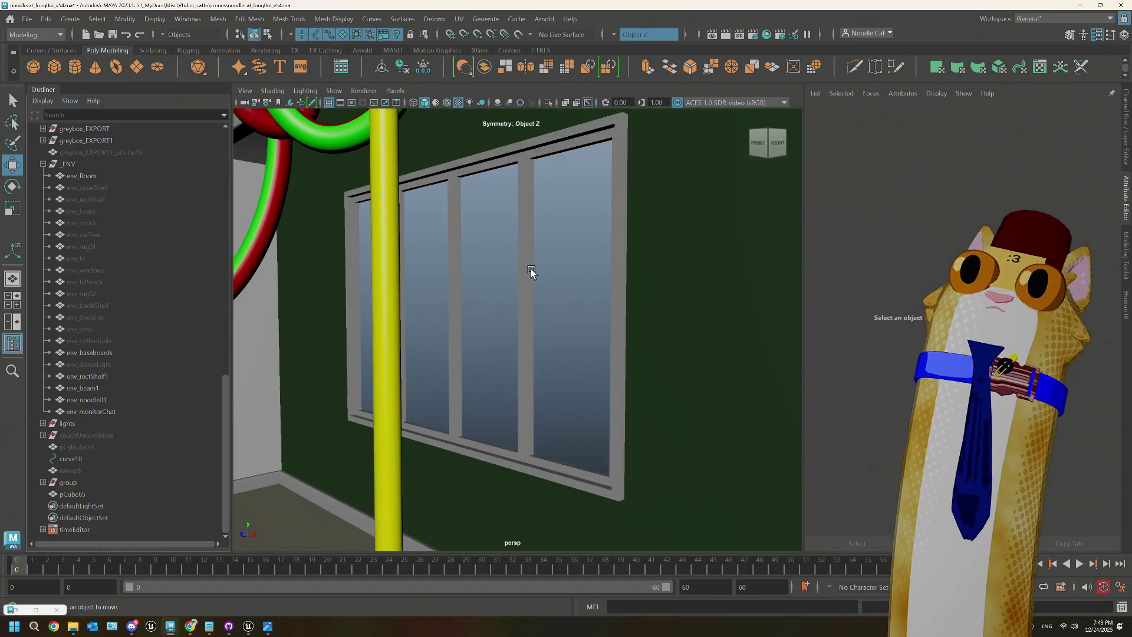
Step: Turn Symmetry Off and bevel the window frame's top edge
left_click(524, 215)
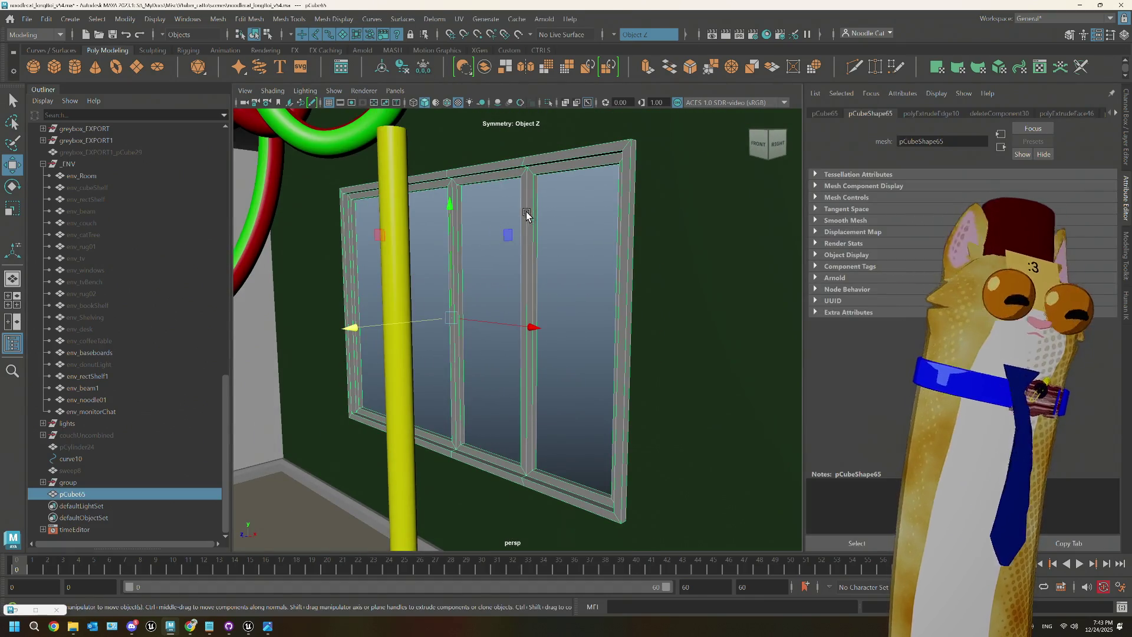
scroll(537, 209, "up", 5)
right_click_drag(540, 205, 542, 129)
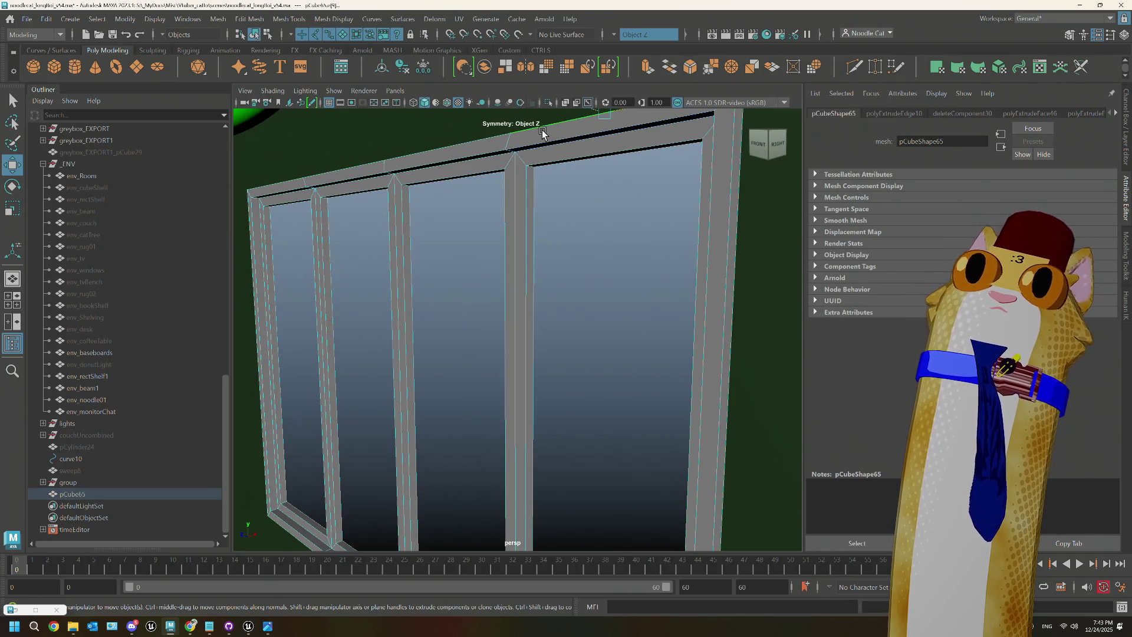
left_click(546, 142)
left_click(648, 35)
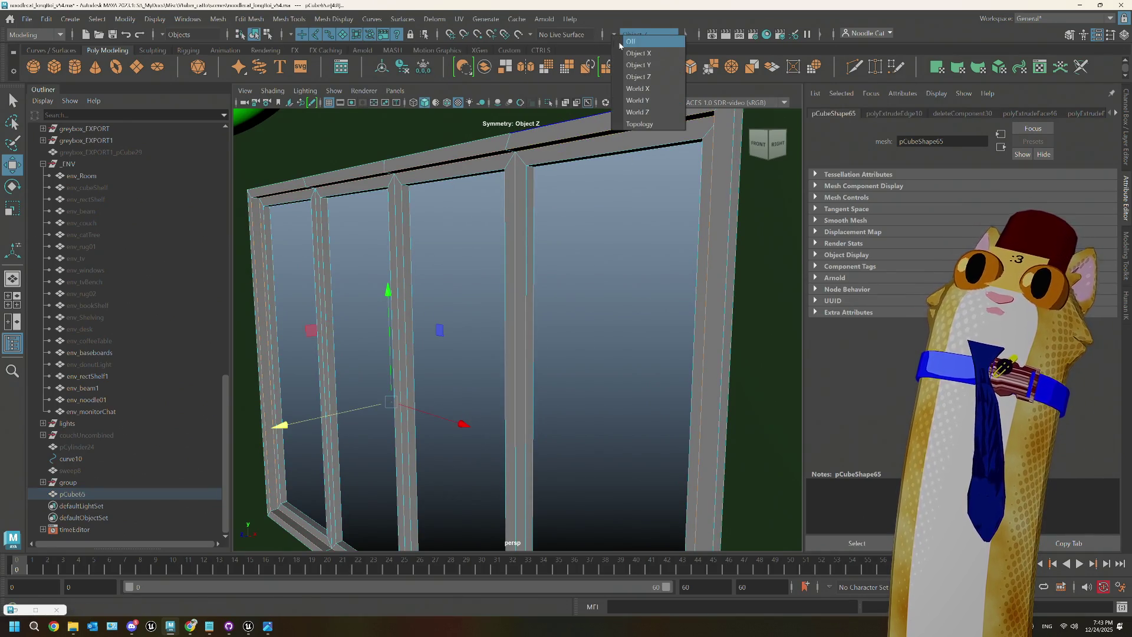
left_click(646, 36)
left_click(524, 211)
left_click(544, 143)
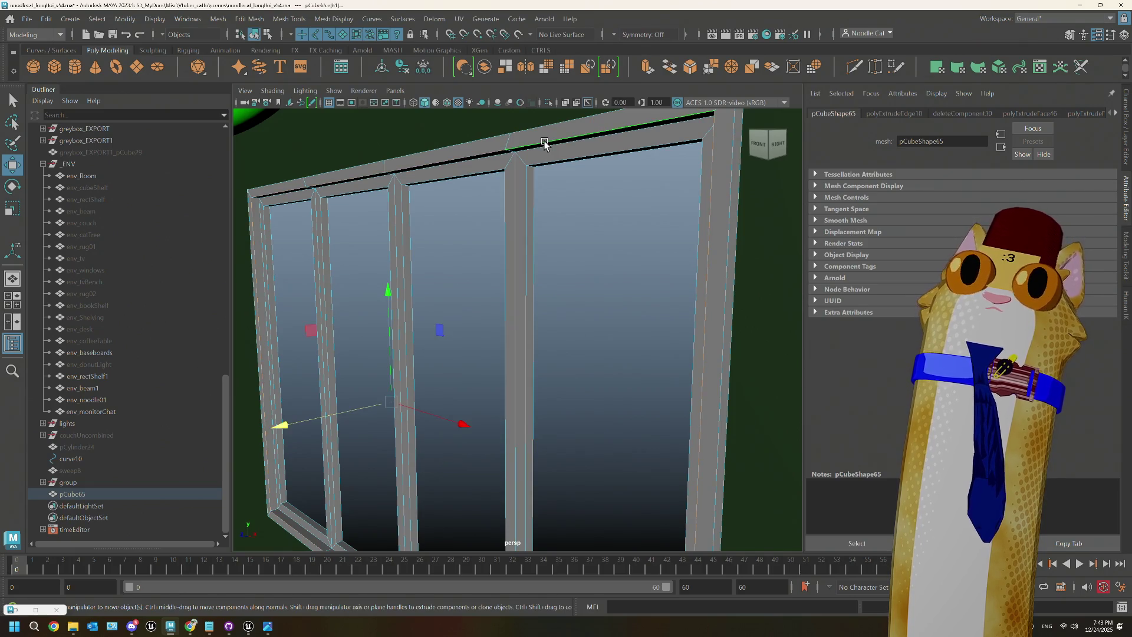
left_click(697, 63)
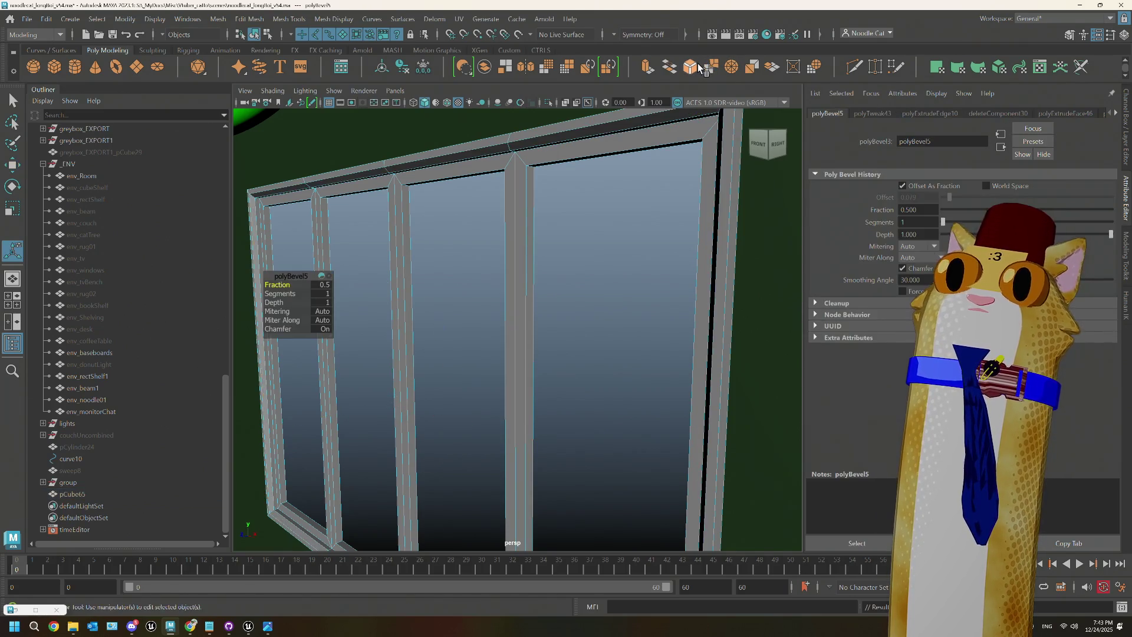
Step: Bevel the selected frame edges a second time and return the window to object mode
right_click_drag(549, 256, 576, 245)
mouse_move(577, 245)
left_mouse_down("alt")
mouse_move(563, 295)
mouse_move(502, 316)
mouse_move(436, 317)
mouse_move(496, 321)
mouse_move(552, 263)
left_mouse_up("alt")
right_click(544, 214)
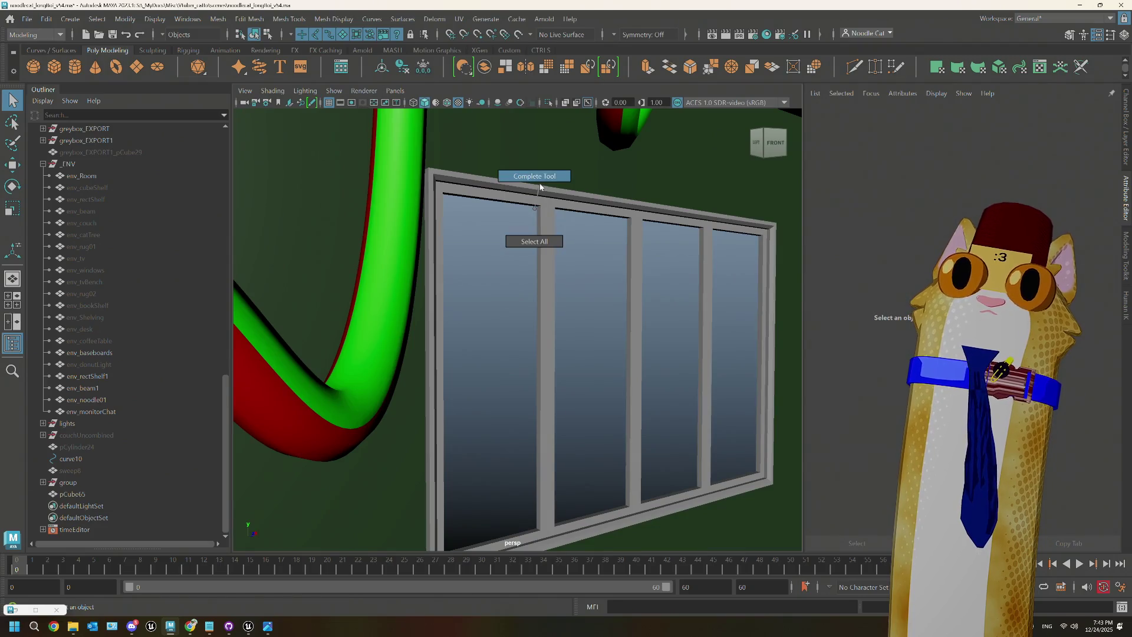
left_click(544, 214)
mouse_move(545, 215)
right_mouse_down()
mouse_move(498, 219)
mouse_move(536, 197)
right_mouse_up()
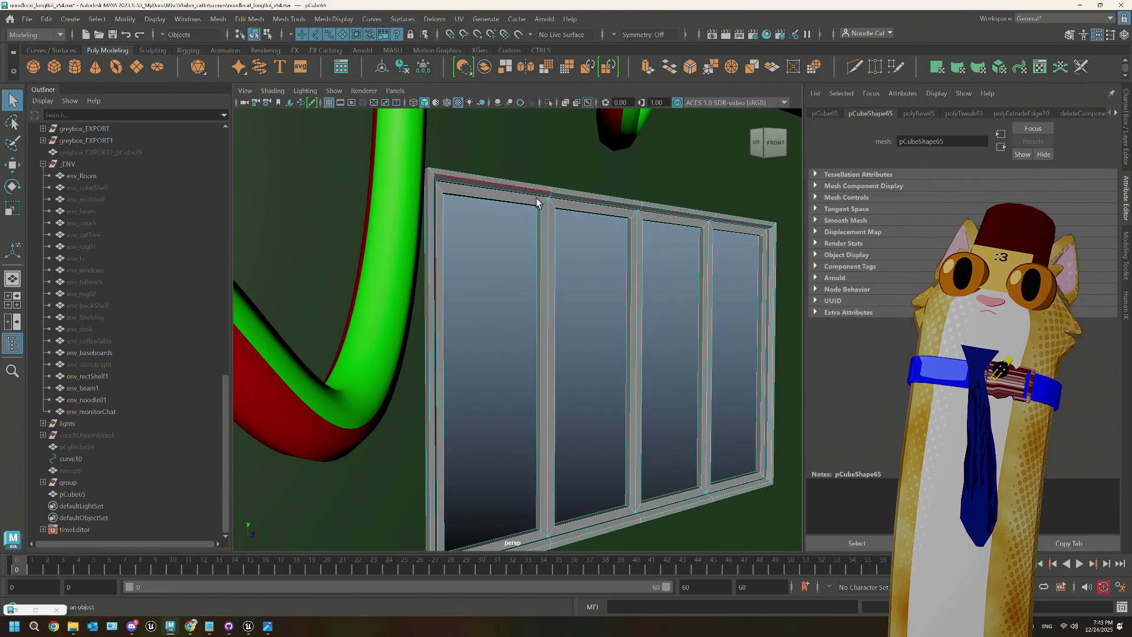
left_click(539, 217)
left_click(637, 246)
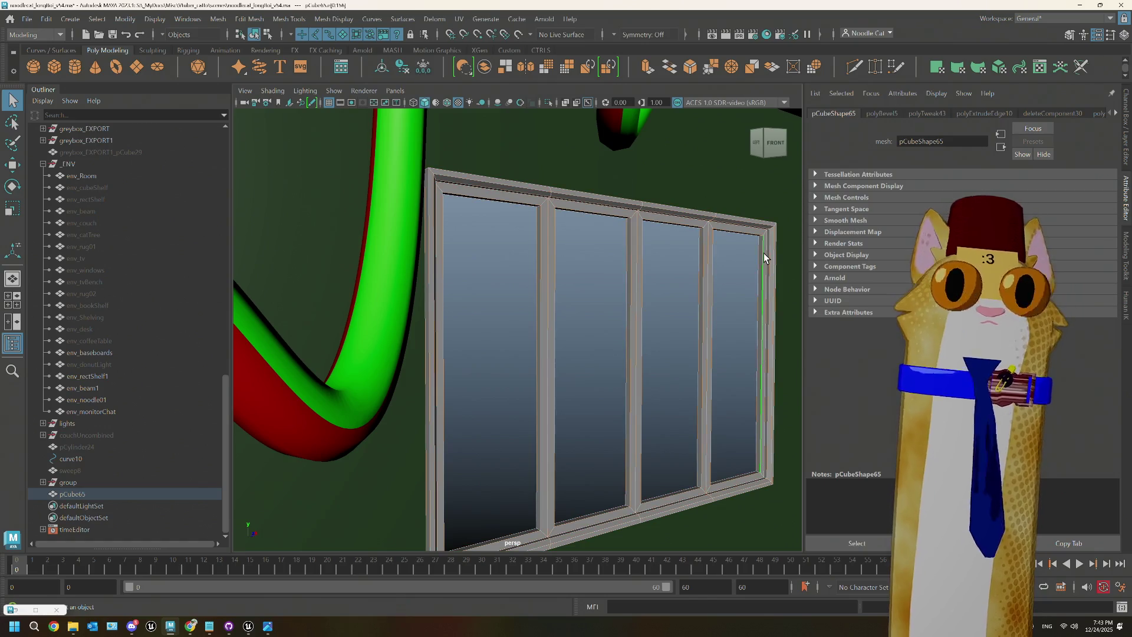
key("ctrl+z")
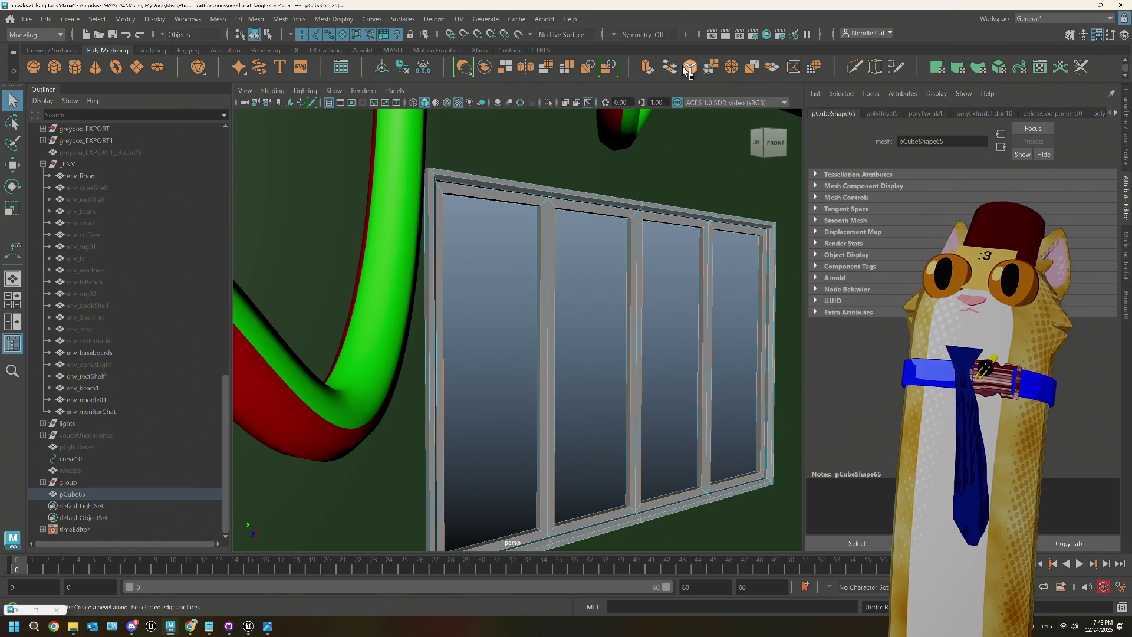
left_click(681, 66)
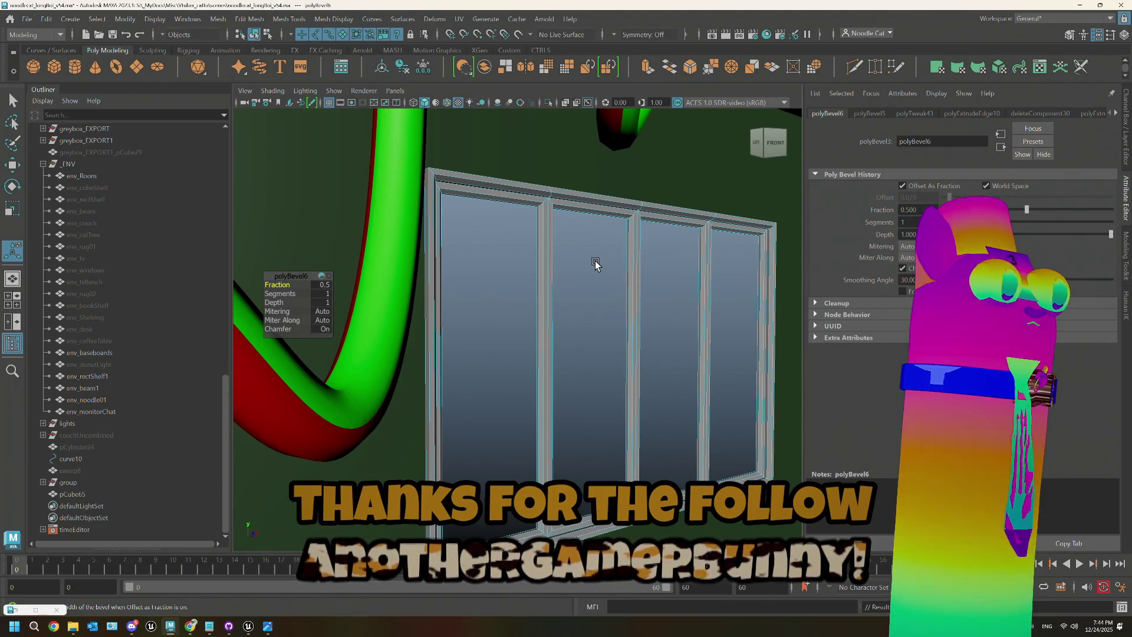
right_click(595, 264)
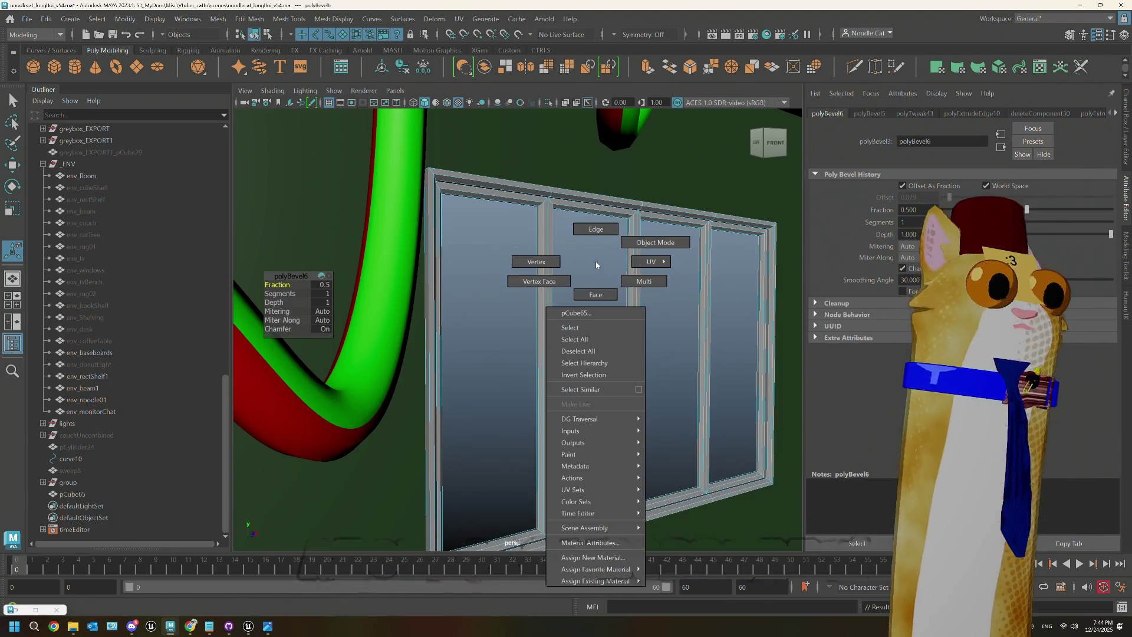
left_click(655, 242)
Step: Delete the extra side window frames and sills from the env_windows mesh
mouse_move(594, 271)
left_mouse_down("alt")
mouse_move(647, 296)
mouse_move(613, 290)
mouse_move(459, 341)
mouse_move(482, 338)
left_mouse_up("alt")
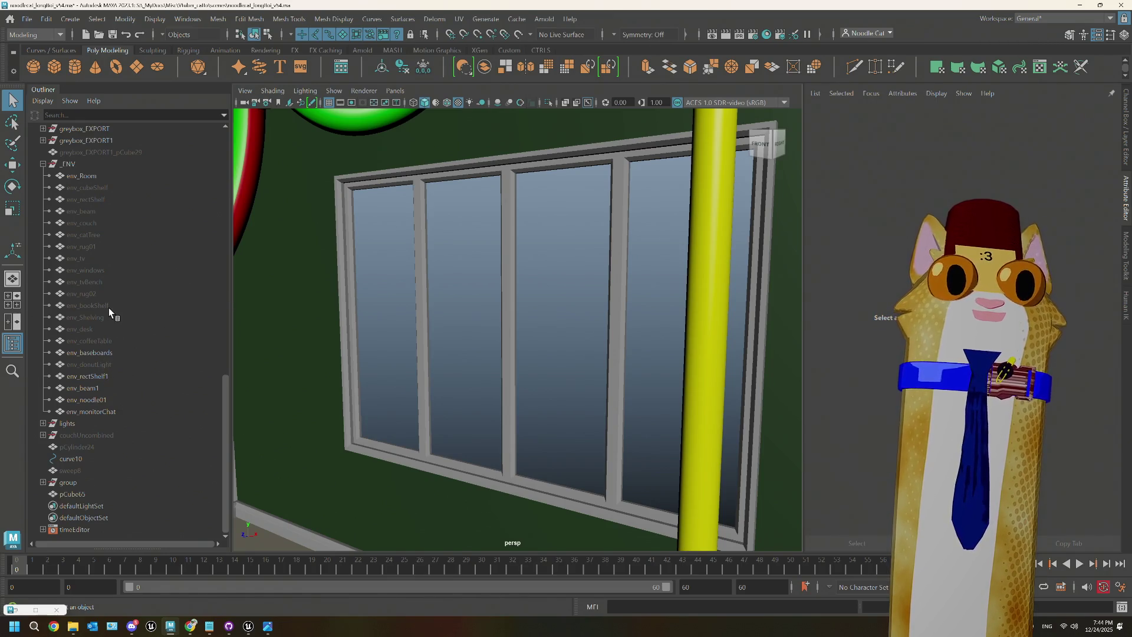
left_click(100, 270)
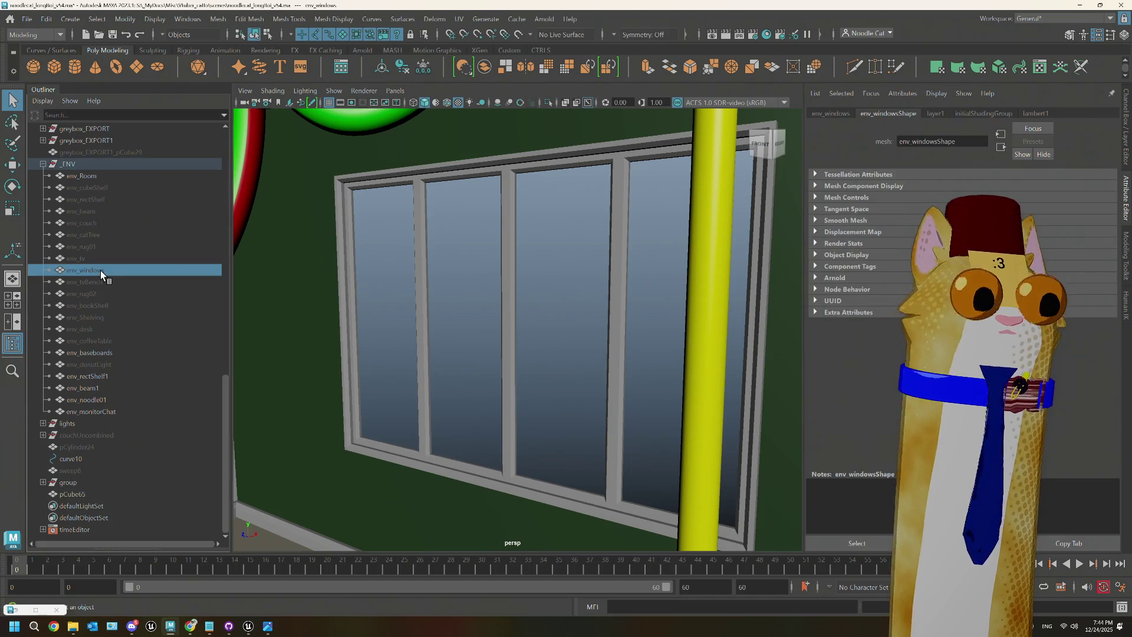
right_click_drag(373, 240, 384, 260)
left_click(377, 243)
scroll(478, 276, "down", 4)
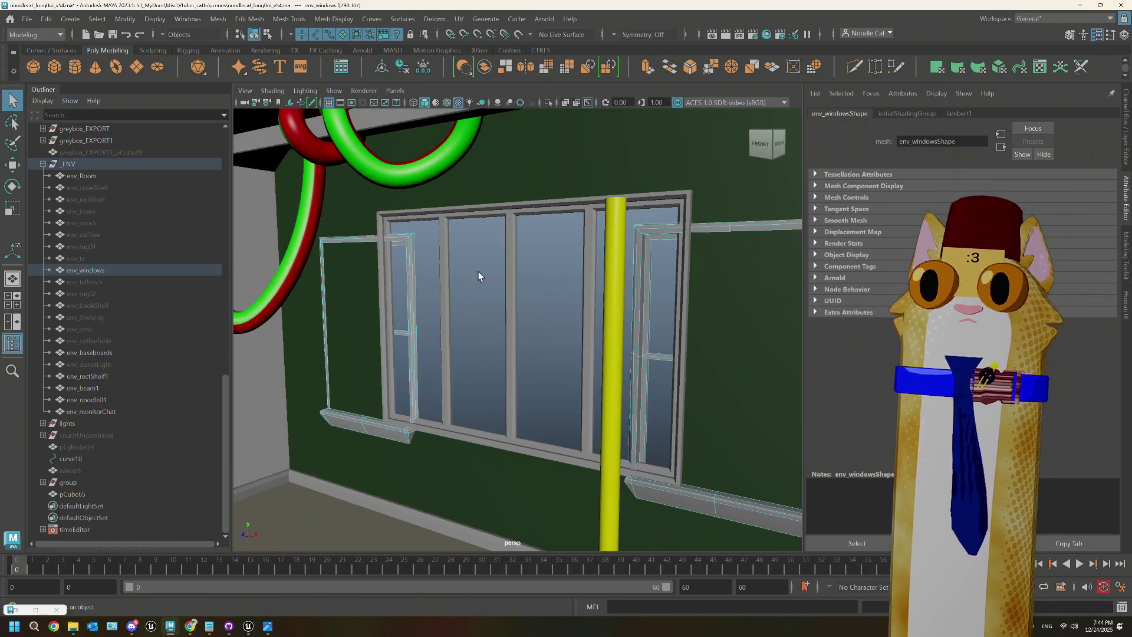
left_click(658, 231)
key("Delete")
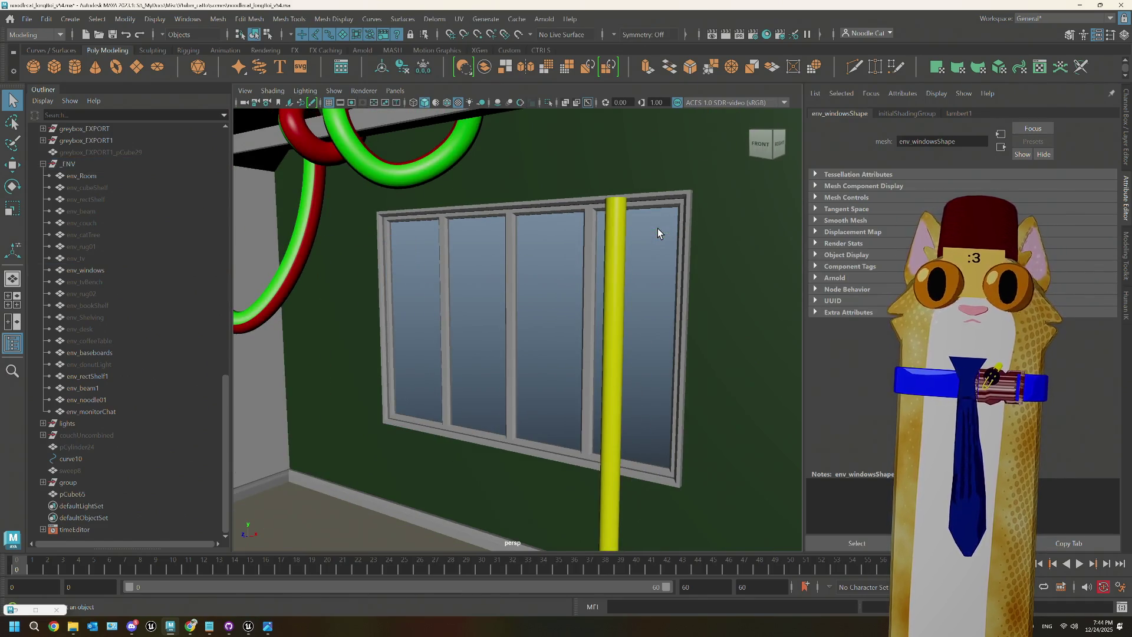
right_click_drag(541, 217, 575, 210)
Step: Combine the remaining window with pCube65 into a single mesh, pCube66
scroll(560, 201, "down", 3)
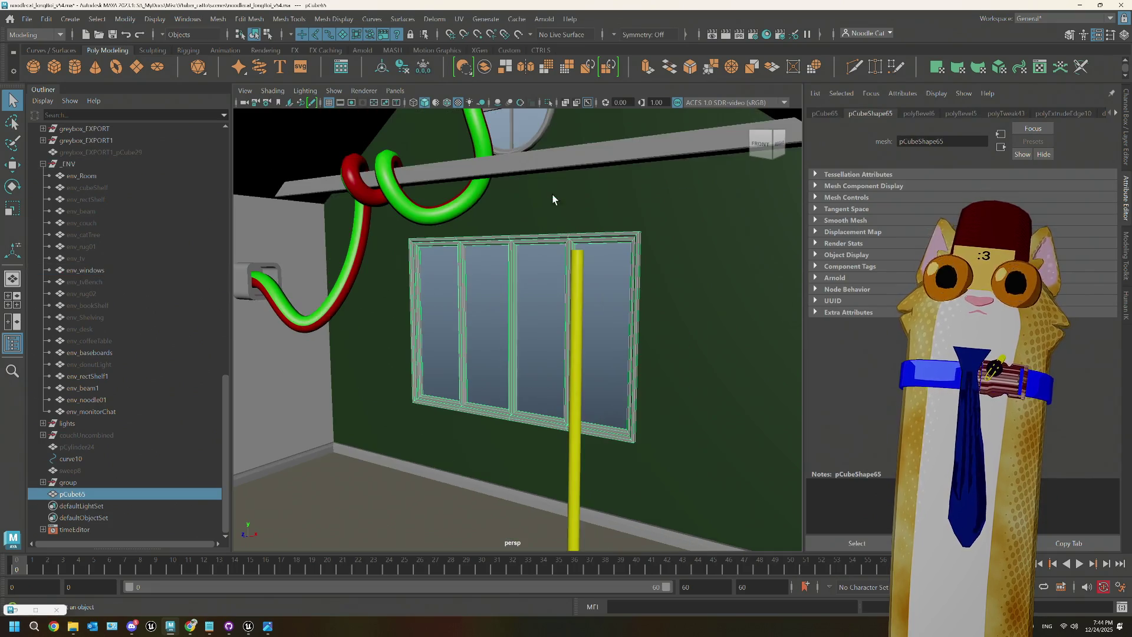
mouse_move(551, 194)
left_mouse_down("alt")
mouse_move(535, 197)
mouse_move(538, 171)
left_mouse_up("alt")
left_click(532, 174, "shift")
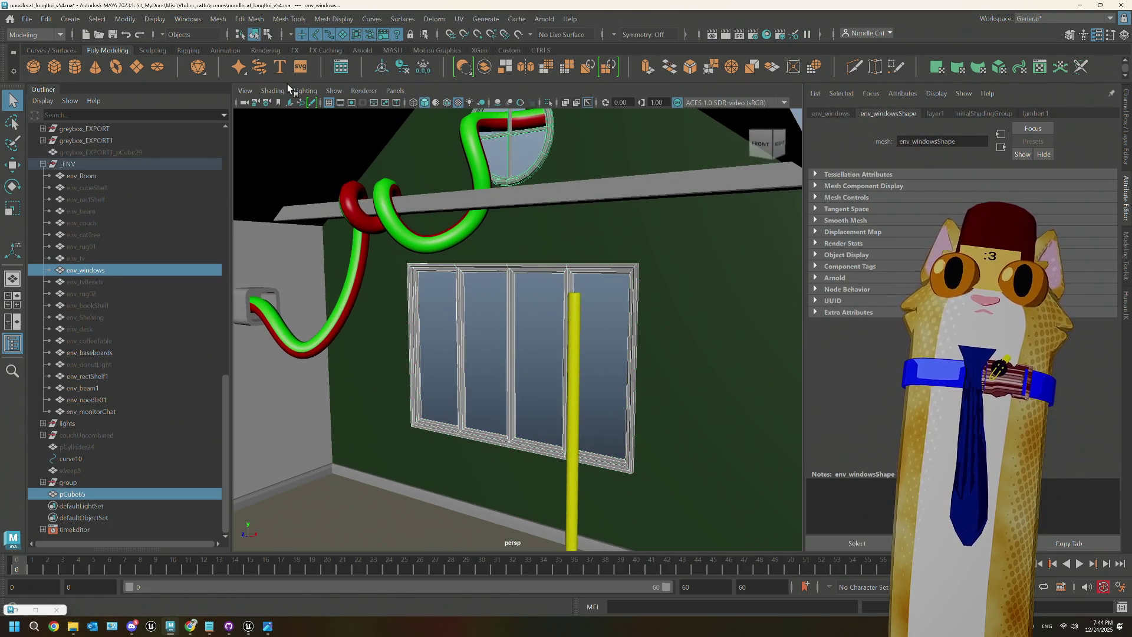
left_click(504, 66)
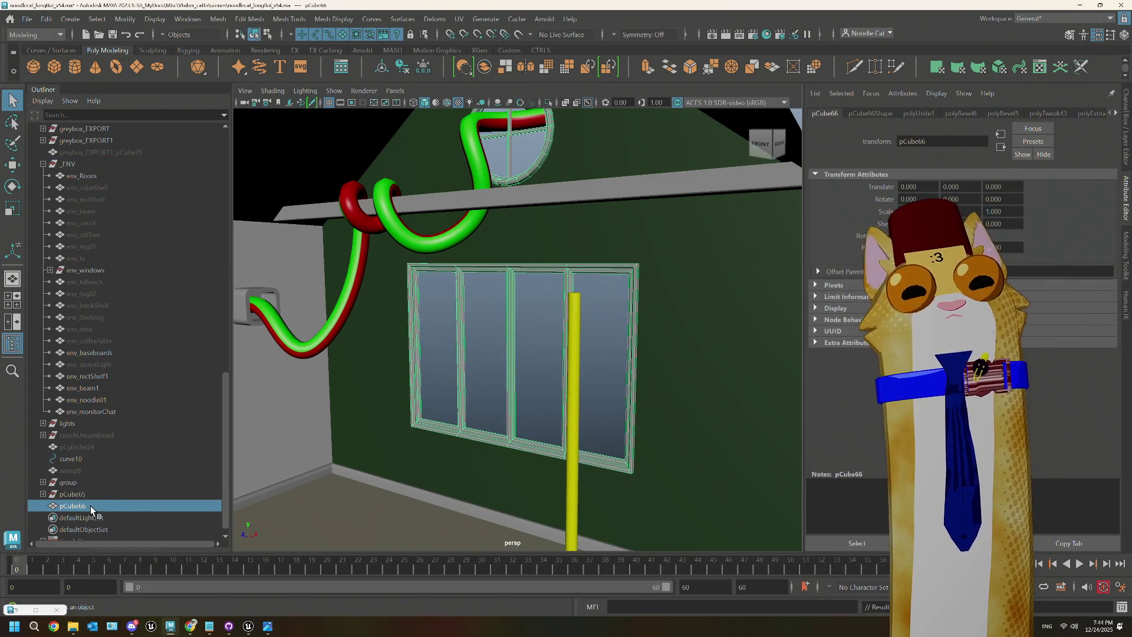
right_click_drag(562, 306, 611, 272)
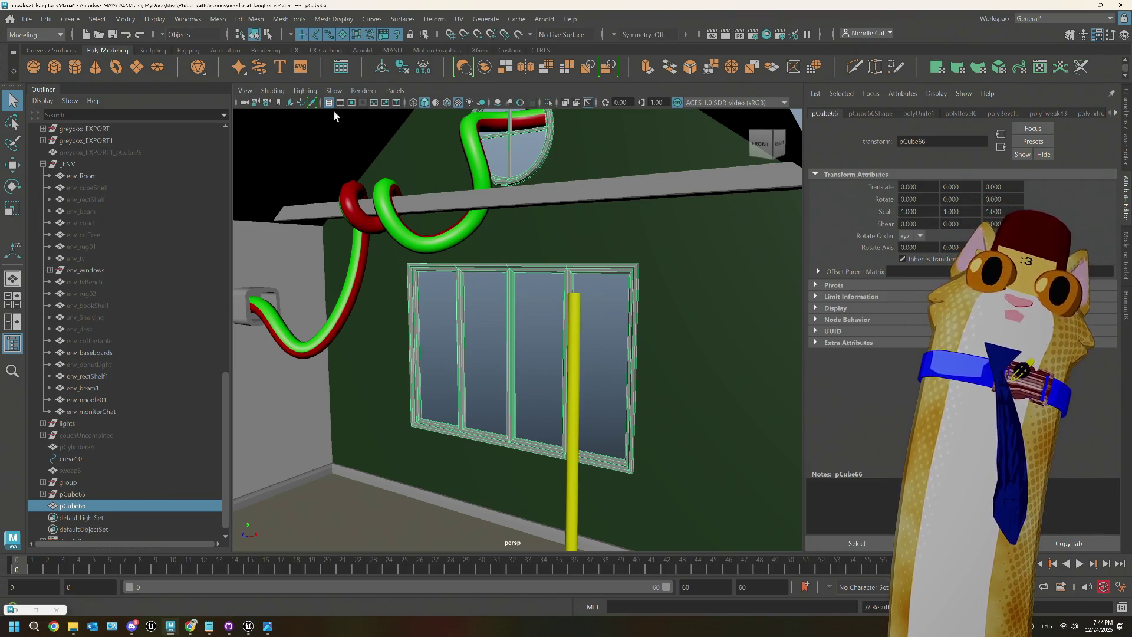
scroll(460, 327, "down", 2)
scroll(460, 327, "up", 3)
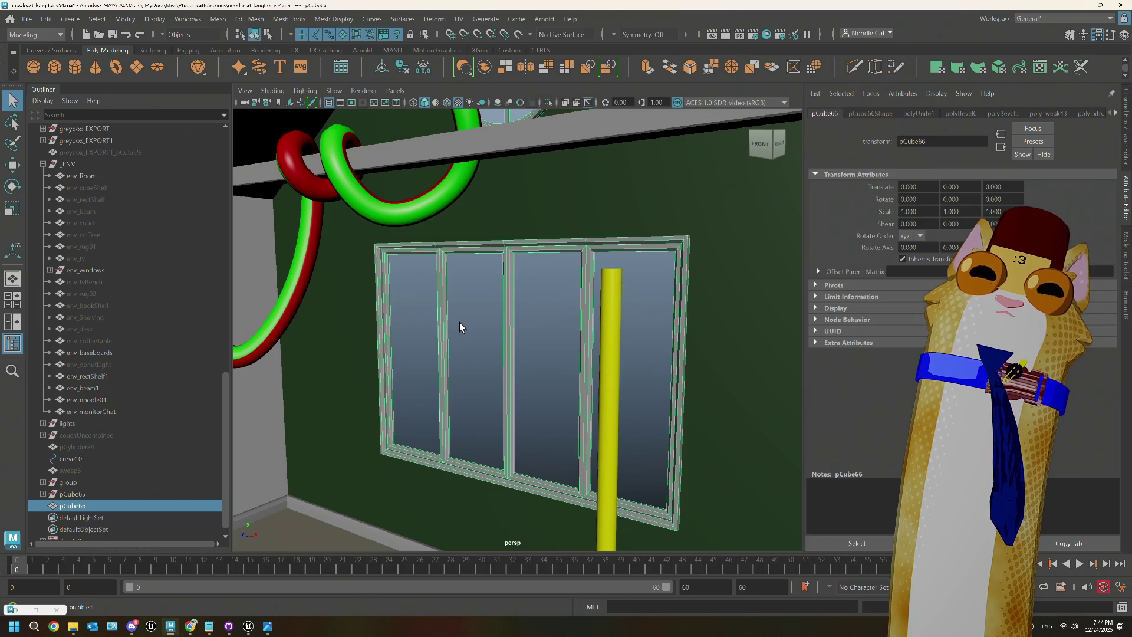
scroll(460, 323, "up", 1)
scroll(459, 323, "down", 1)
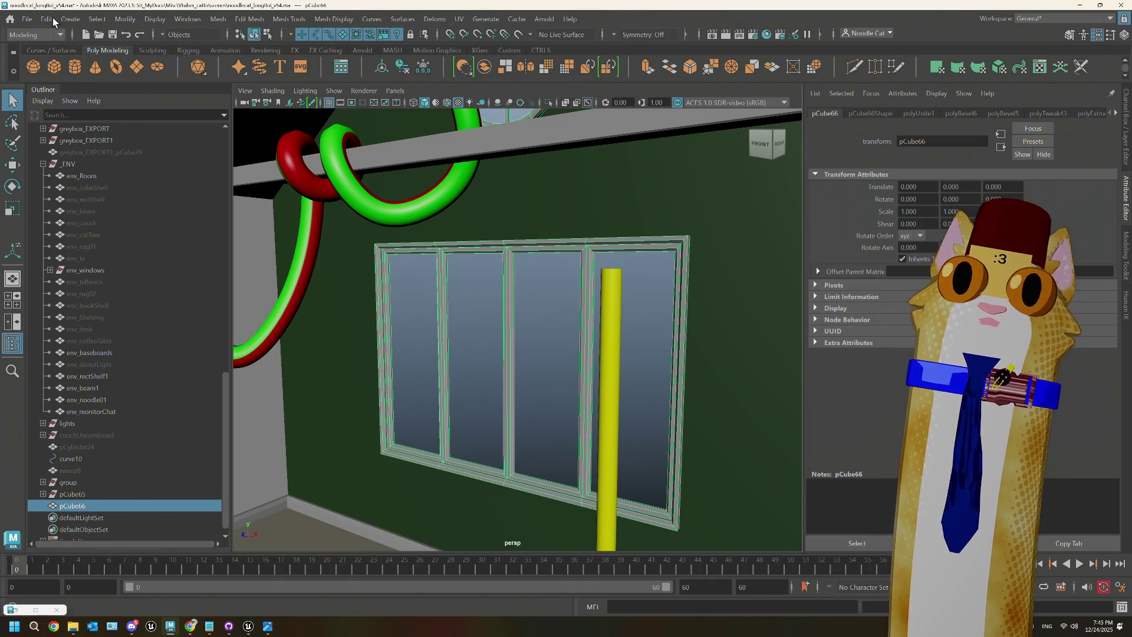
Step: Clear pCube66's history via Edit > Delete by Type > History and rename it env_windows
left_click(189, 22)
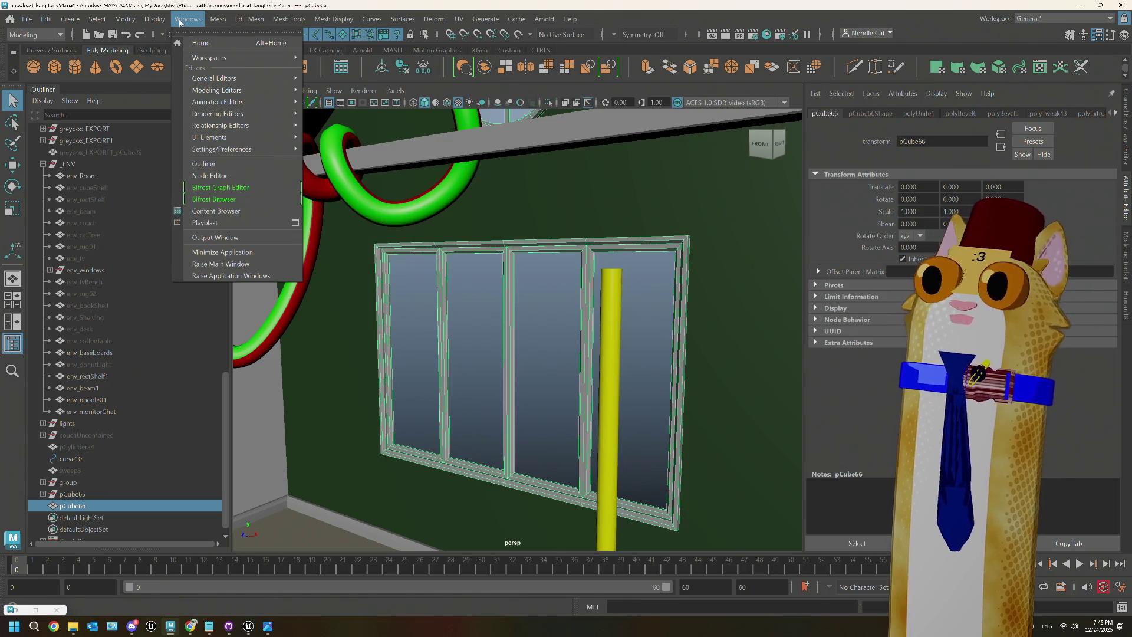
mouse_move(43, 23)
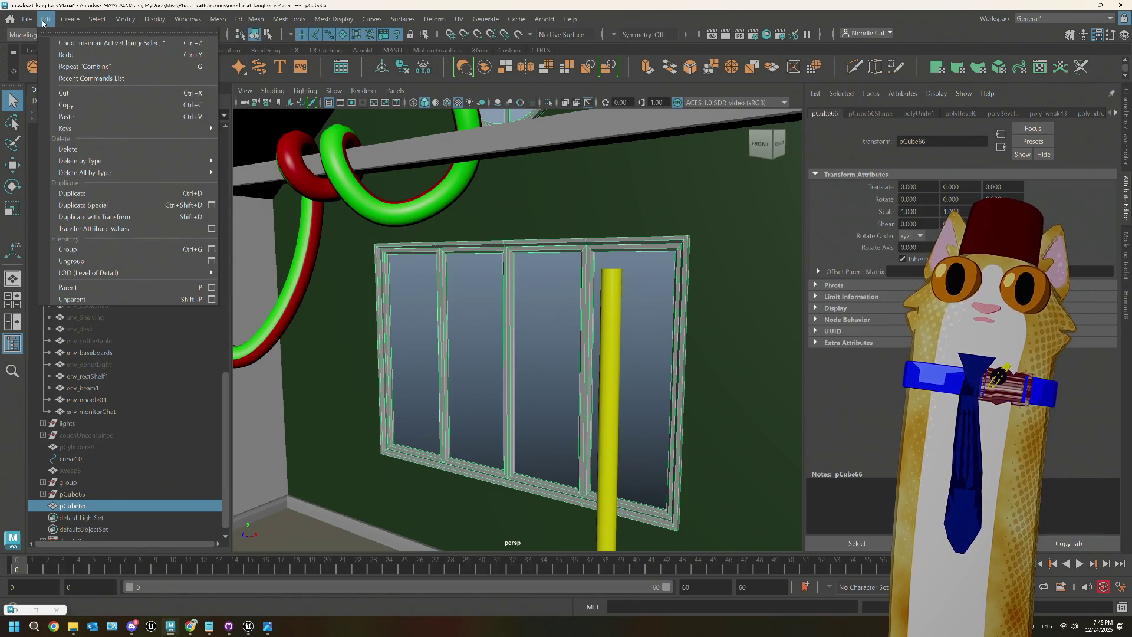
mouse_move(117, 161)
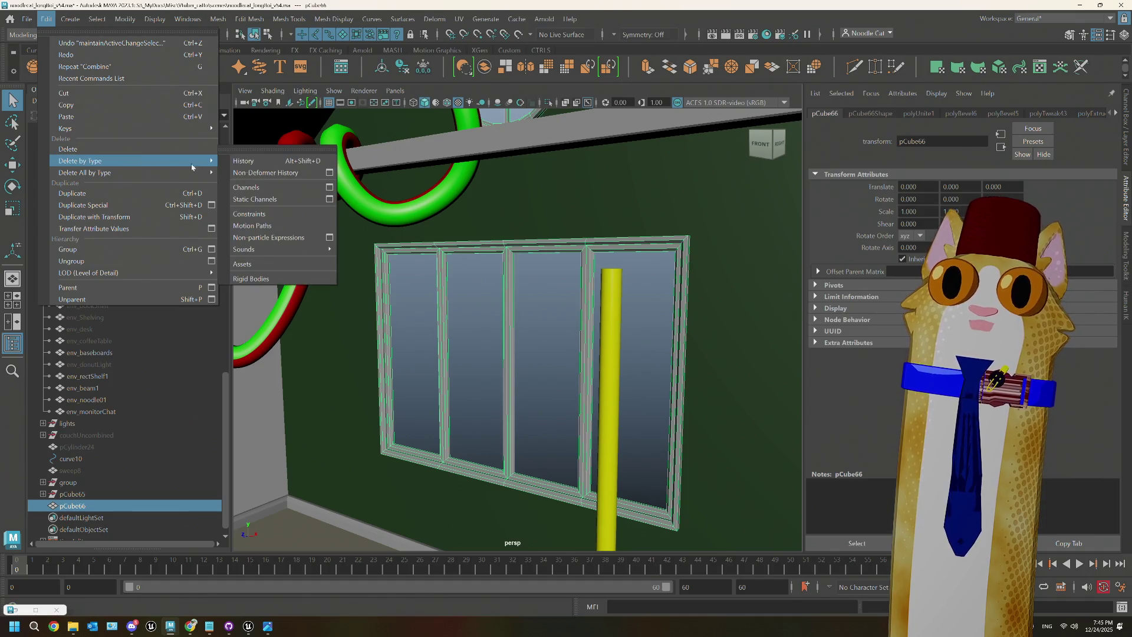
left_click(266, 168)
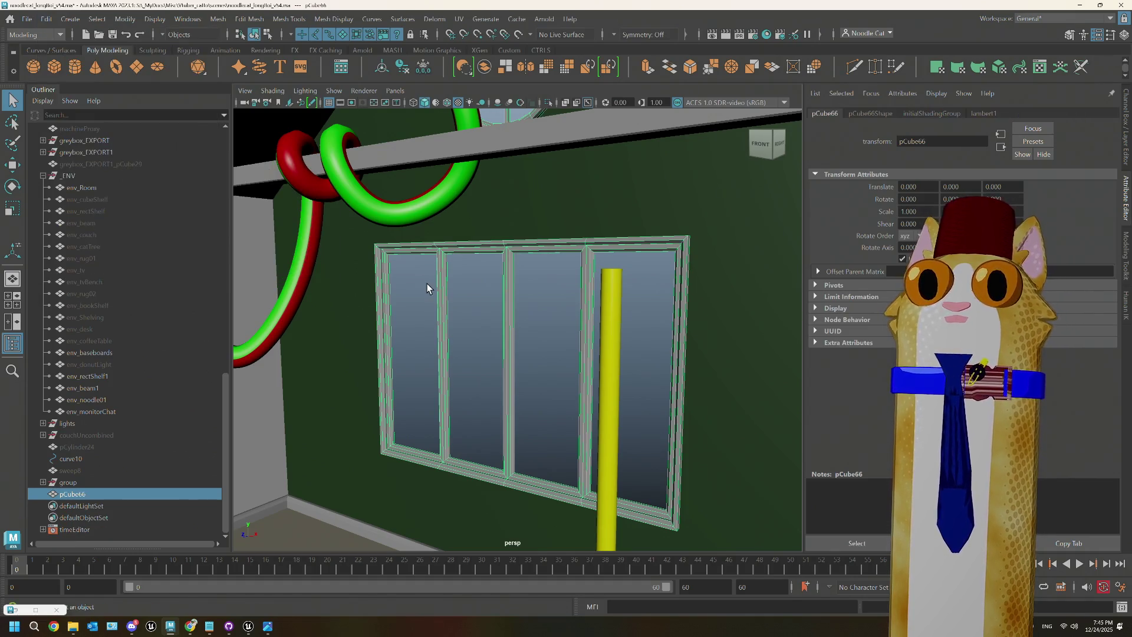
double_click(93, 494)
type("env_")
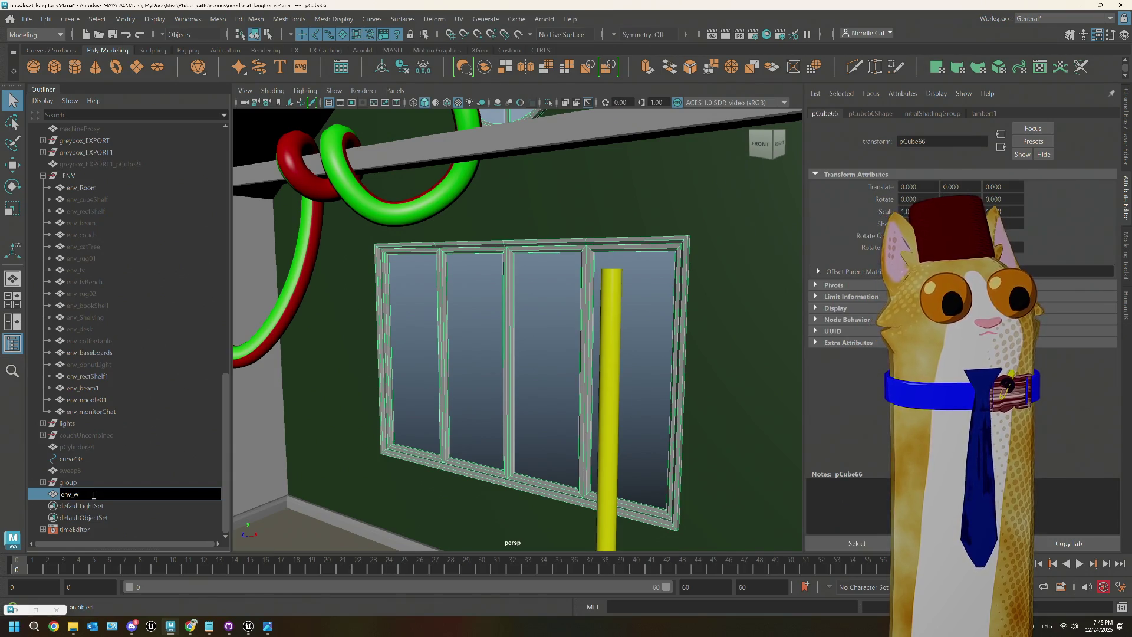
type("ws")
left_click(555, 295)
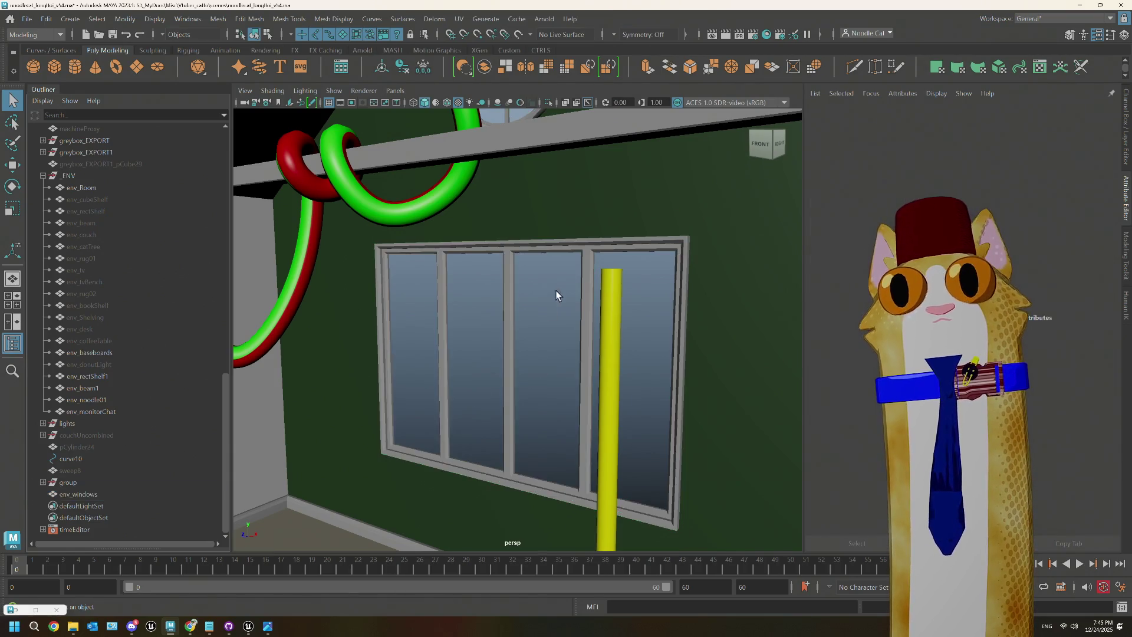
left_click(590, 274)
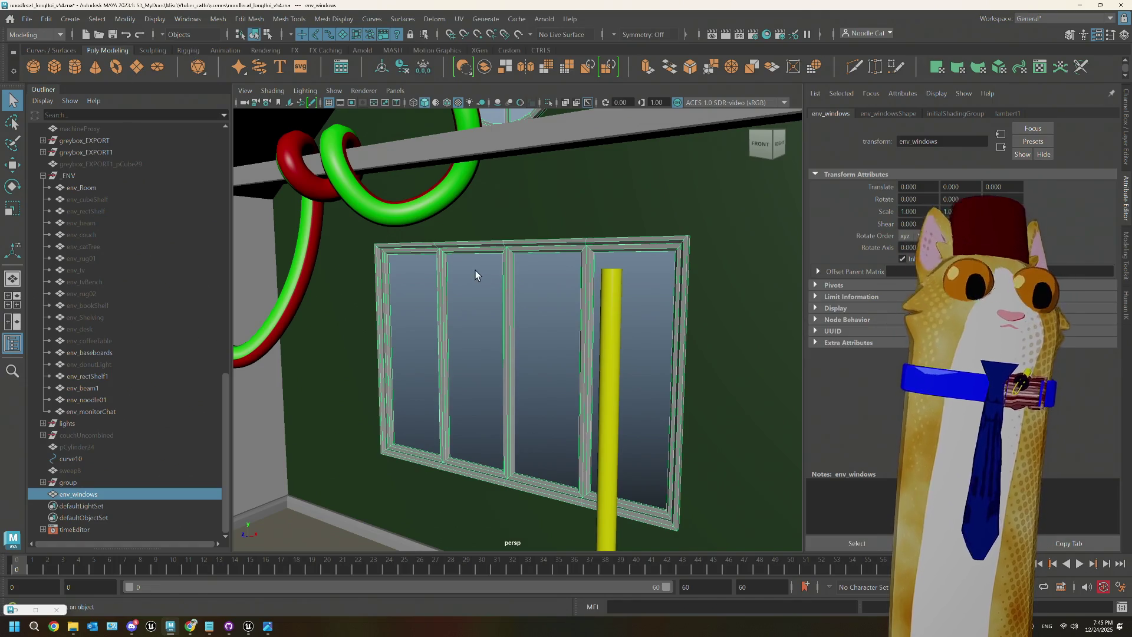
Step: Export Selection of env_windows over noodlecat_env_windows.fbx, confirming the overwrite
left_click(34, 18)
left_click(122, 189)
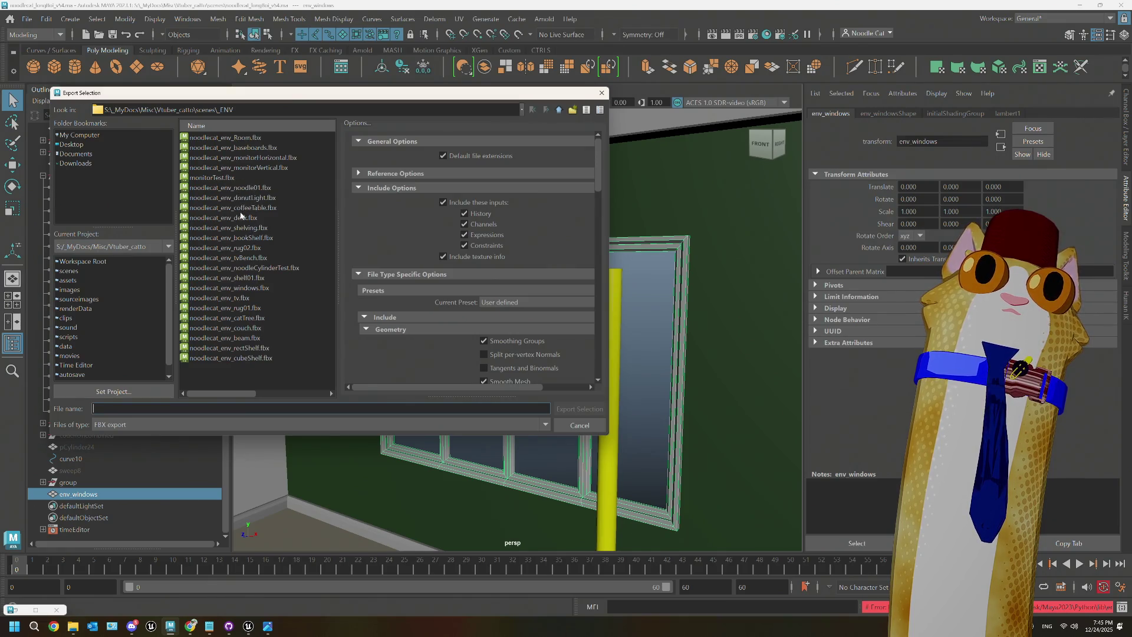
left_click(232, 288)
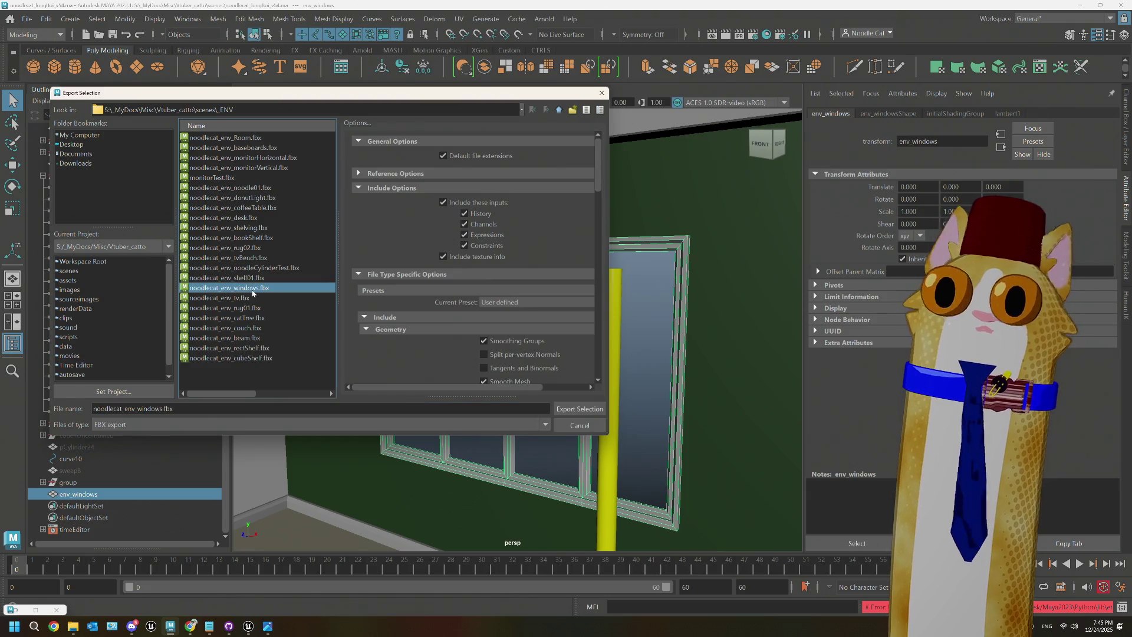
left_click(580, 409)
left_click(301, 281)
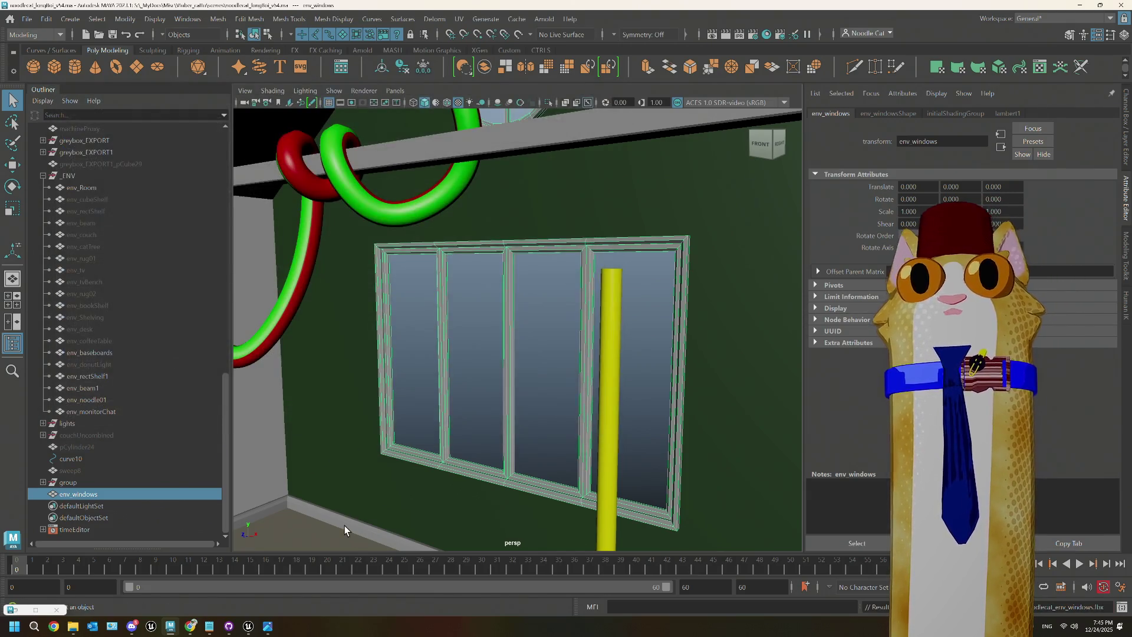
Step: In Unreal, locate the window asset with Ctrl+B and reimport noodlecat_env_windows
mouse_move(238, 632)
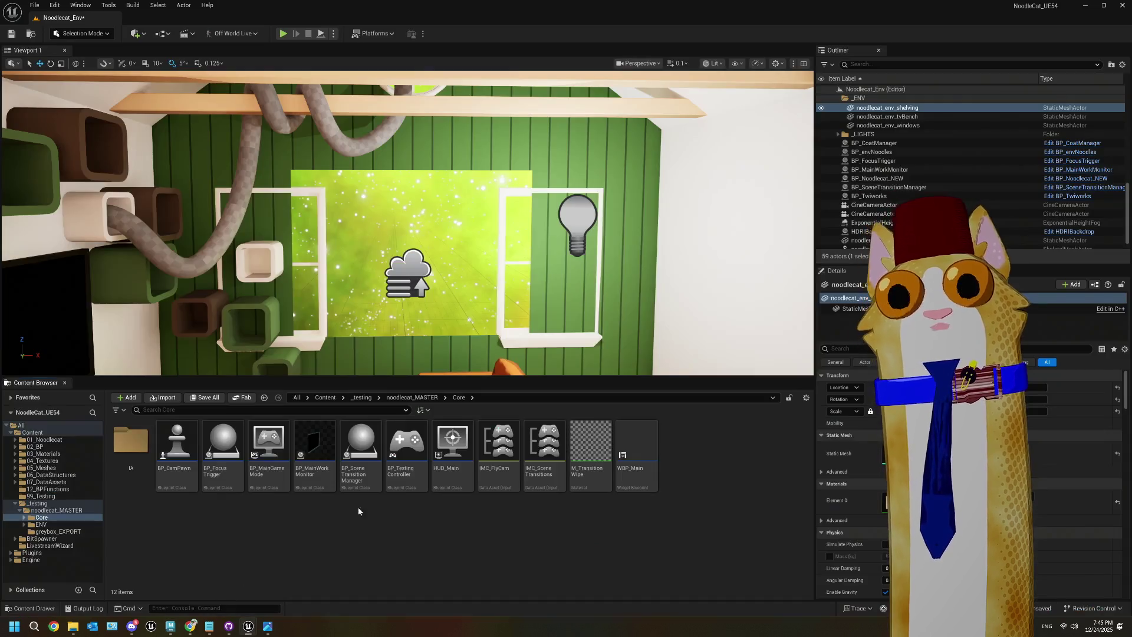
left_click(200, 580)
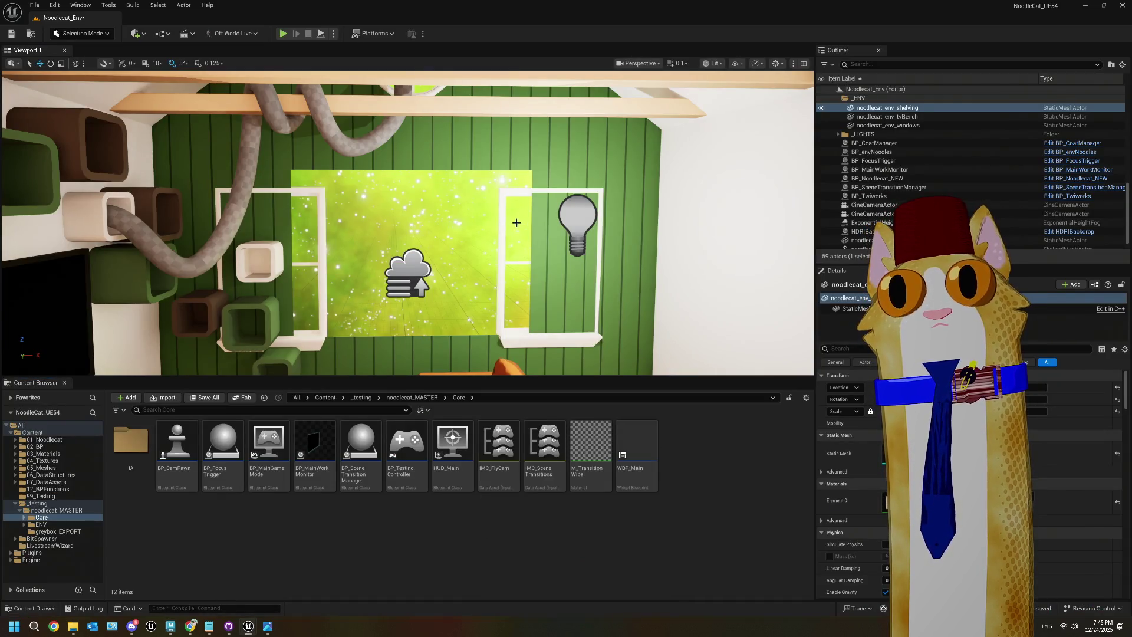
left_click(499, 238)
key("ctrl+b")
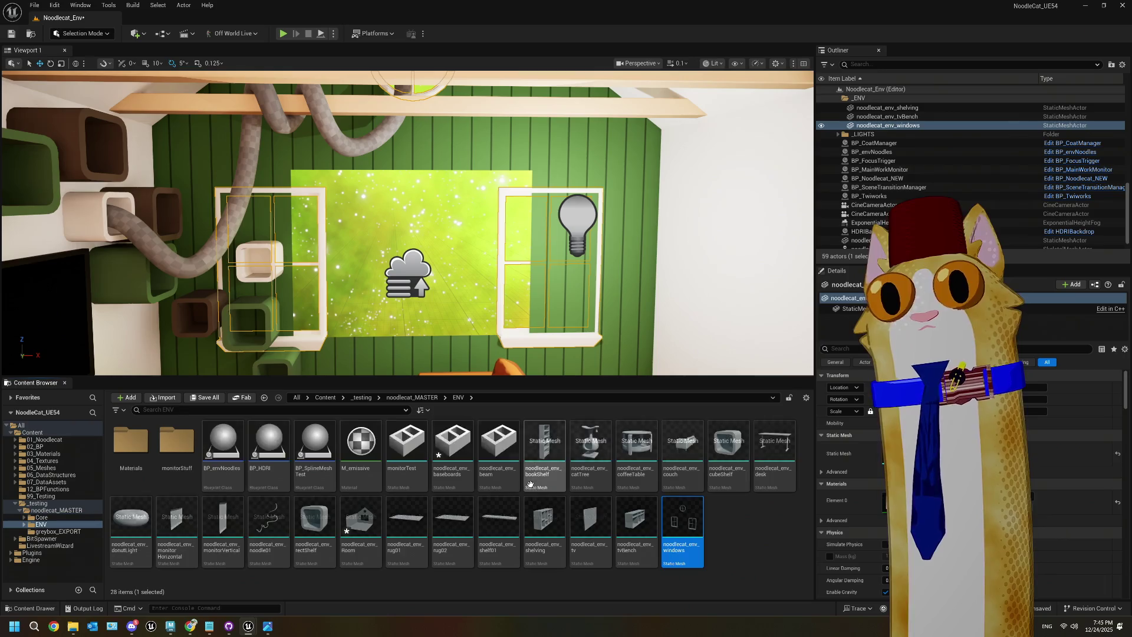
right_click(691, 522)
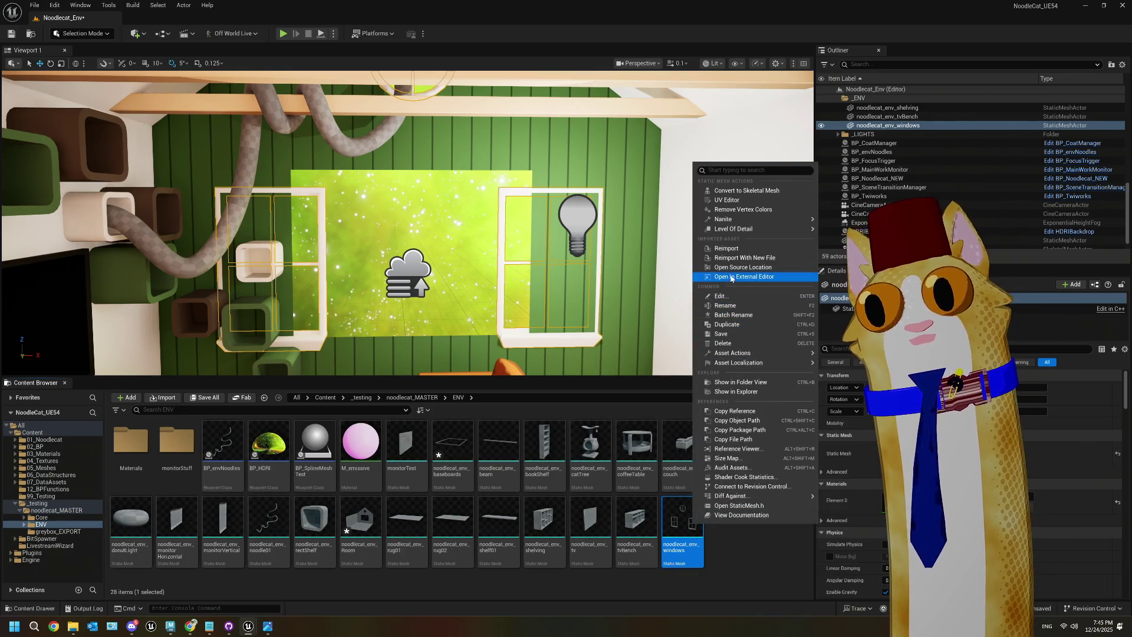
left_click(729, 251)
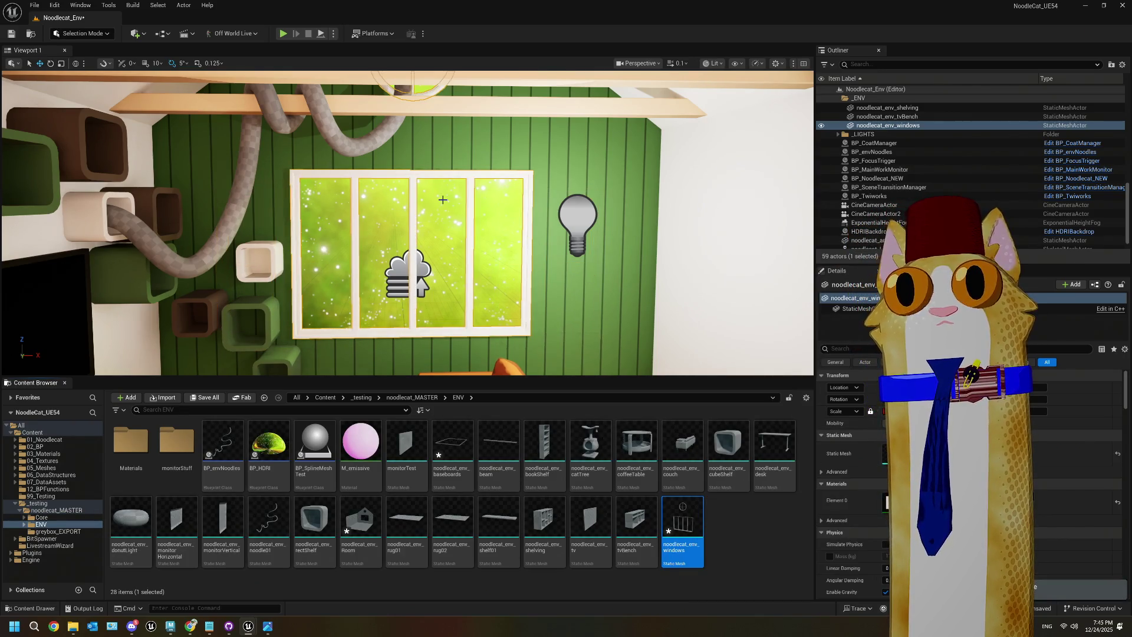
Step: Deselect the windows actor and dismiss the viewport context menu
left_click(475, 202)
right_click(493, 206)
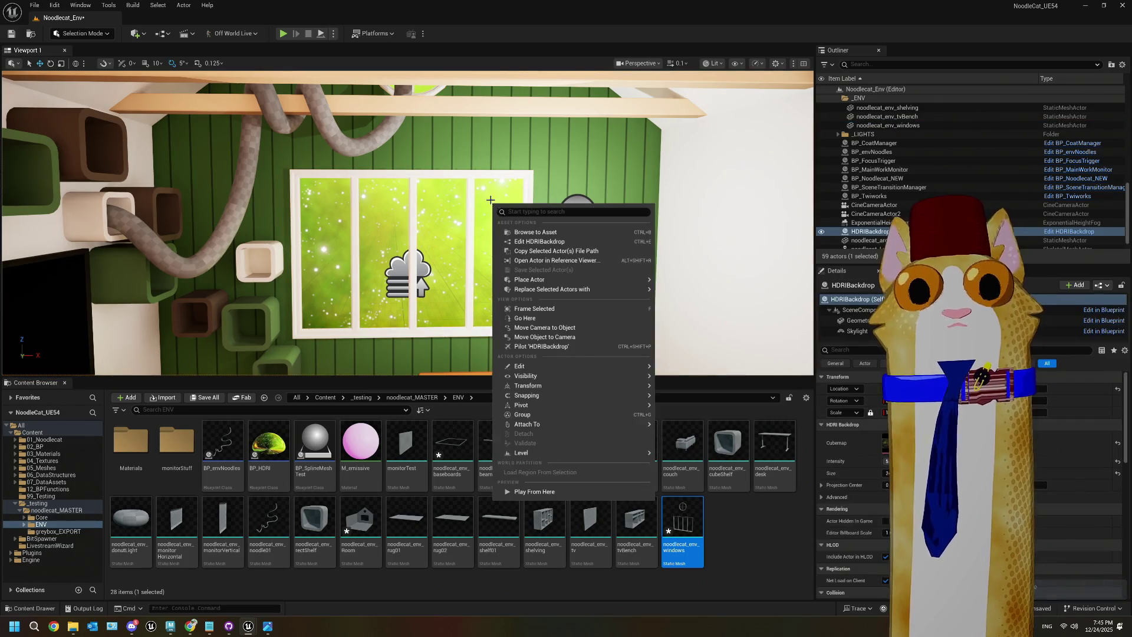
left_click(488, 196)
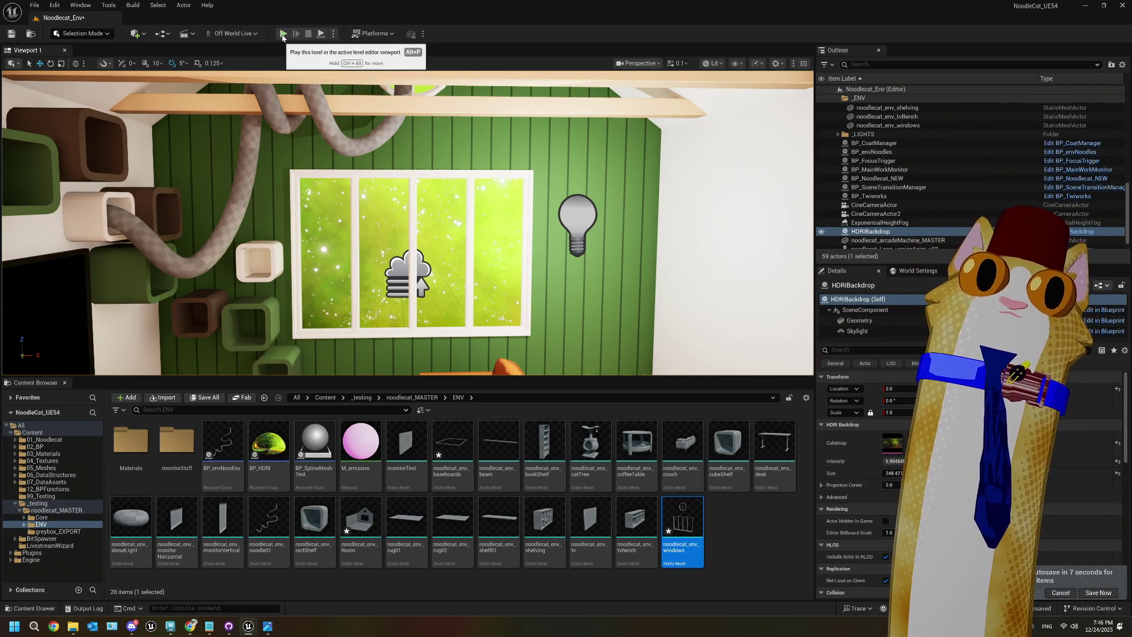
Step: Run a quick play preview, then fly toward the window to inspect the wall shelves
left_click(283, 34)
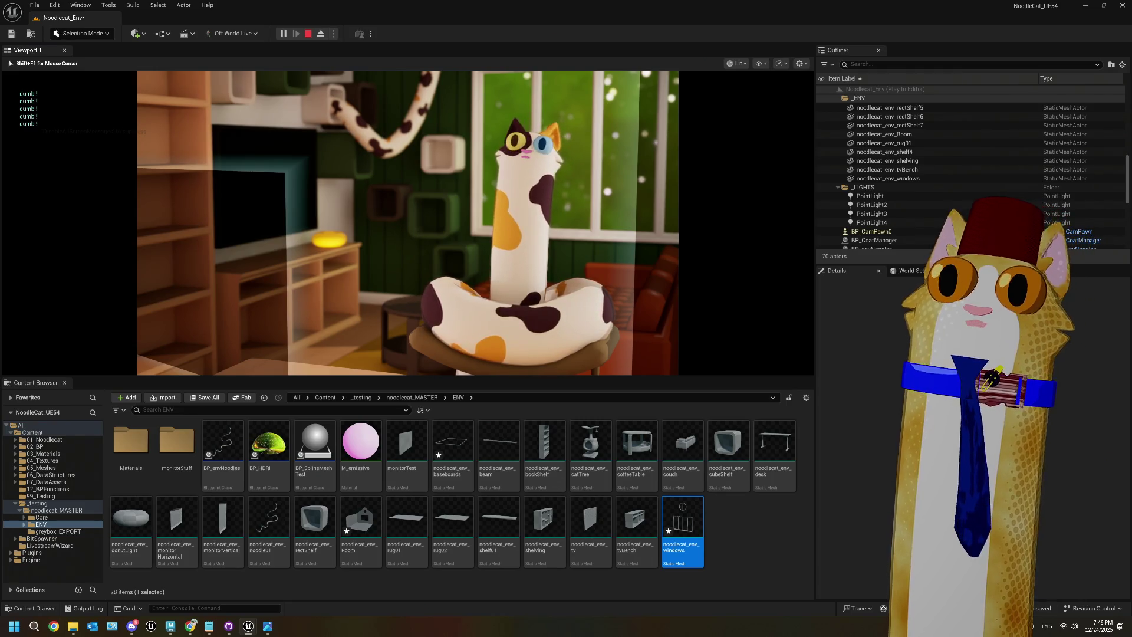
key("Escape")
key("w")
right_click_drag(623, 210, 581, 210)
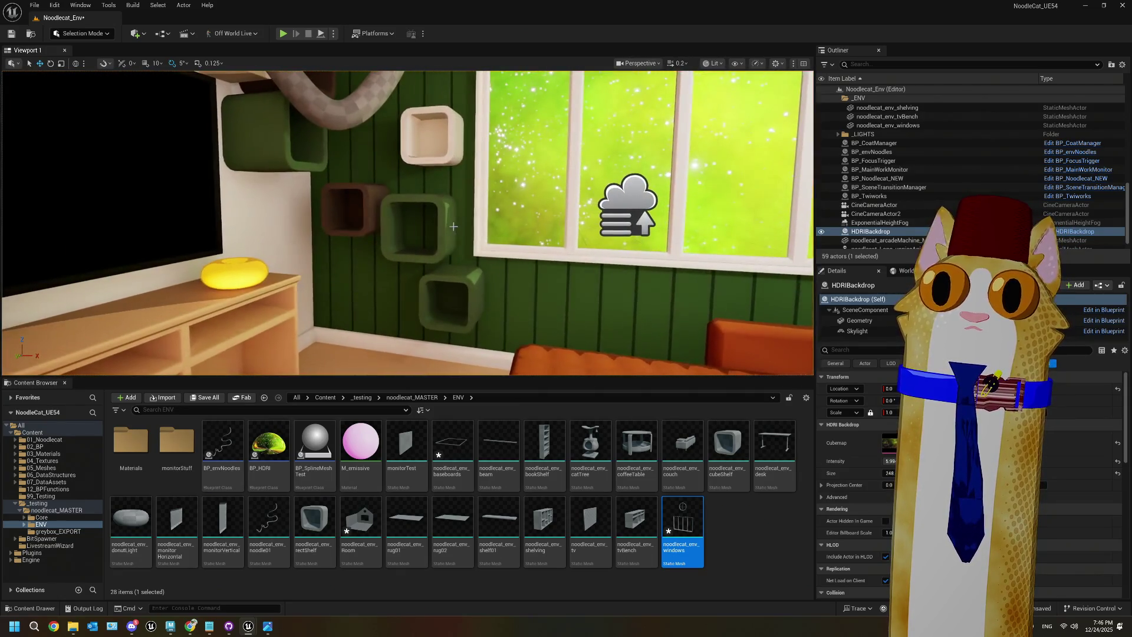
left_click(451, 230)
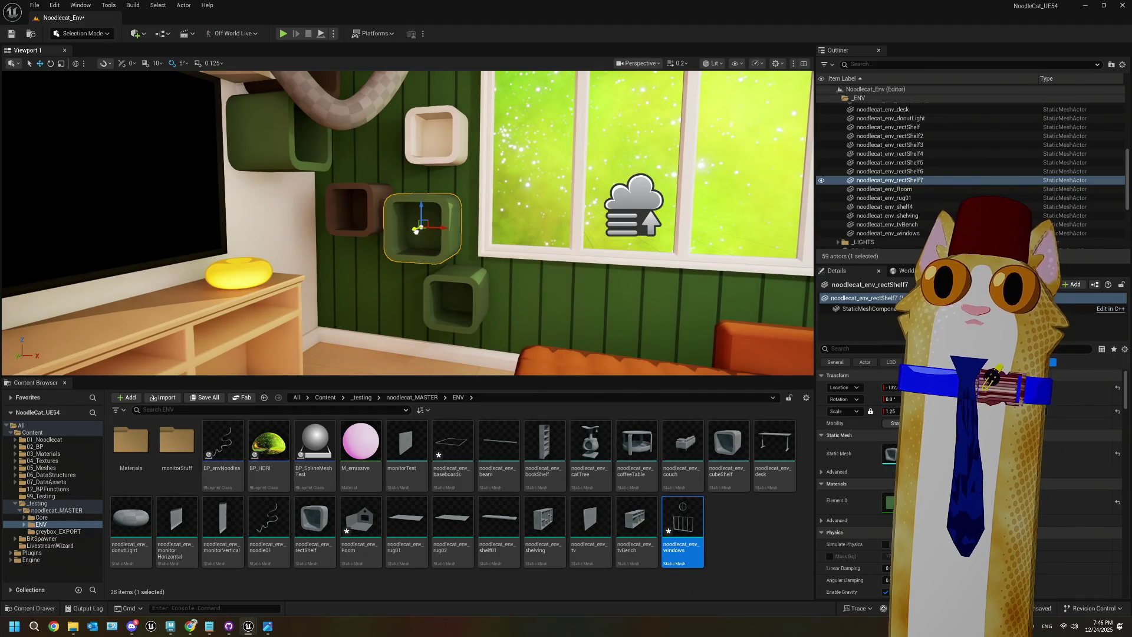
left_click(538, 195)
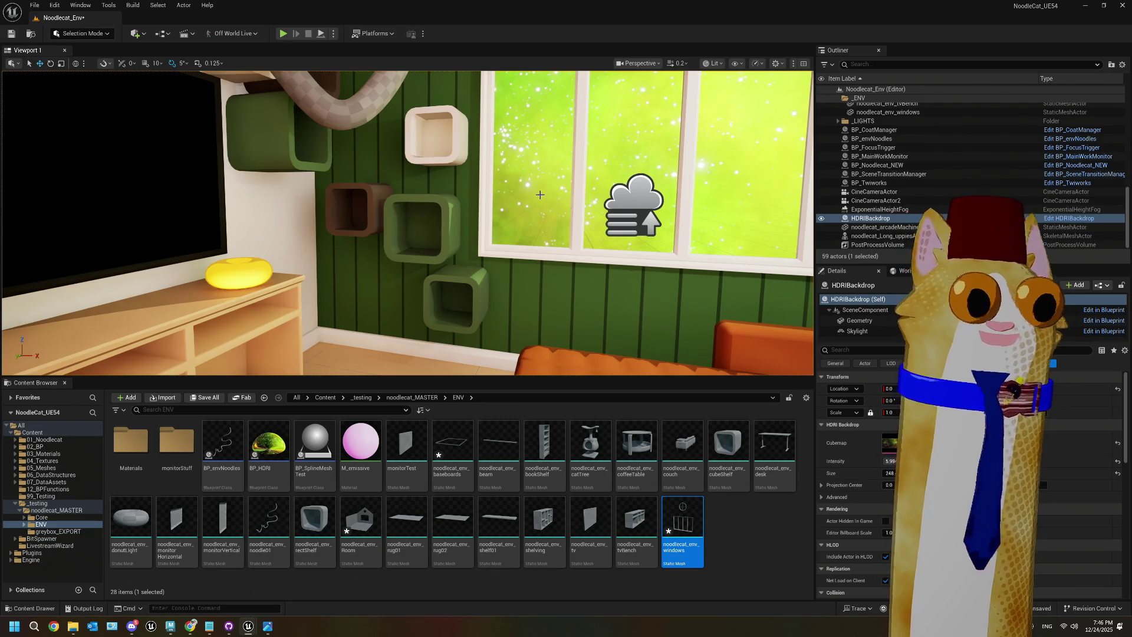
mouse_move(538, 196)
right_mouse_down()
mouse_move(538, 147)
mouse_move(538, 177)
mouse_move(507, 177)
mouse_move(471, 147)
mouse_move(454, 156)
right_mouse_up()
Step: Nudge the white wall shelf slightly down and raise the brown cube shelf a little
left_click(441, 212)
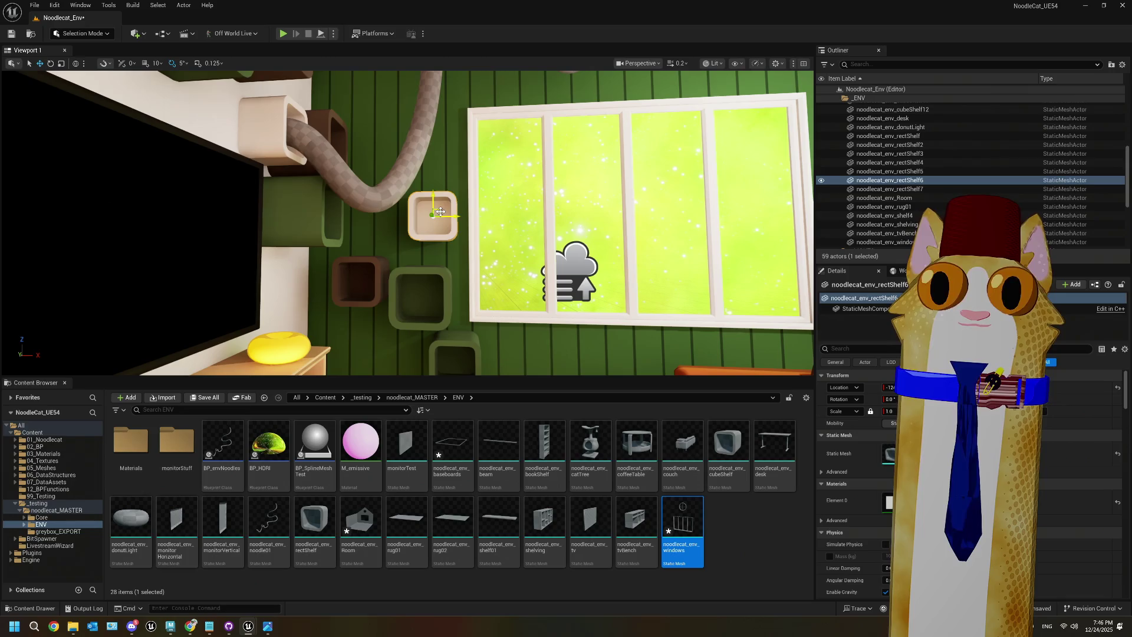
left_click_drag(441, 213, 442, 228)
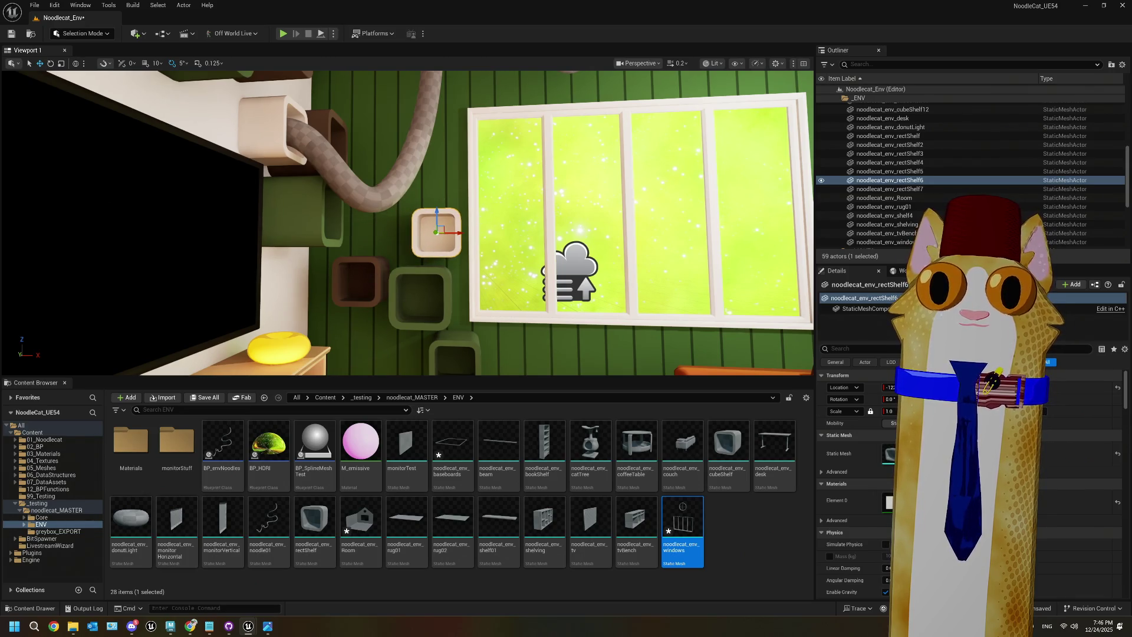
left_click(360, 280)
left_click_drag(361, 280, 363, 263)
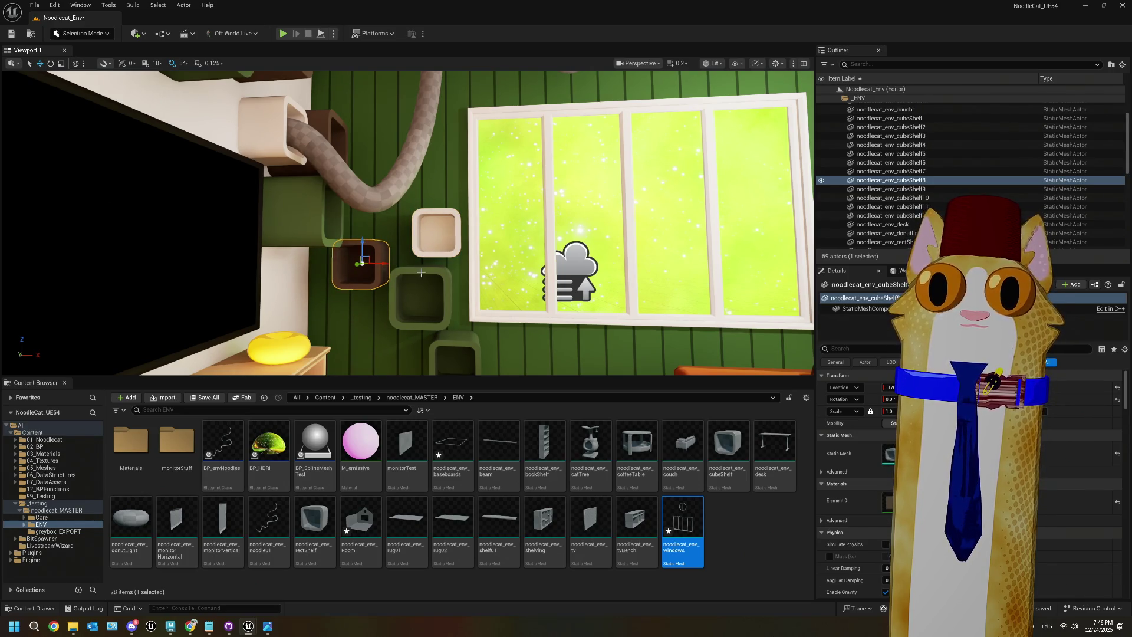
Step: Look over the room from several angles, then start Play In Editor
mouse_move(421, 272)
right_mouse_down()
mouse_move(462, 276)
mouse_move(470, 311)
mouse_move(421, 321)
right_mouse_up()
left_click(404, 253)
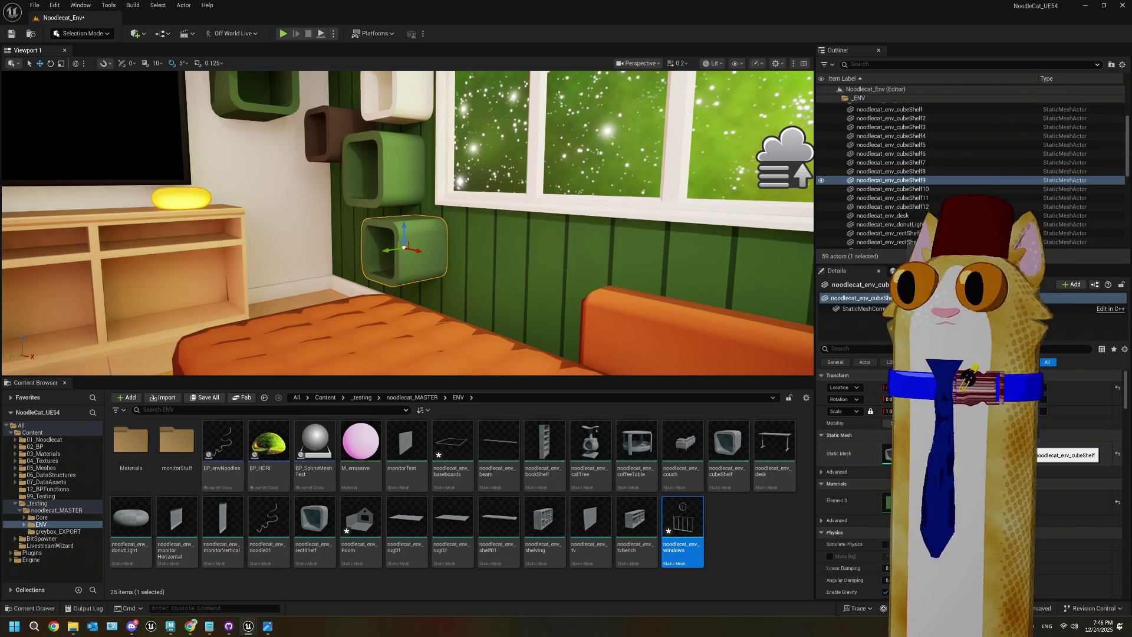
key("s")
mouse_move(421, 321)
right_mouse_down()
mouse_move(504, 298)
mouse_move(475, 303)
right_mouse_up()
key("w")
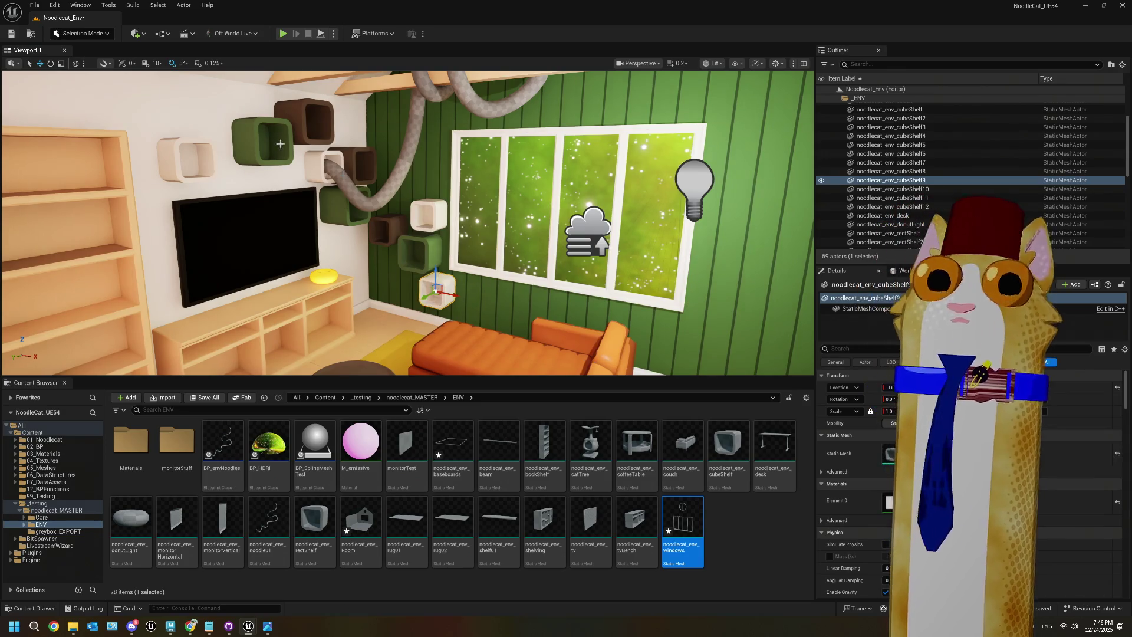
key("s")
mouse_move(472, 235)
right_mouse_down()
mouse_move(511, 177)
mouse_move(476, 234)
right_mouse_up()
key("w")
left_click(284, 34)
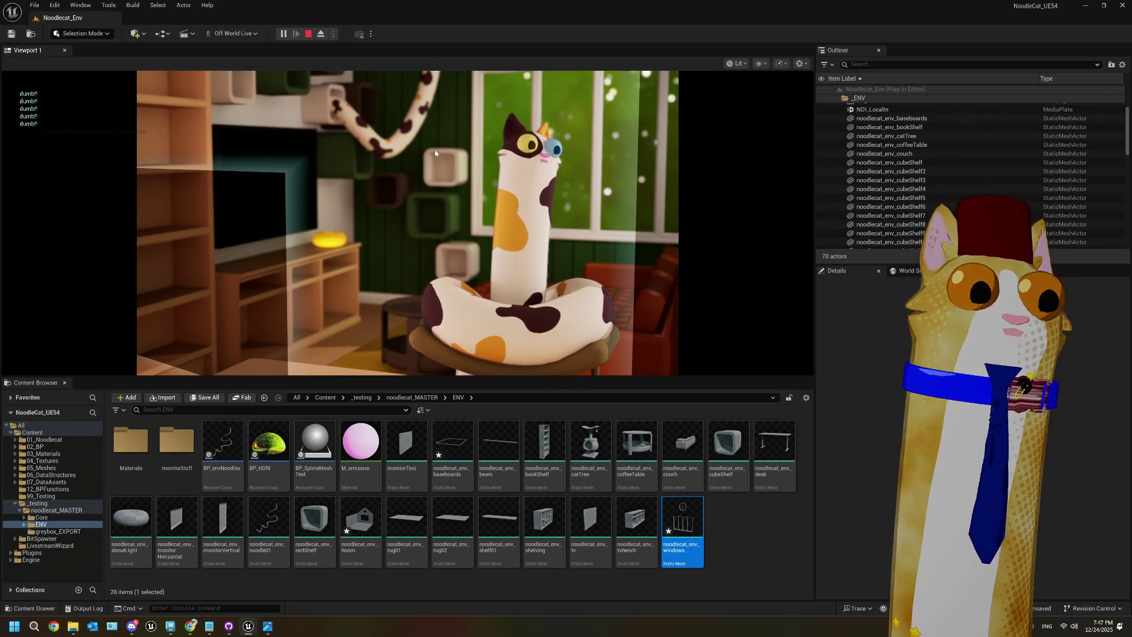
Step: Stop play mode, clear the content selection and save the level
key("Escape")
left_click(729, 556)
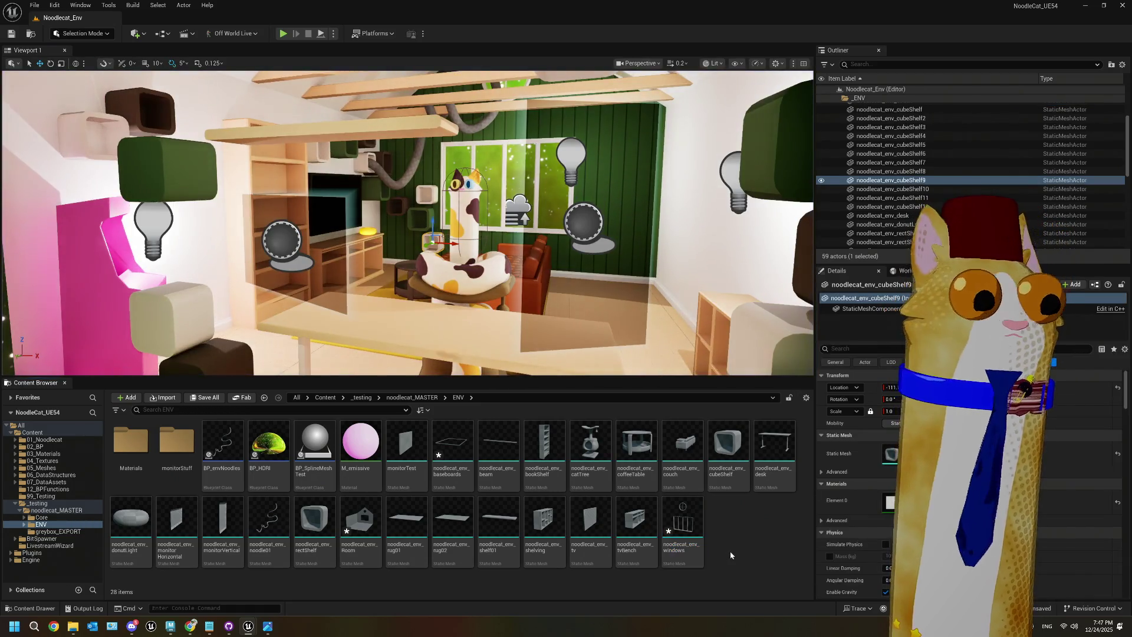
key("ctrl+s")
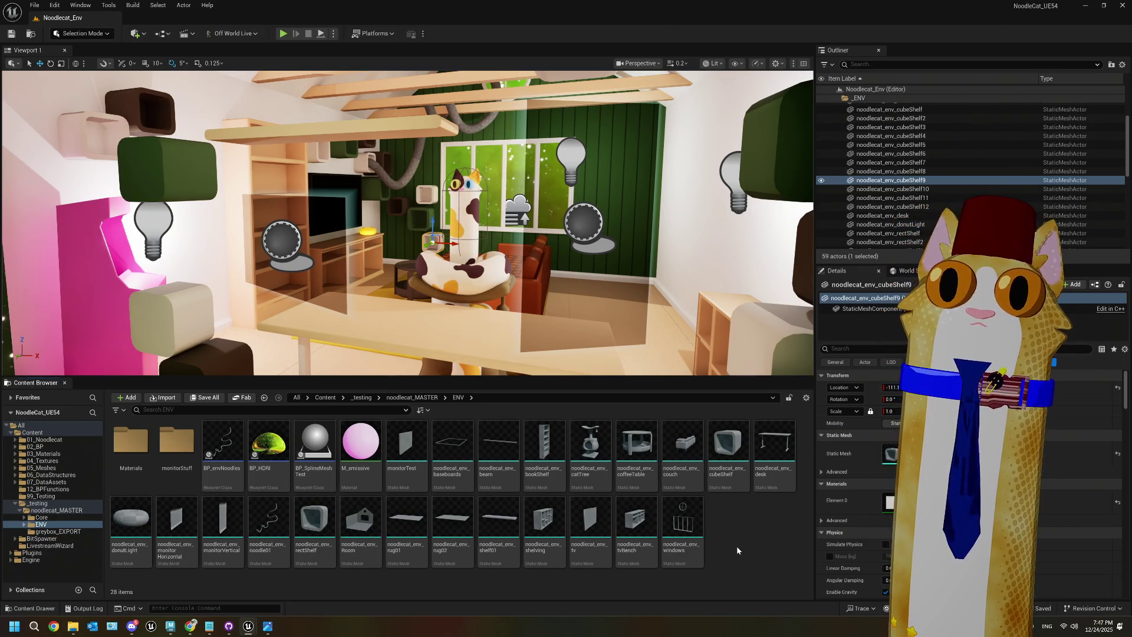
Step: Turn toward the window wall and enlarge the low wooden shelving unit
mouse_move(407, 236)
right_mouse_down()
mouse_move(407, 165)
mouse_move(389, 130)
right_mouse_up()
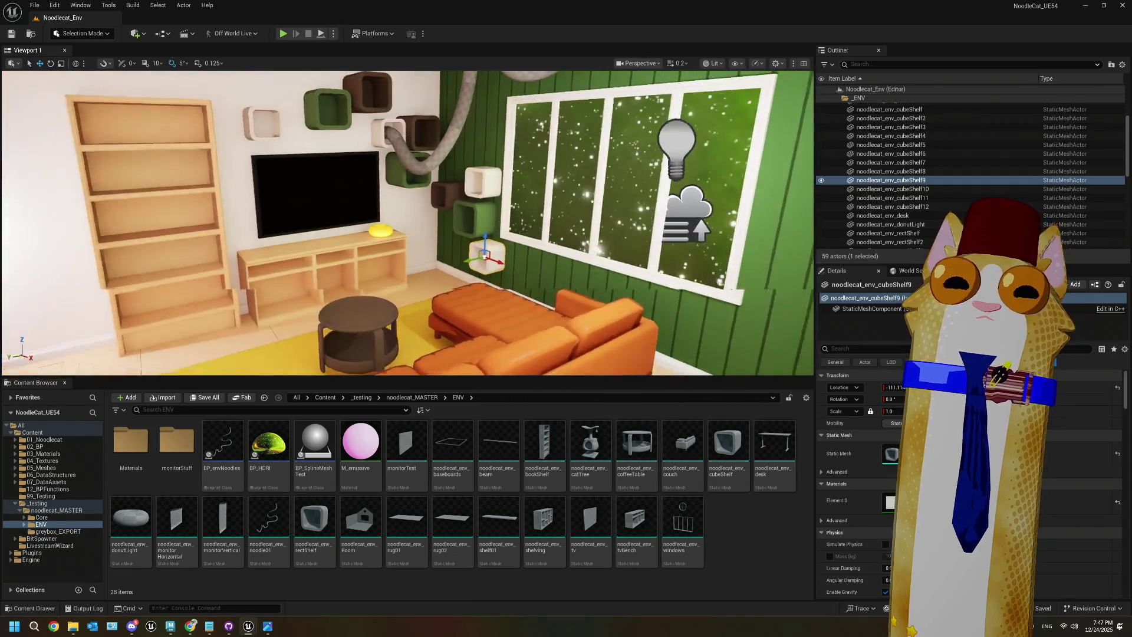
right_click_drag(406, 224, 354, 224)
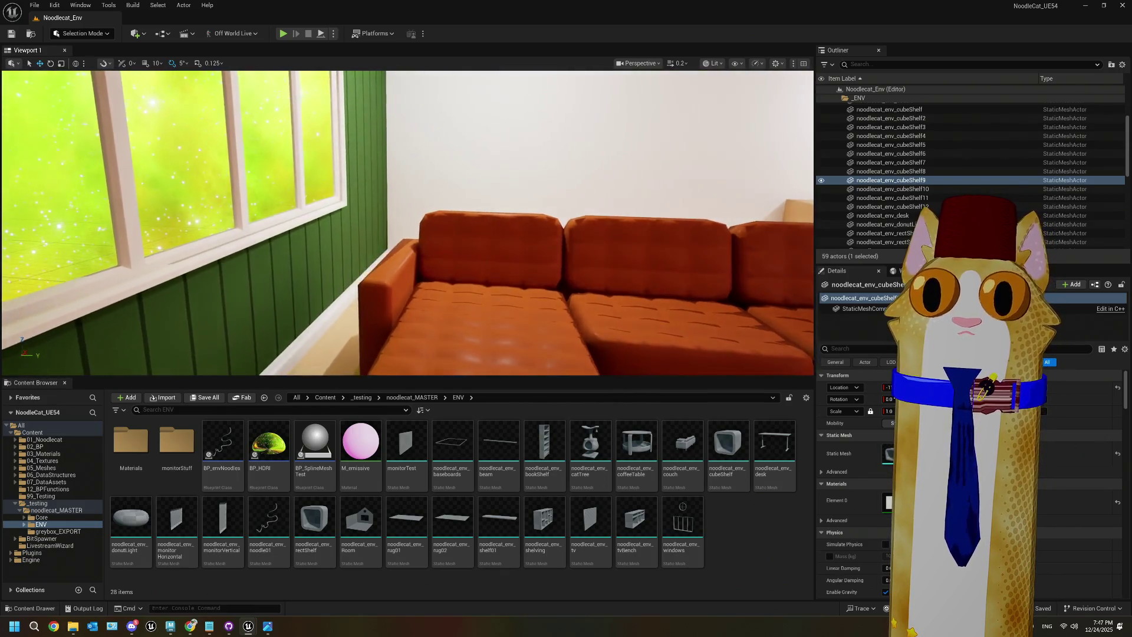
right_click_drag(406, 224, 330, 224)
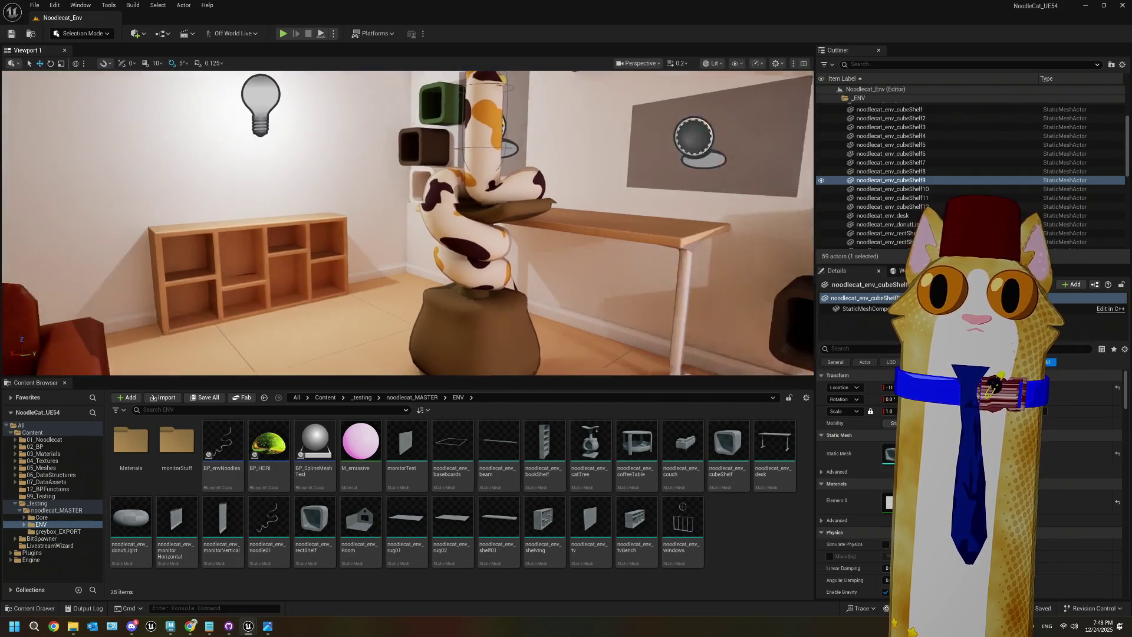
left_click(394, 253)
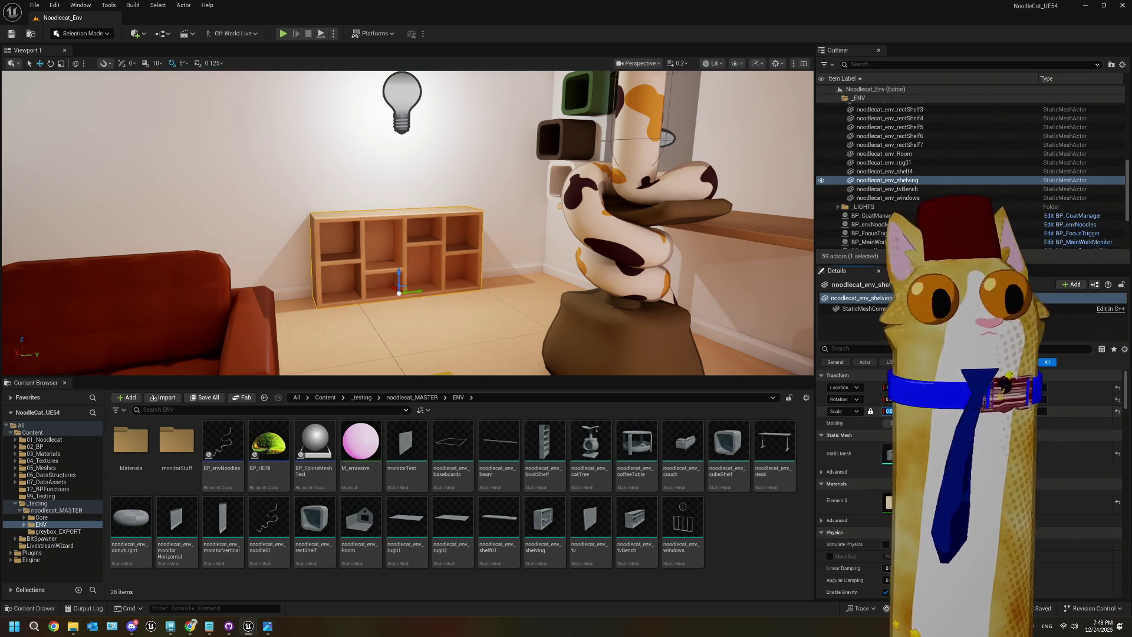
key("Return")
Step: Delete the point light beside the pink arcade cabinet
right_click_drag(484, 261, 485, 235)
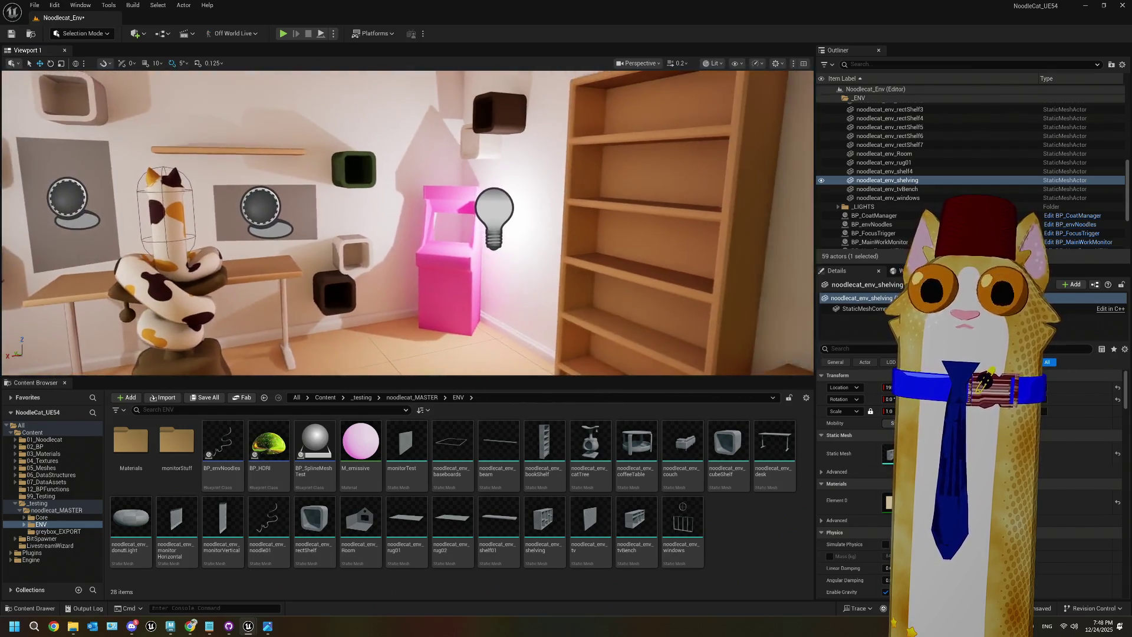
mouse_move(484, 236)
right_mouse_down()
mouse_move(484, 251)
mouse_move(589, 251)
right_mouse_up()
mouse_move(400, 259)
right_mouse_down()
mouse_move(330, 259)
mouse_move(400, 259)
right_mouse_up()
left_click(436, 236)
key("Delete")
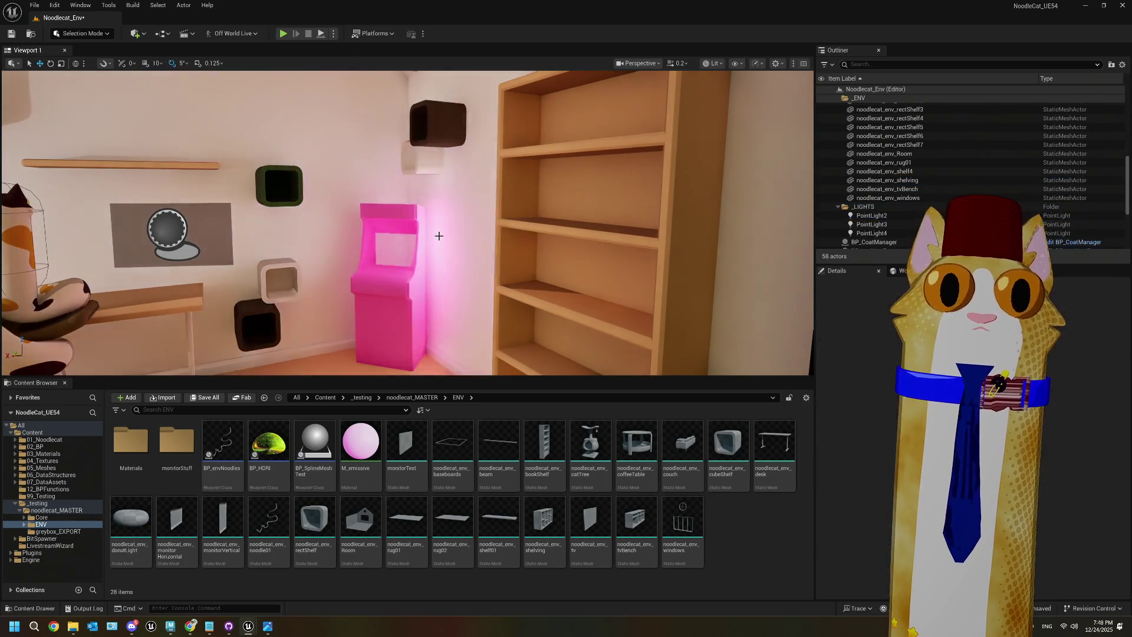
mouse_move(439, 235)
right_mouse_down()
mouse_move(424, 241)
mouse_move(474, 170)
right_mouse_up()
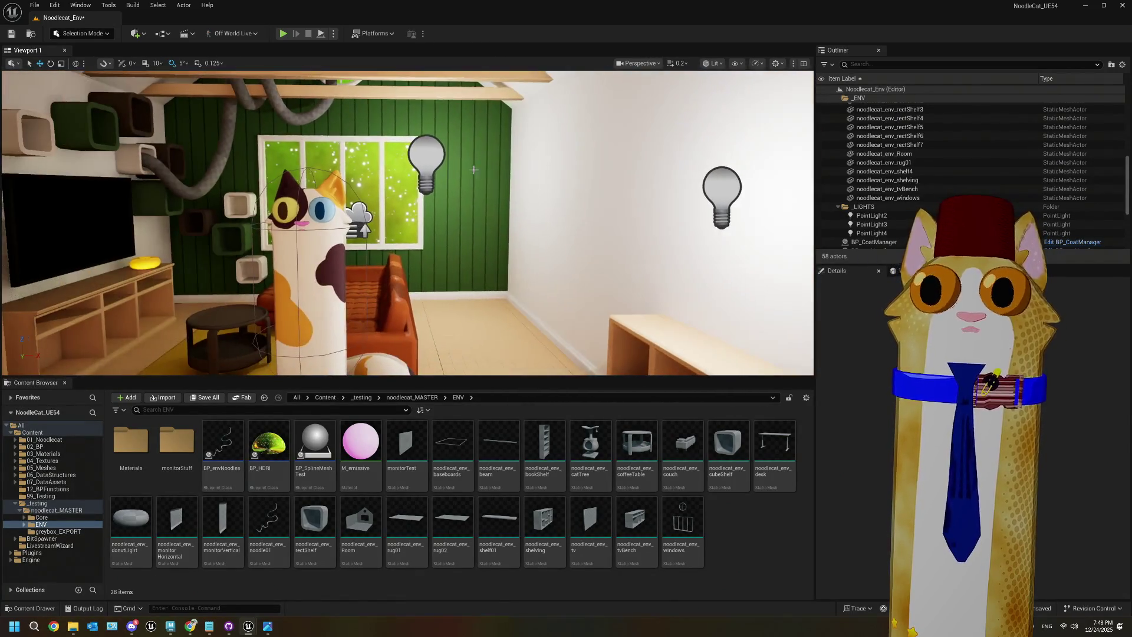
Step: Check the lighting in play mode, then stop and save the level
left_click(282, 35)
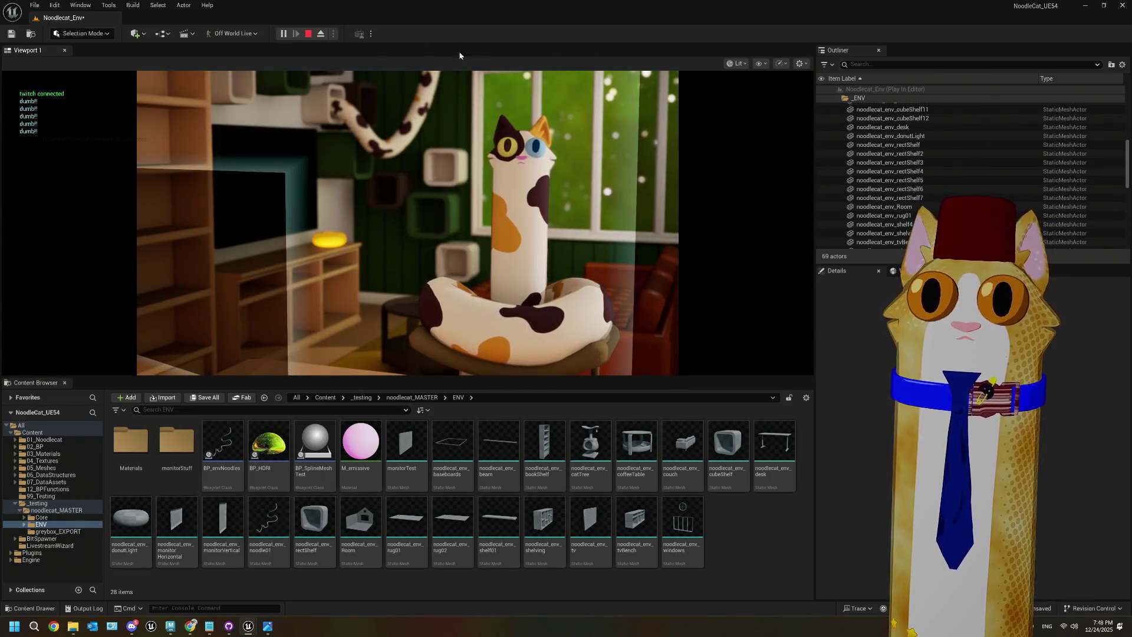
key("Escape")
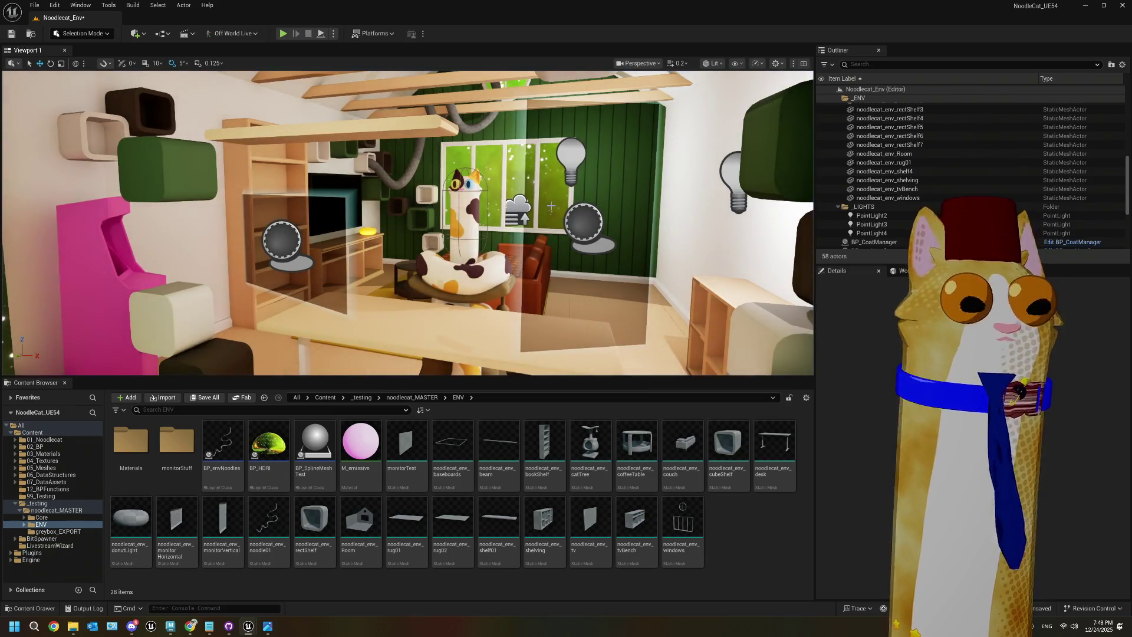
key("ctrl+s")
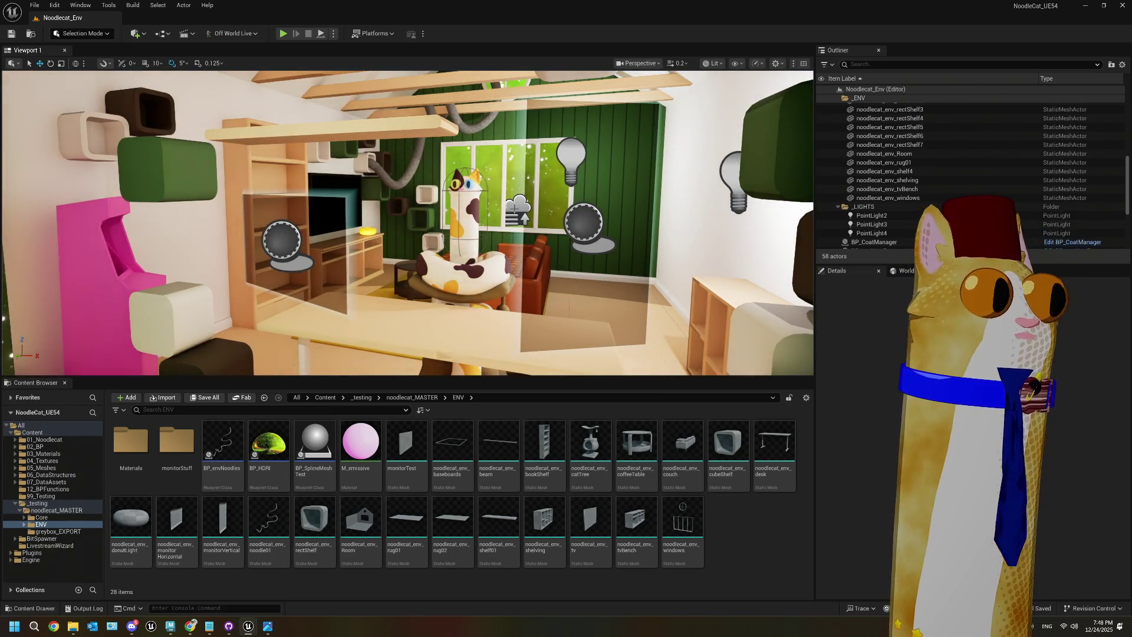
mouse_move(406, 224)
right_mouse_down()
mouse_move(607, 219)
mouse_move(536, 238)
mouse_move(595, 227)
mouse_move(583, 227)
right_mouse_up()
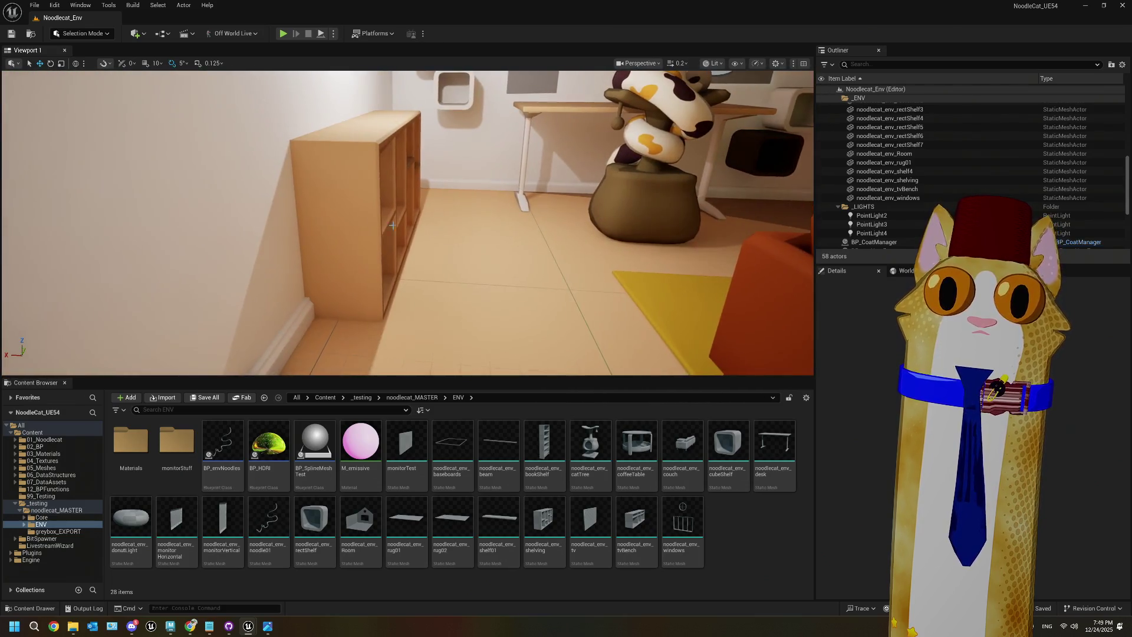
Step: Slide the wooden shelving unit slightly along the X axis
left_click(392, 225)
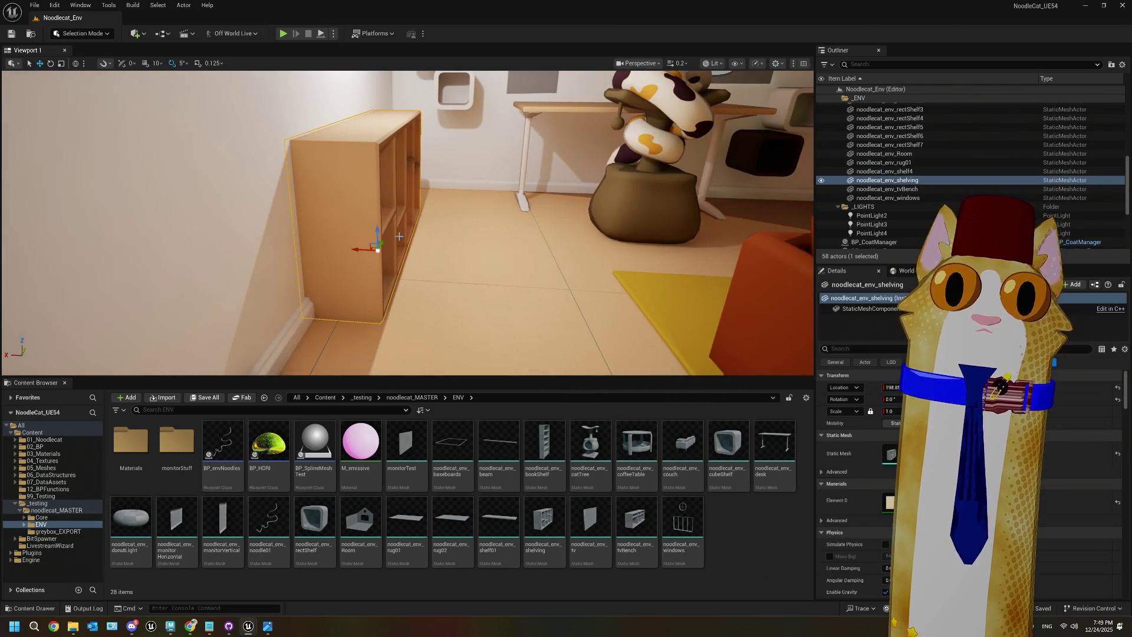
left_click_drag(363, 249, 361, 249)
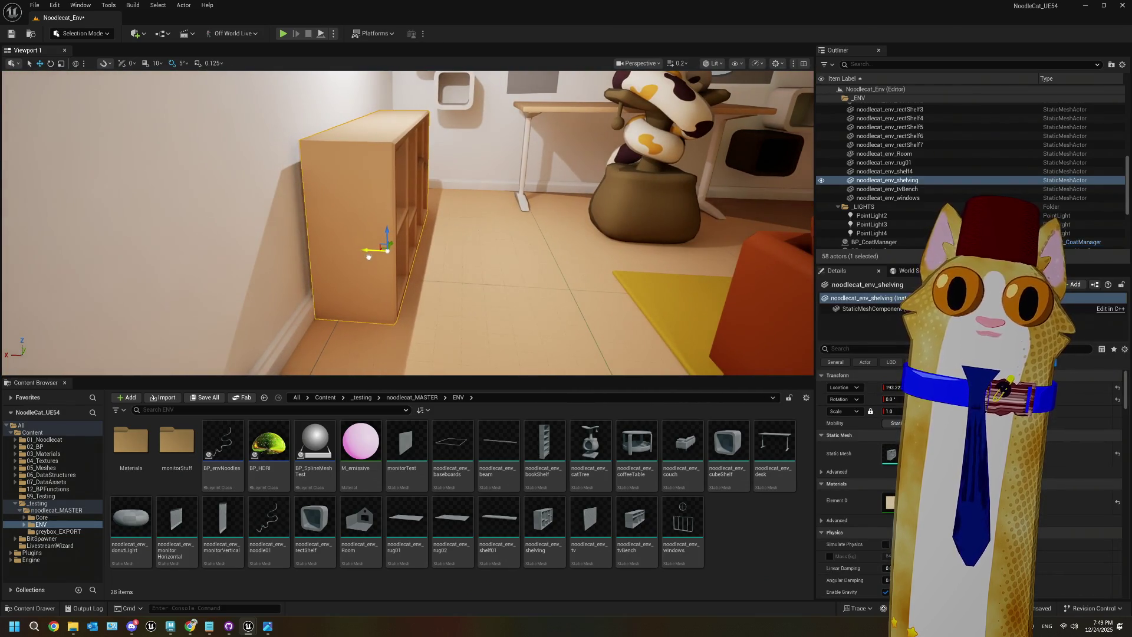
mouse_move(412, 224)
right_mouse_down()
mouse_move(412, 176)
mouse_move(424, 247)
mouse_move(407, 224)
mouse_move(413, 236)
mouse_move(484, 233)
mouse_move(501, 260)
right_mouse_up()
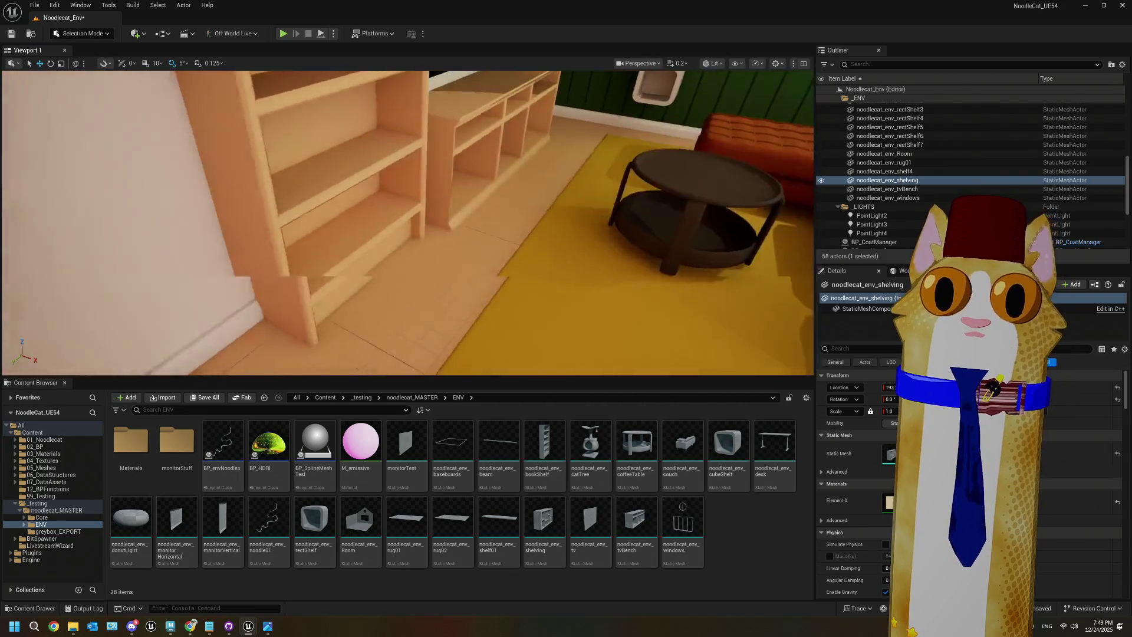
Step: Inspect the bookshelf and TV bench, then save the level
left_click(467, 255)
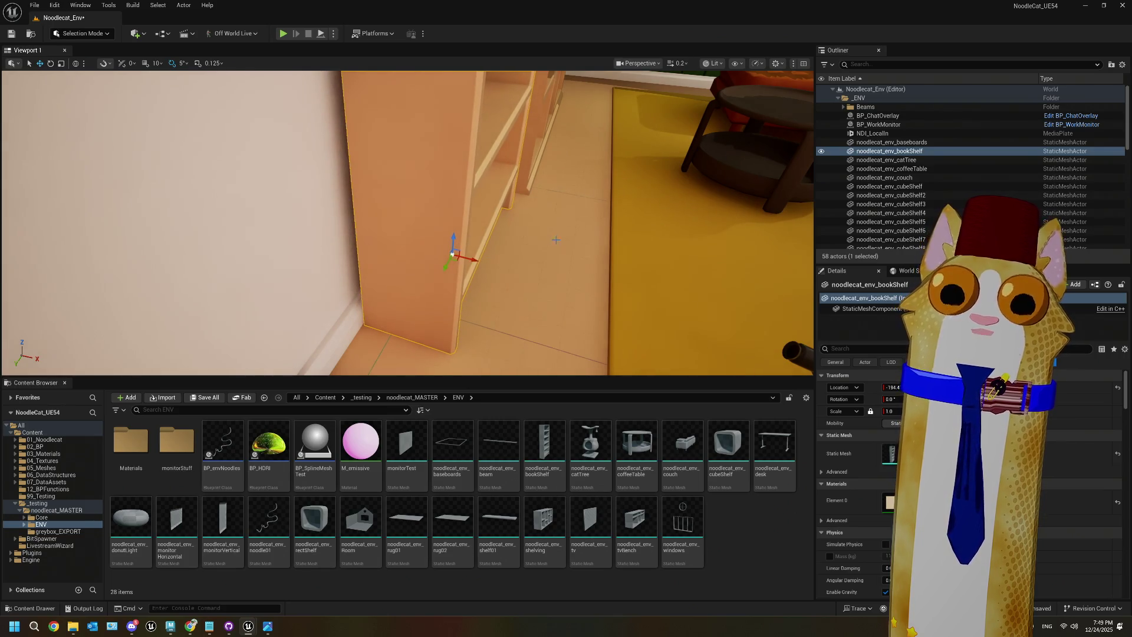
right_click_drag(555, 240, 515, 225)
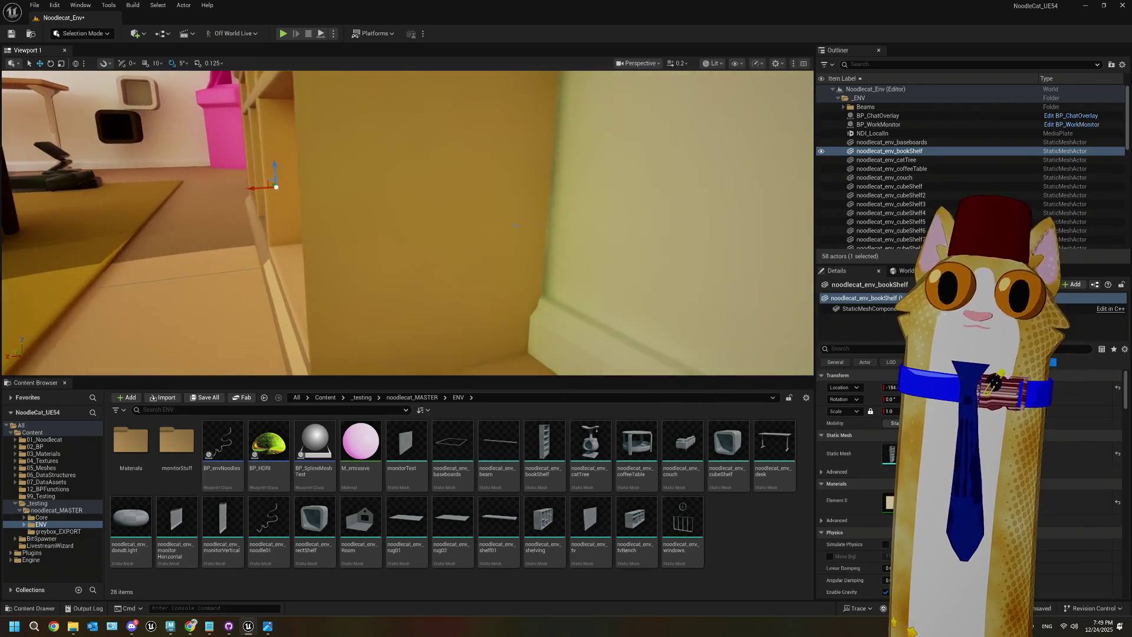
left_click(467, 236)
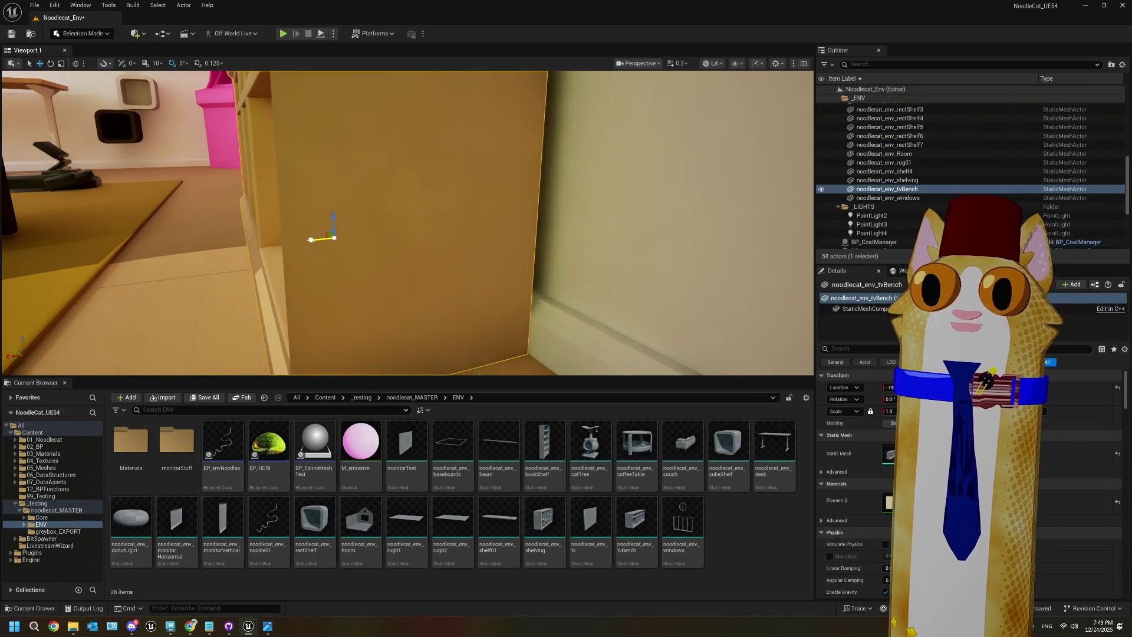
mouse_move(514, 225)
right_mouse_down()
mouse_move(531, 206)
mouse_move(501, 230)
mouse_move(489, 224)
mouse_move(530, 227)
mouse_move(413, 226)
right_mouse_up()
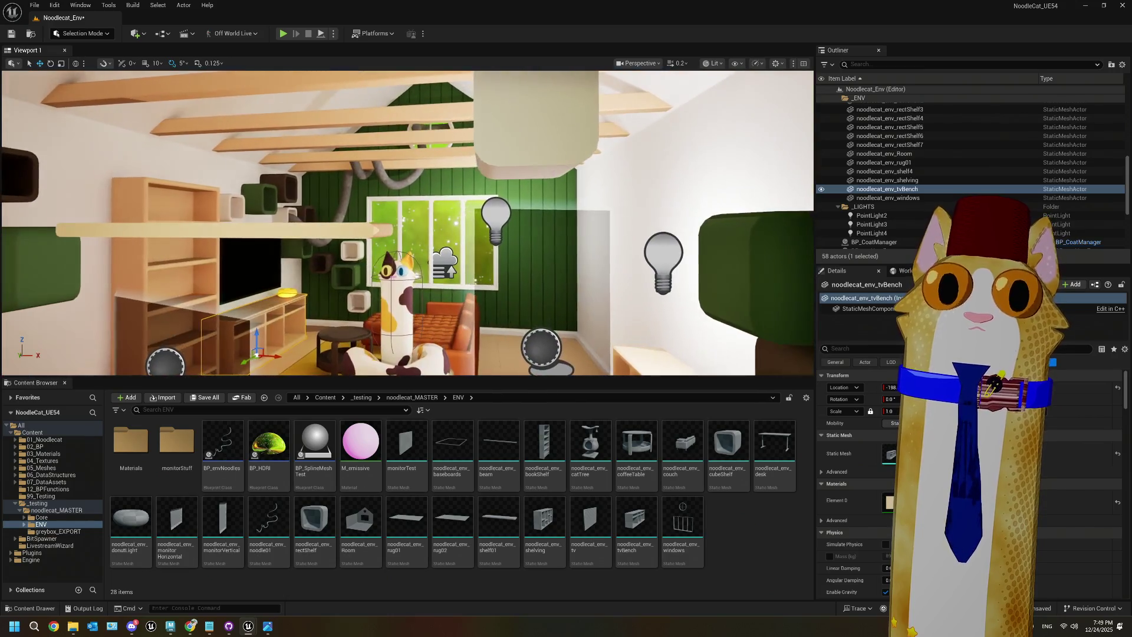
key("ctrl+s")
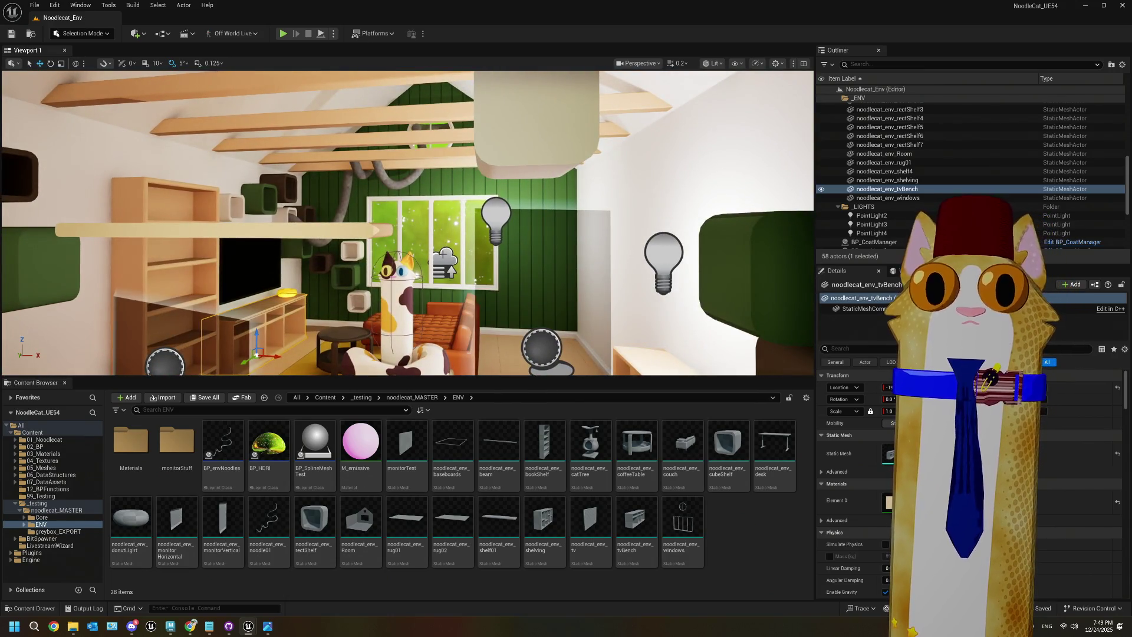
right_click_drag(459, 243, 524, 248)
Step: Open the reference screenshots in Photos and page forward two images to the dresser-and-desk shot
left_click(270, 626)
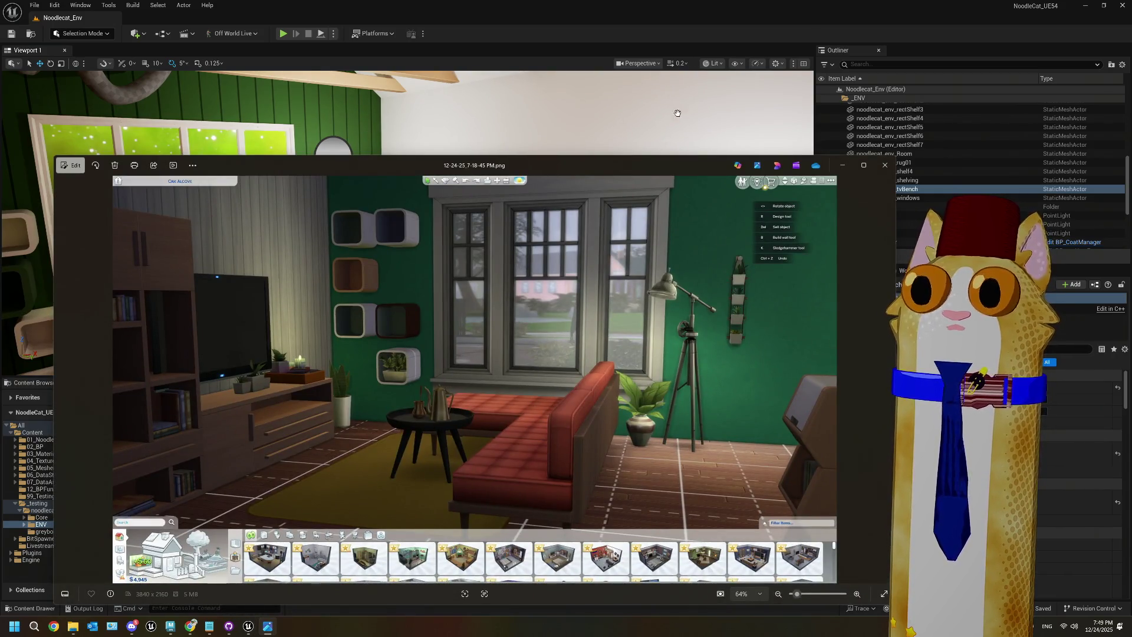
left_click_drag(665, 165, 609, 337)
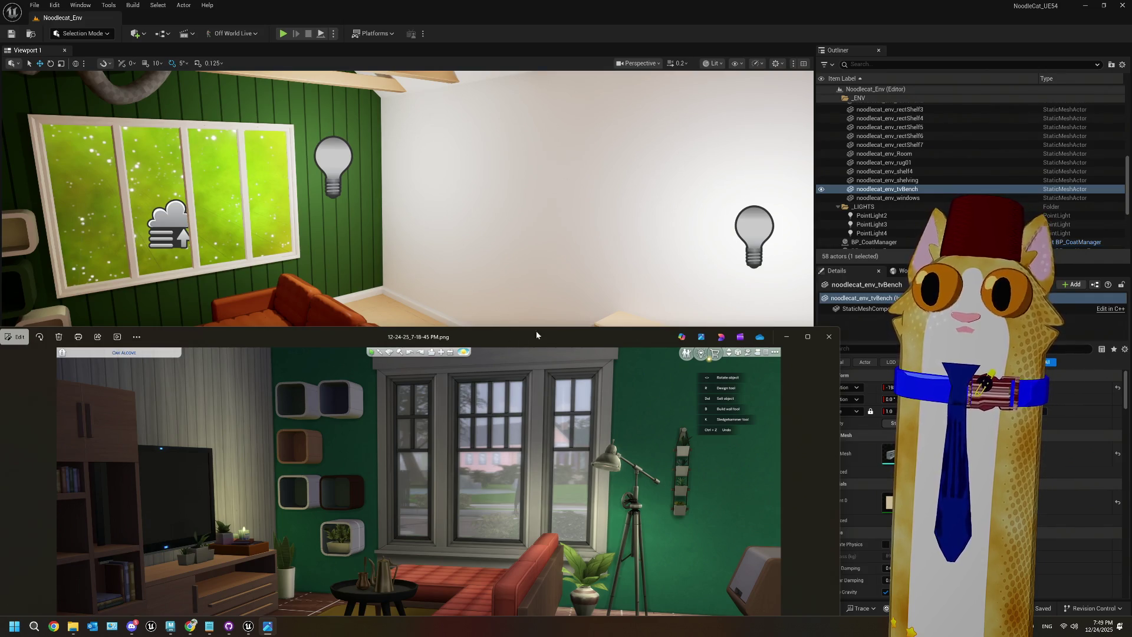
left_click_drag(573, 339, 549, 115)
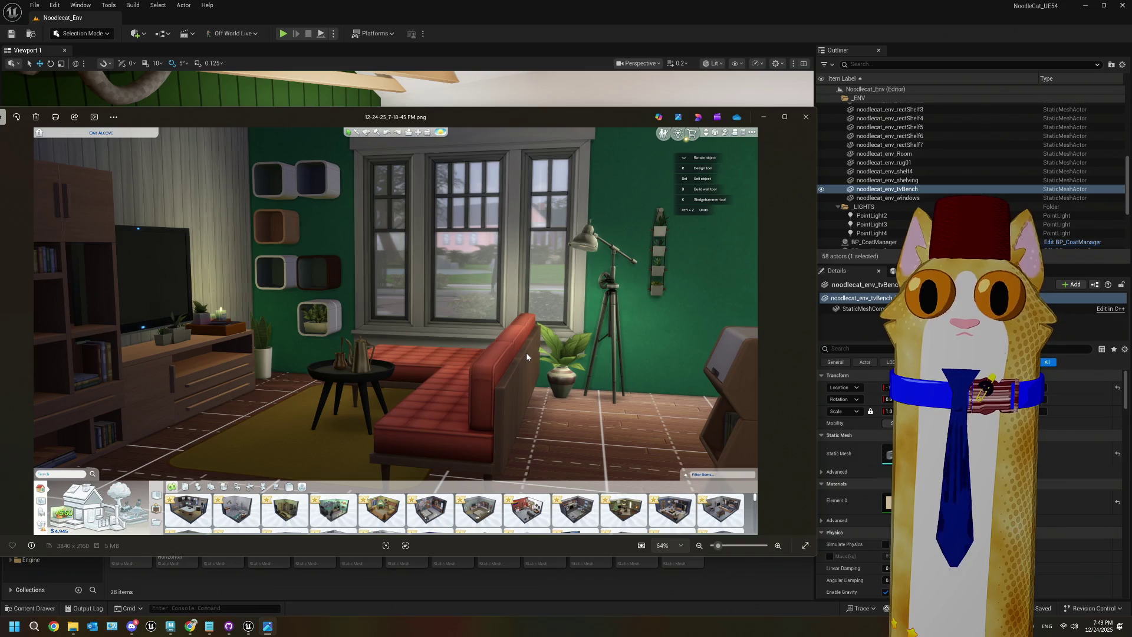
key("Right")
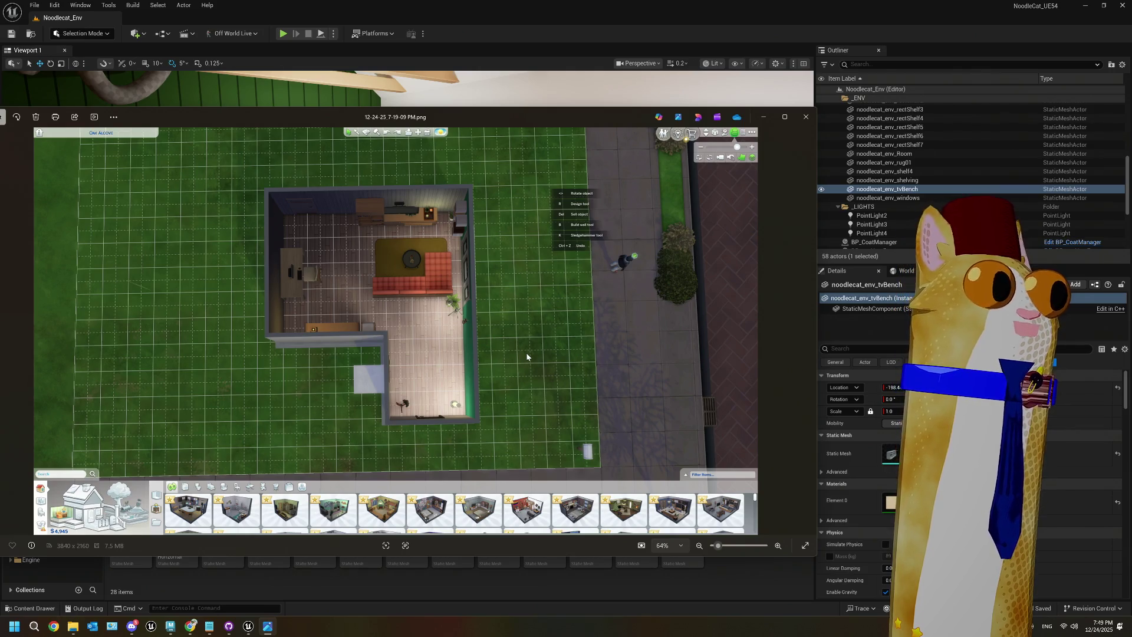
key("Right")
key("Right")
key("Right")
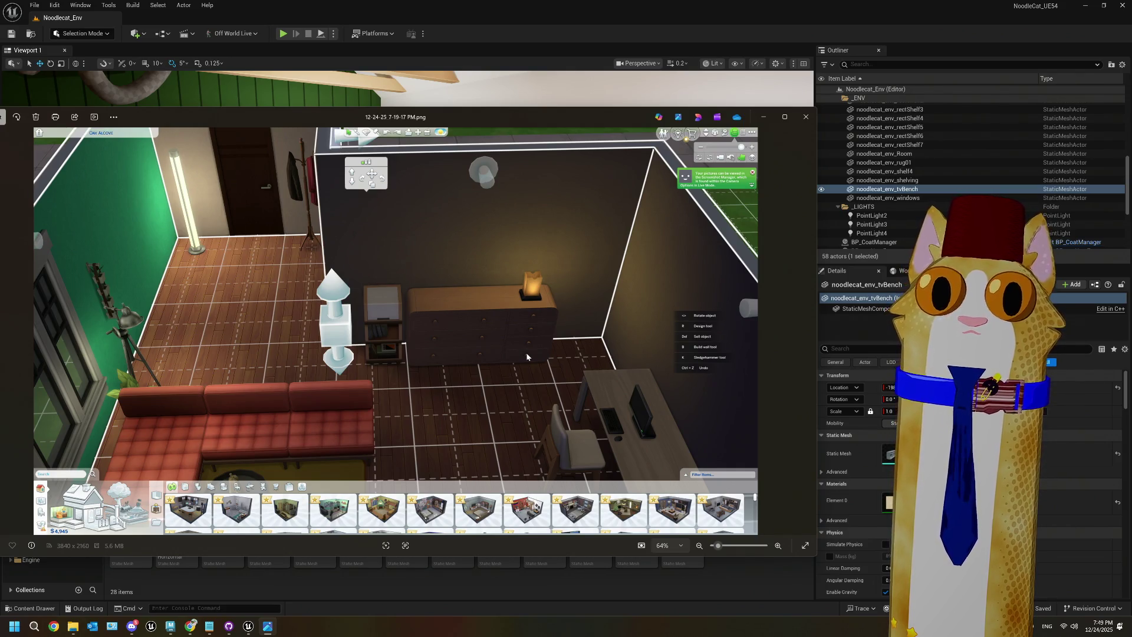
Step: Back in Unreal, survey the room by zooming out and in, then bring up ThePlan notes
key("alt+Tab")
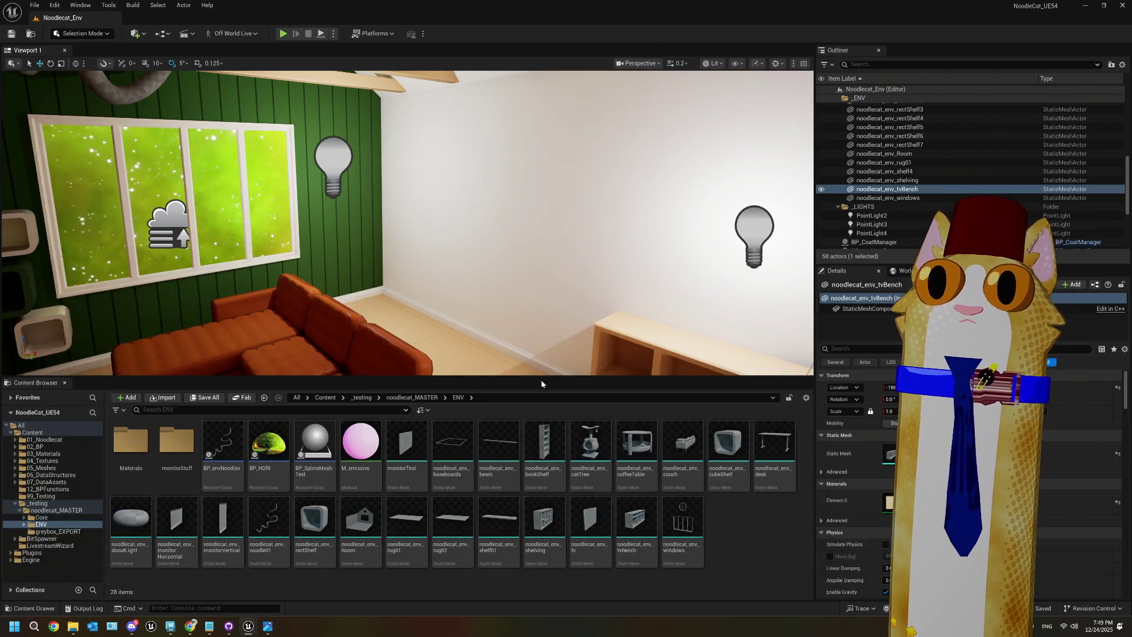
right_click_drag(413, 224, 437, 169)
scroll(407, 224, "down", 10)
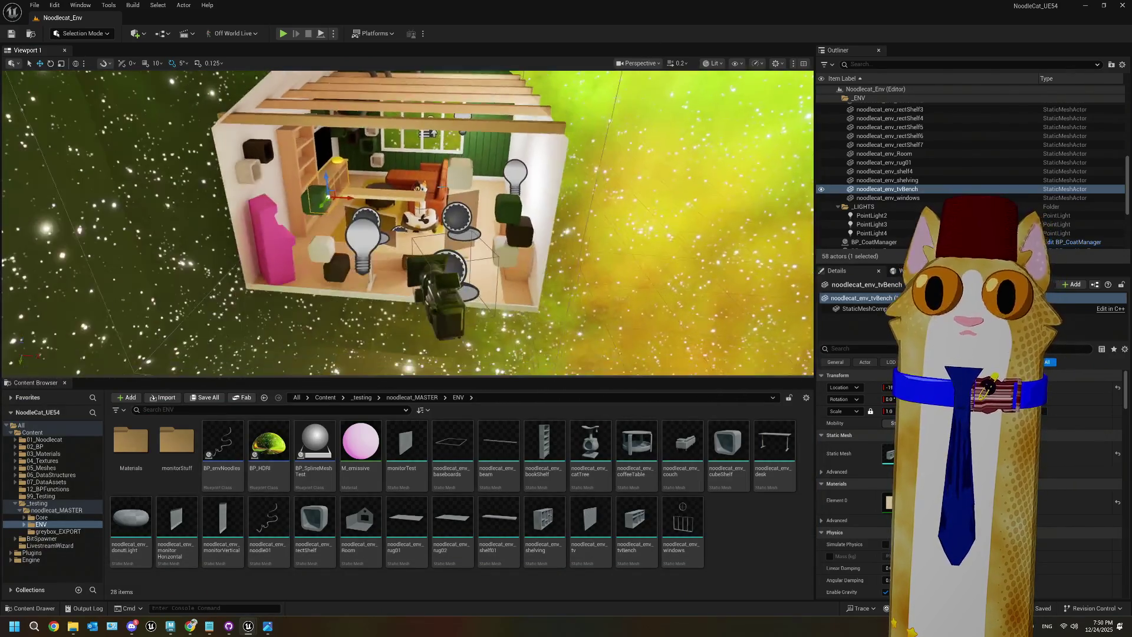
scroll(407, 224, "up", 2)
scroll(462, 220, "up", 8)
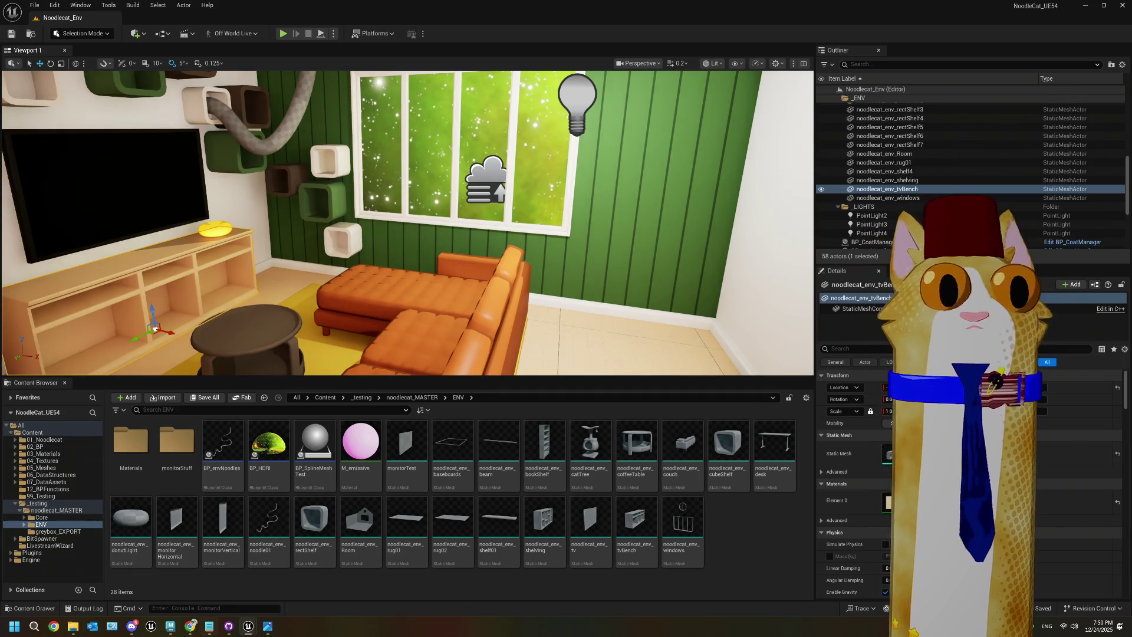
left_click(202, 632)
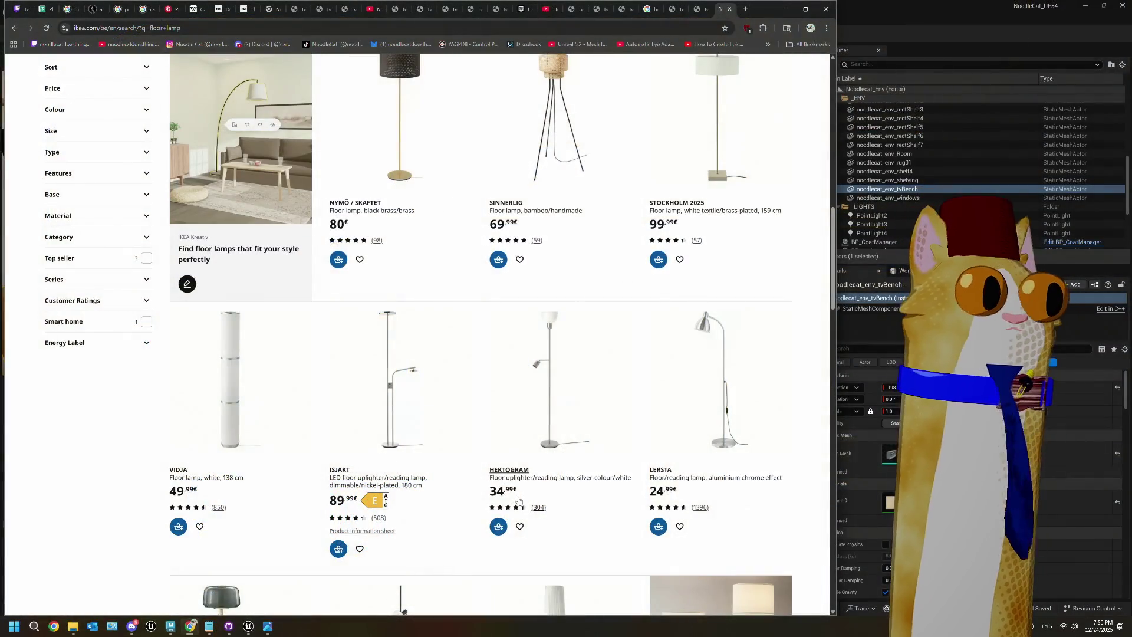
Step: Scroll the IKEA floor lamp results, load more, and open the RANARP lamp page
scroll(496, 473, "down", 4)
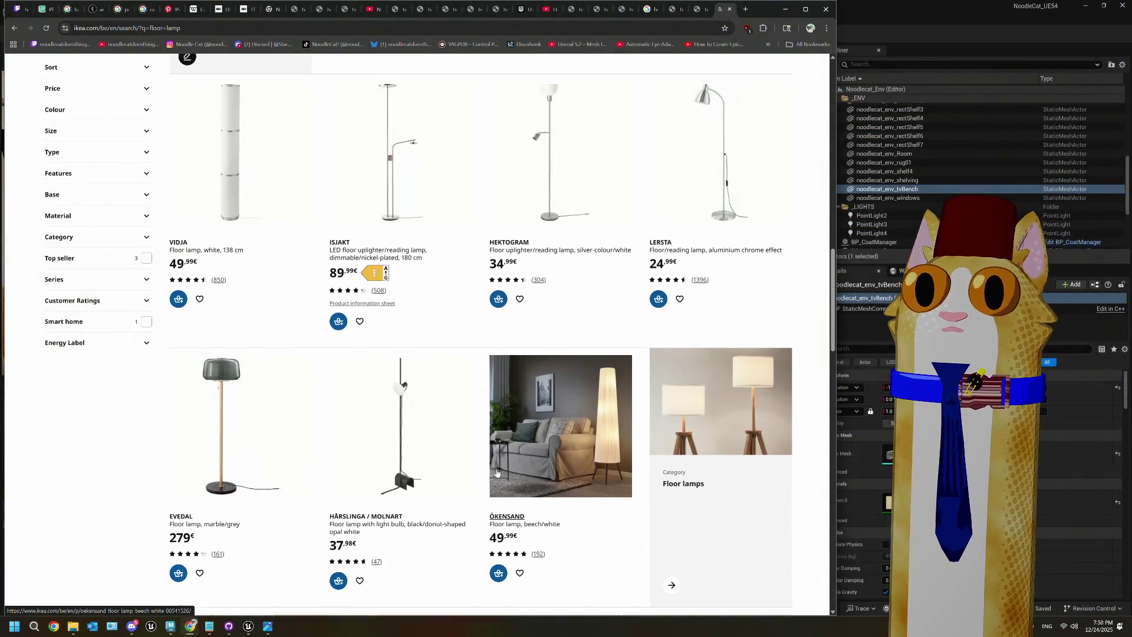
scroll(497, 472, "down", 5)
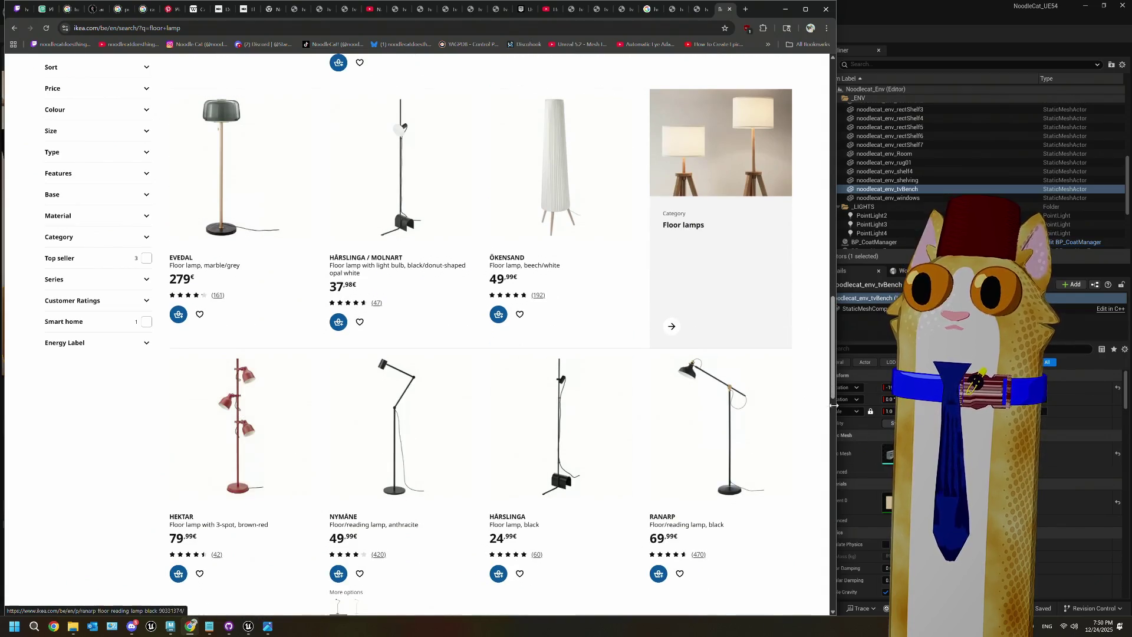
scroll(234, 352, "down", 2)
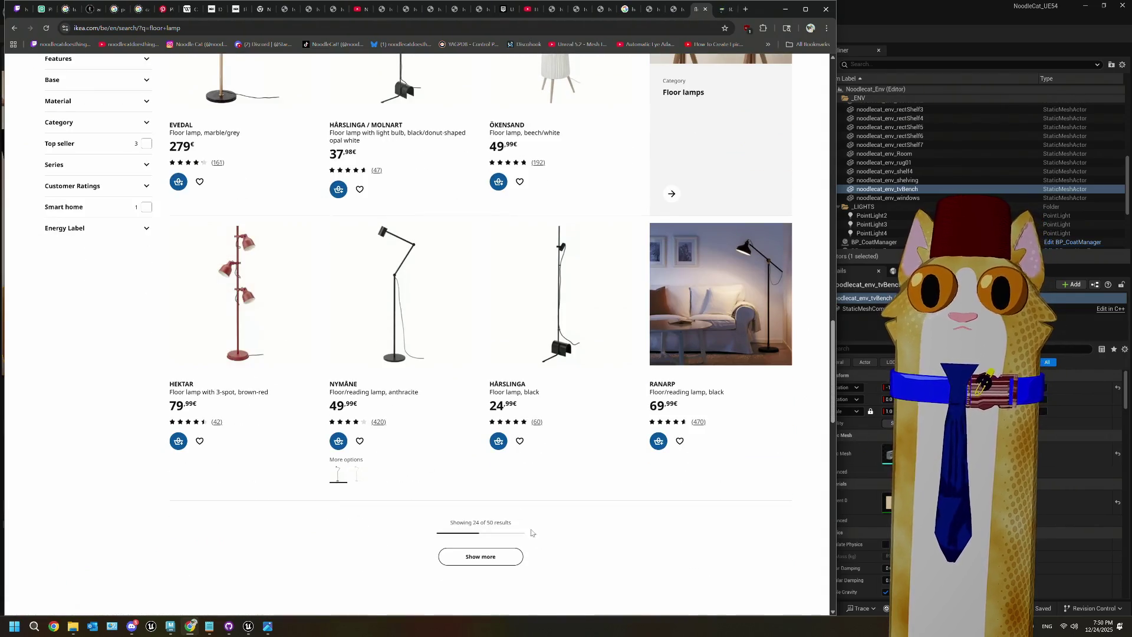
left_click(480, 556)
scroll(375, 417, "down", 12)
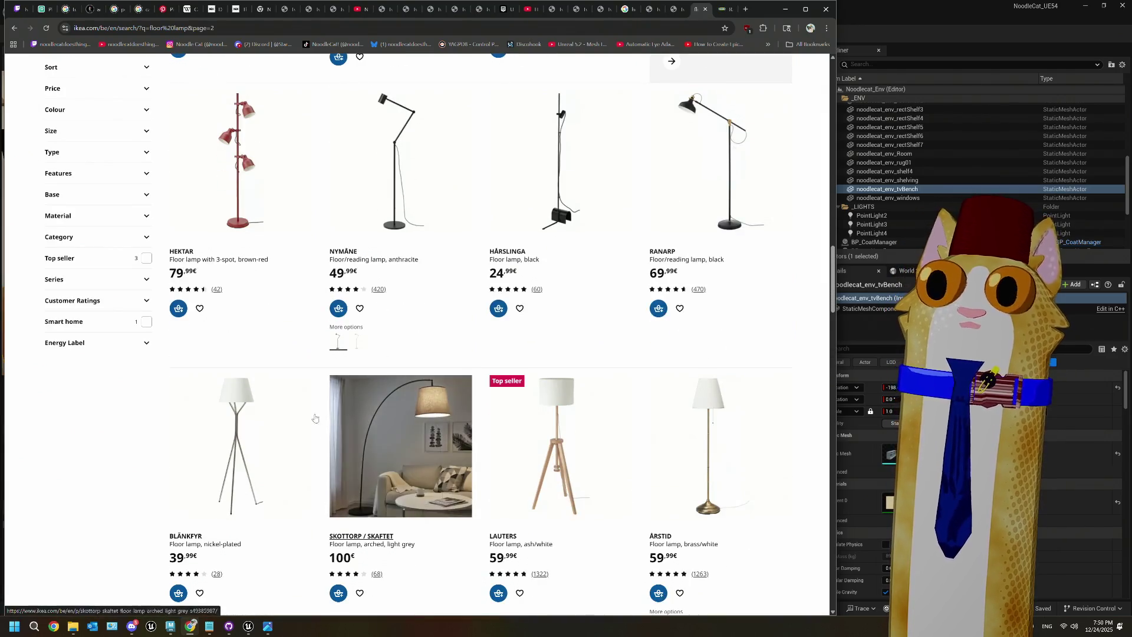
scroll(236, 366, "down", 2)
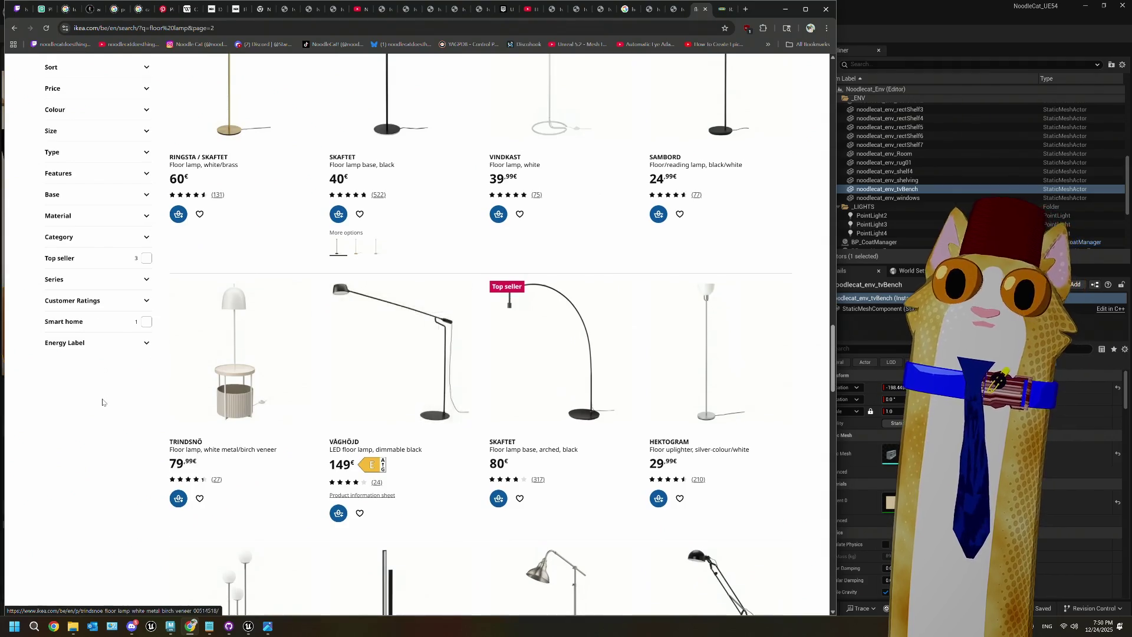
scroll(101, 396, "down", 3)
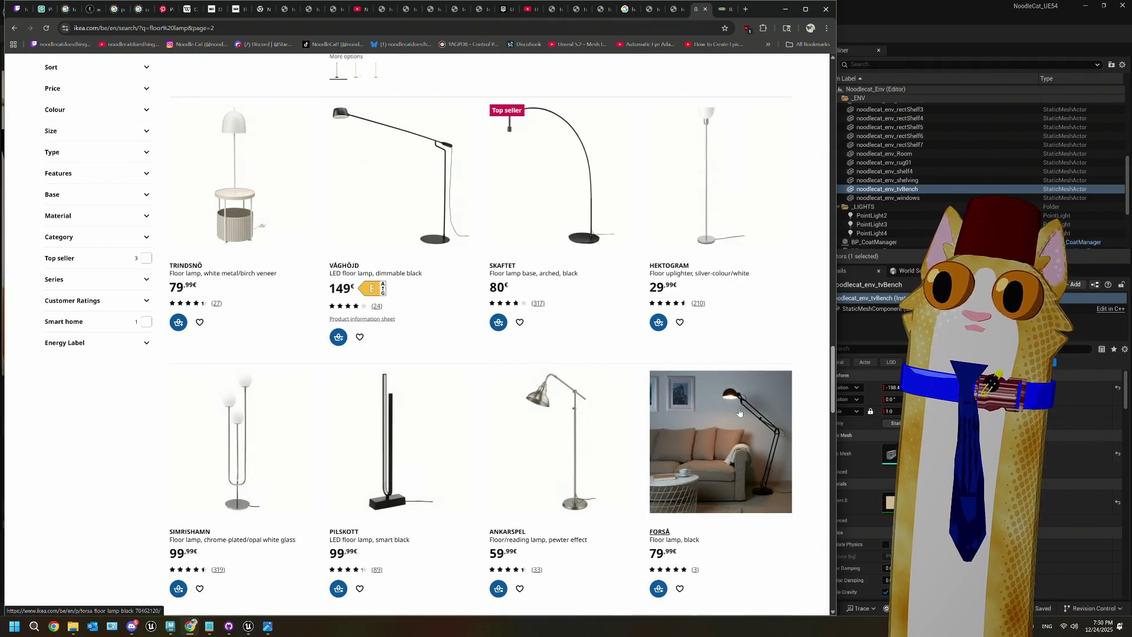
scroll(67, 432, "down", 5)
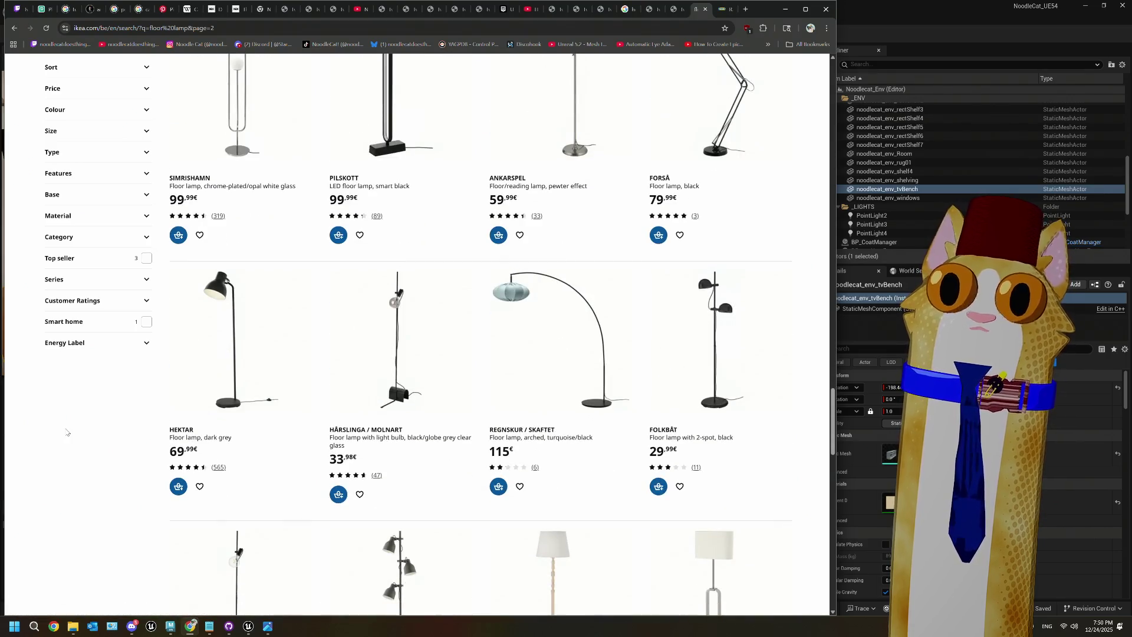
scroll(67, 432, "down", 3)
left_click(393, 376)
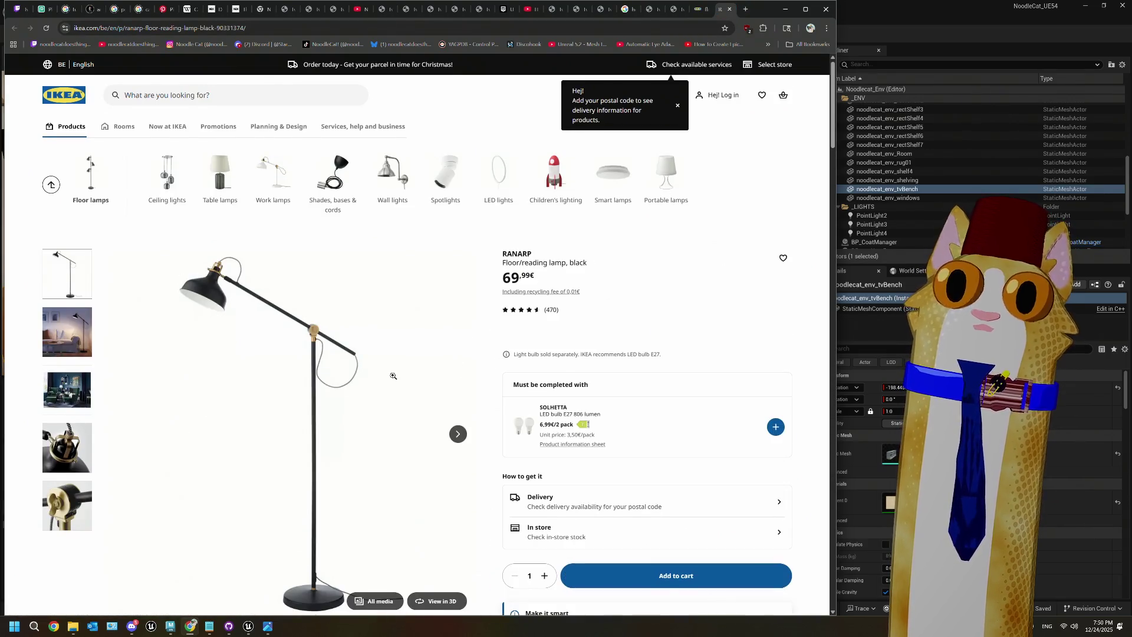
scroll(393, 375, "down", 1)
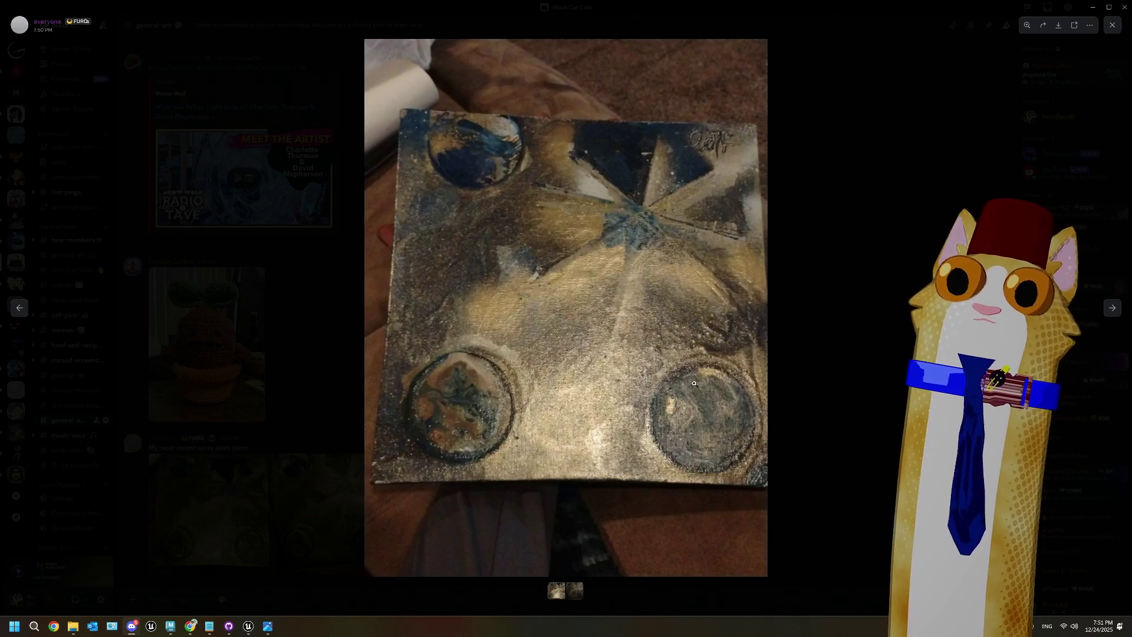
Step: Flip to the second attached panel photo and back to the first
key("Right")
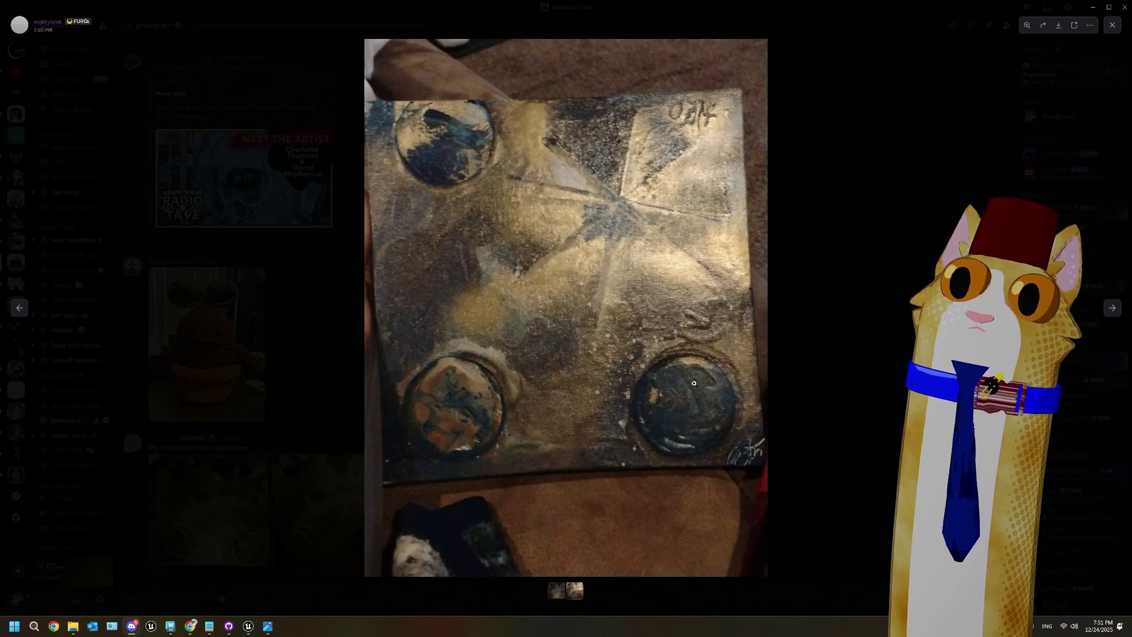
key("Left")
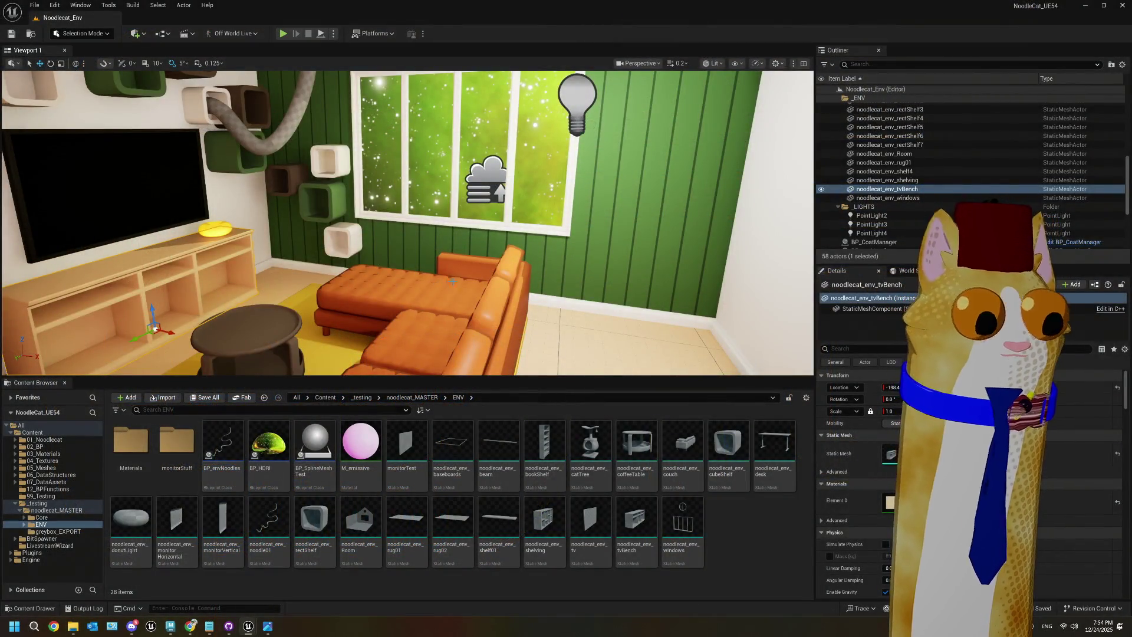
Step: Pull the view outside the house, refocus on the TV bench, and return to the RANARP page
right_click_drag(453, 282, 395, 245)
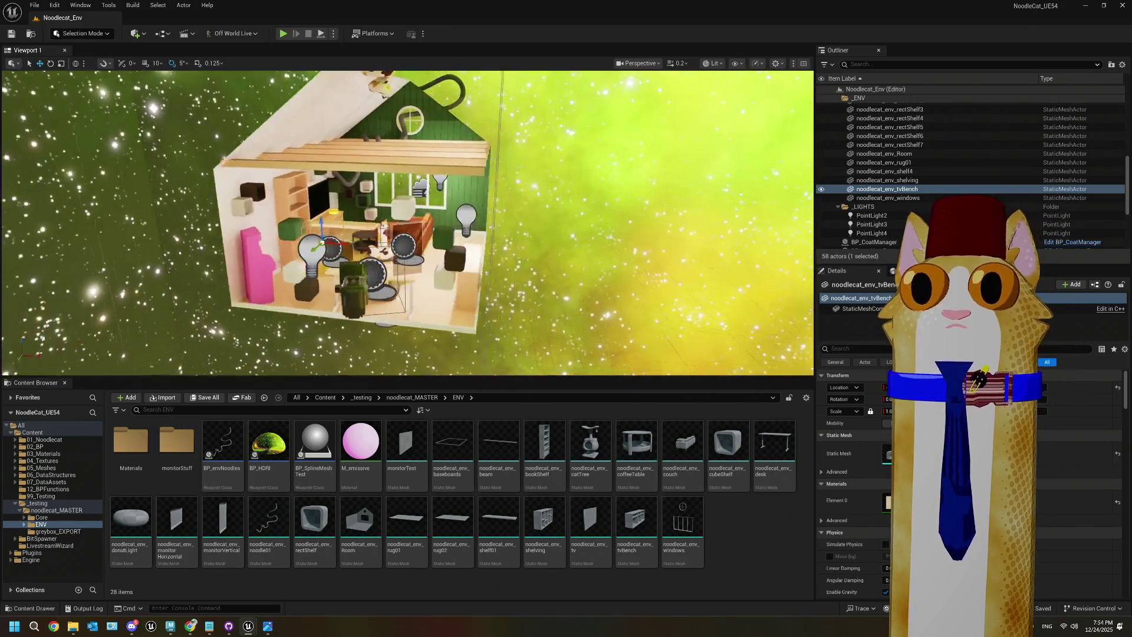
key("f")
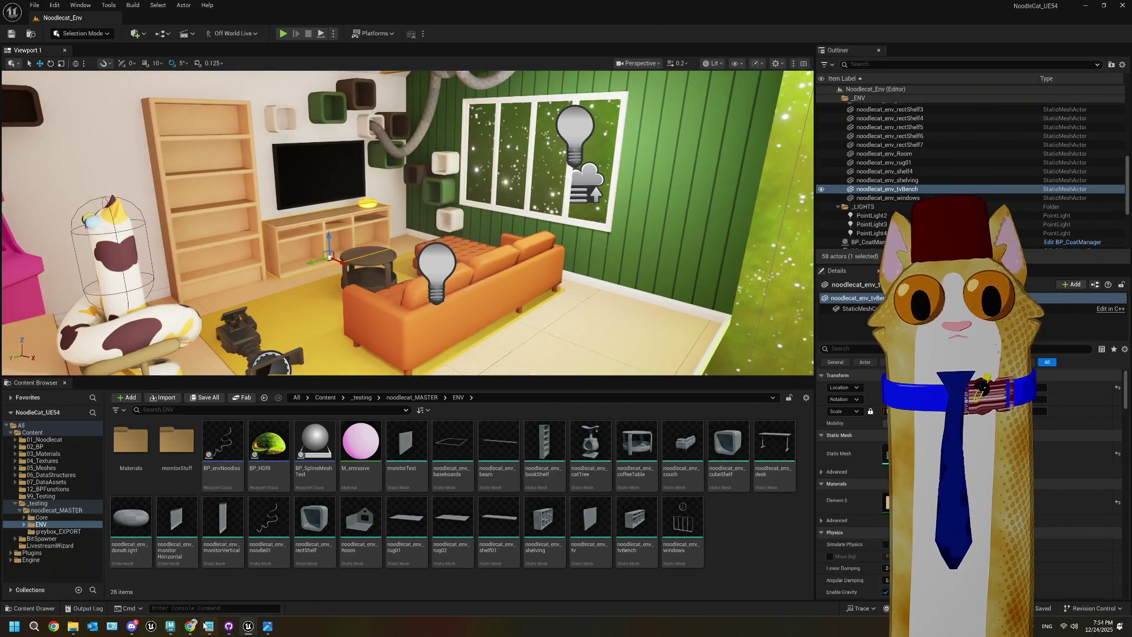
left_click(194, 628)
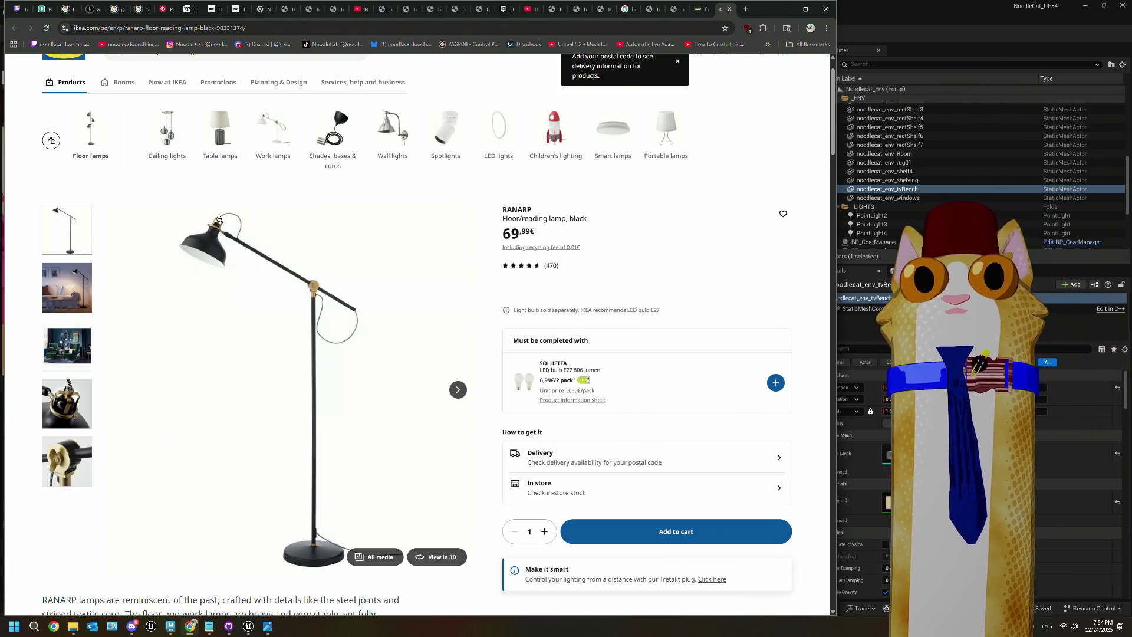
Step: Review the RANARP lamp's Measurements and Product details panels
scroll(167, 421, "up", 5)
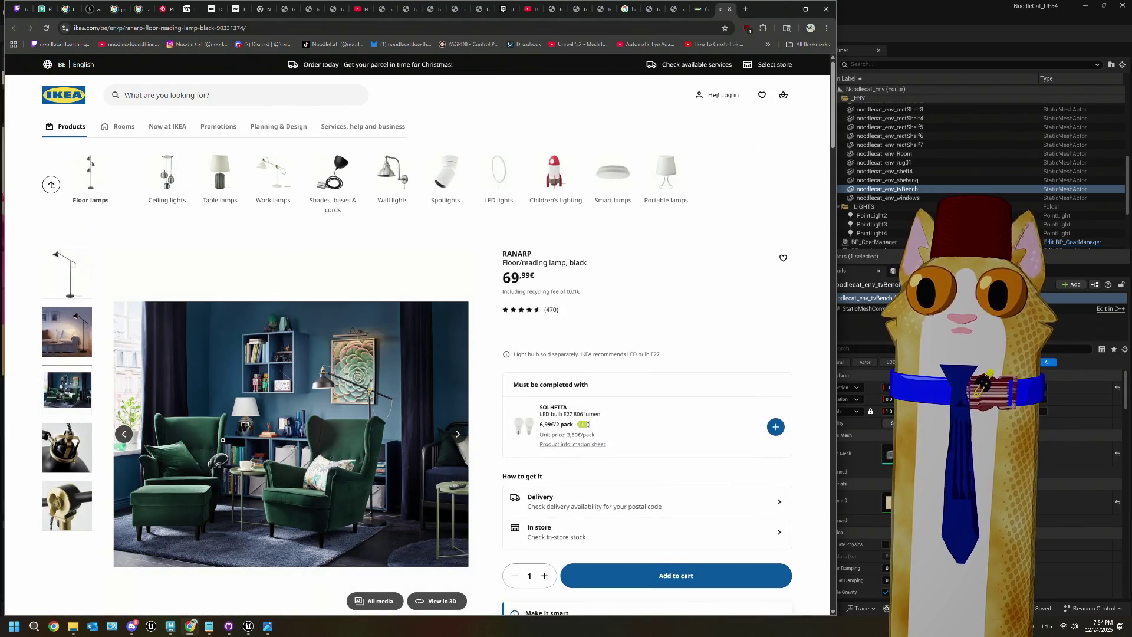
scroll(167, 433, "down", 3)
left_click(167, 435)
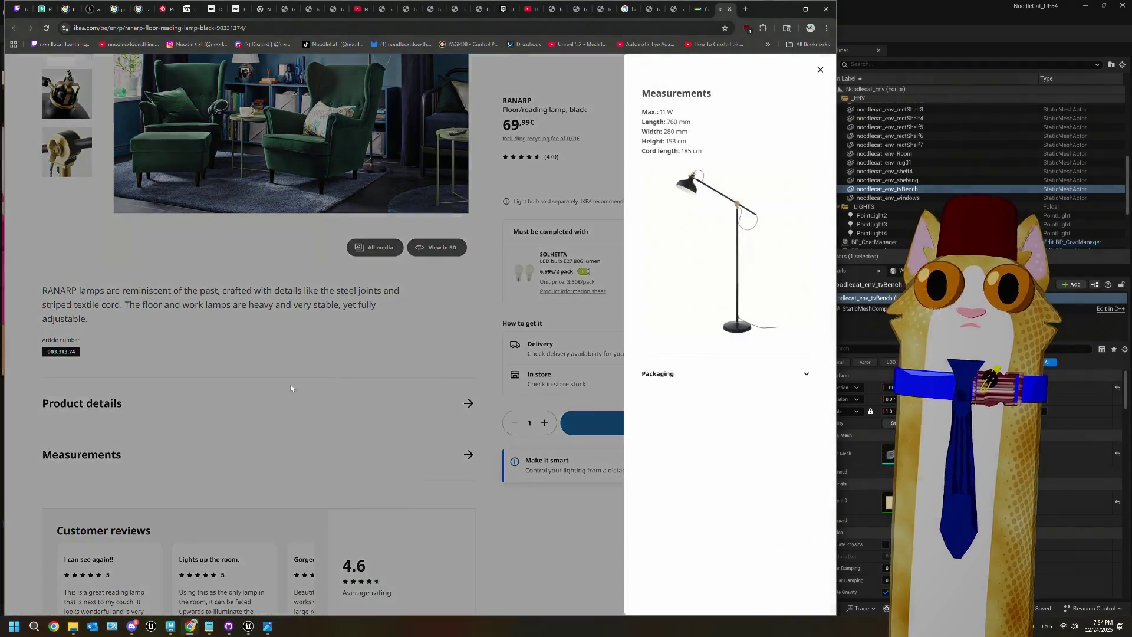
left_click(820, 71)
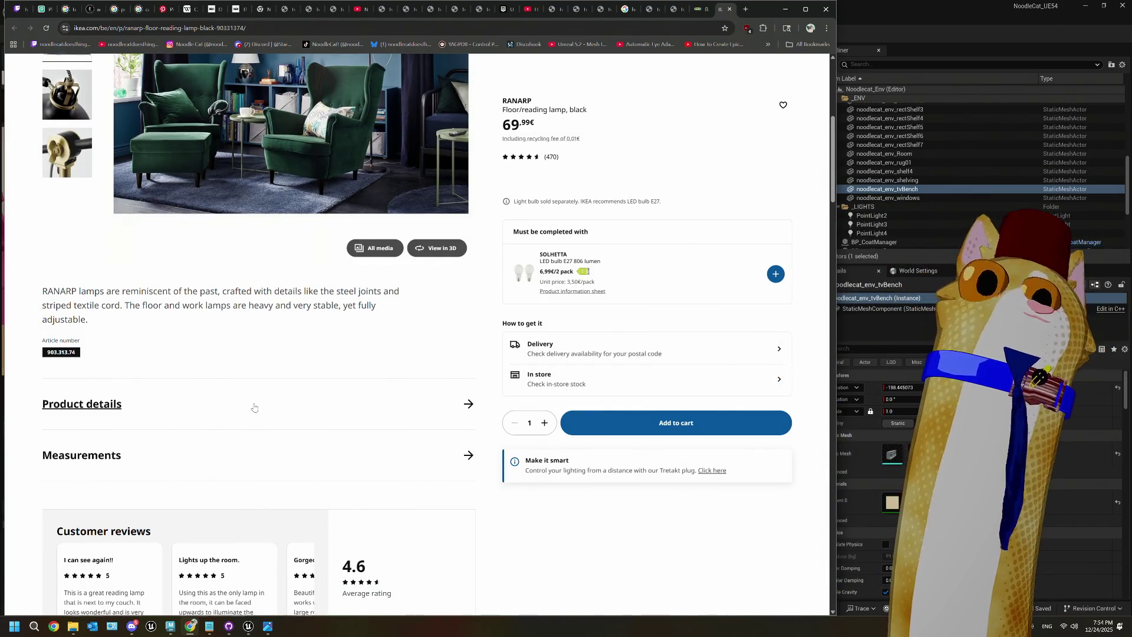
scroll(254, 407, "up", 3)
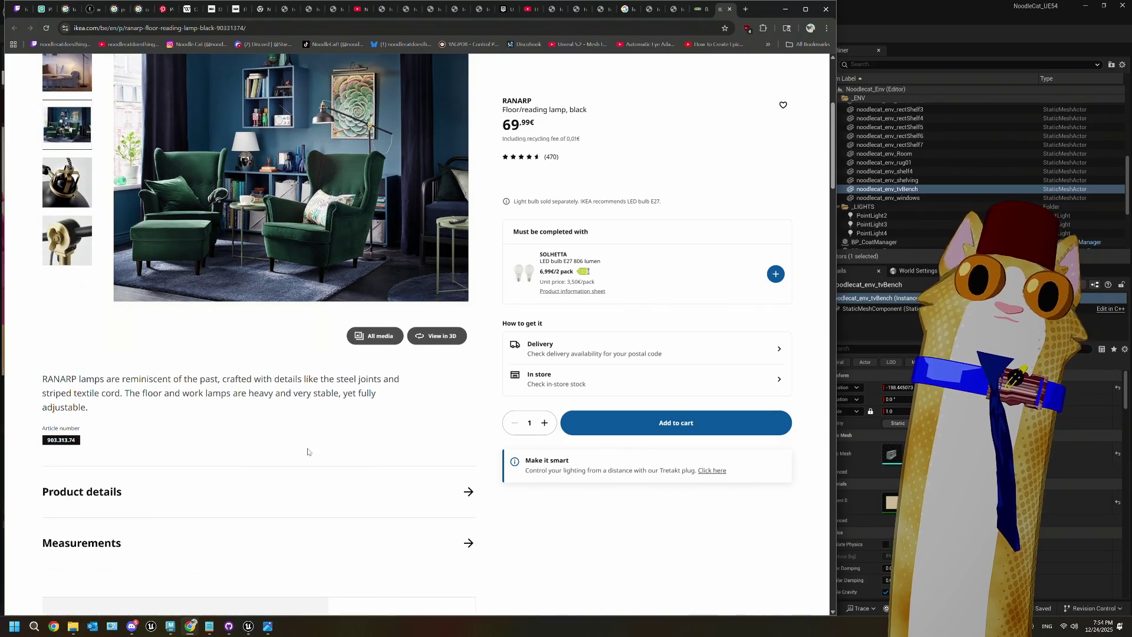
scroll(307, 451, "down", 1)
left_click(172, 451)
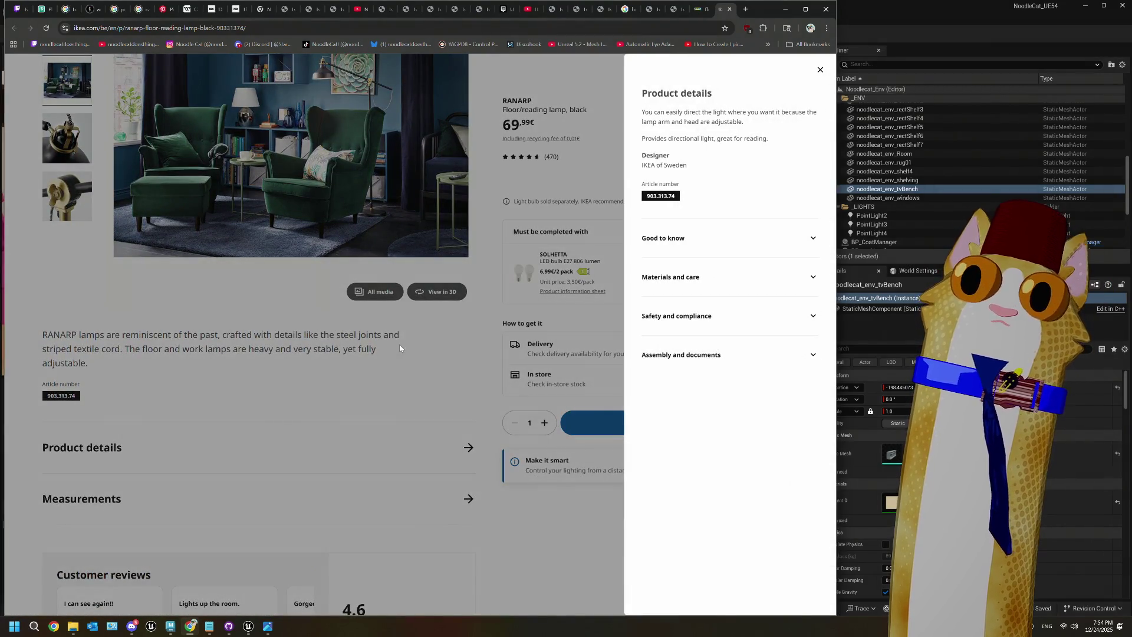
left_click(820, 70)
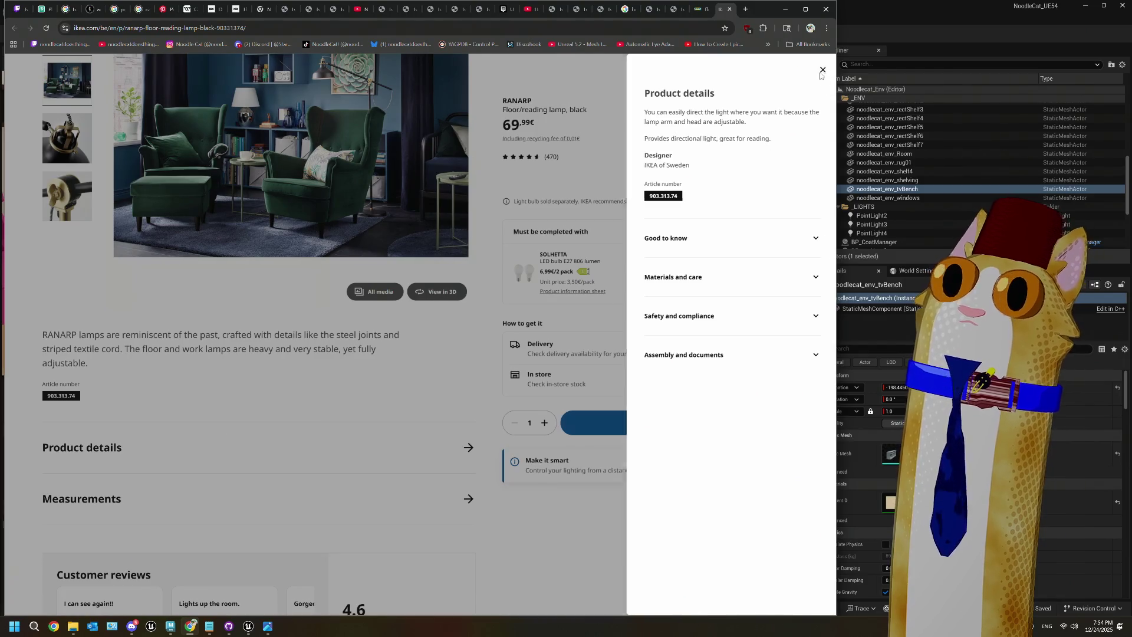
Step: View the brass joint close-up, recheck the 153 cm height, and open the 3D view
scroll(295, 353, "up", 3)
left_click(75, 441)
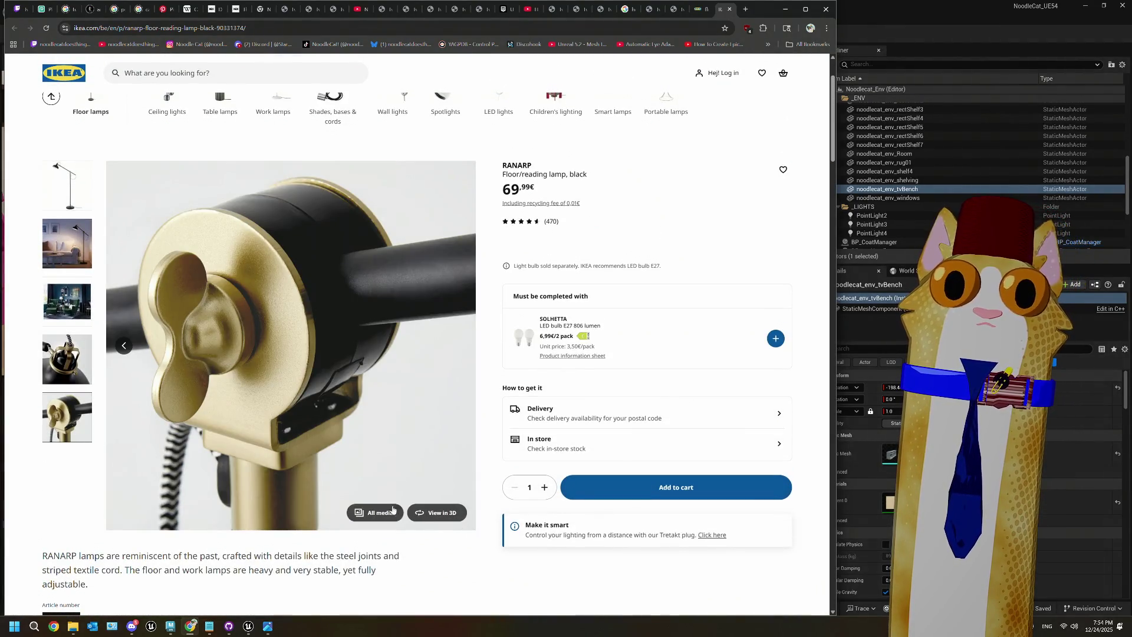
scroll(393, 510, "down", 4)
left_click(400, 498)
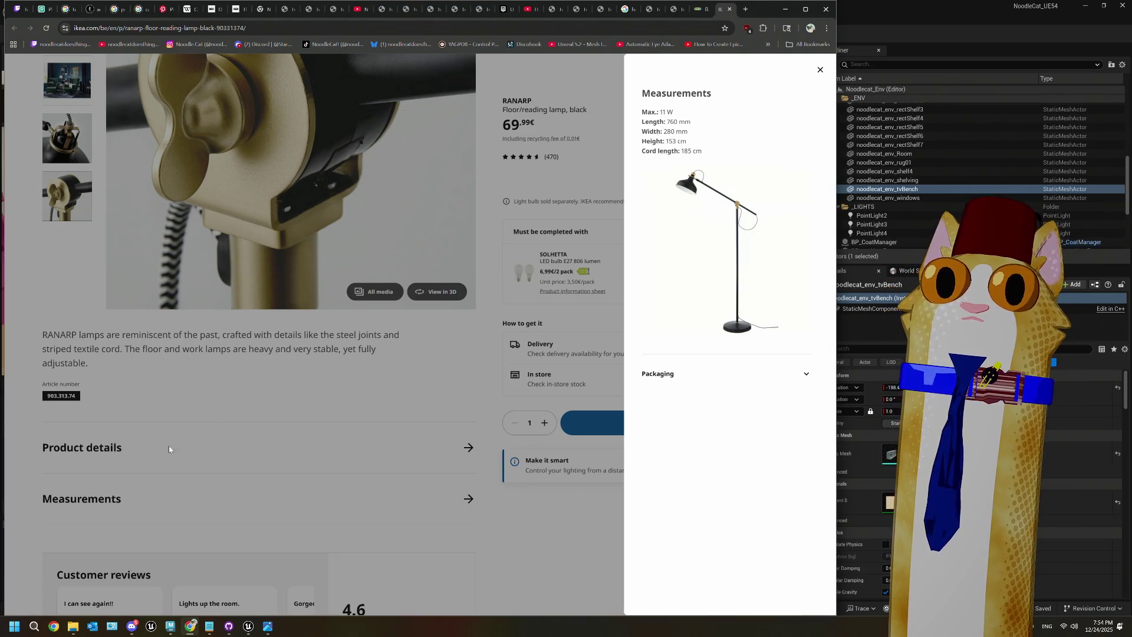
left_click(138, 505)
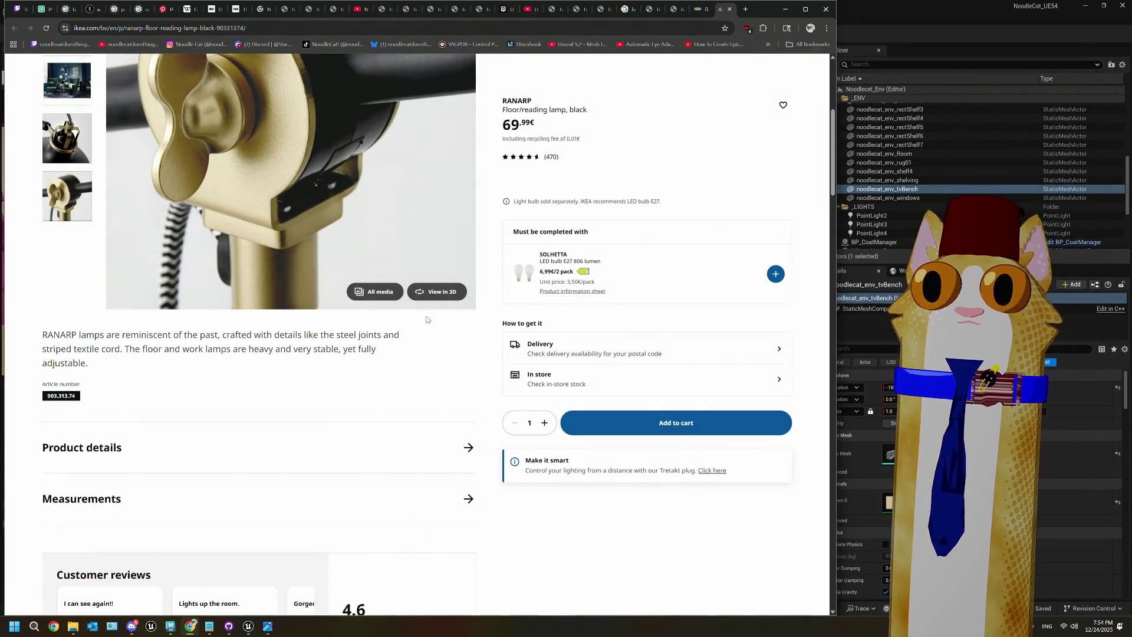
left_click(425, 292)
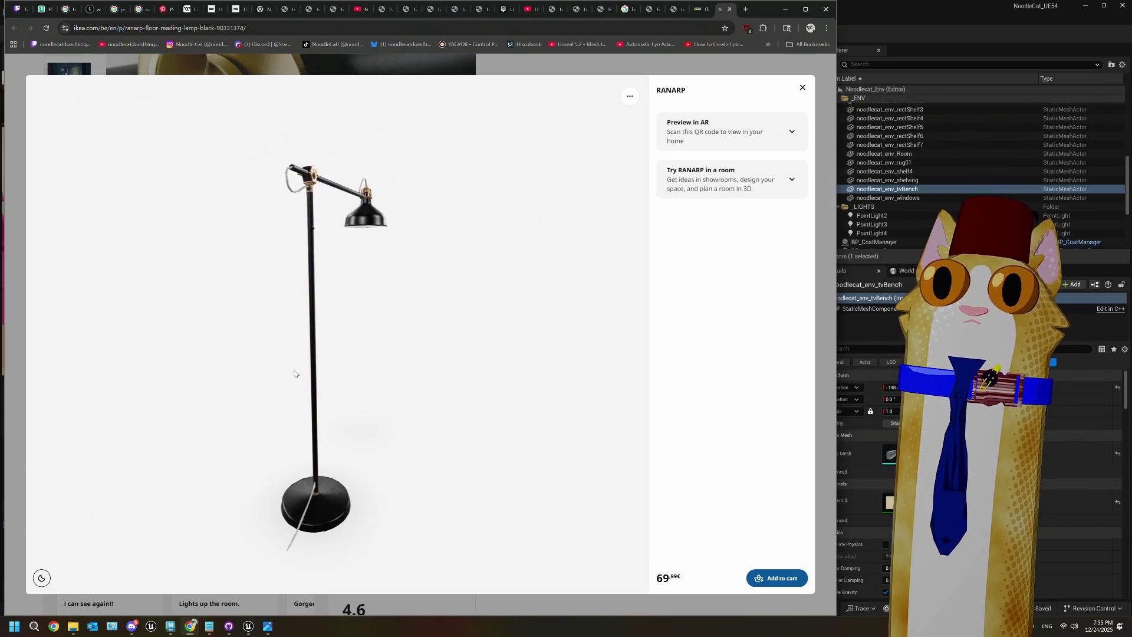
Step: Rotate the RANARP 3D model to see it from above, then minimize the browser
mouse_move(294, 373)
left_mouse_down()
mouse_move(425, 376)
mouse_move(439, 458)
mouse_move(455, 397)
mouse_move(558, 348)
mouse_move(401, 326)
mouse_move(338, 346)
mouse_move(528, 330)
mouse_move(321, 349)
mouse_move(365, 338)
left_mouse_up()
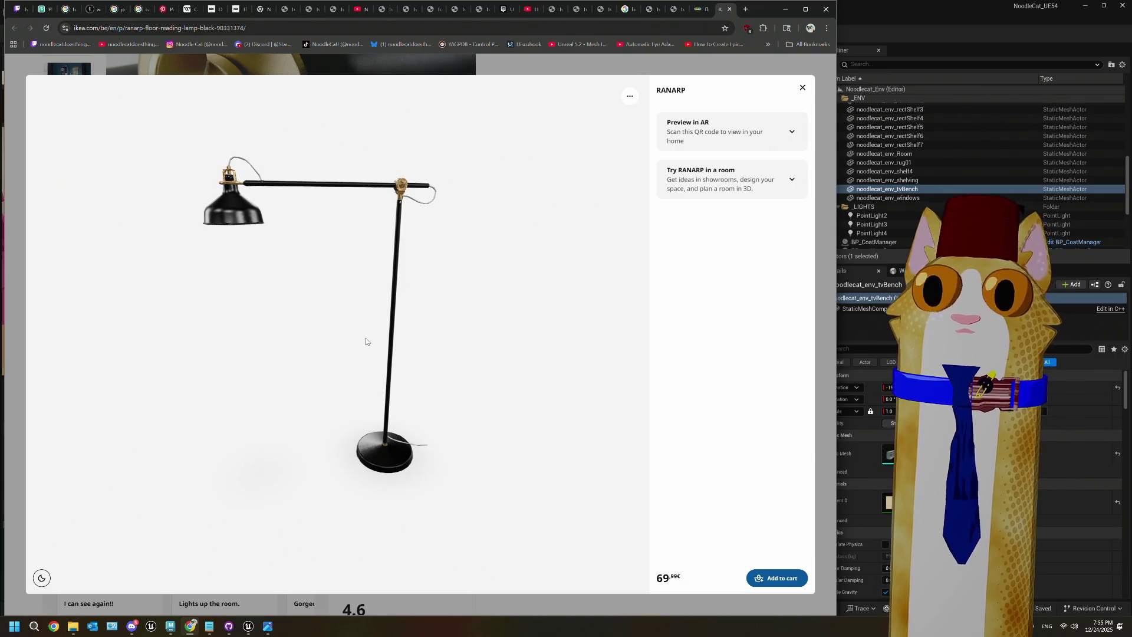
mouse_move(801, 15)
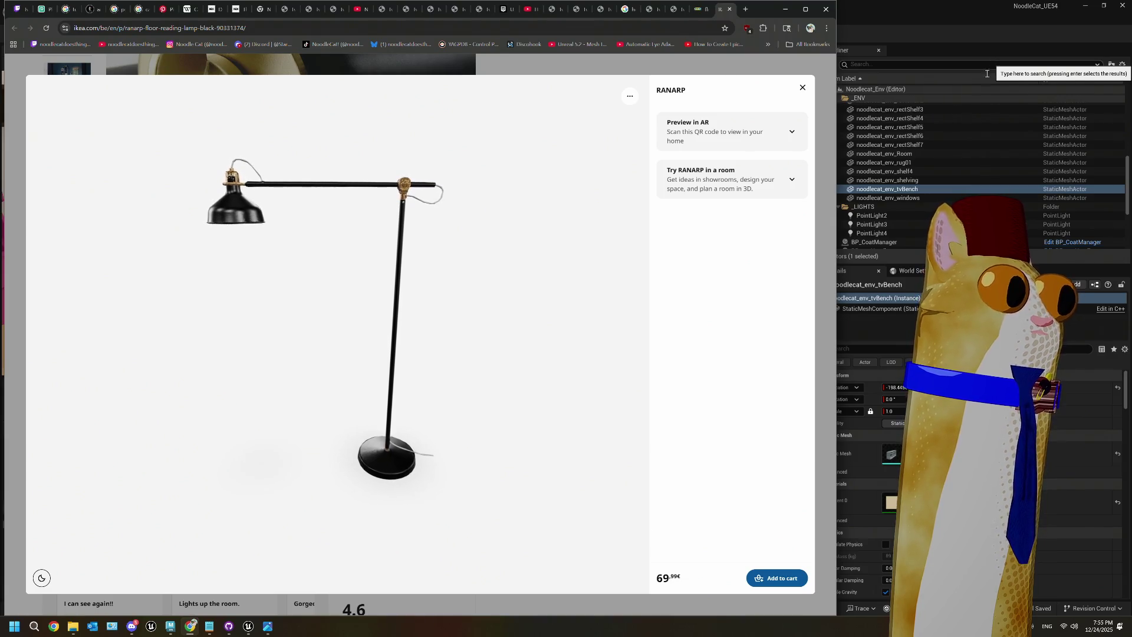
left_click(783, 19)
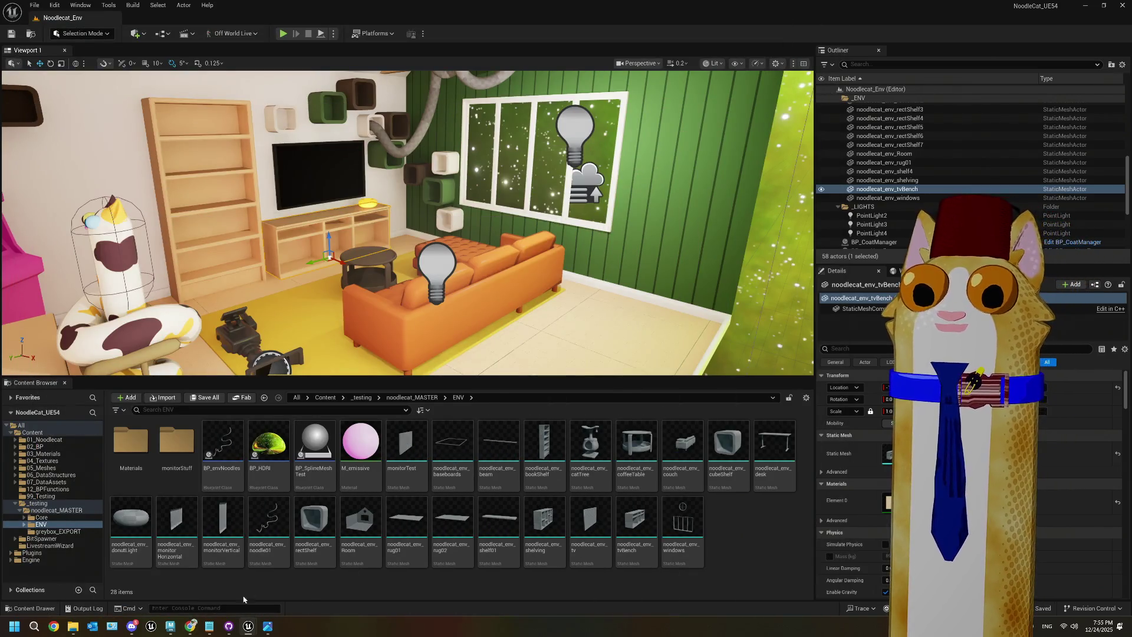
left_click(178, 627)
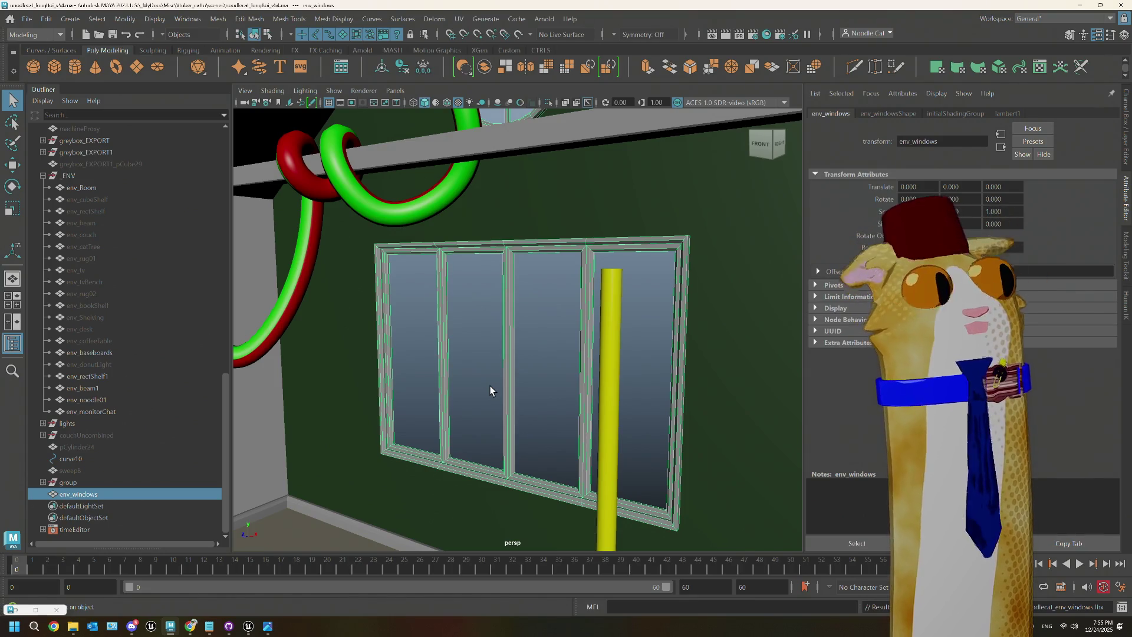
scroll(505, 440, "down", 5)
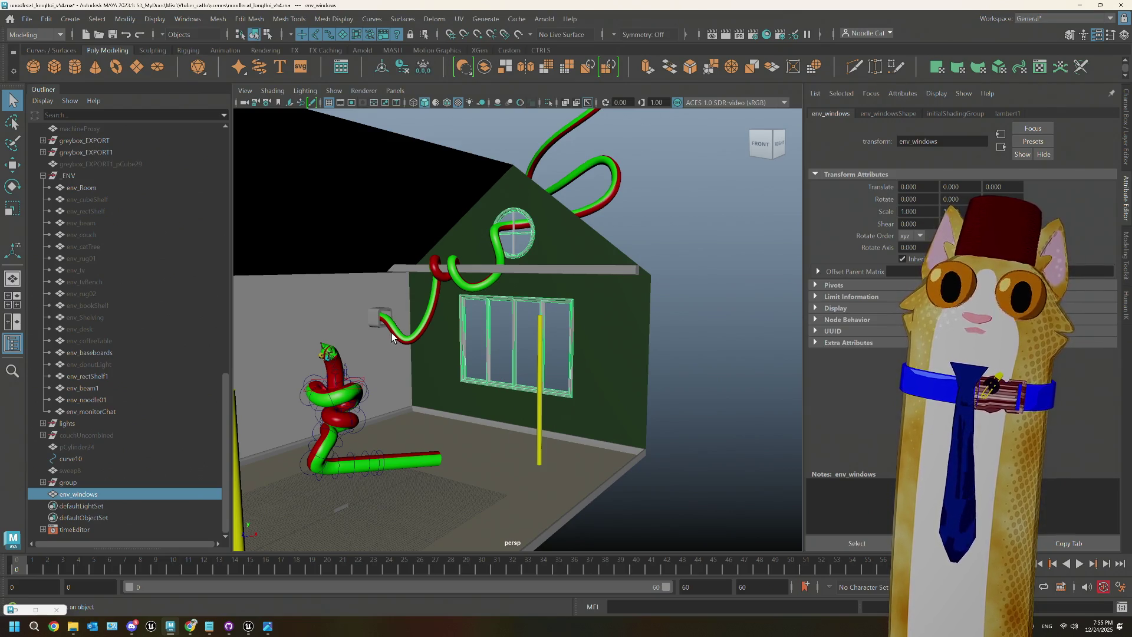
mouse_move(187, 625)
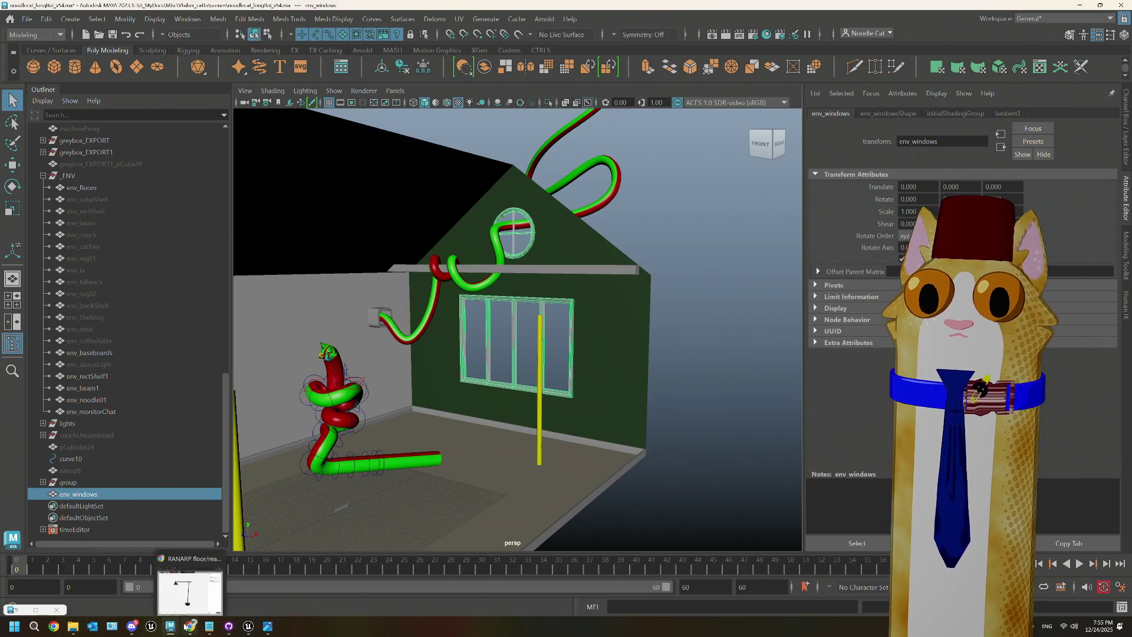
Step: Close the RANARP lamp's 3D viewer, look at its first product photo, and return to Maya
left_click(190, 578)
left_click(802, 88)
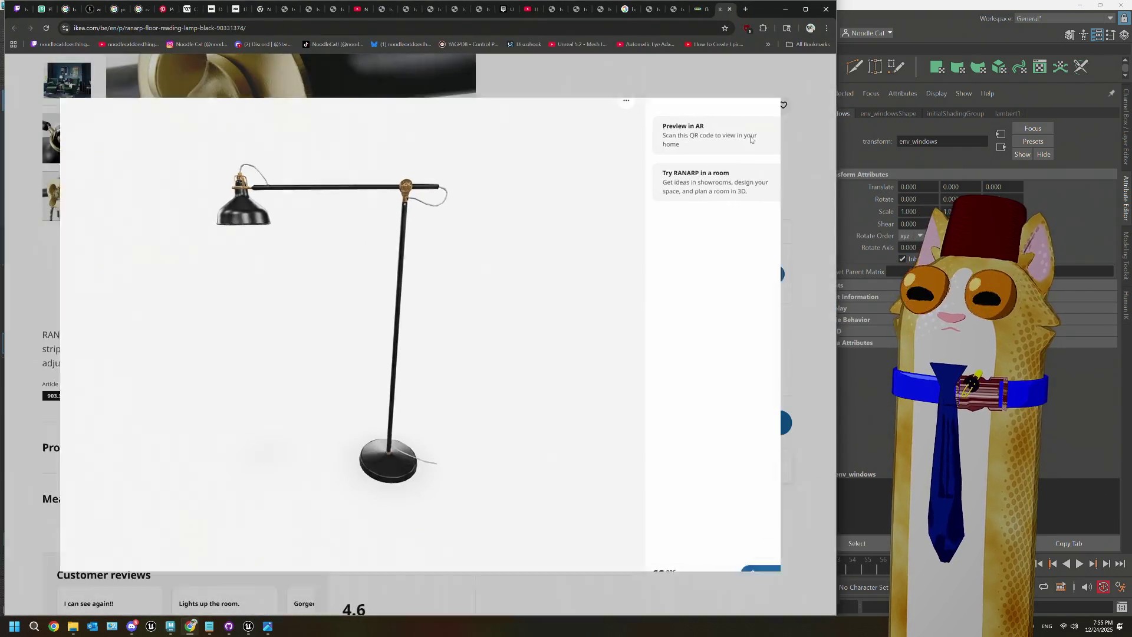
scroll(77, 206, "up", 3)
left_click(75, 205)
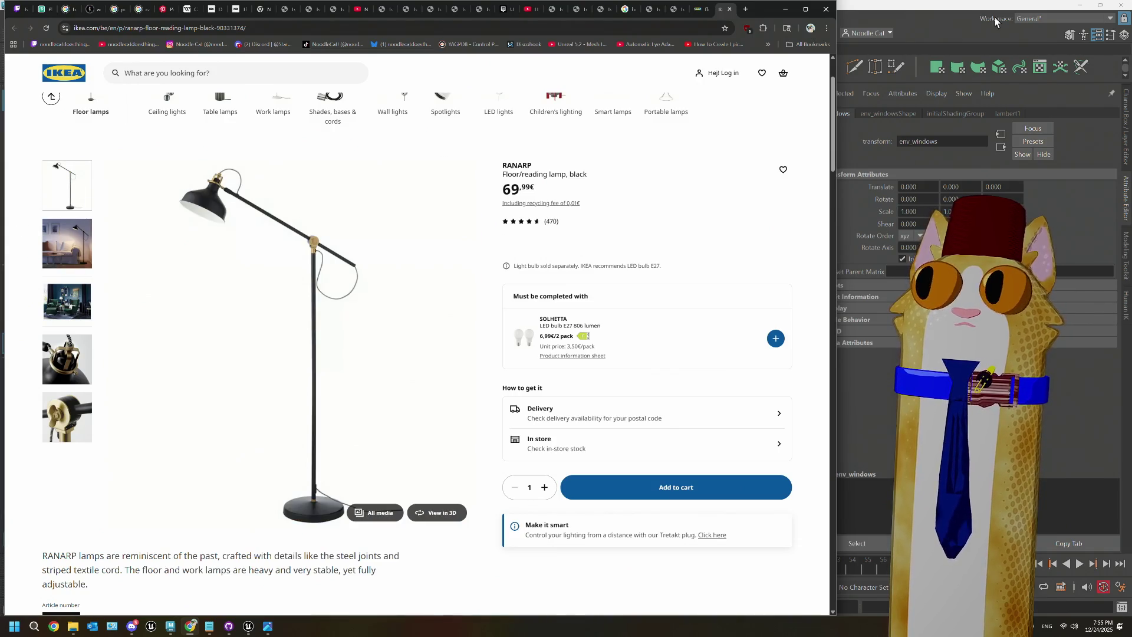
left_click(899, 16)
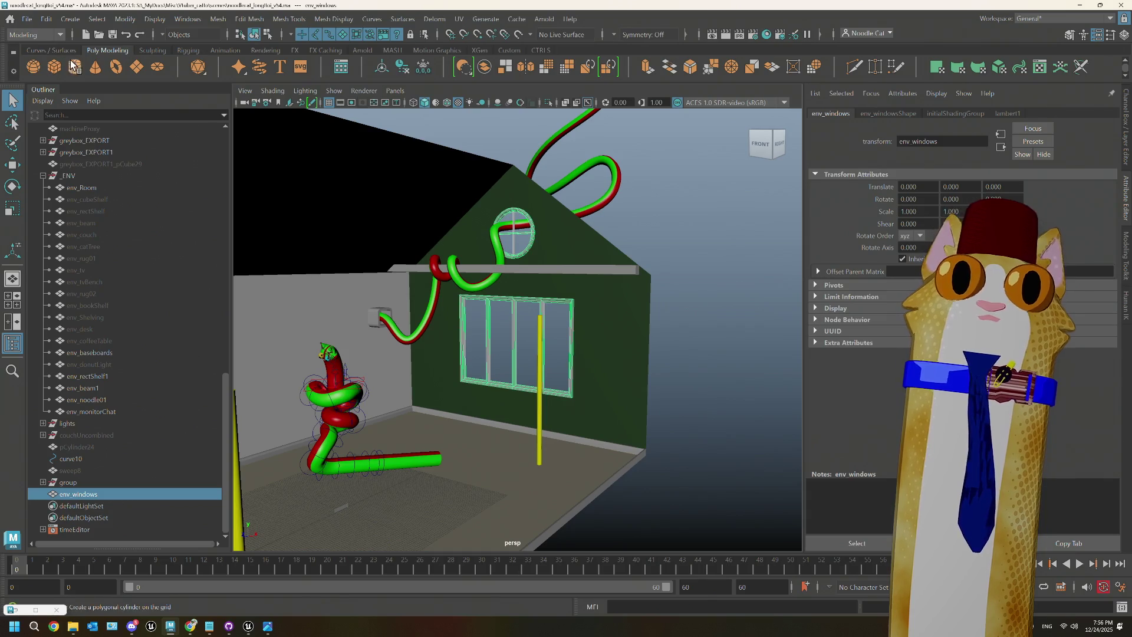
Step: Create a new polygon cylinder, frame it, and hide the env_monitorChat wall blocking the view
key("ctrl+z")
key("f")
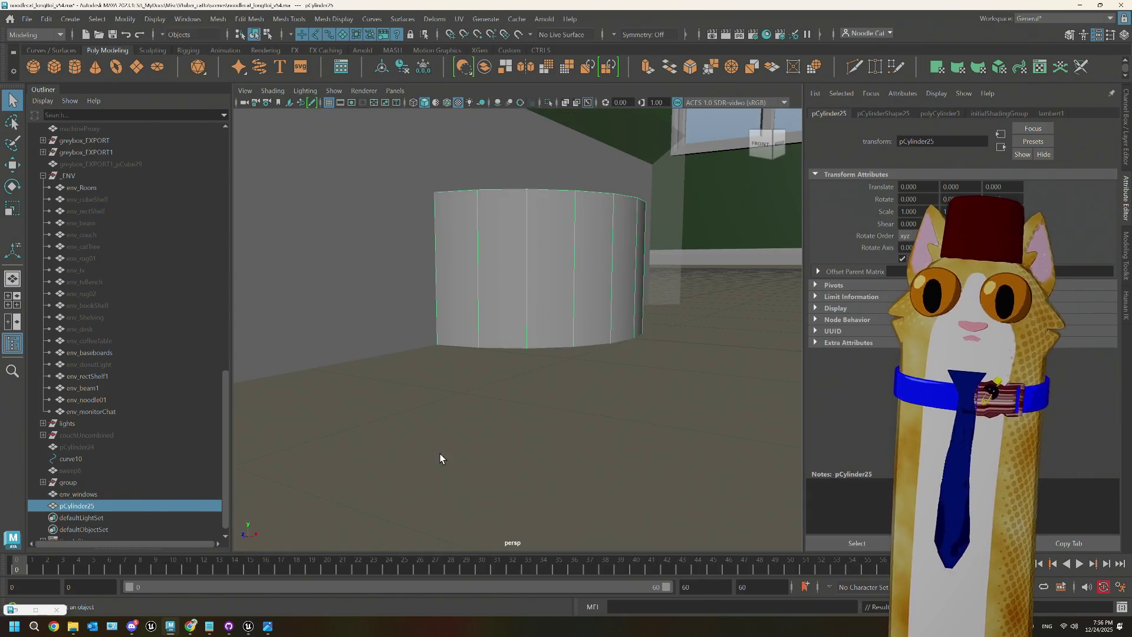
left_click(420, 302)
key("ctrl+h")
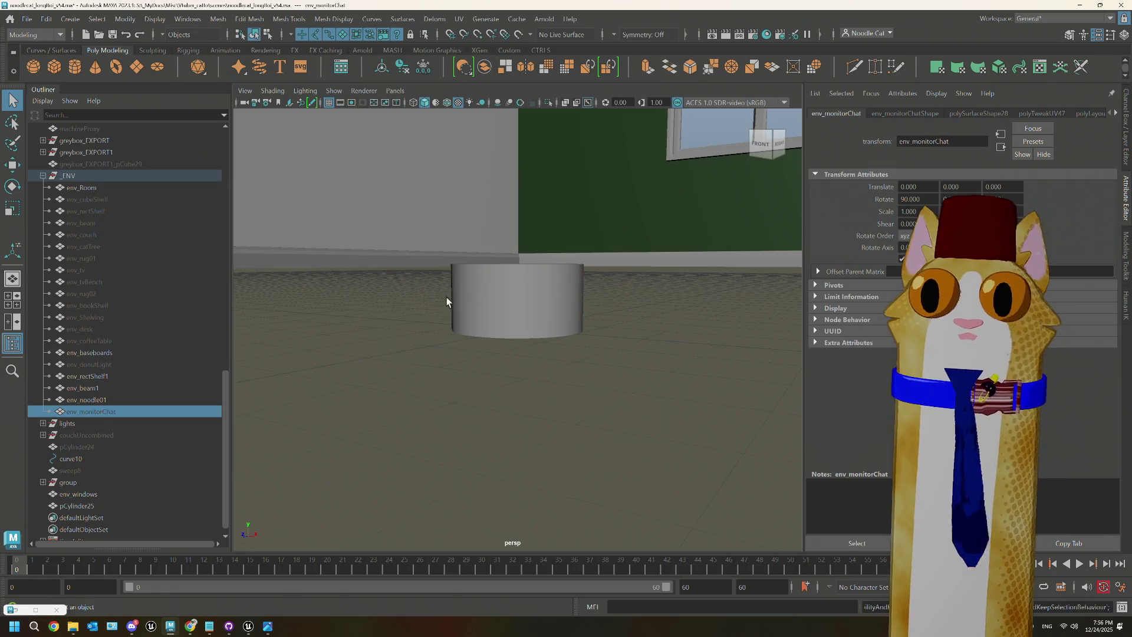
left_click(456, 303)
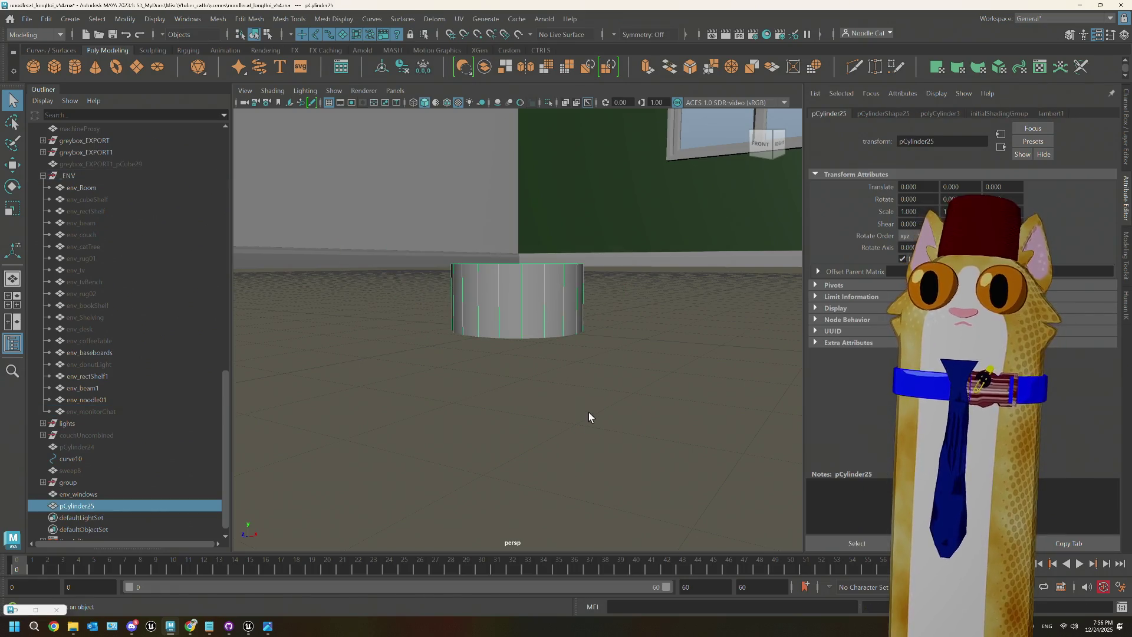
Step: Widen the new cylinder's radius to 2.766 in its polyCylinder3 settings
left_click(937, 114)
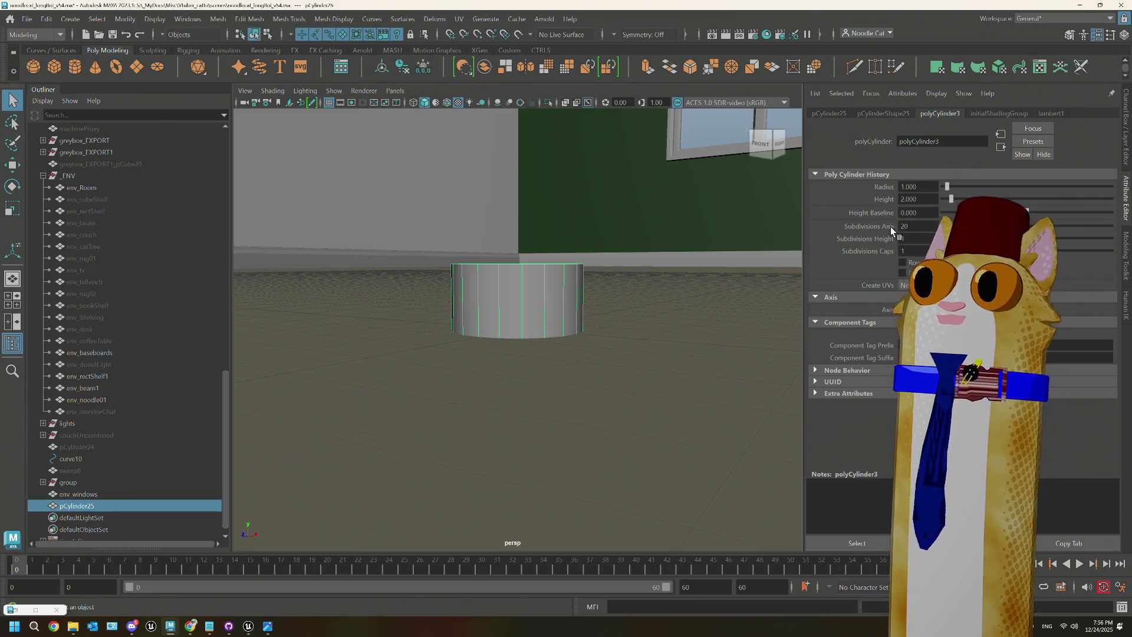
scroll(558, 353, "down", 2)
scroll(557, 345, "down", 3)
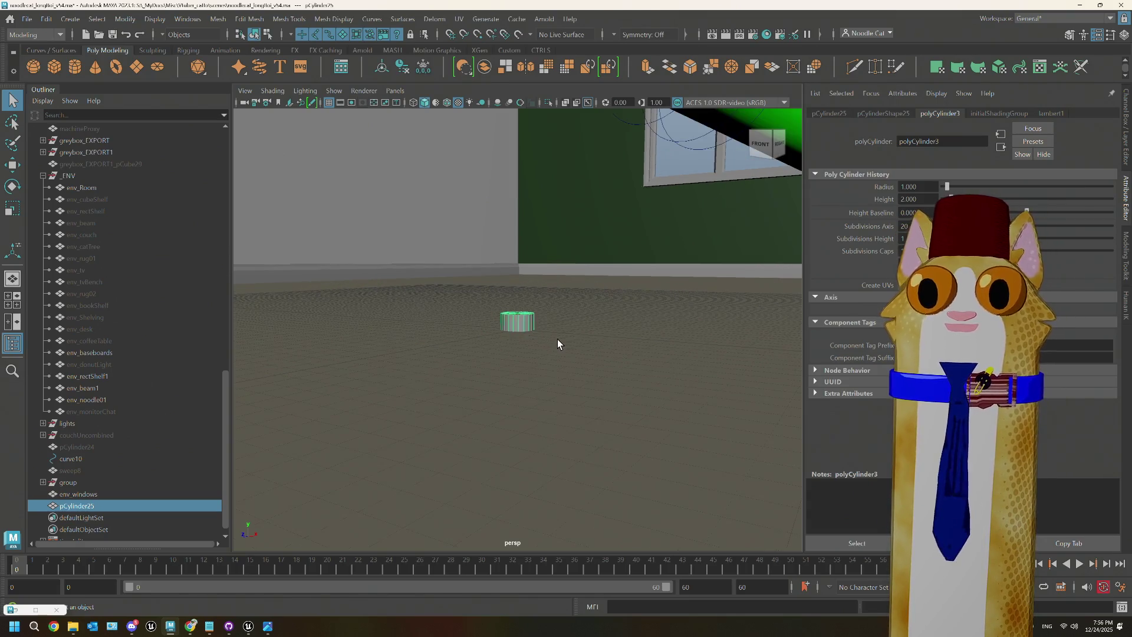
mouse_move(557, 339)
left_mouse_down("alt")
mouse_move(556, 328)
mouse_move(545, 377)
left_mouse_up("alt")
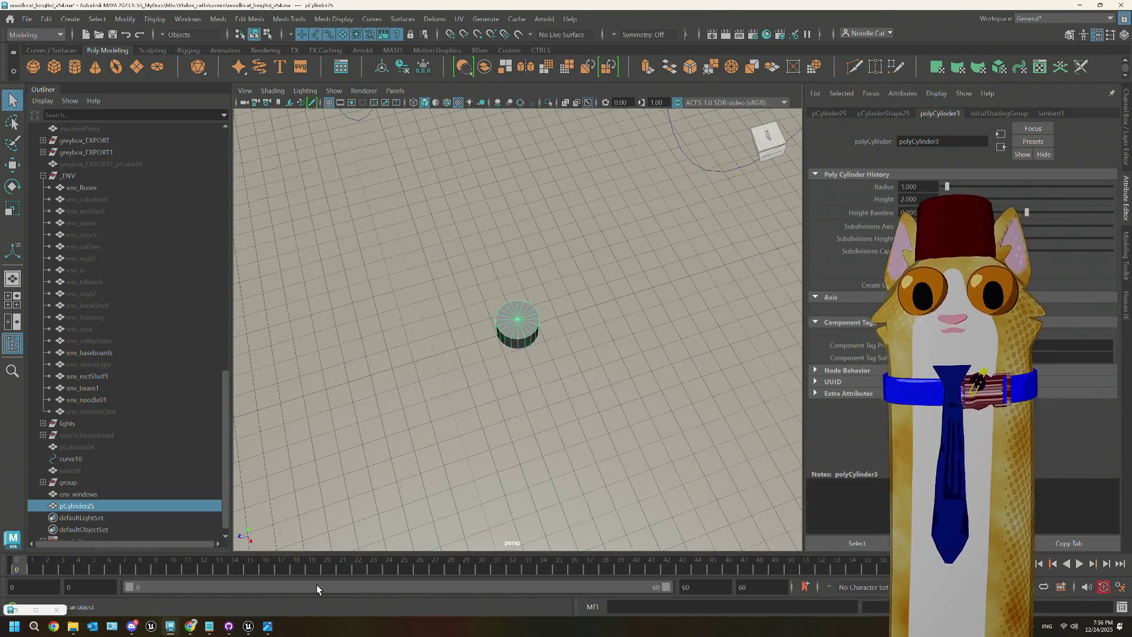
mouse_move(192, 627)
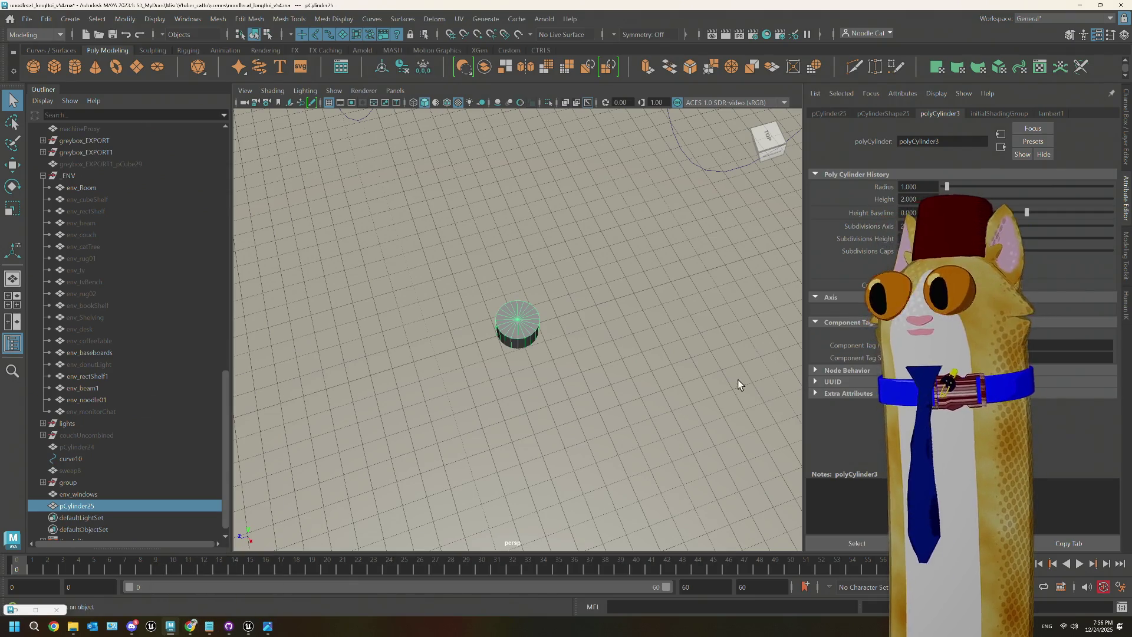
left_click_drag(949, 186, 954, 185)
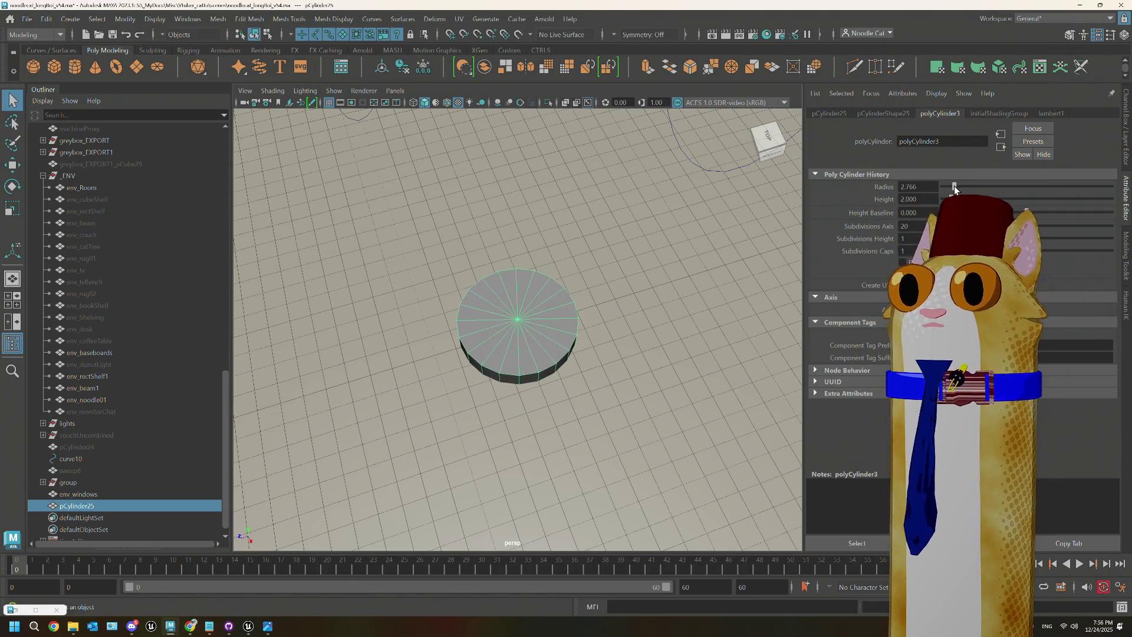
mouse_move(630, 394)
left_mouse_down("alt")
mouse_move(642, 354)
mouse_move(647, 362)
left_mouse_up("alt")
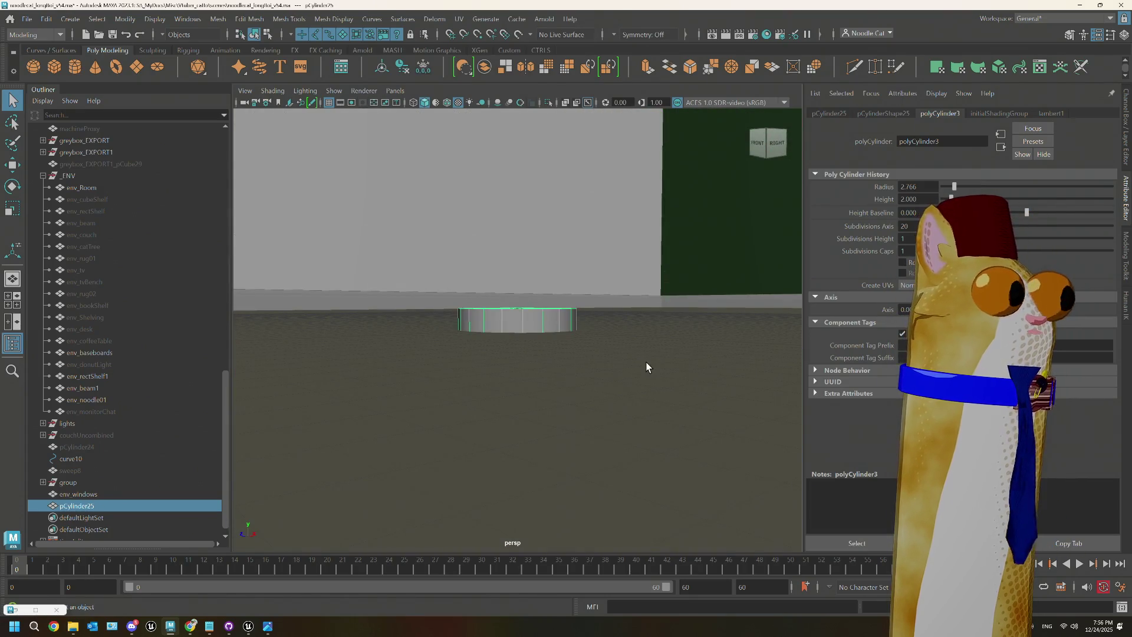
scroll(536, 373, "up", 2)
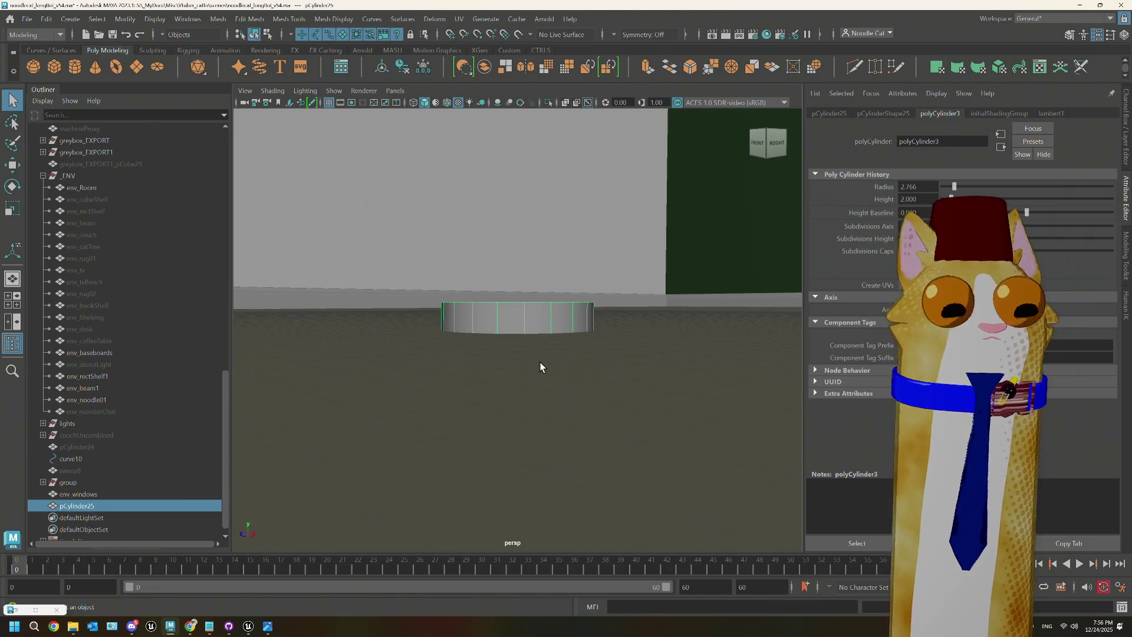
Step: Move pCylinder25 up along Y so it sits on the grid instead of sinking into it
left_click(97, 503)
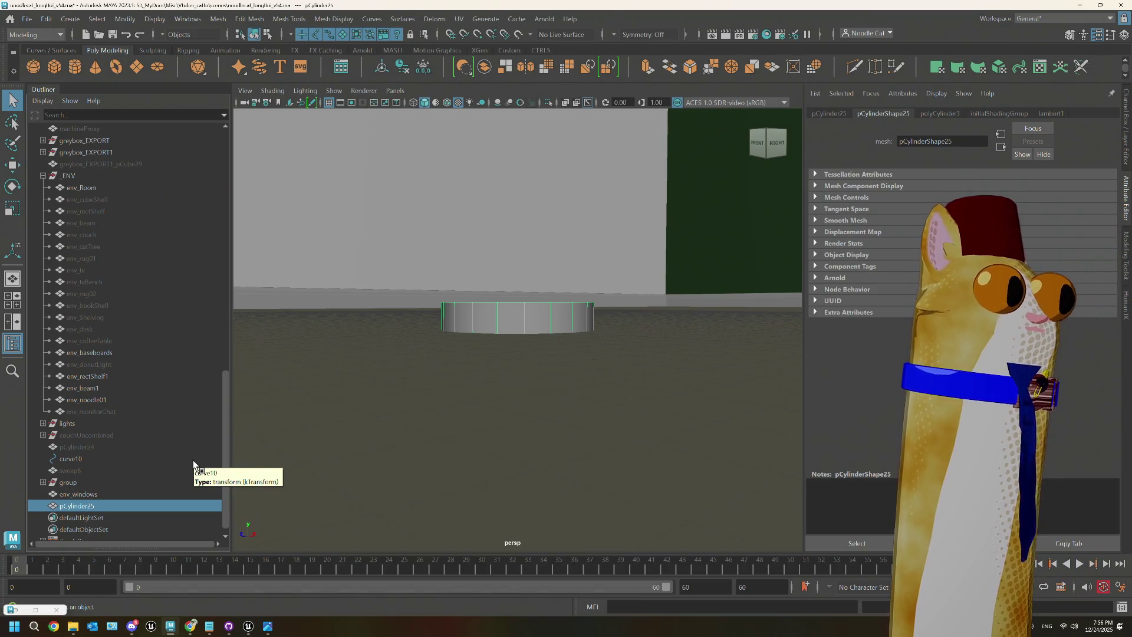
key("w")
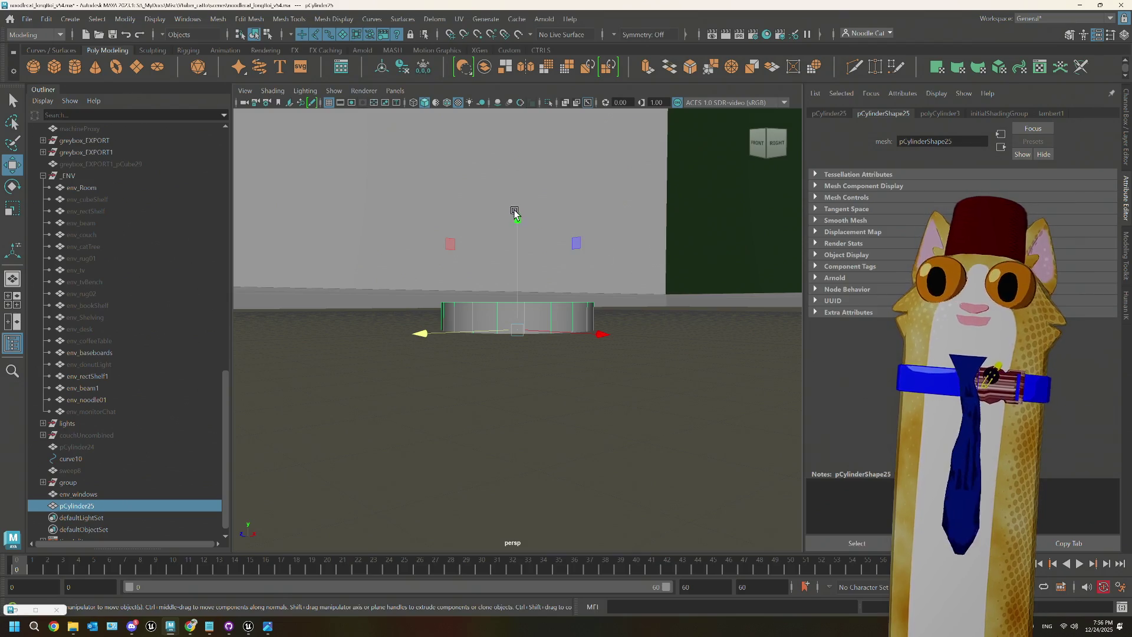
left_click_drag(514, 213, 514, 195)
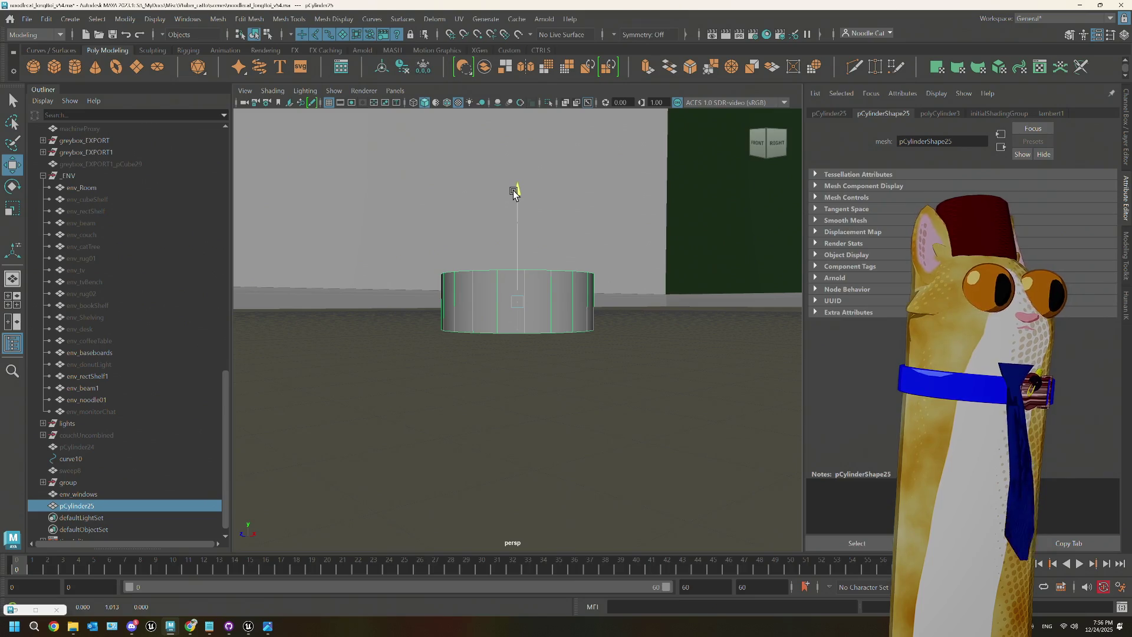
left_click_drag(513, 190, 514, 191)
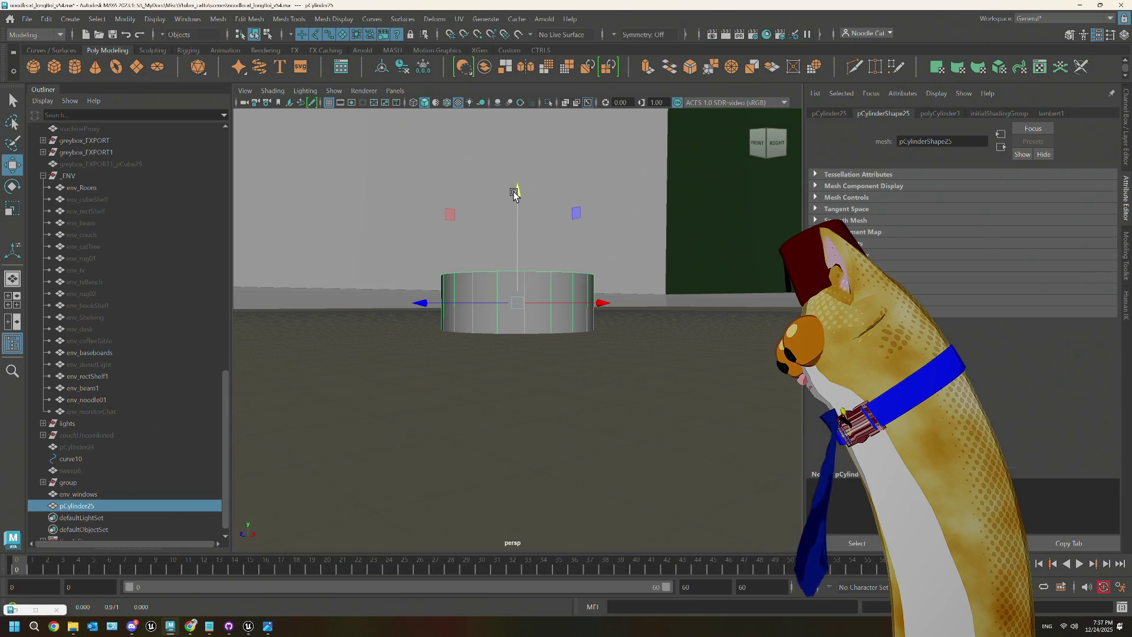
mouse_move(584, 290)
left_mouse_down("alt")
mouse_move(581, 353)
mouse_move(558, 344)
mouse_move(548, 354)
mouse_move(543, 331)
mouse_move(519, 313)
mouse_move(551, 324)
mouse_move(553, 314)
left_mouse_up("alt")
key("r")
Step: Set pCylinder25's axis subdivisions to 16 instead of 20, keeping radius 2.766
right_click_drag(553, 314, 538, 321)
right_click_drag(595, 281, 592, 274)
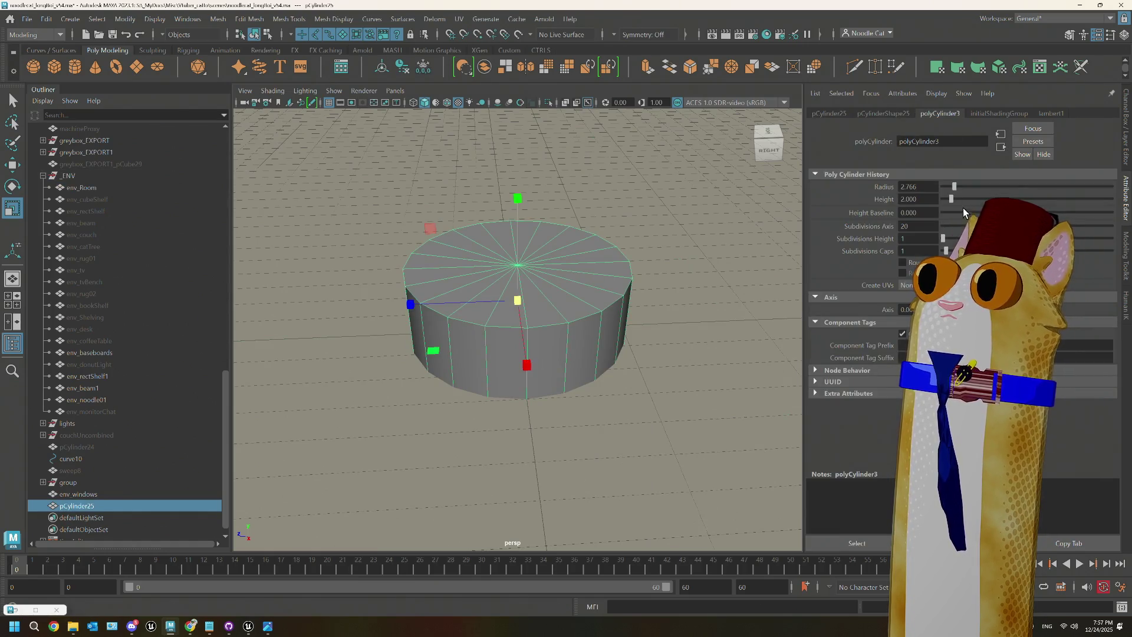
left_click(954, 187)
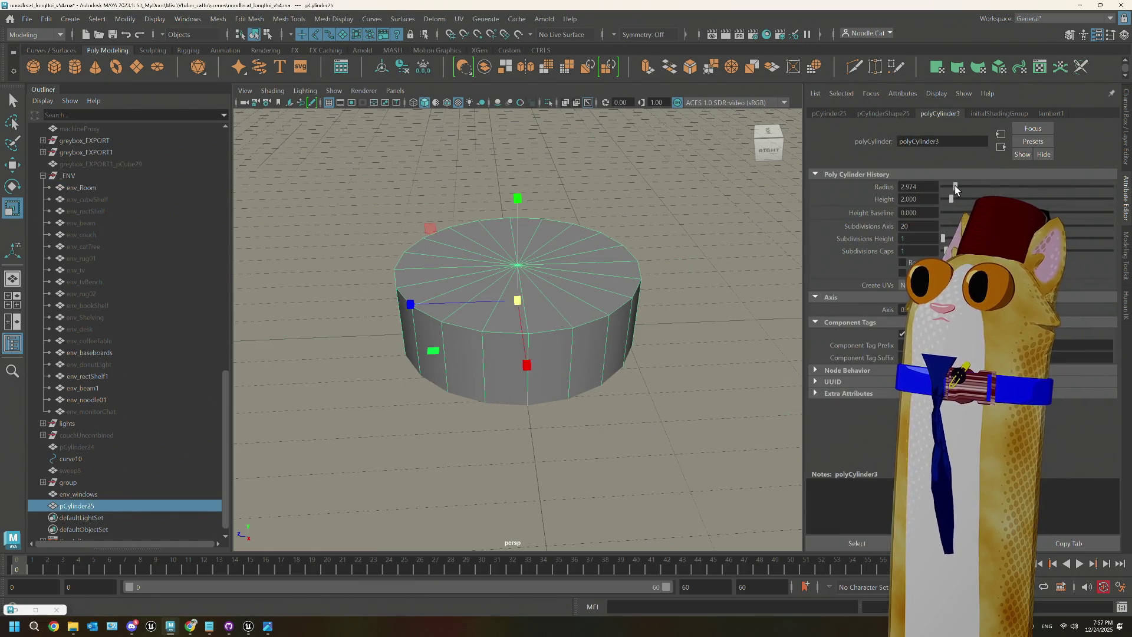
key("ctrl+z")
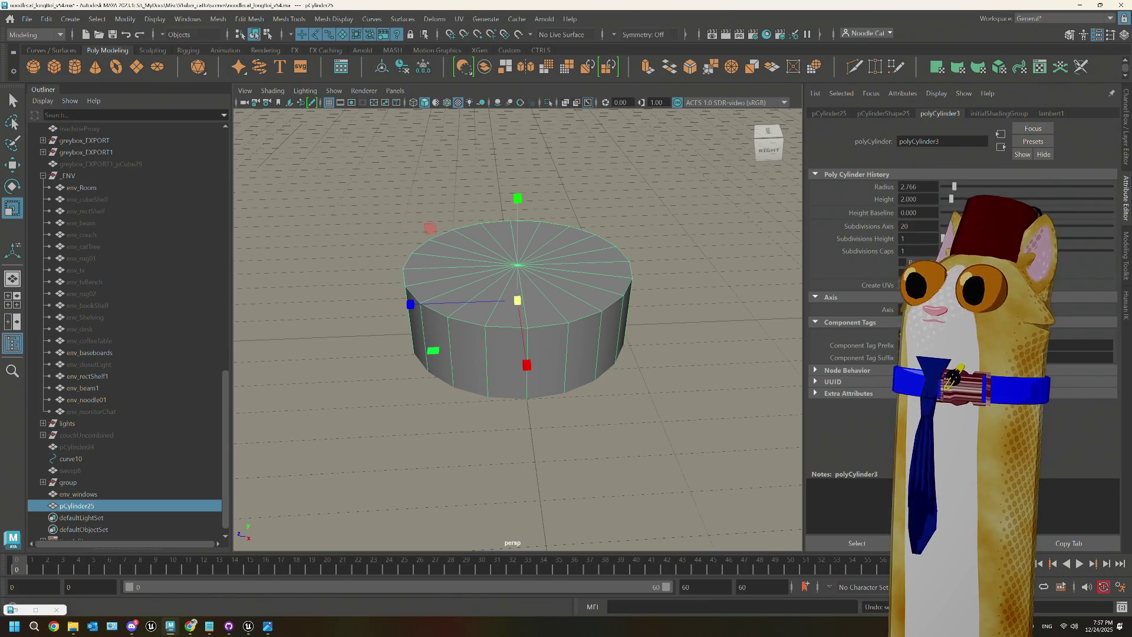
double_click(904, 227)
type("16")
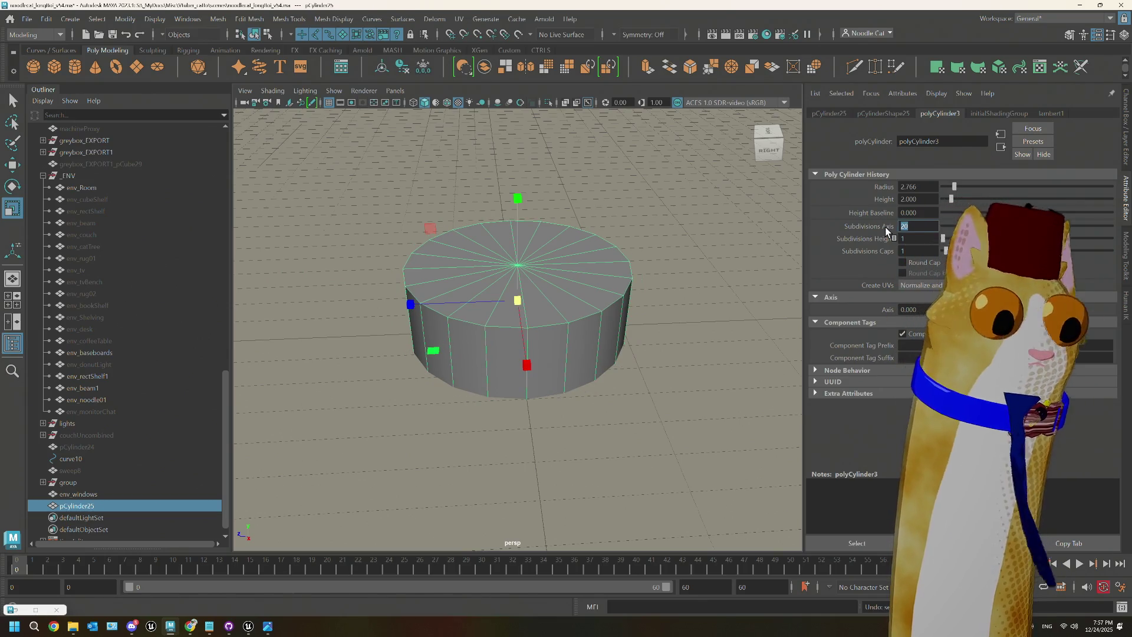
key("Tab")
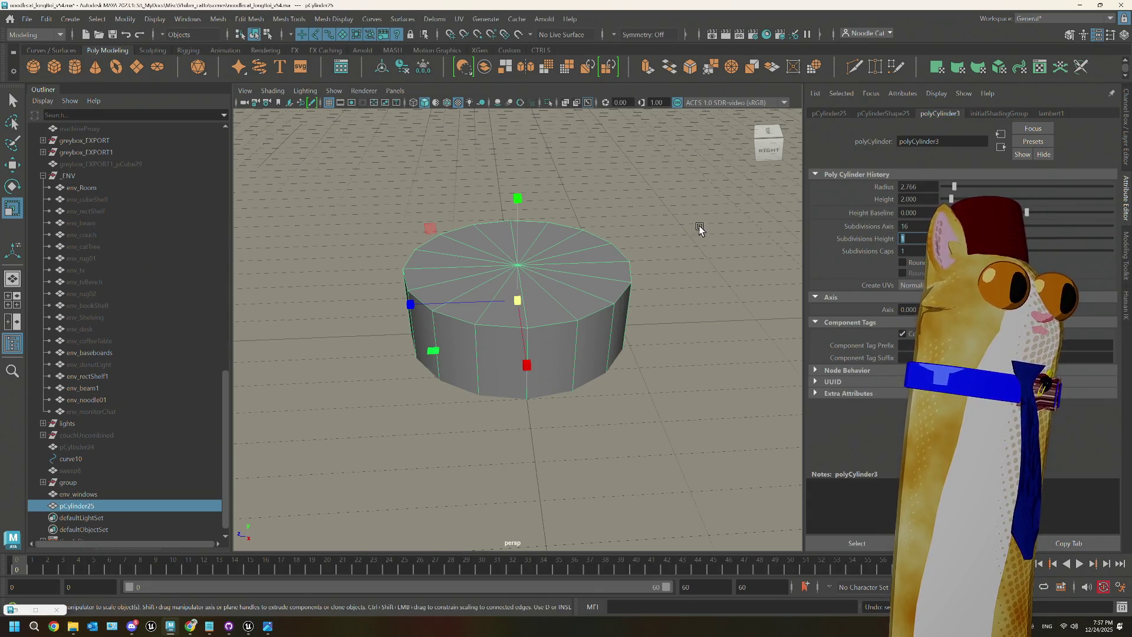
left_click_drag(619, 273, 587, 274, "alt")
mouse_move(586, 274)
right_mouse_down()
mouse_move(575, 239)
mouse_move(567, 301)
right_mouse_up()
left_click_drag(567, 300, 568, 316, "alt")
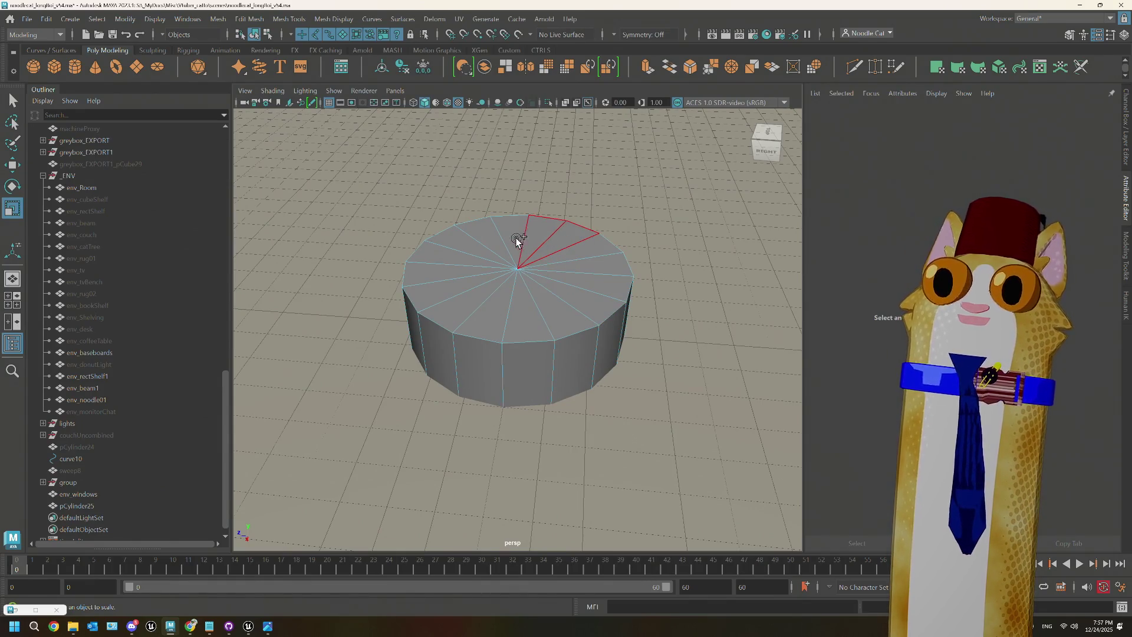
Step: Select the cylinder's top cap faces and lower them to flatten it into a disc
mouse_move(516, 240)
left_mouse_down()
mouse_move(487, 323)
mouse_move(578, 253)
left_mouse_up()
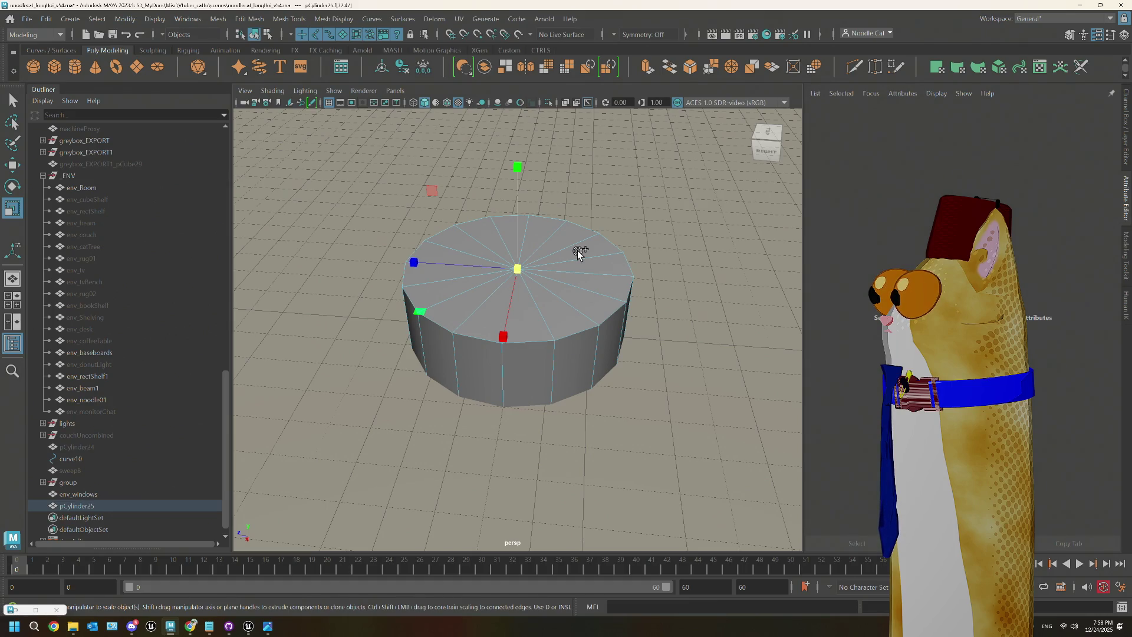
mouse_move(581, 253)
left_mouse_down("alt")
mouse_move(568, 285)
mouse_move(560, 255)
left_mouse_up("alt")
key("w")
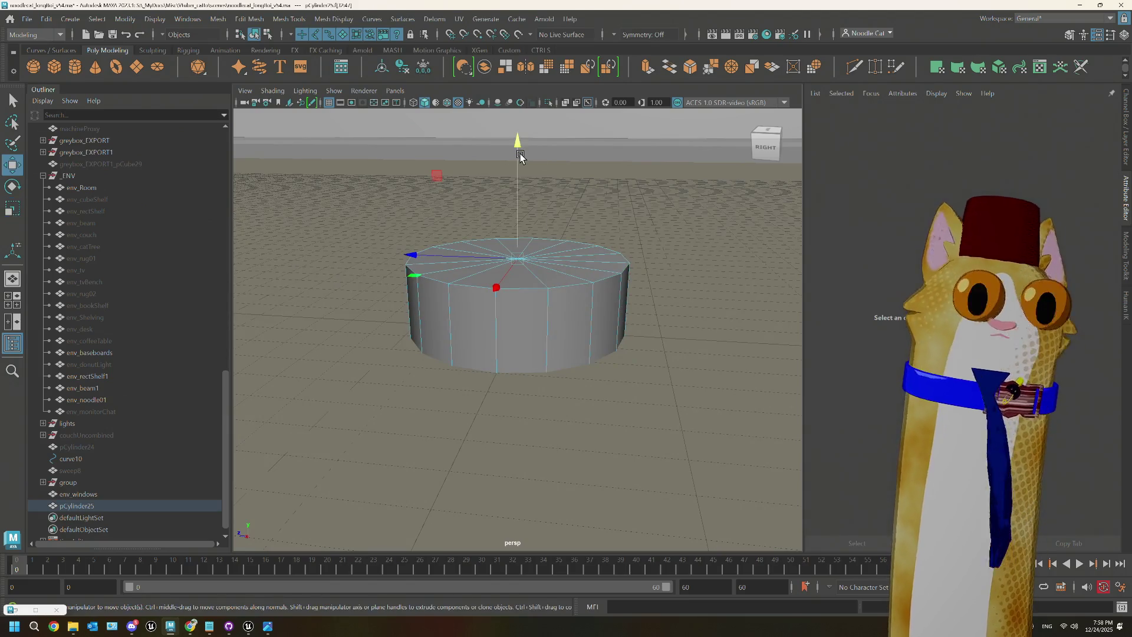
left_click_drag(517, 144, 518, 193)
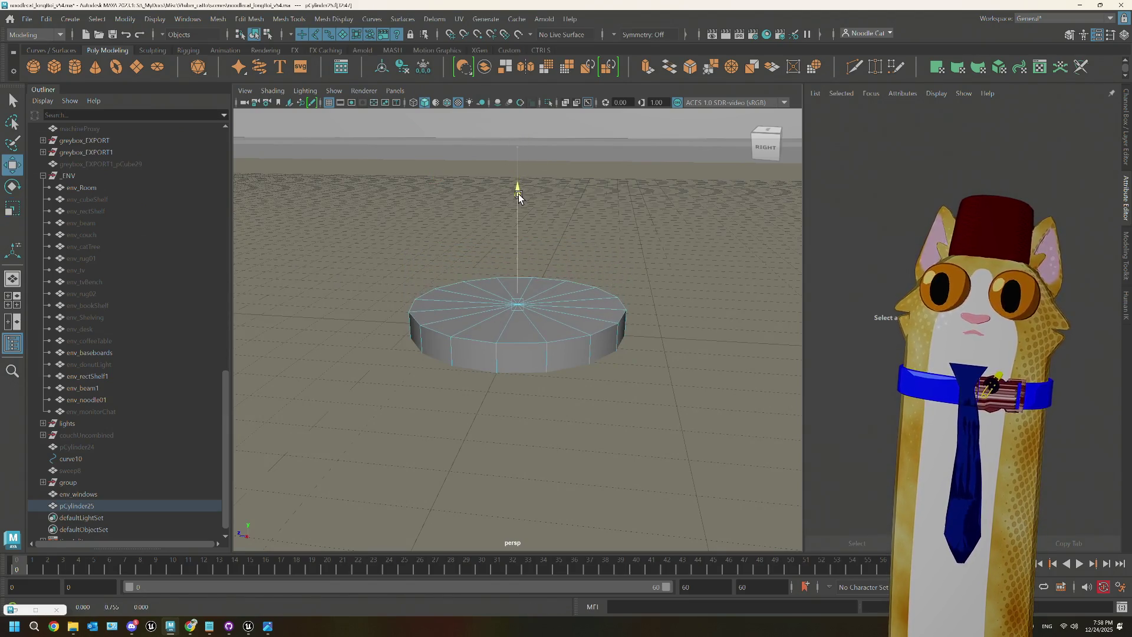
key("ctrl+r")
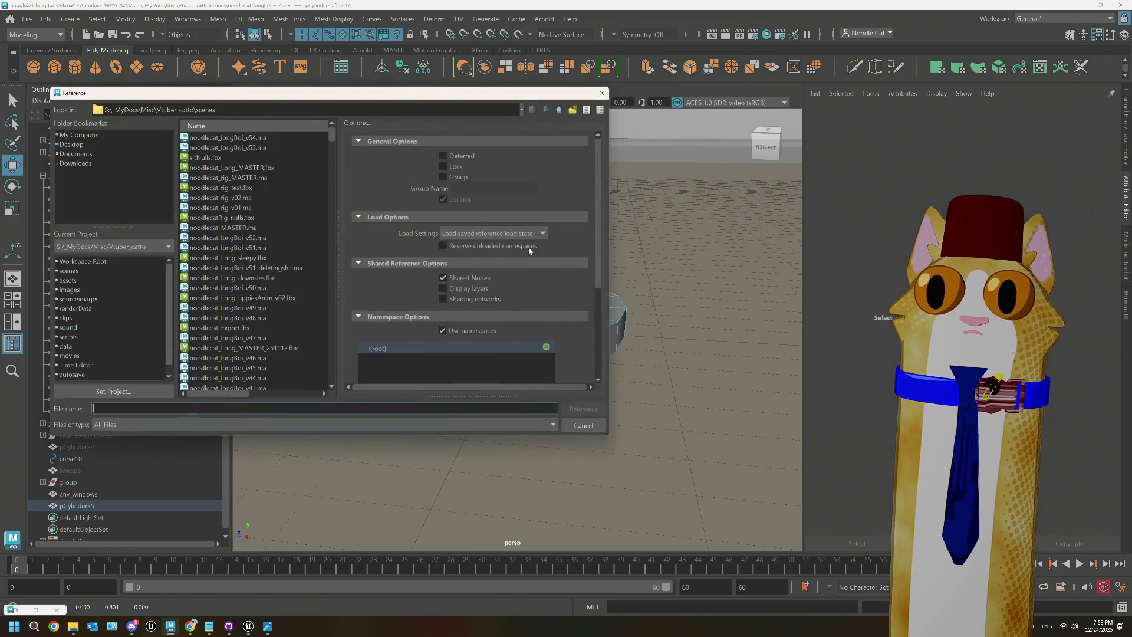
left_click(584, 423)
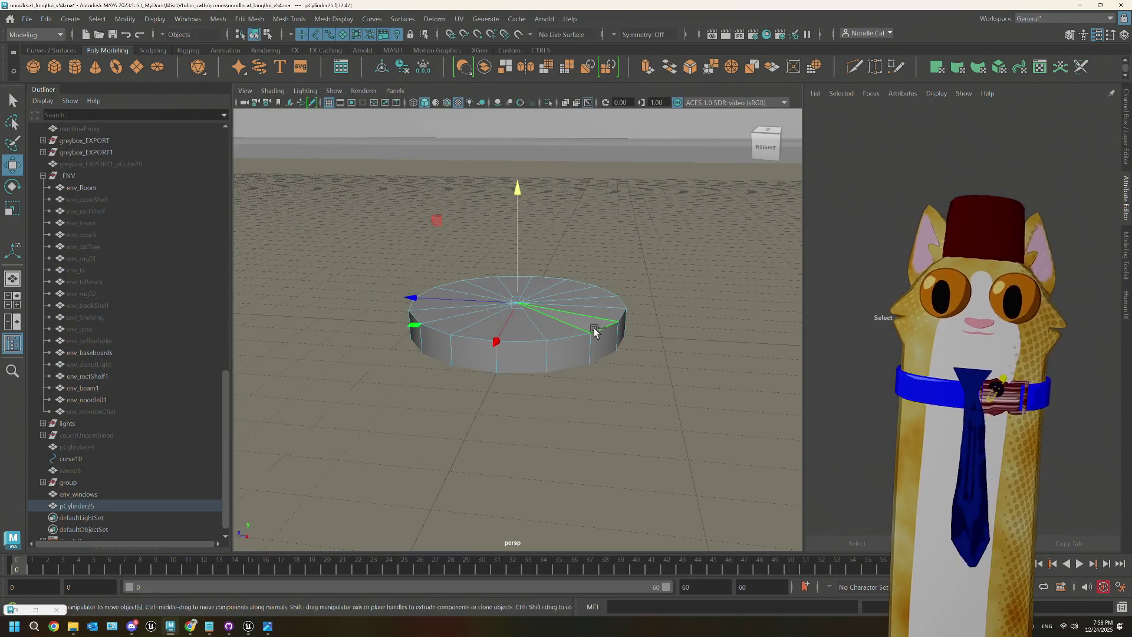
Step: Extrude the top cap, inset it by an offset of about 6.3, and lift it slightly
key("ctrl+e")
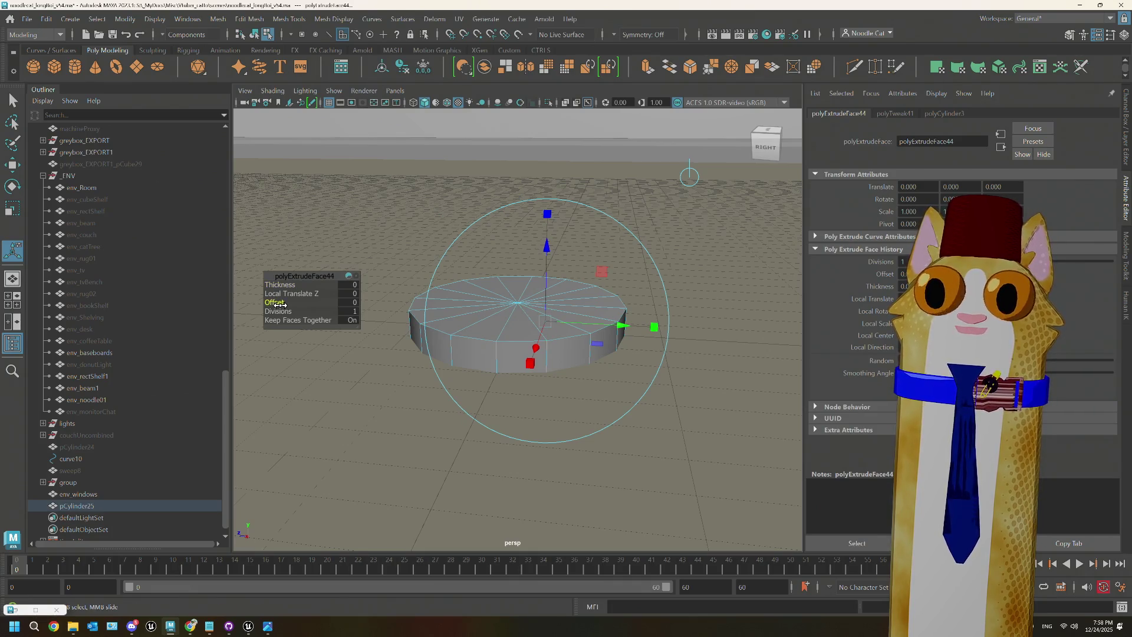
left_click_drag(275, 303, 295, 309)
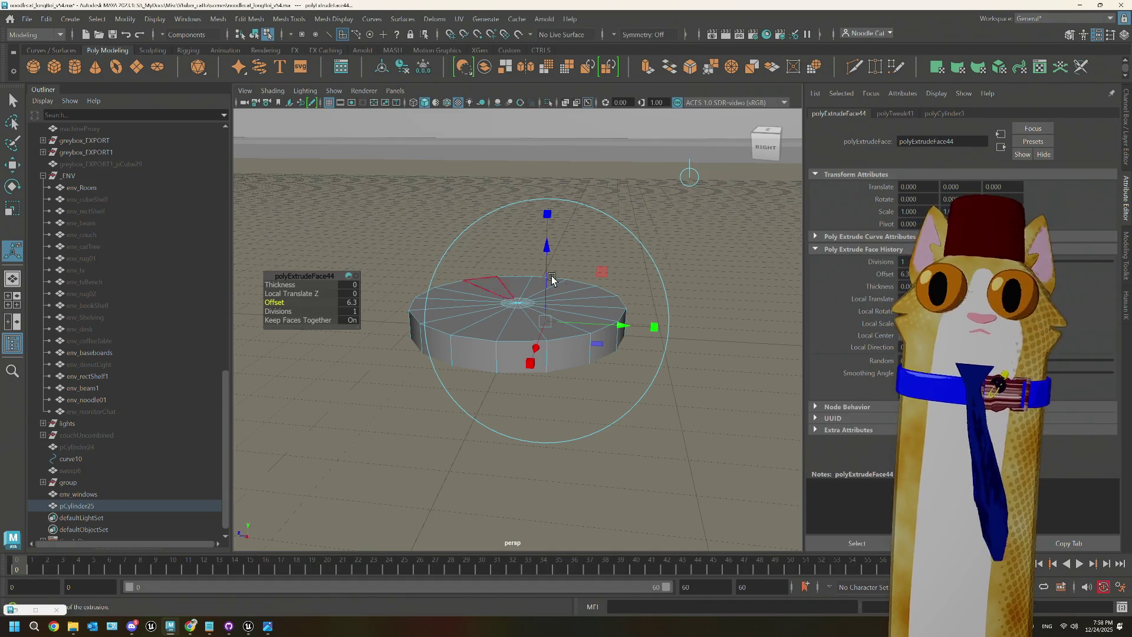
key("w")
left_click_drag(514, 191, 515, 182)
left_click_drag(556, 337, 533, 318, "alt")
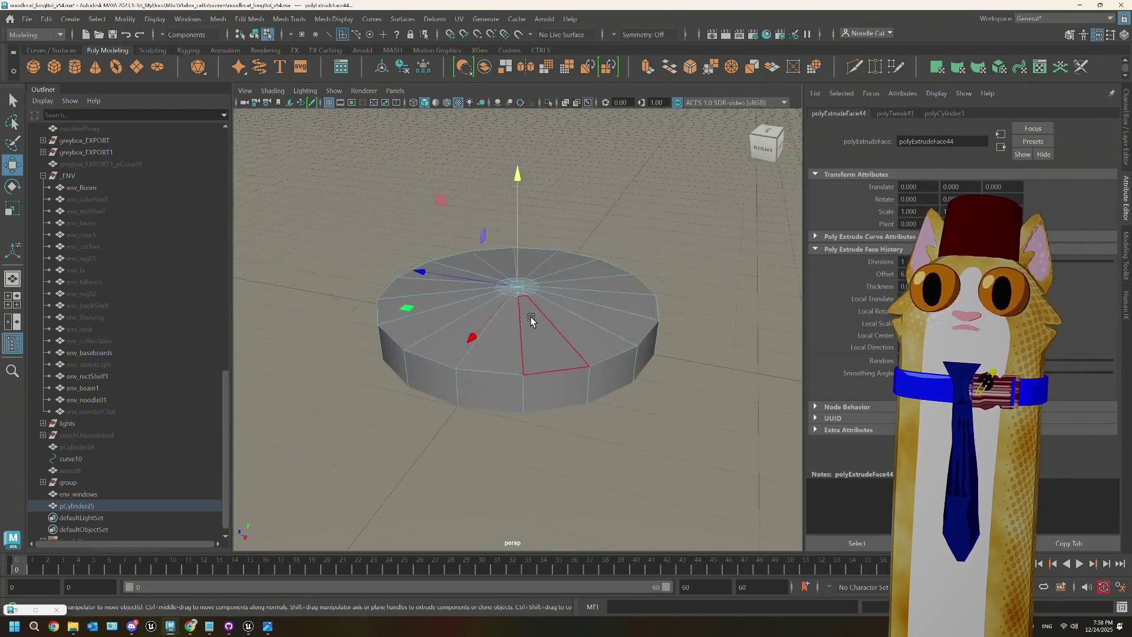
mouse_move(533, 319)
right_mouse_down("alt")
mouse_move(593, 336)
mouse_move(577, 330)
right_mouse_up("alt")
right_click_drag(684, 295, 716, 255)
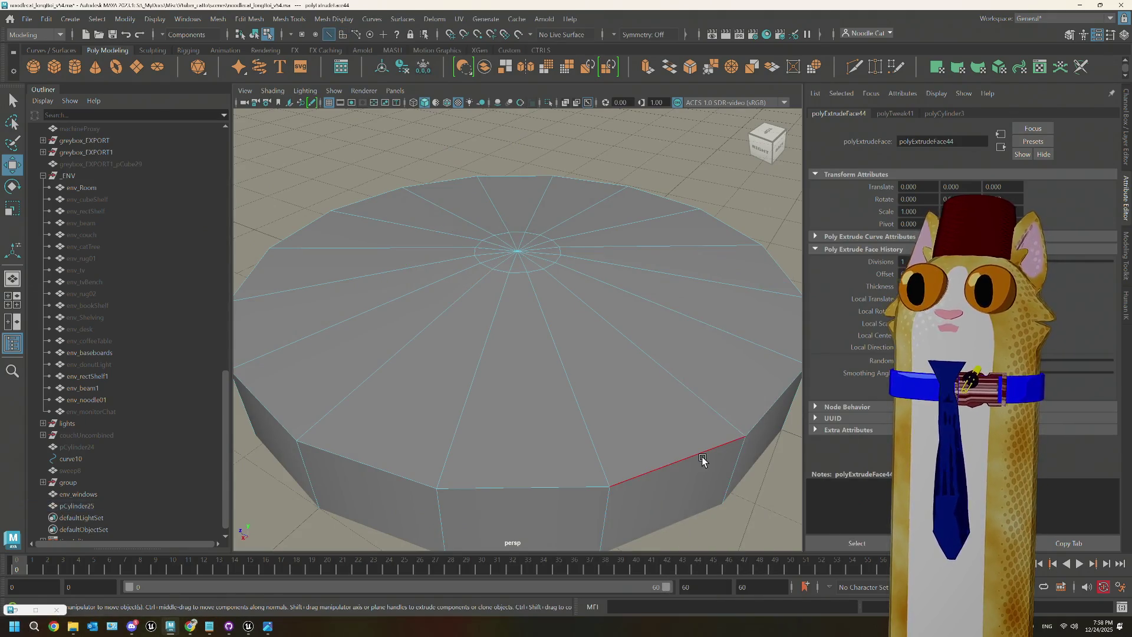
Step: Bevel the disc's outer rim, narrowing the fraction from 0.5 to about 0.119
left_click(688, 71)
mouse_move(647, 344)
right_mouse_down("alt")
mouse_move(609, 400)
mouse_move(589, 394)
right_mouse_up("alt")
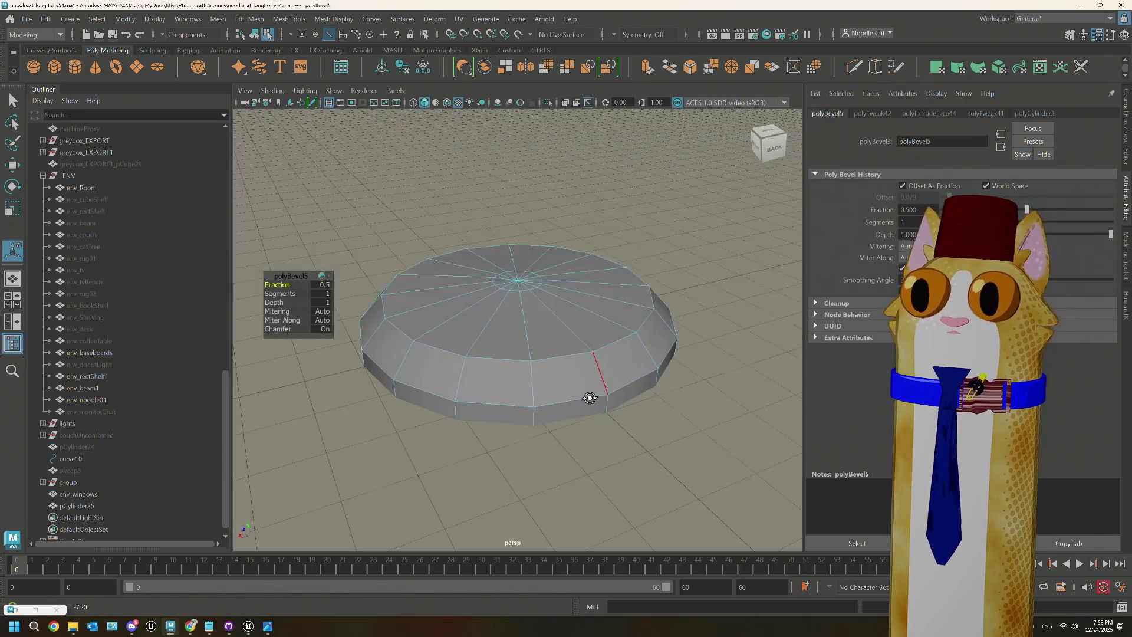
middle_click_drag(282, 285, 277, 285)
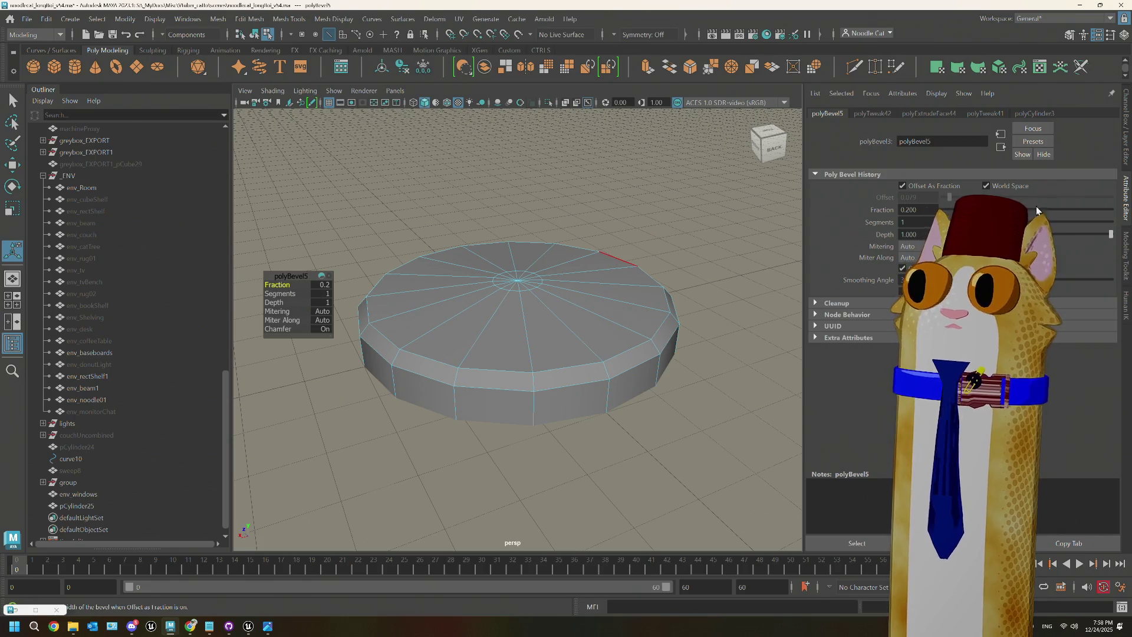
left_click_drag(975, 209, 960, 209)
mouse_move(584, 318)
left_mouse_down("alt")
mouse_move(617, 351)
mouse_move(520, 307)
left_mouse_up("alt")
mouse_move(590, 287)
right_mouse_down()
mouse_move(636, 265)
mouse_move(599, 259)
right_mouse_up()
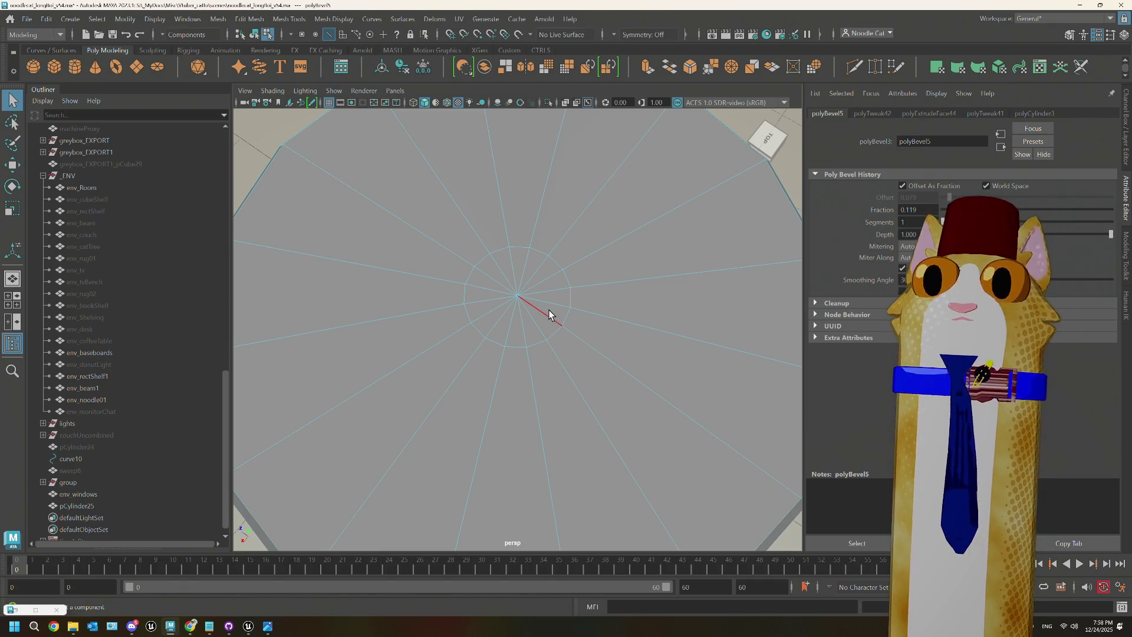
mouse_move(518, 321)
left_mouse_down("alt")
mouse_move(560, 298)
mouse_move(553, 325)
left_mouse_up("alt")
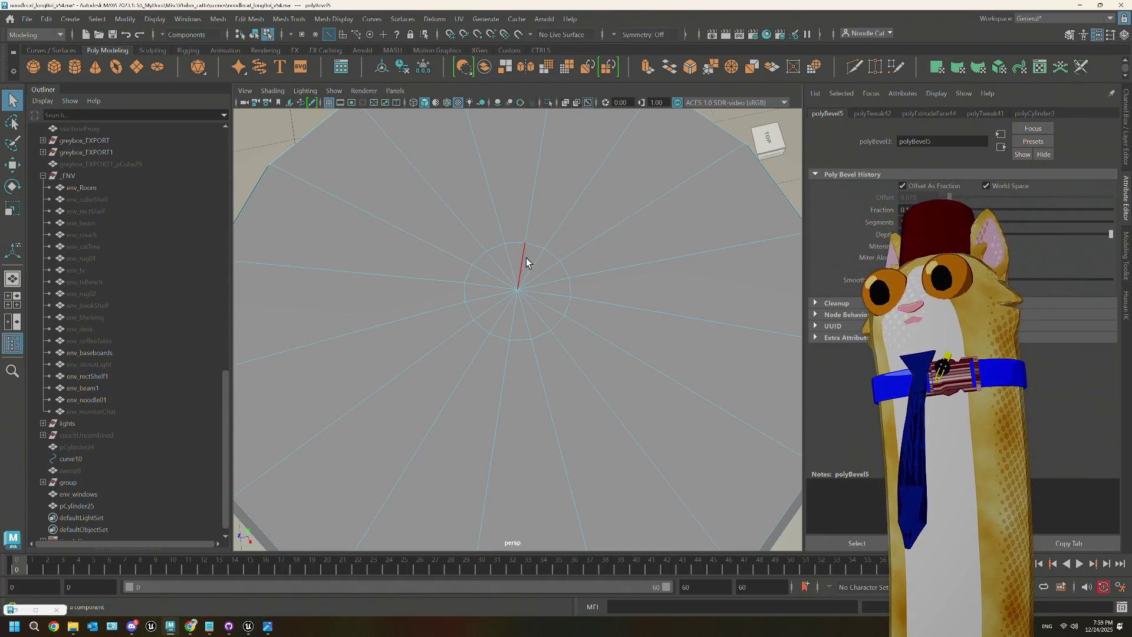
Step: Select all the inner-ring wedge faces around the disc's centre
key("ctrl+z")
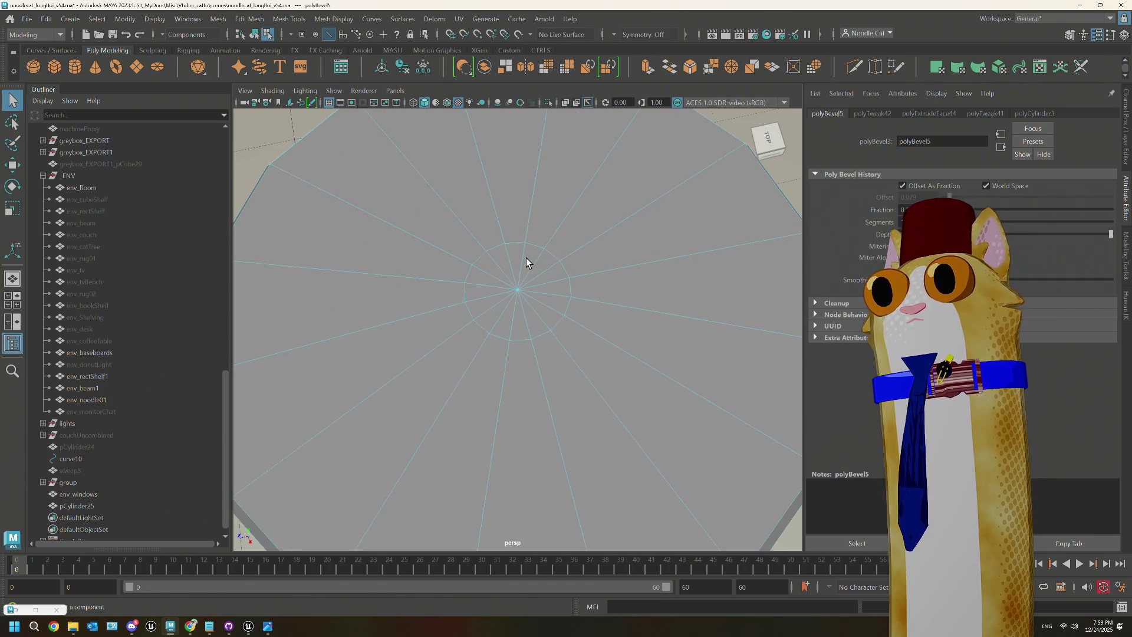
scroll(525, 258, "up", 3)
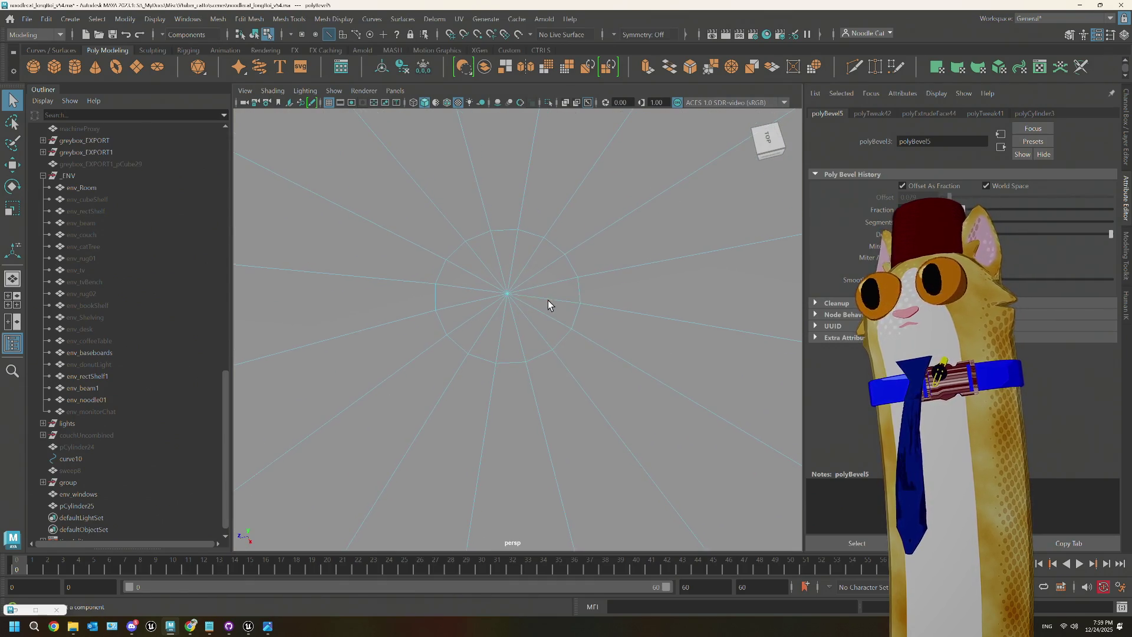
left_click(628, 224)
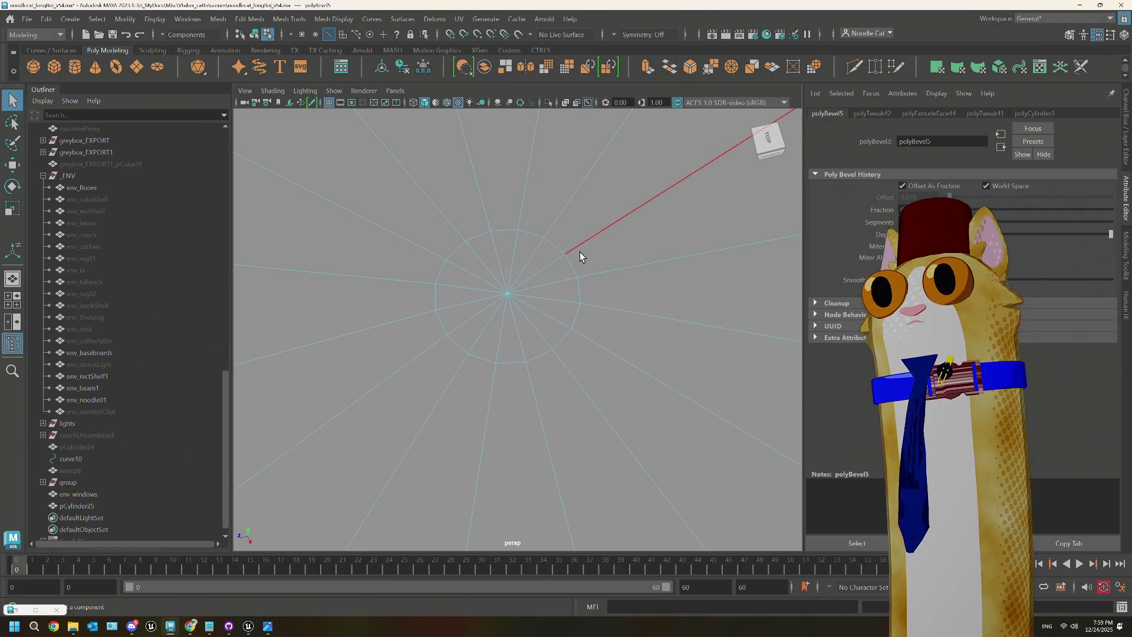
right_click_drag(519, 276, 519, 253)
left_click(526, 257)
mouse_move(526, 253)
left_mouse_down()
mouse_move(505, 327)
mouse_move(539, 262)
left_mouse_up()
Step: Extrude the selected inner faces upward into a short central column
key("ctrl+e")
mouse_move(543, 328)
left_mouse_down("alt")
mouse_move(538, 359)
mouse_move(505, 136)
mouse_move(528, 234)
mouse_move(519, 261)
mouse_move(498, 253)
mouse_move(498, 281)
left_mouse_up("alt")
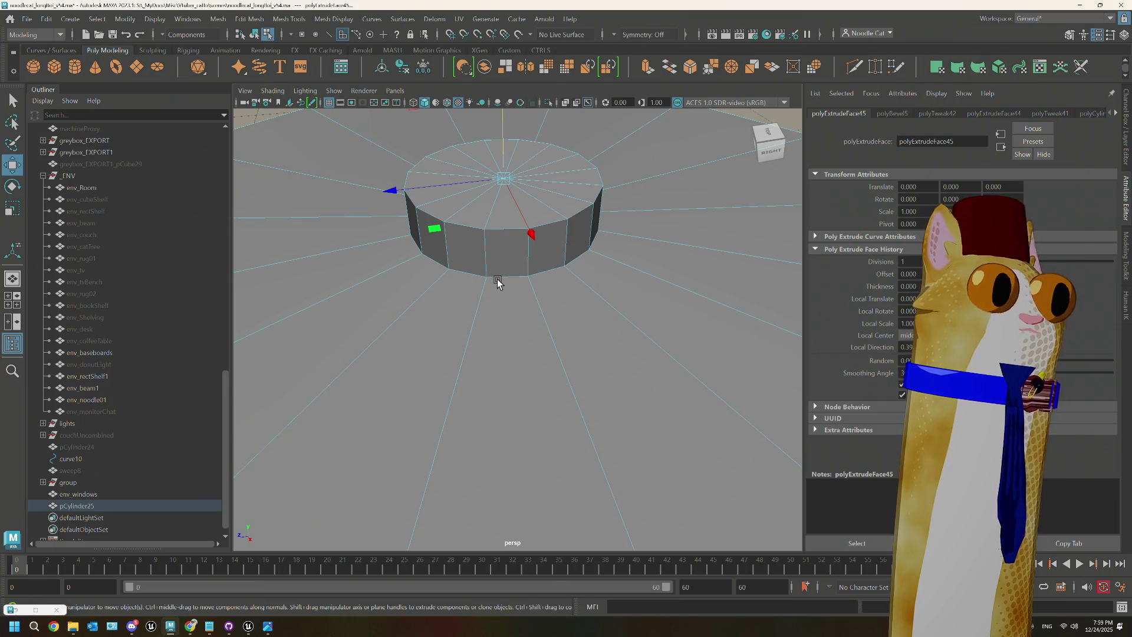
scroll(497, 283, "down", 3)
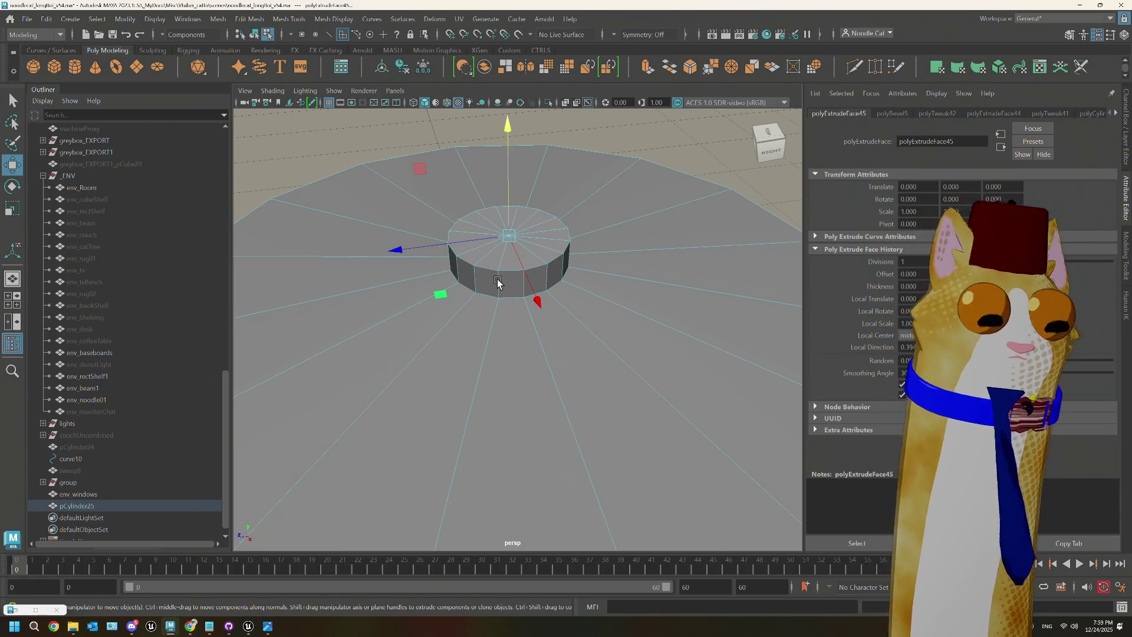
left_click_drag(497, 278, 577, 247, "alt")
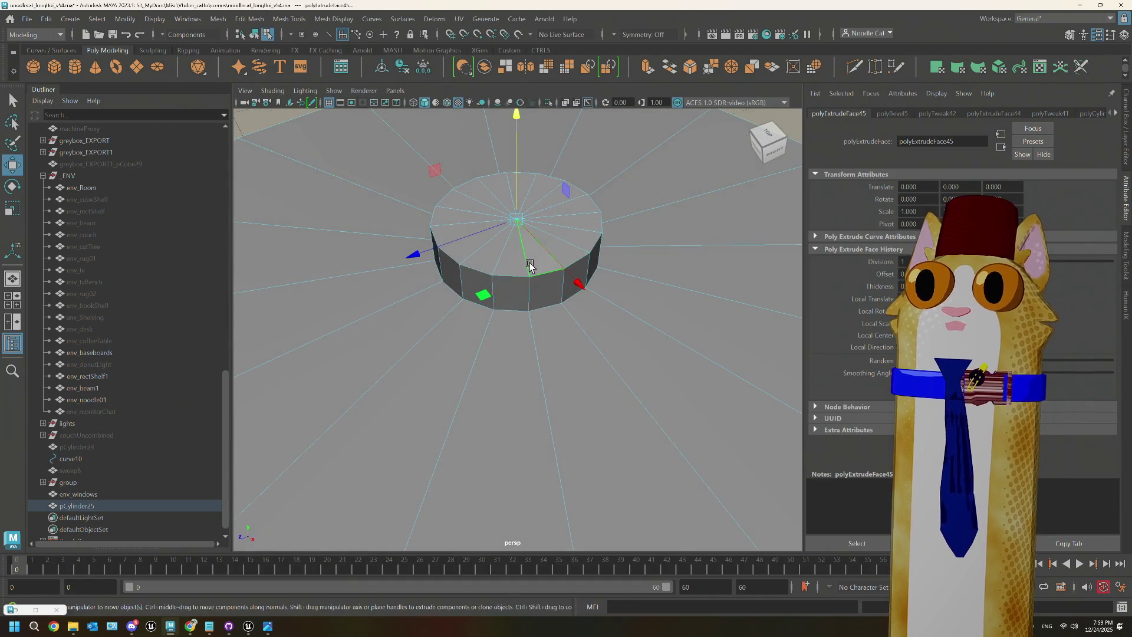
right_click_drag(536, 273, 538, 242)
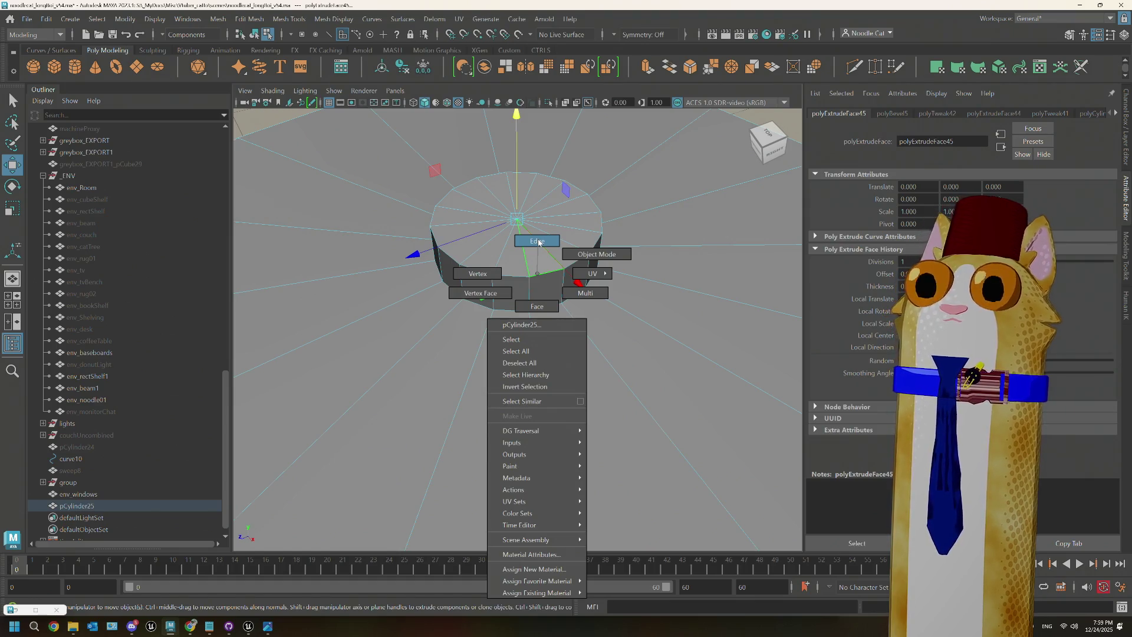
mouse_move(553, 316)
left_mouse_down("alt")
mouse_move(513, 271)
mouse_move(533, 235)
left_mouse_up("alt")
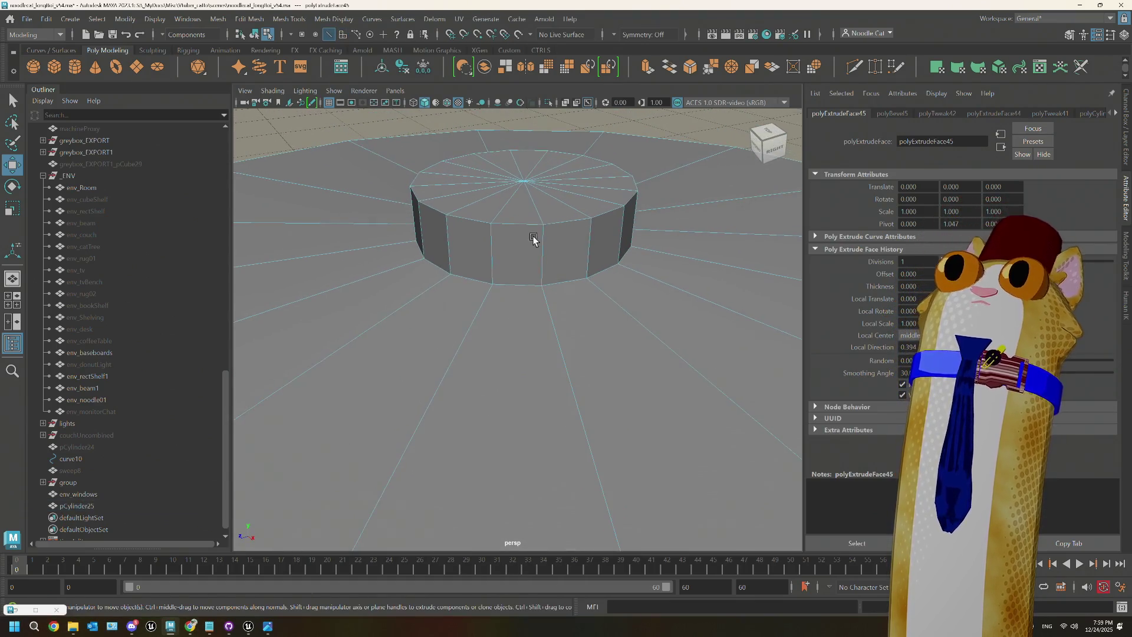
Step: With Multi-Cut, cut diagonals on the column's front, alternating bottom and top edge points
right_click_drag(574, 273, 541, 285, "shift")
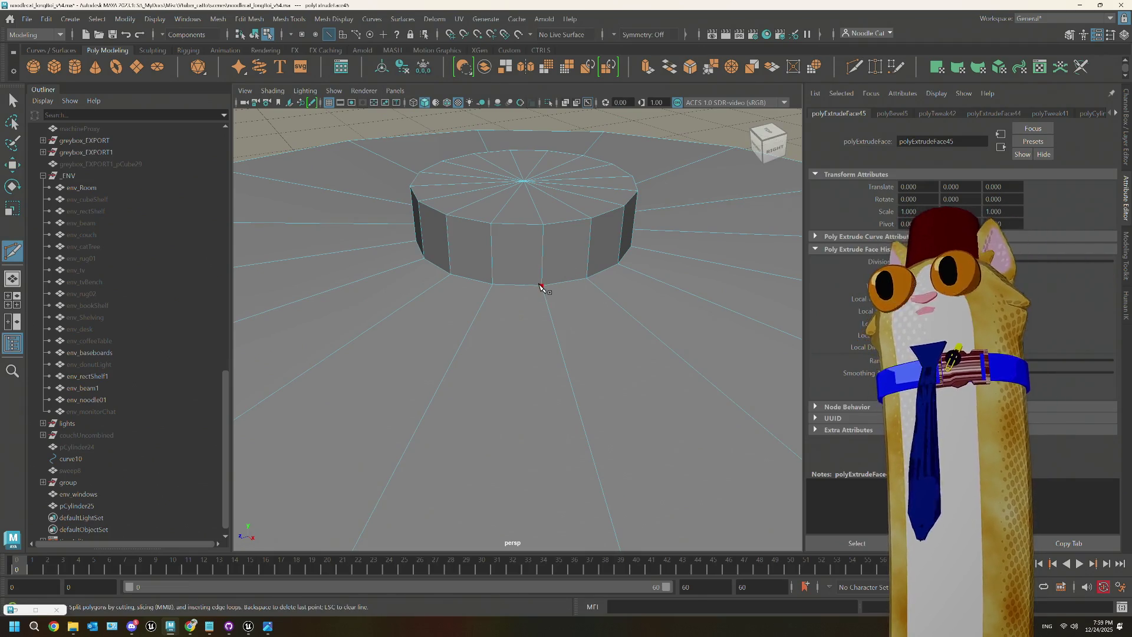
left_click(542, 285)
left_click(494, 225)
mouse_move(494, 225)
left_mouse_down("alt")
mouse_move(521, 271)
mouse_move(602, 228)
left_mouse_up("alt")
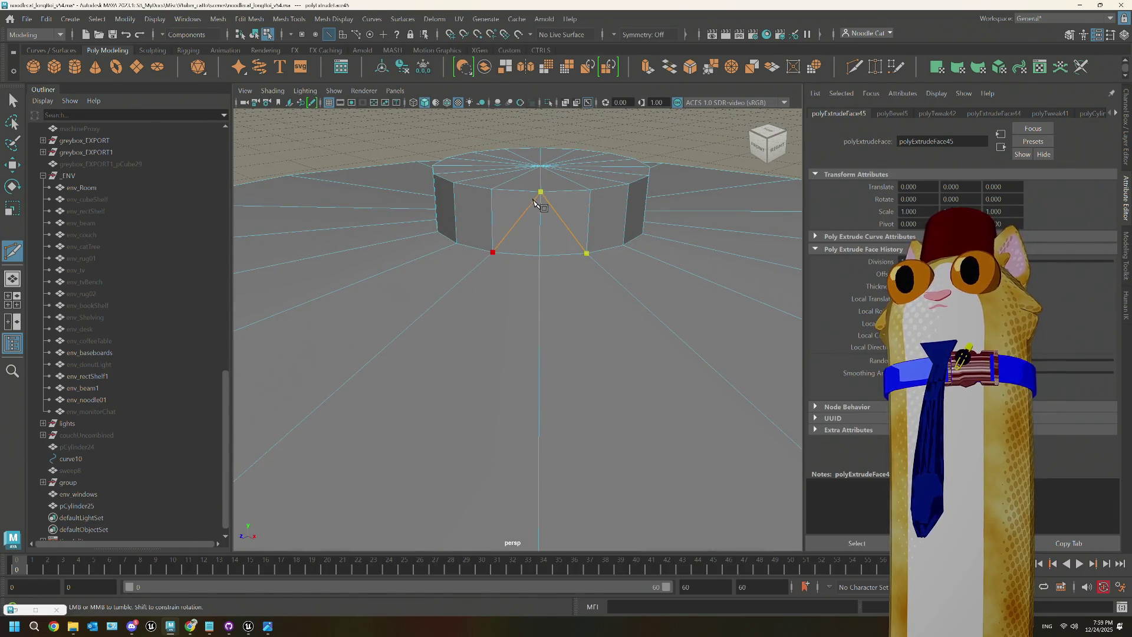
left_click_drag(513, 277, 619, 203, "alt")
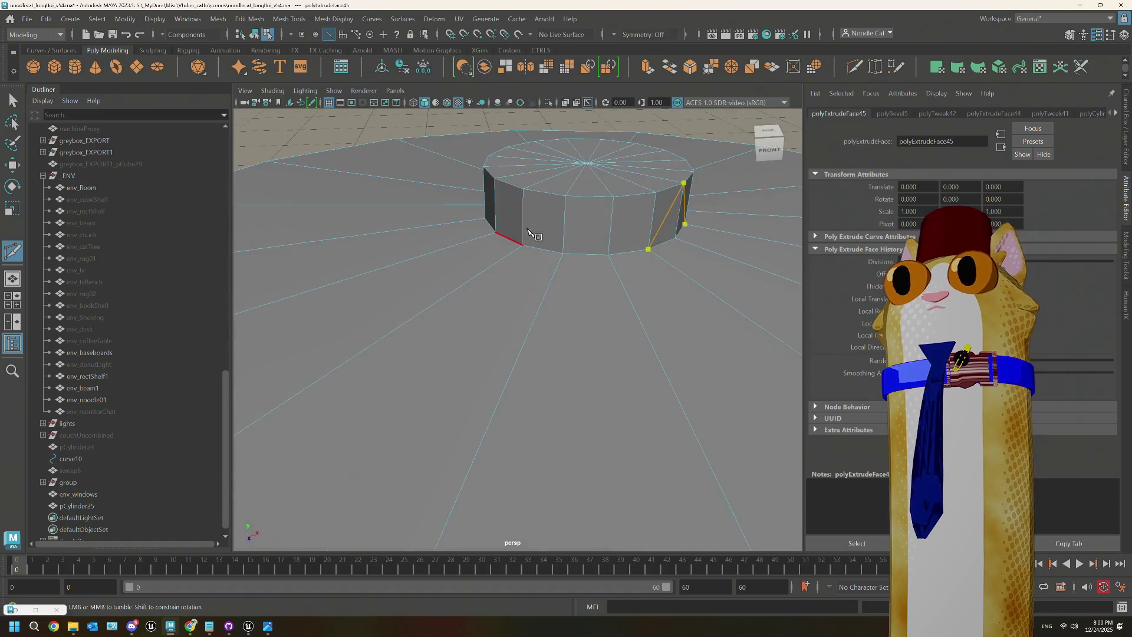
left_click(614, 197)
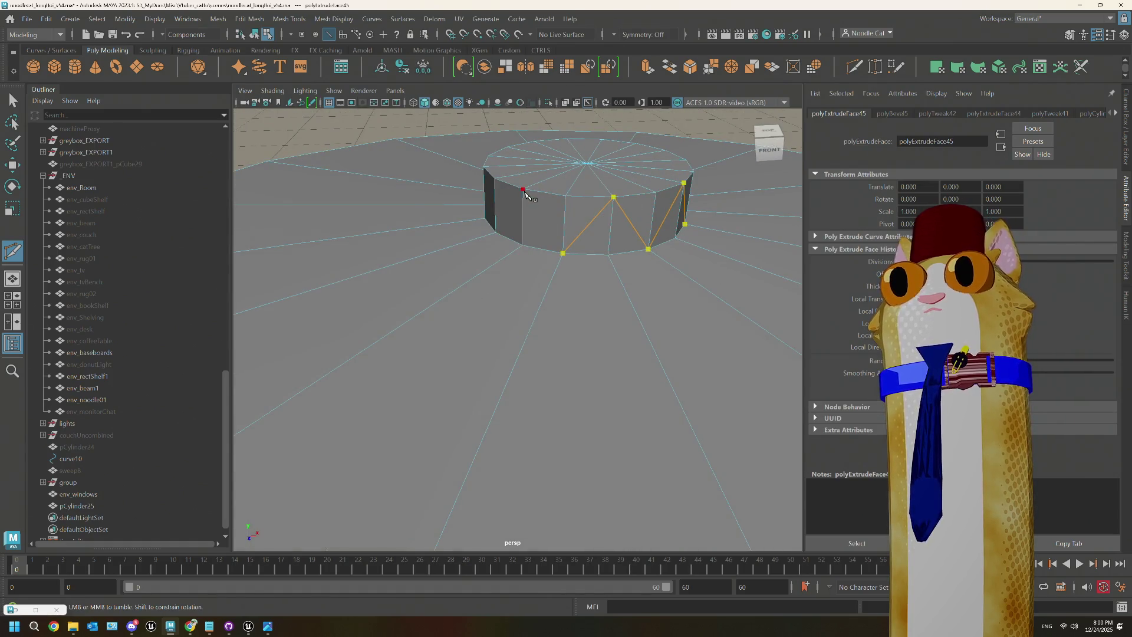
Step: Continue the alternating diagonal cuts around the column's back and sides, then commit them
left_click_drag(525, 194, 556, 227, "alt")
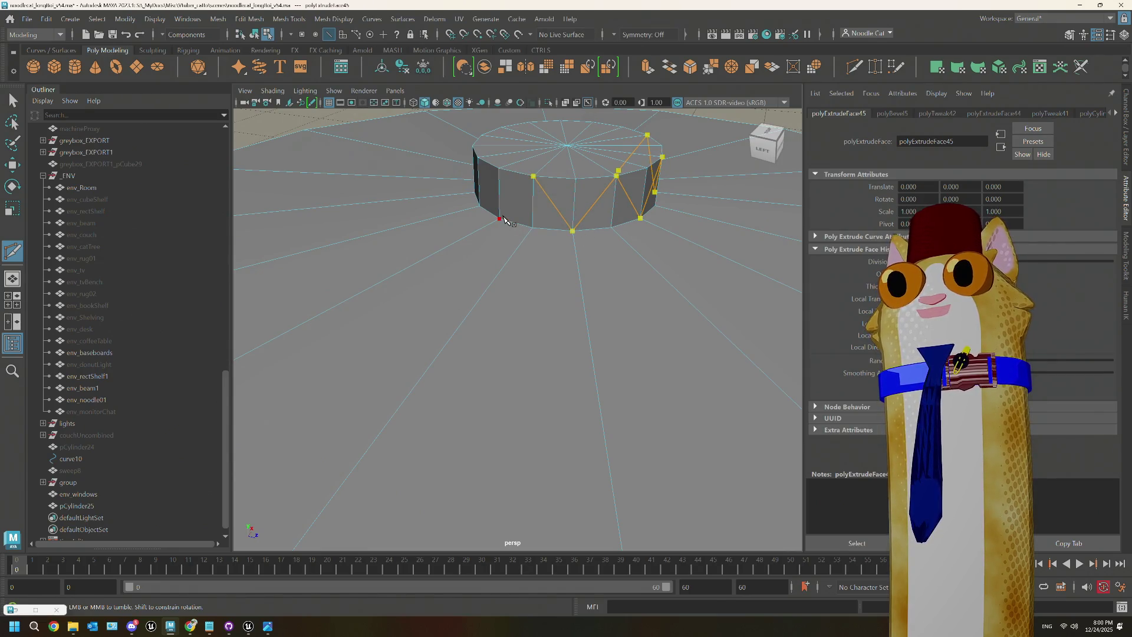
left_click_drag(493, 214, 530, 209, "alt")
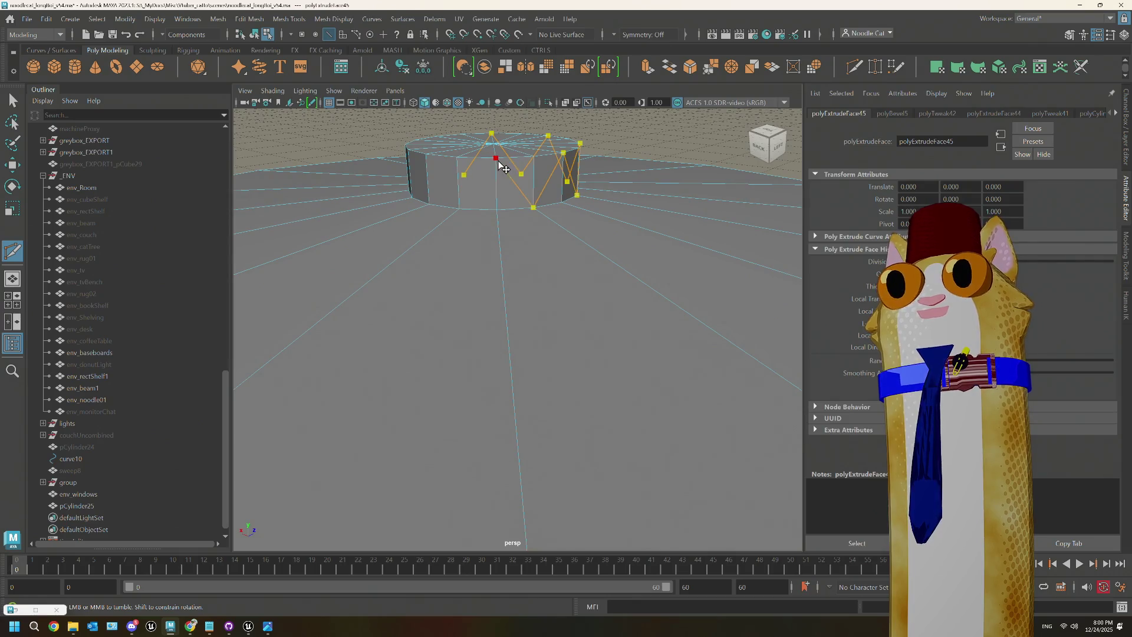
left_click_drag(462, 210, 476, 203, "alt")
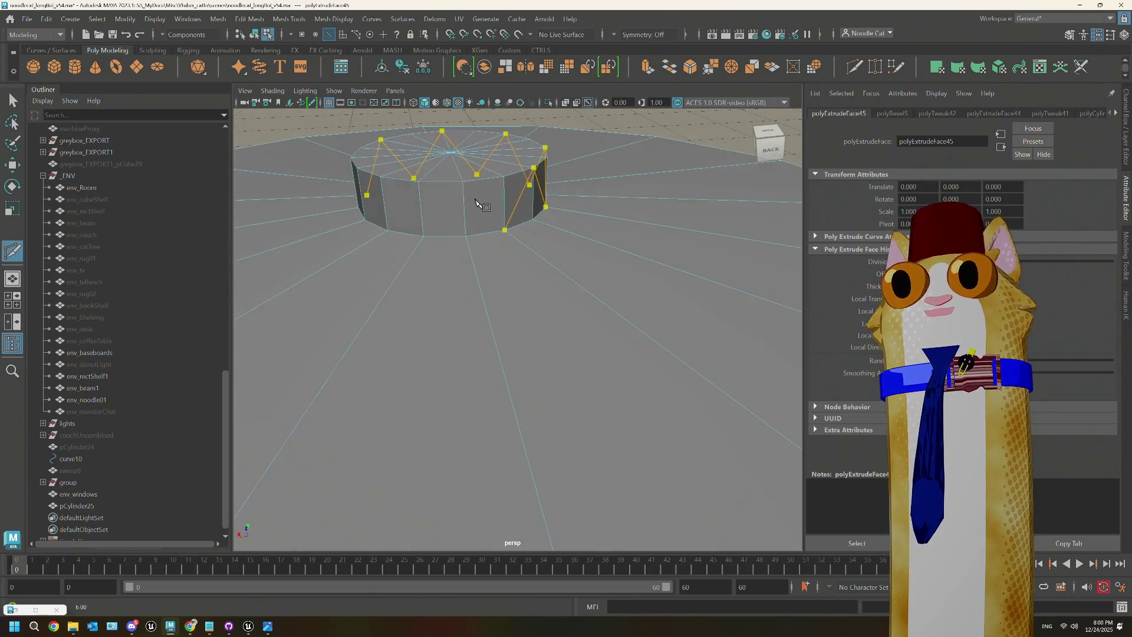
left_click(424, 237)
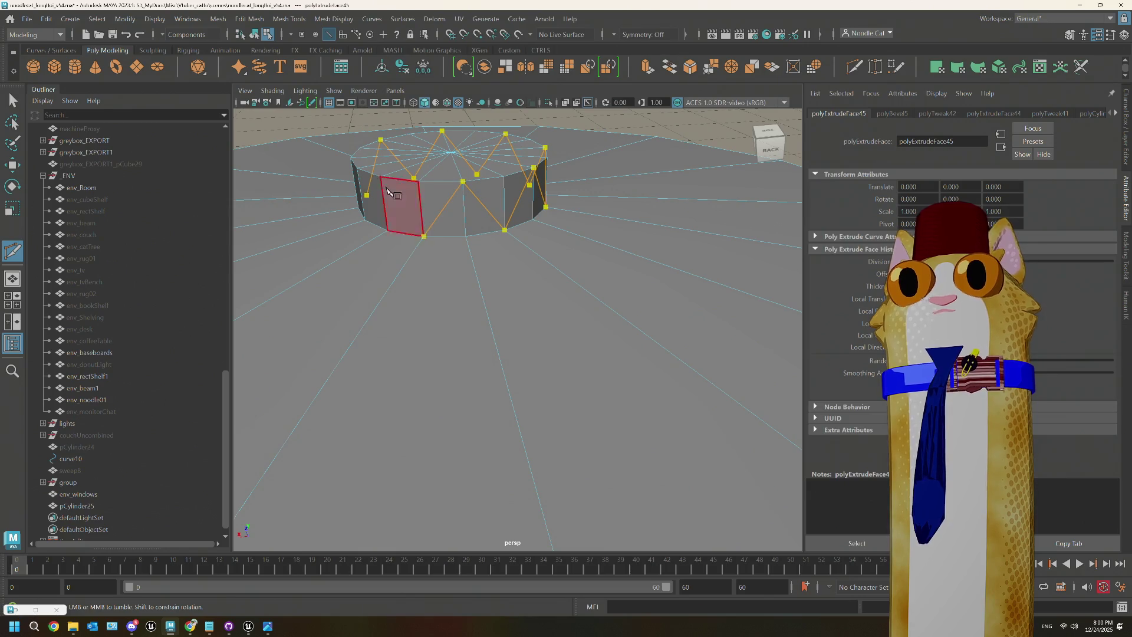
left_click(382, 177)
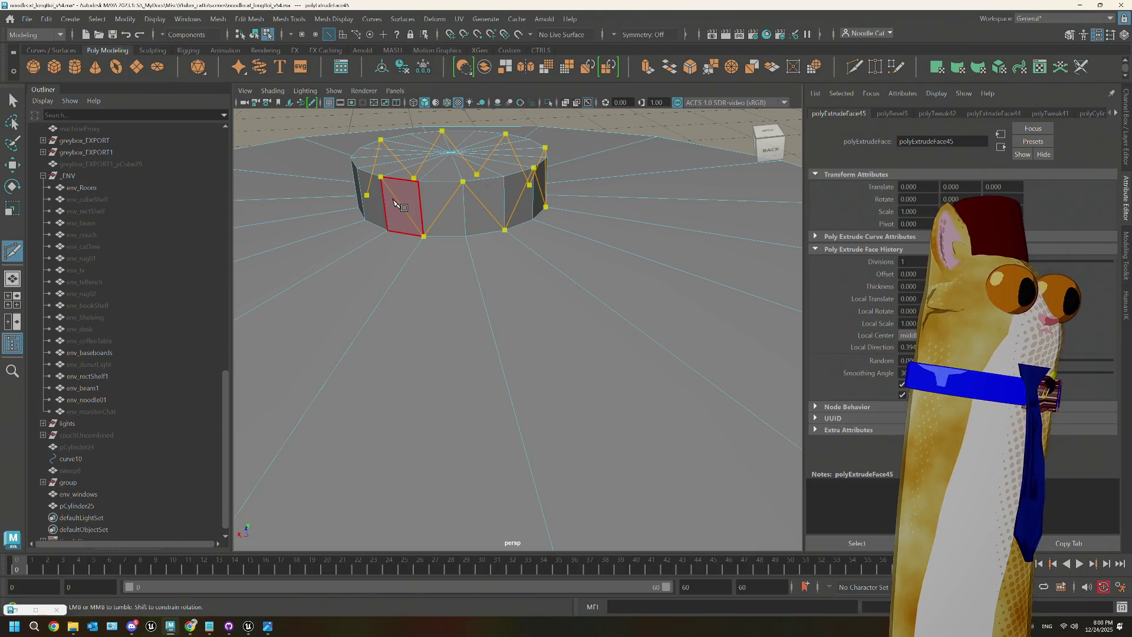
middle_click_drag(393, 202, 412, 248, "alt")
left_click_drag(412, 247, 461, 248, "alt")
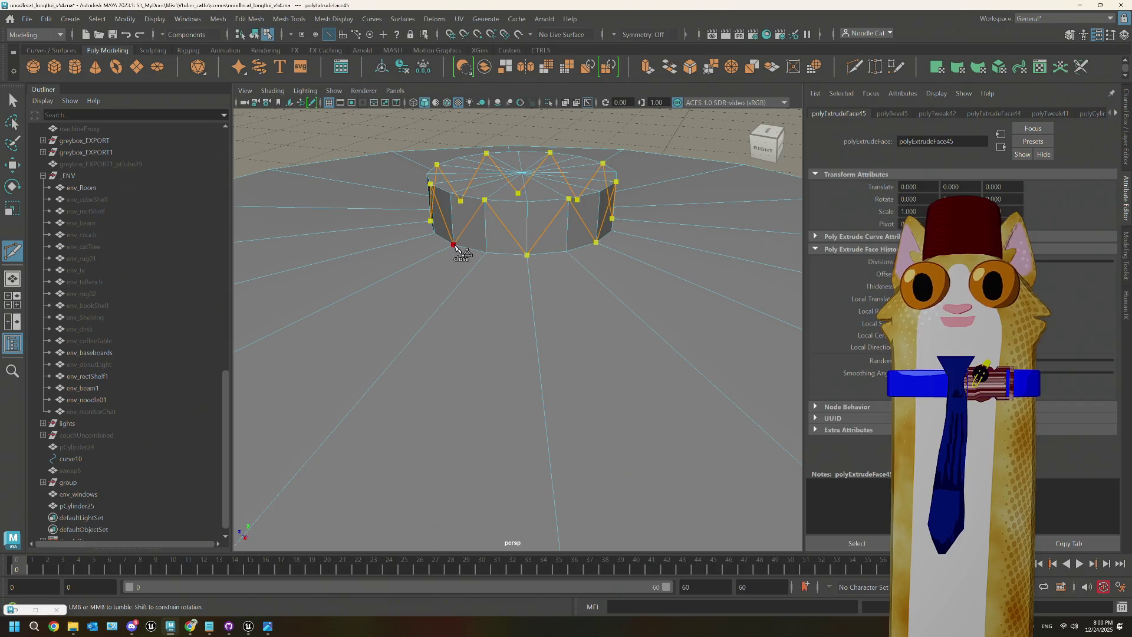
key("Return")
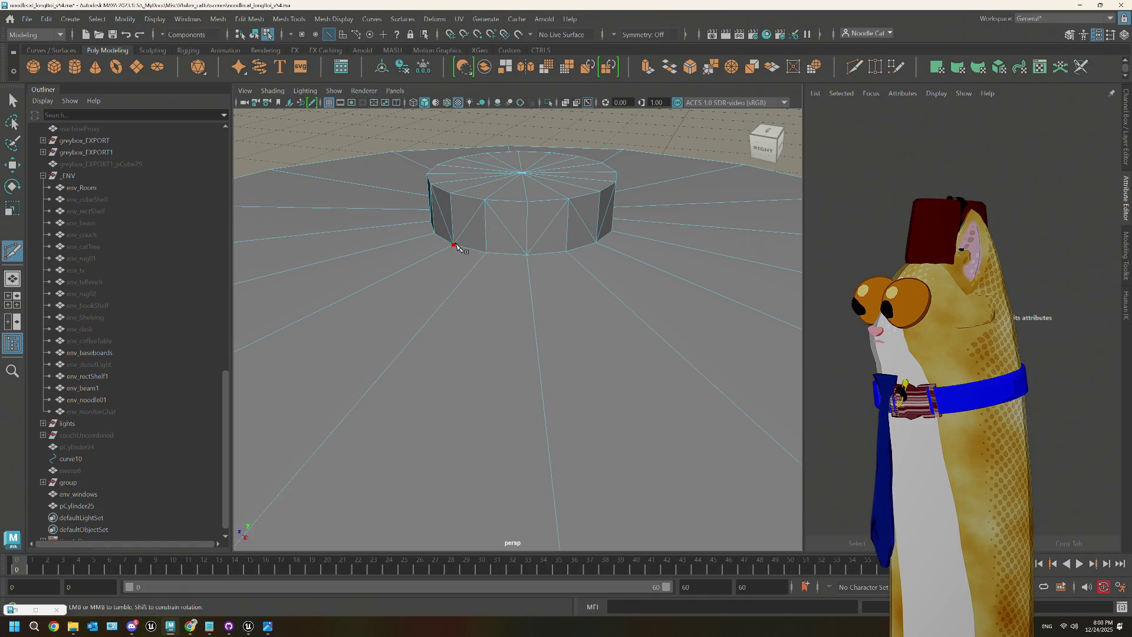
Step: In a new Chrome tab, run a Google search for all domesticated animals
left_click(184, 629)
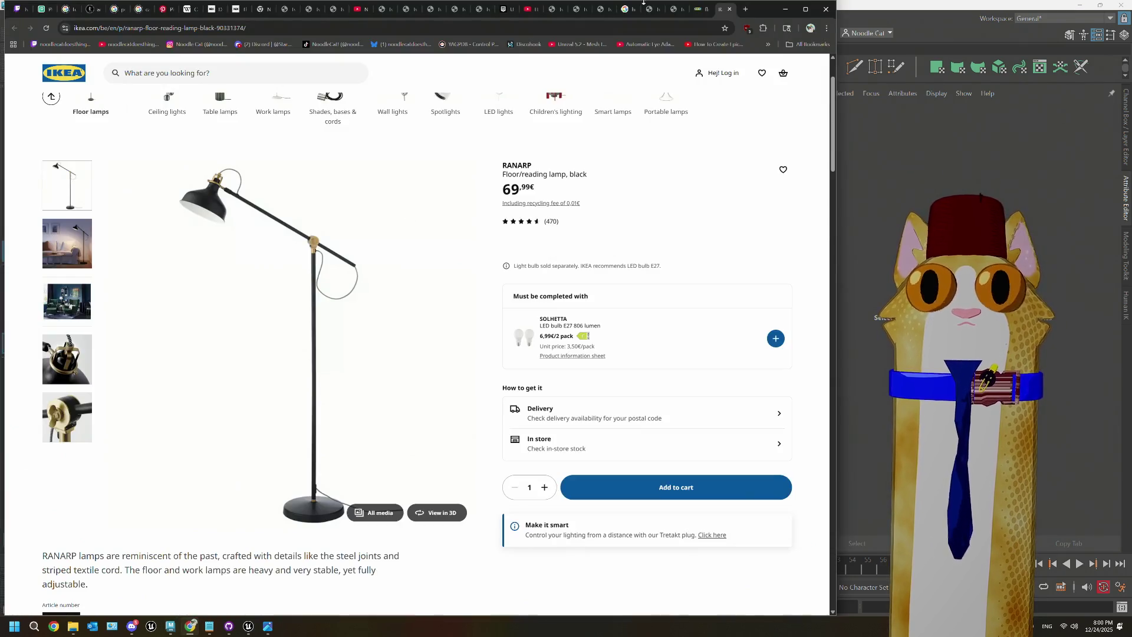
left_click(746, 9)
type("al domestic")
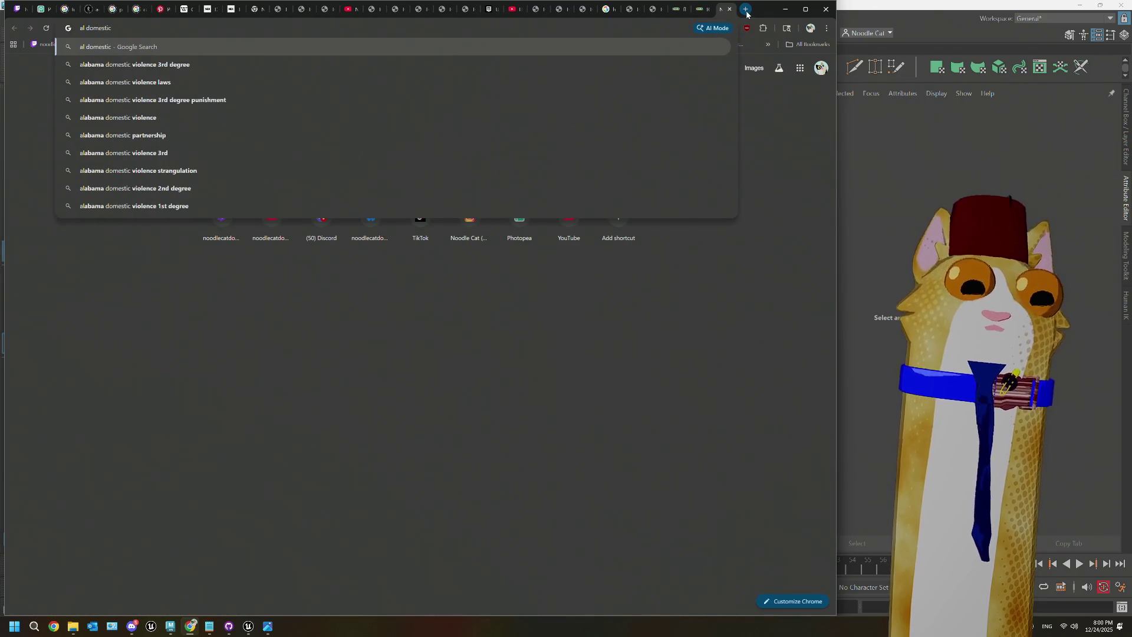
type("icatedd a")
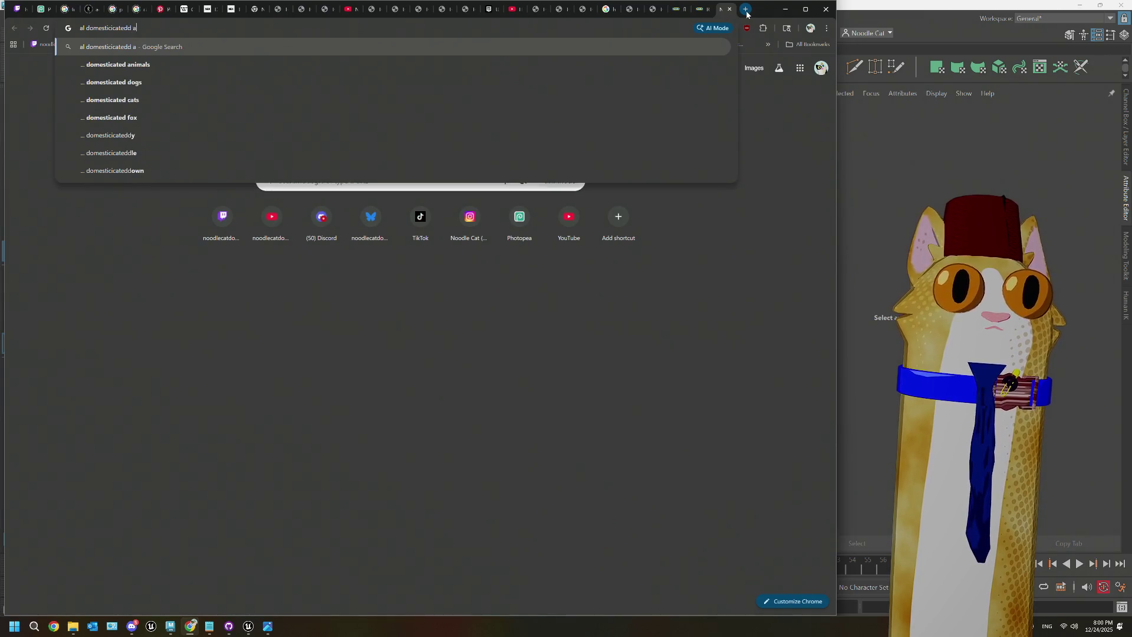
type("nimals")
key("Return")
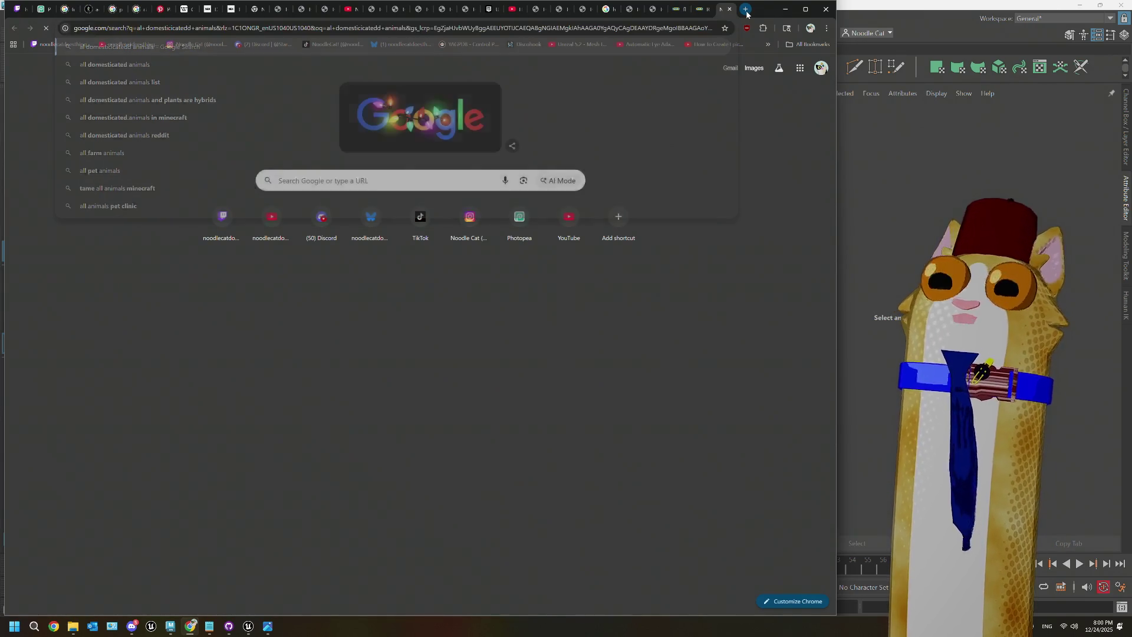
Step: Open and scroll through Wikipedia's List of domesticated animals, close it, and return to Maya
left_click(179, 233)
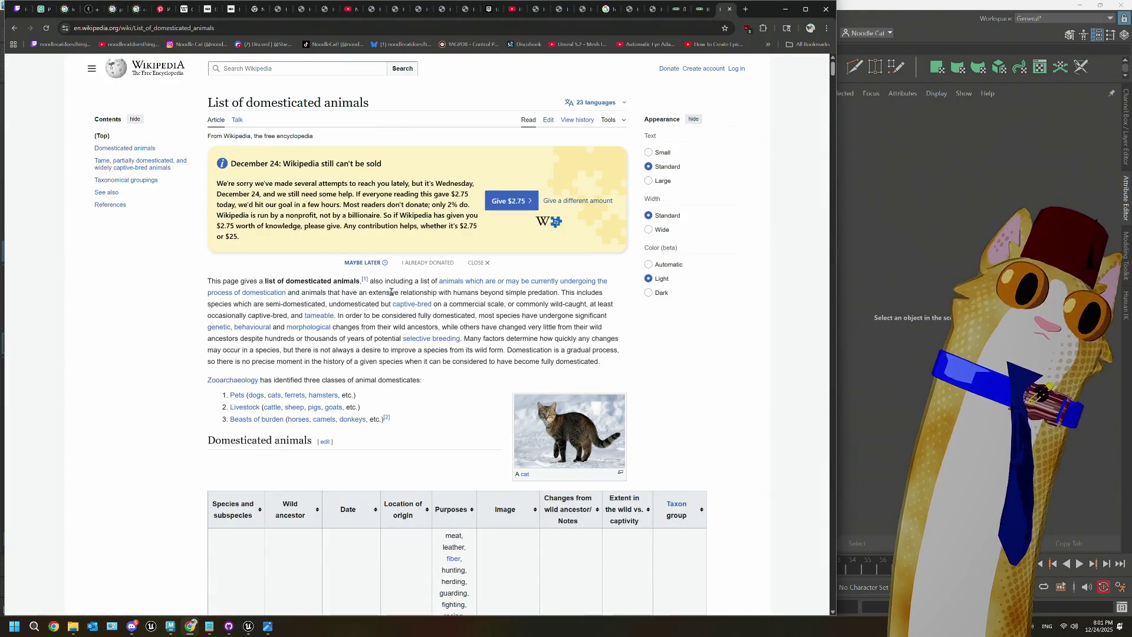
scroll(389, 290, "down", 4)
scroll(389, 290, "down", 3)
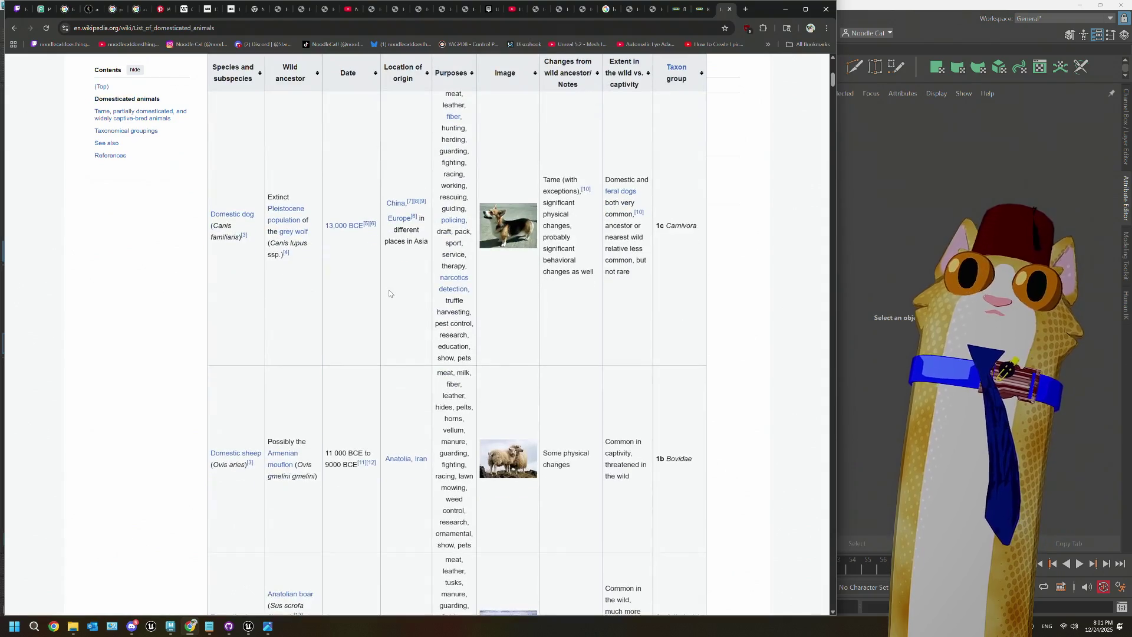
scroll(389, 290, "up", 8)
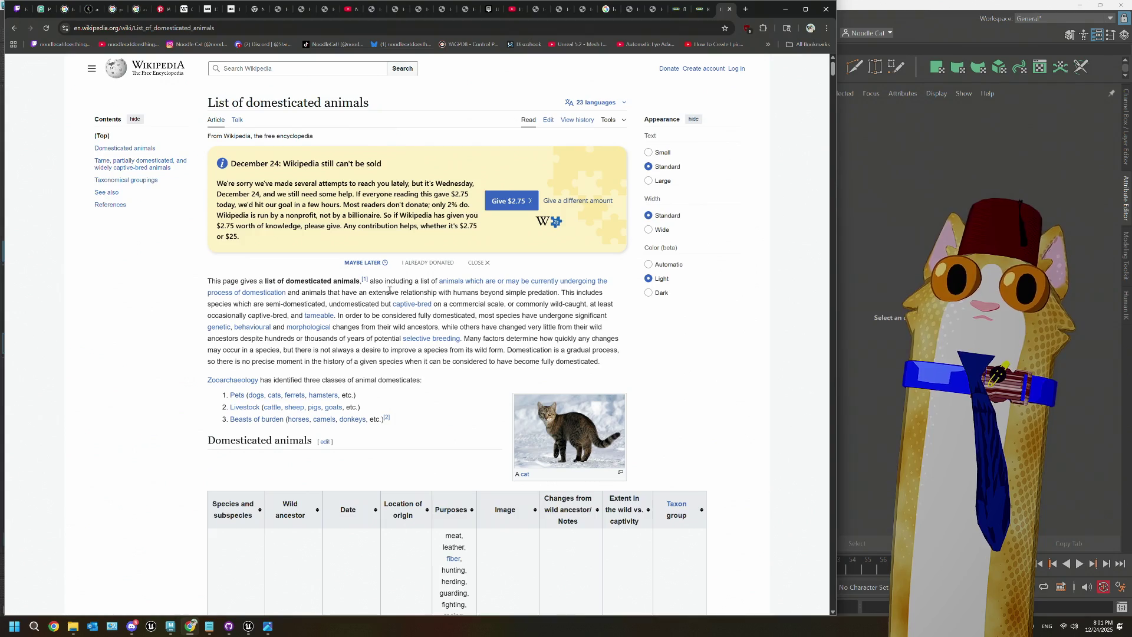
scroll(353, 322, "down", 2)
scroll(353, 322, "down", 10)
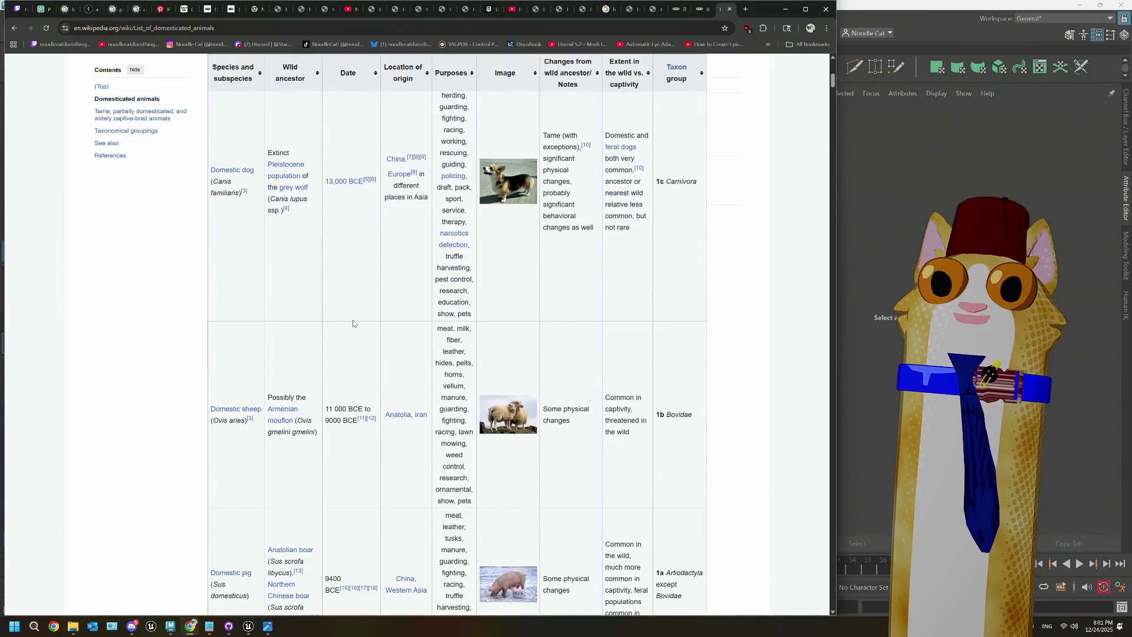
scroll(354, 323, "down", 10)
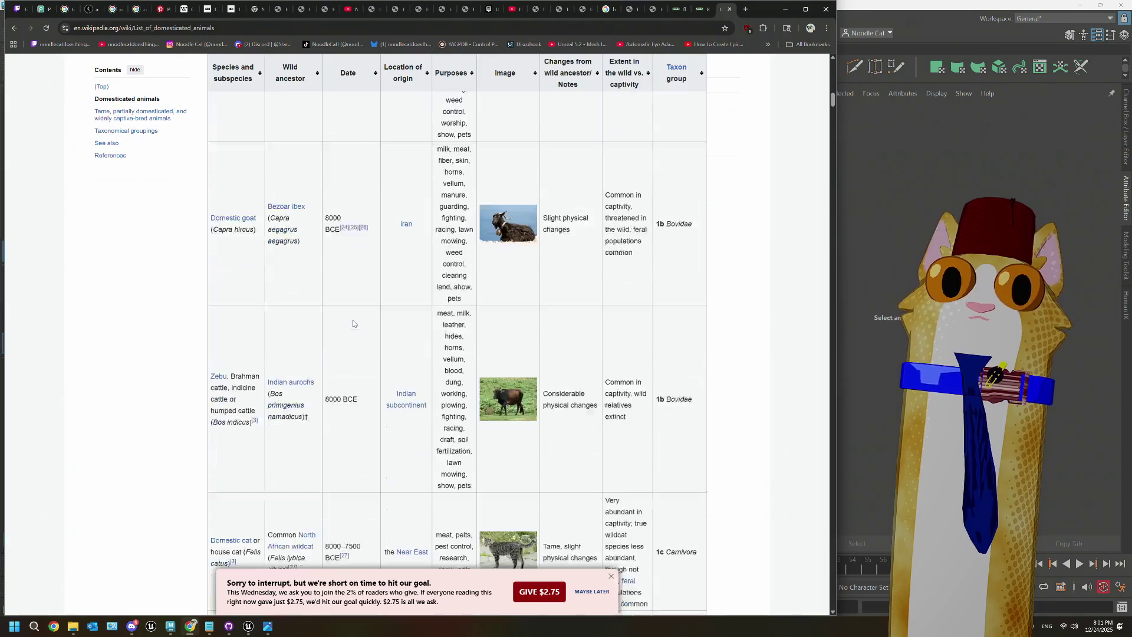
scroll(353, 323, "down", 10)
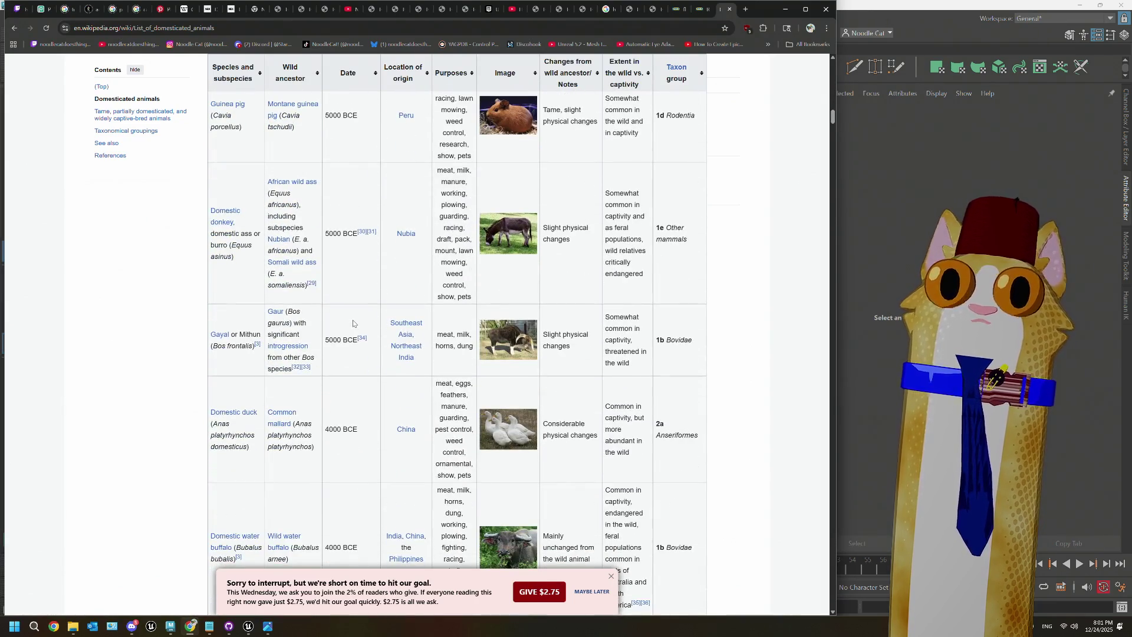
scroll(353, 323, "down", 5)
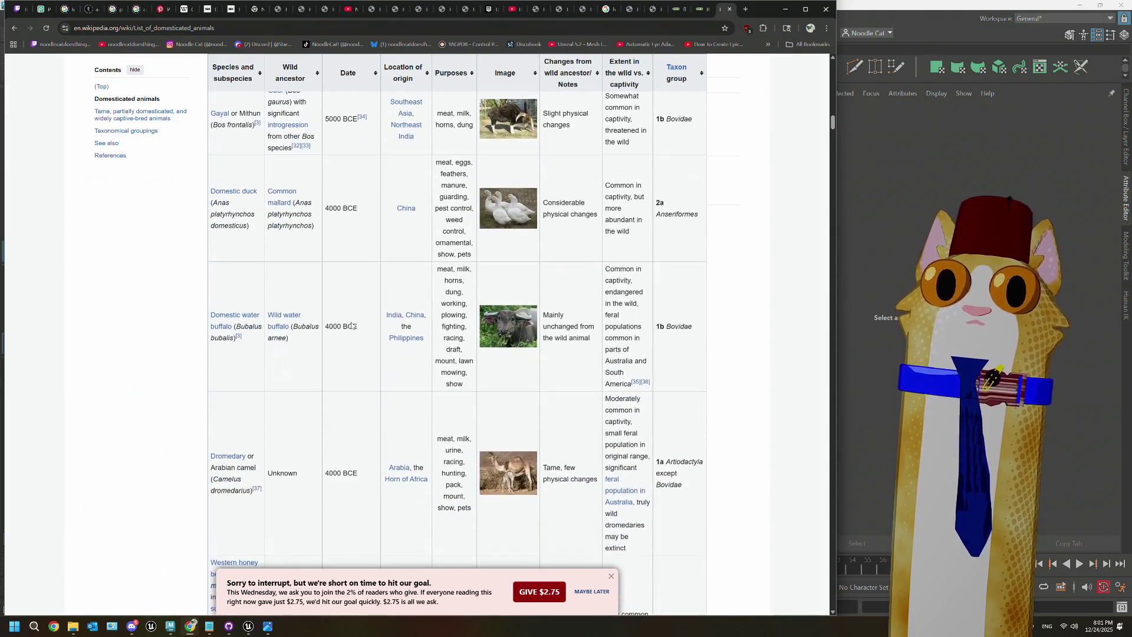
scroll(351, 326, "down", 7)
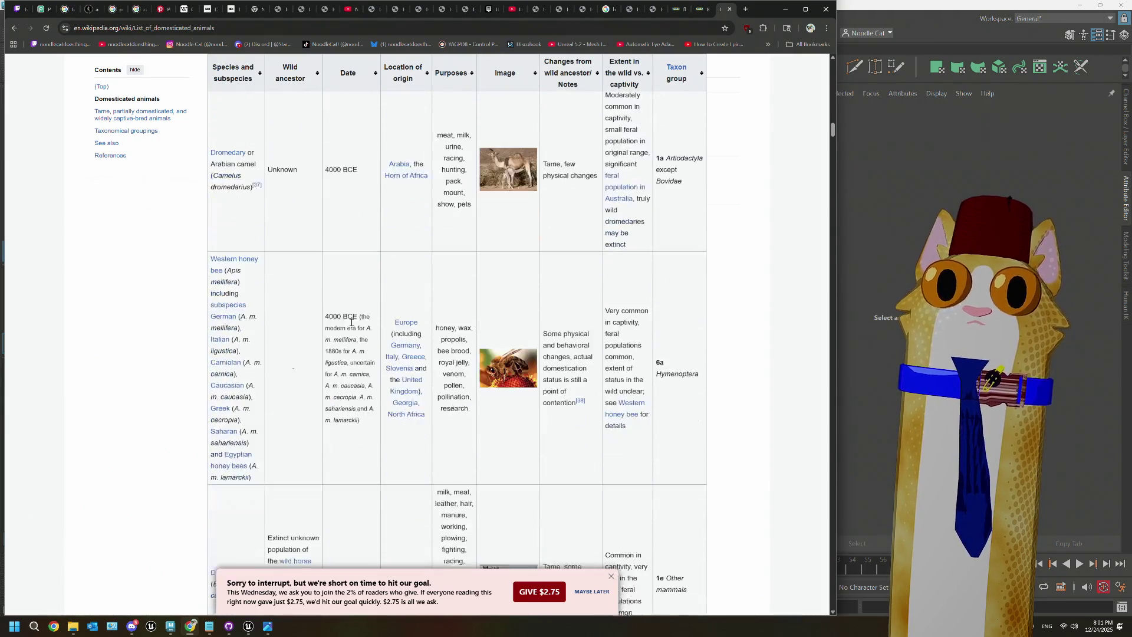
scroll(352, 323, "down", 8)
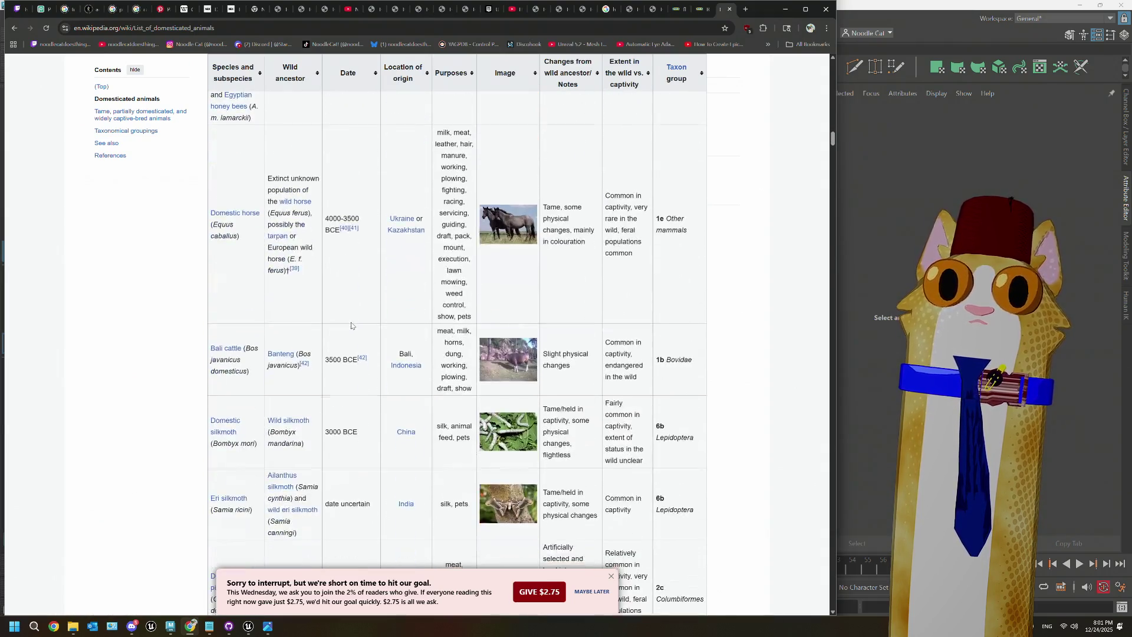
scroll(352, 323, "down", 6)
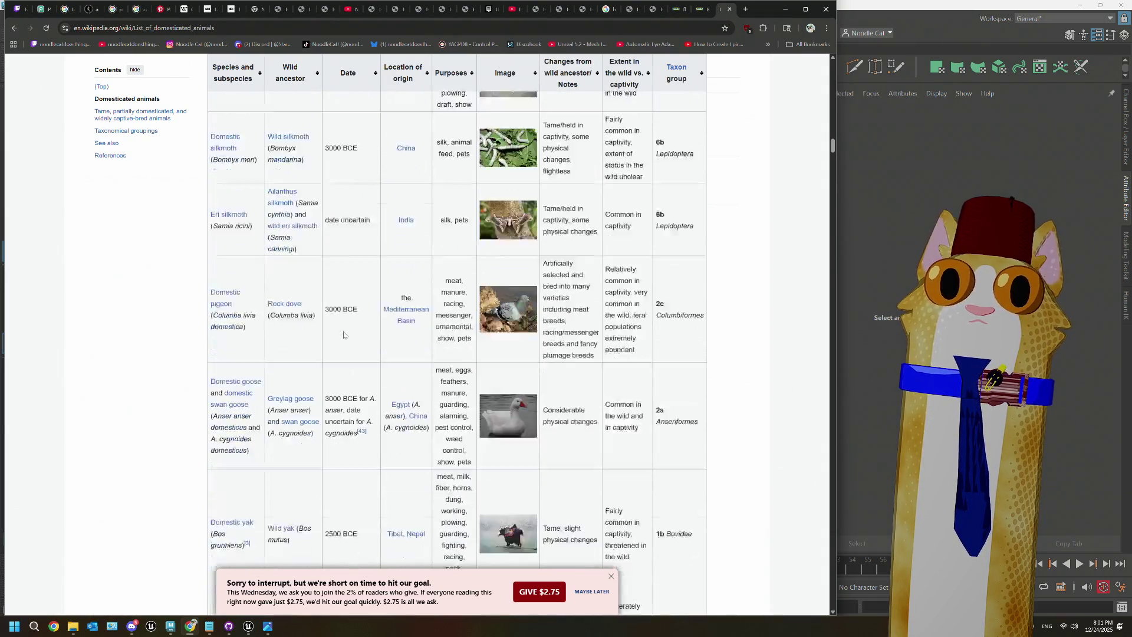
scroll(343, 335, "down", 8)
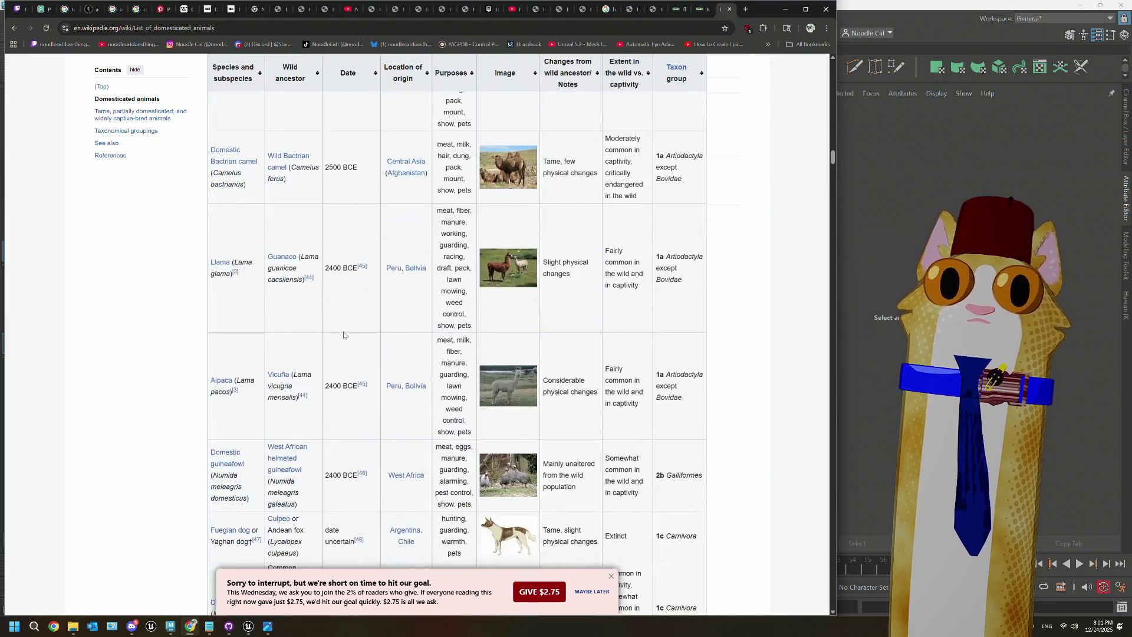
scroll(344, 334, "down", 10)
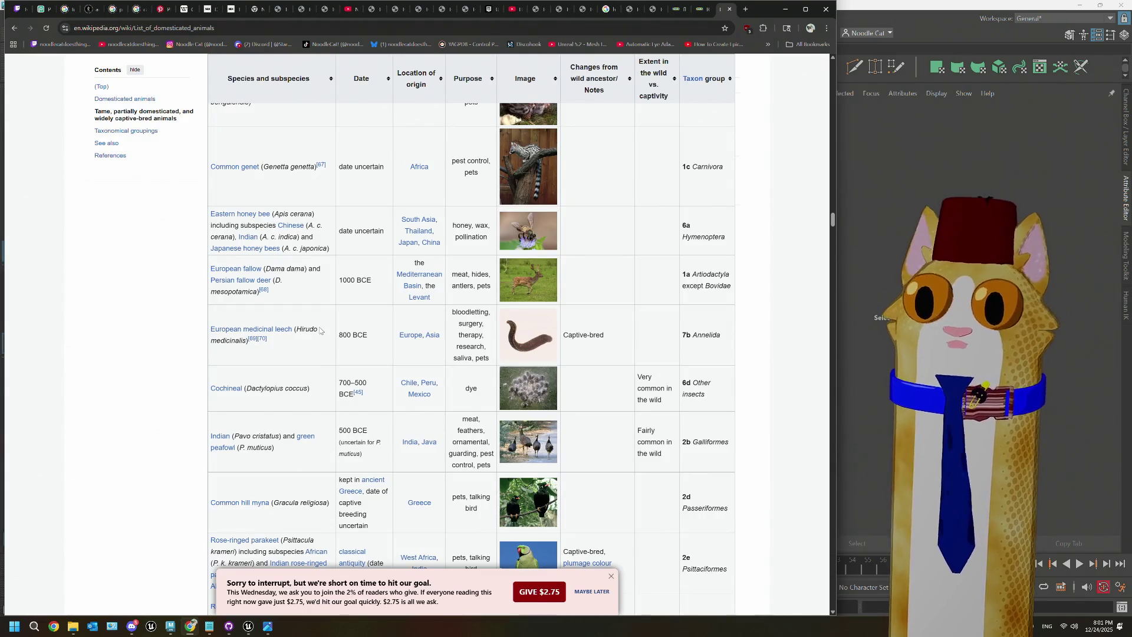
scroll(364, 324, "down", 3)
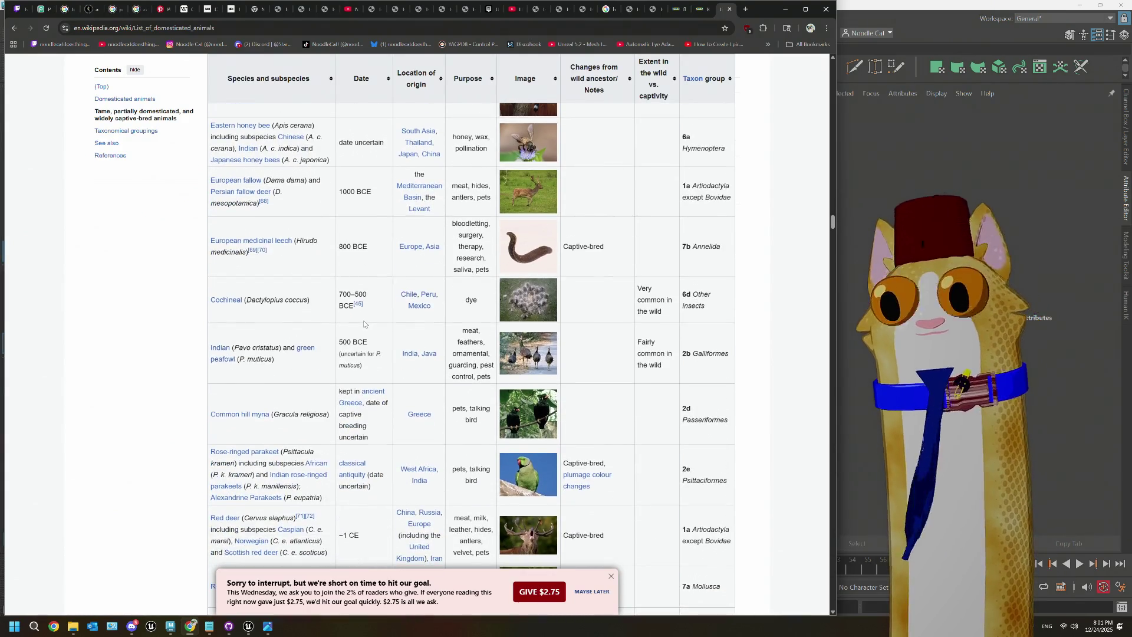
scroll(364, 323, "down", 4)
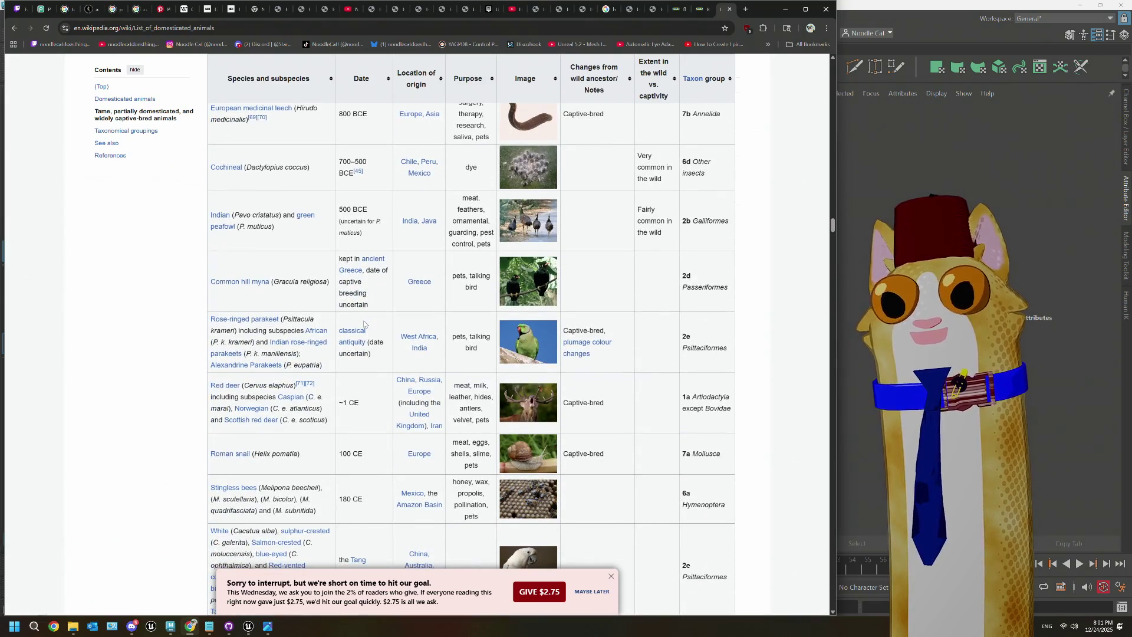
scroll(363, 323, "down", 3)
scroll(364, 323, "down", 5)
scroll(363, 324, "down", 3)
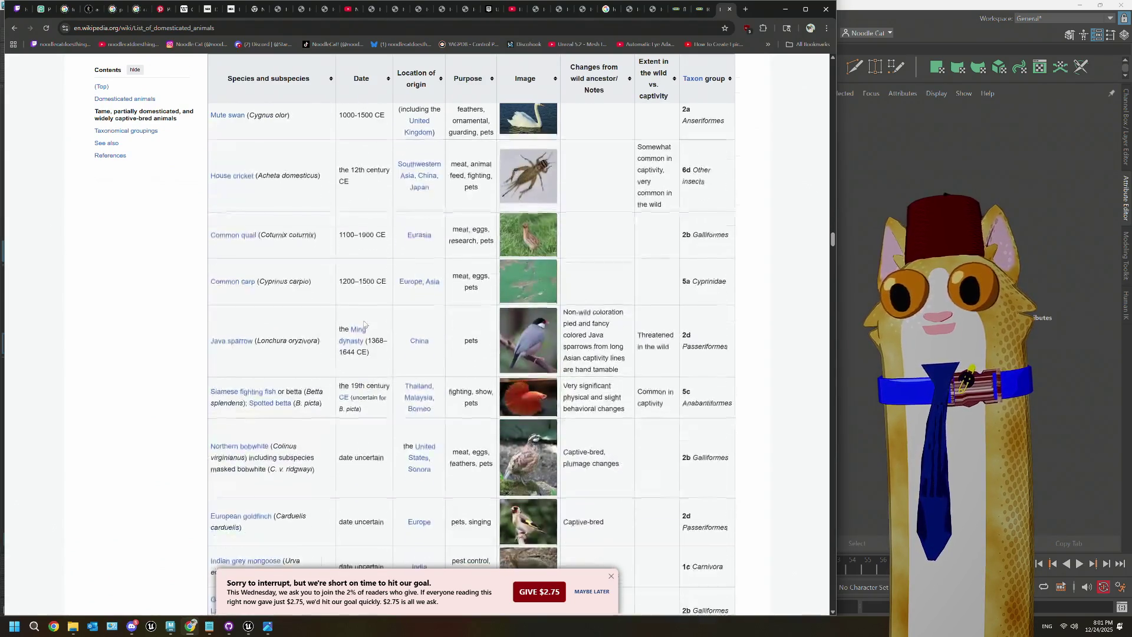
scroll(364, 324, "down", 3)
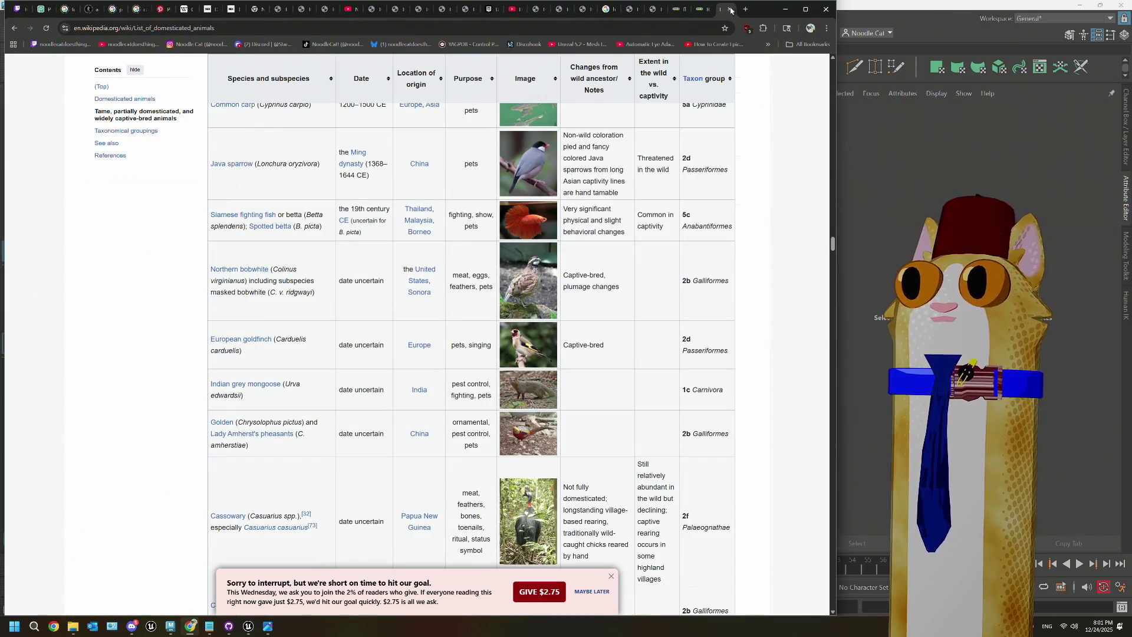
left_click(730, 9)
left_click(917, 4)
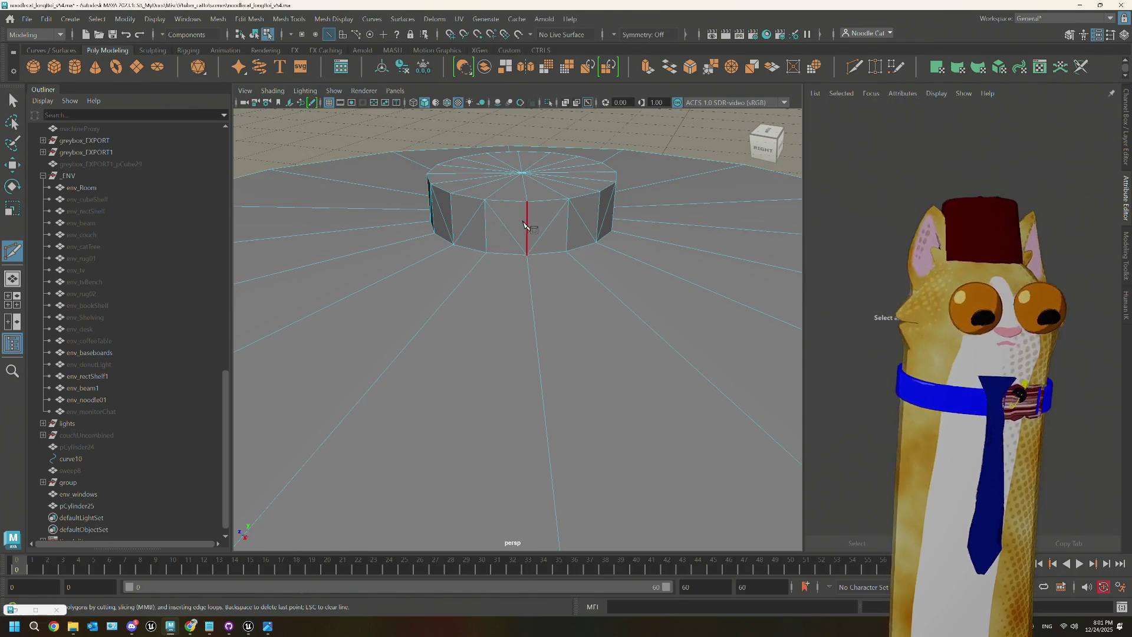
Step: Return to Select mode and try picking side edges on pCylinder25 from several angles
key("q")
left_click(529, 201)
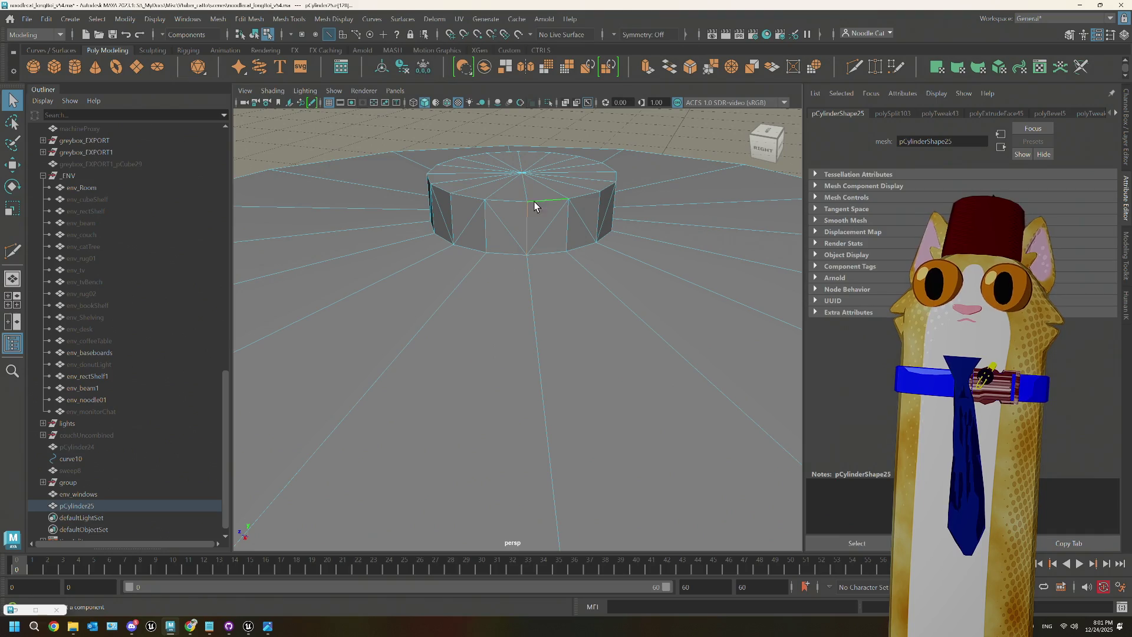
mouse_move(527, 192)
left_mouse_down("alt")
mouse_move(508, 212)
mouse_move(550, 228)
left_mouse_up("alt")
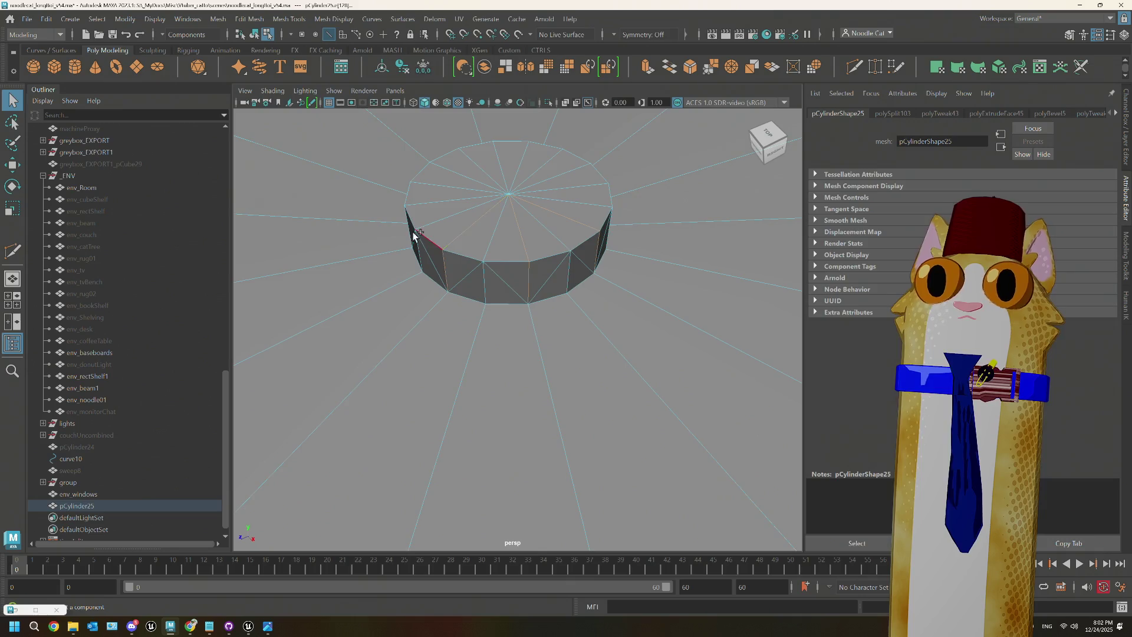
mouse_move(410, 228)
left_mouse_down("alt")
mouse_move(465, 232)
mouse_move(508, 272)
left_mouse_up("alt")
left_click(494, 290)
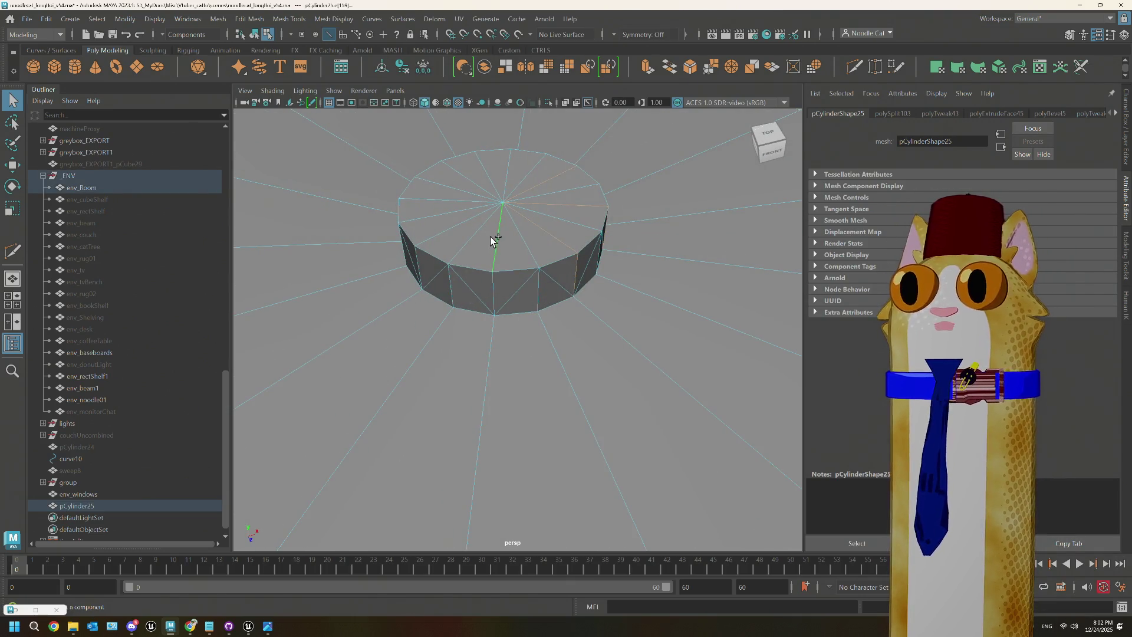
left_click(443, 280)
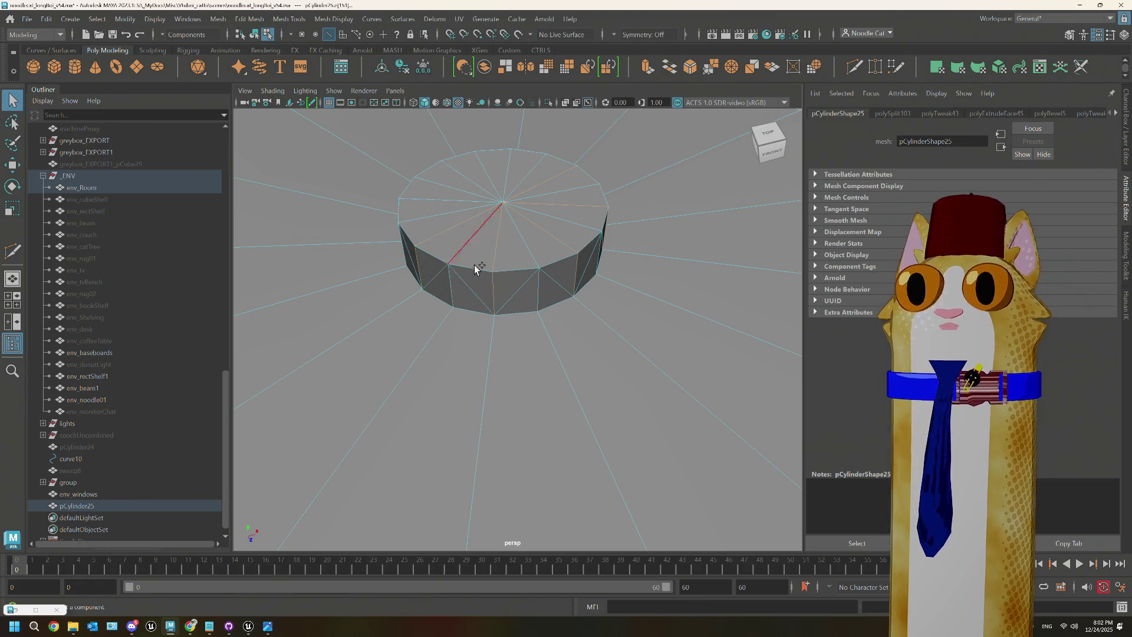
left_click_drag(474, 264, 513, 269, "alt")
left_click(449, 281)
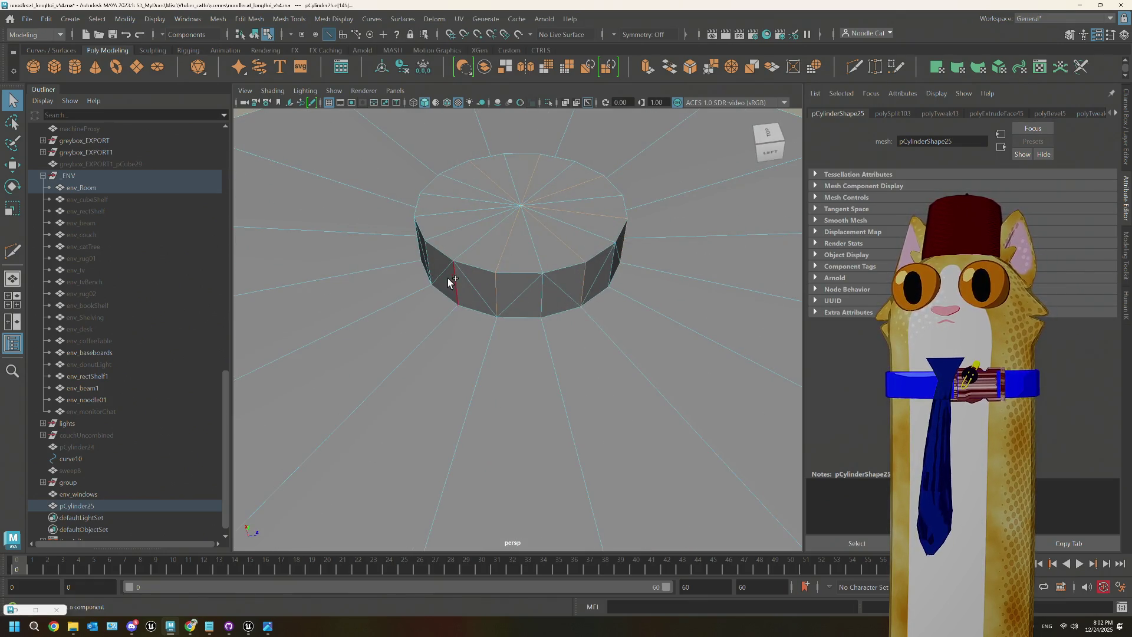
left_click_drag(440, 242, 529, 257, "alt")
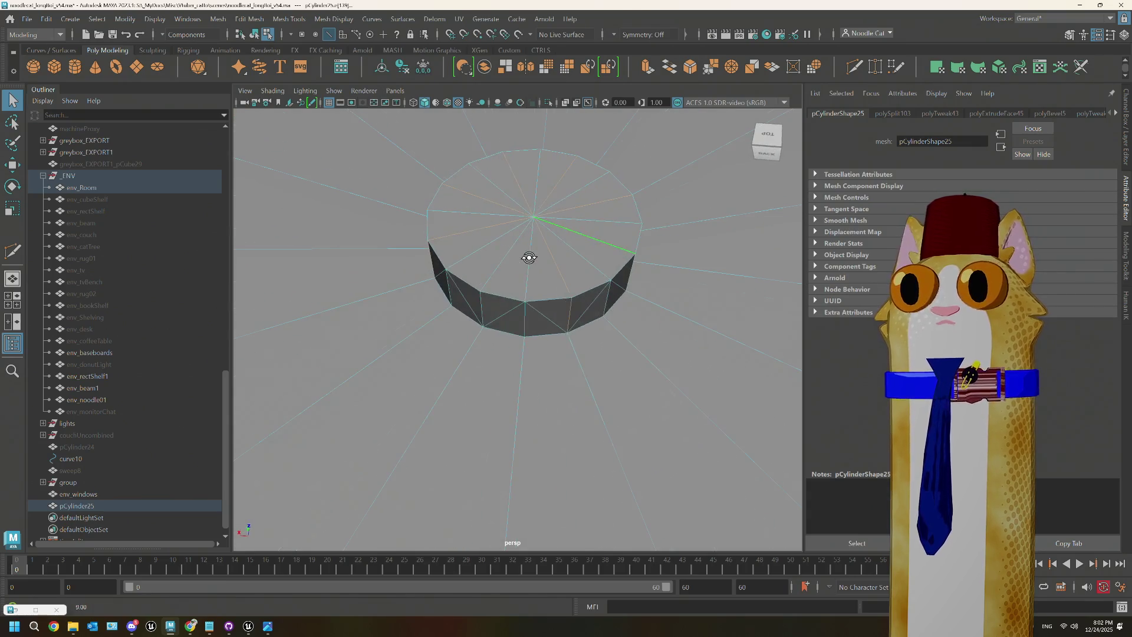
Step: Delete the top cap's radial edges, undoing one mistaken deletion along the way
left_click(493, 273)
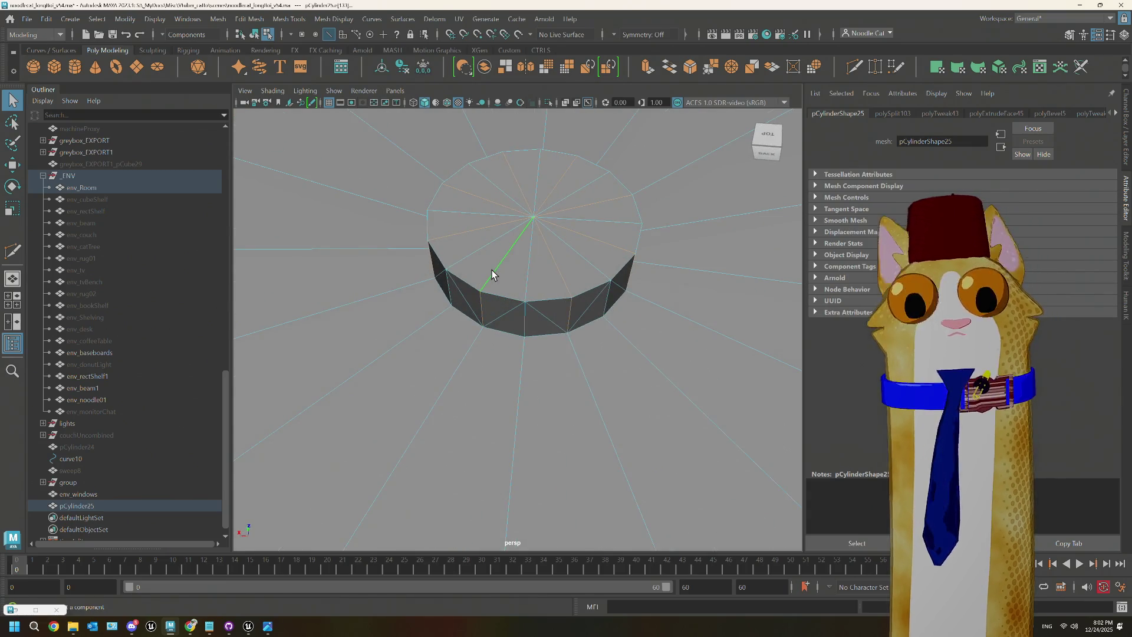
key("Delete")
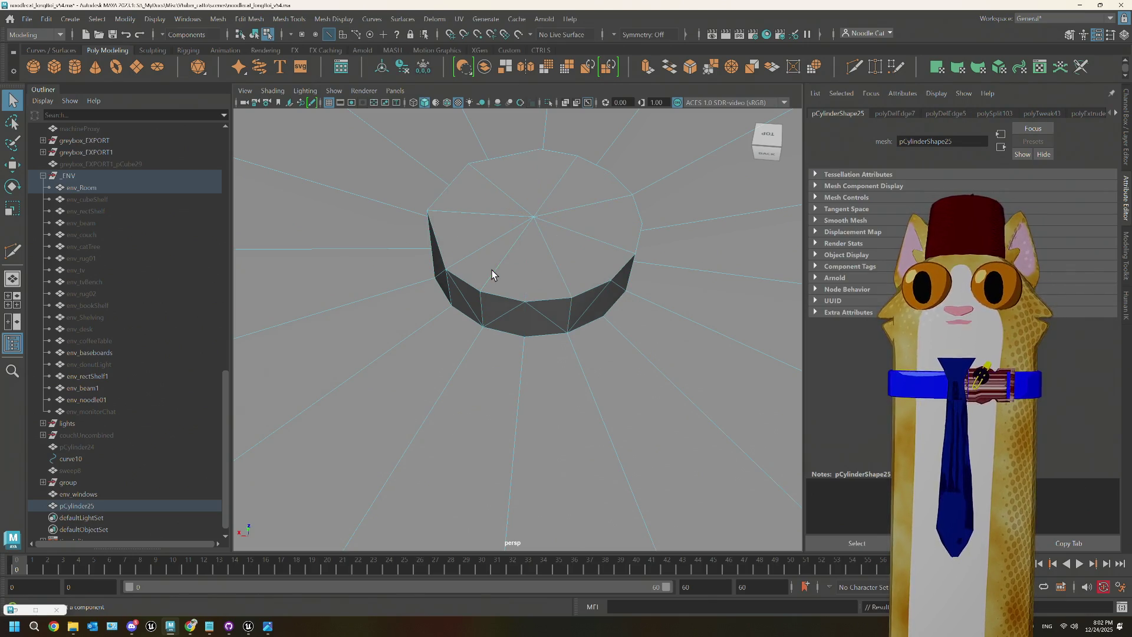
left_click_drag(503, 275, 530, 283, "alt")
key("ctrl+z")
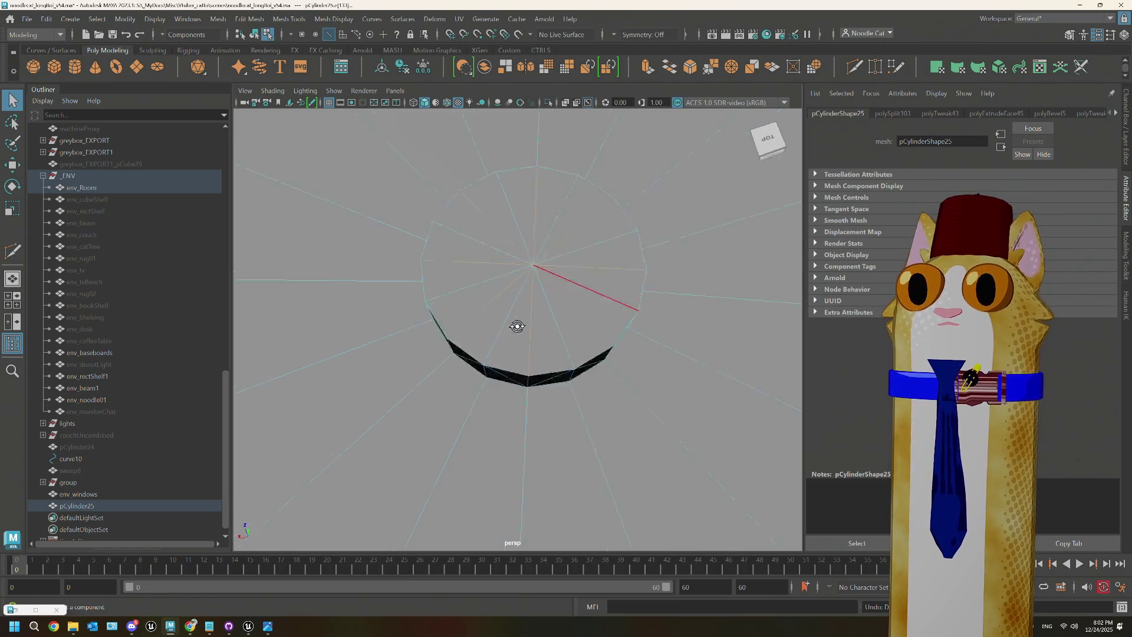
mouse_move(515, 323)
left_mouse_down("alt")
mouse_move(570, 302)
mouse_move(328, 309)
mouse_move(461, 321)
left_mouse_up("alt")
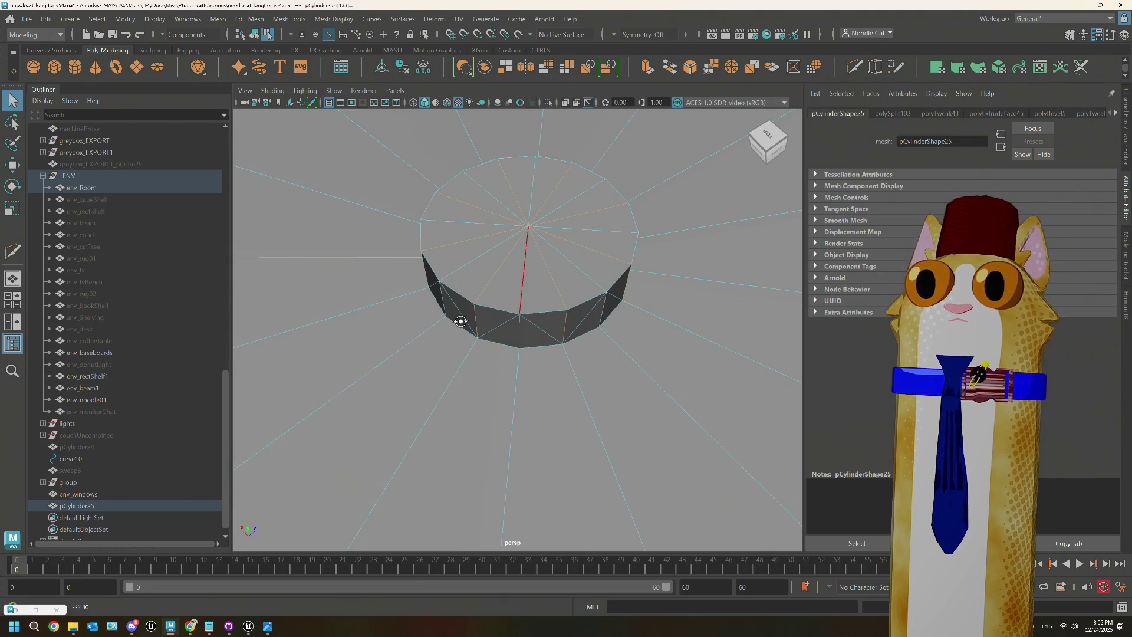
key("Delete")
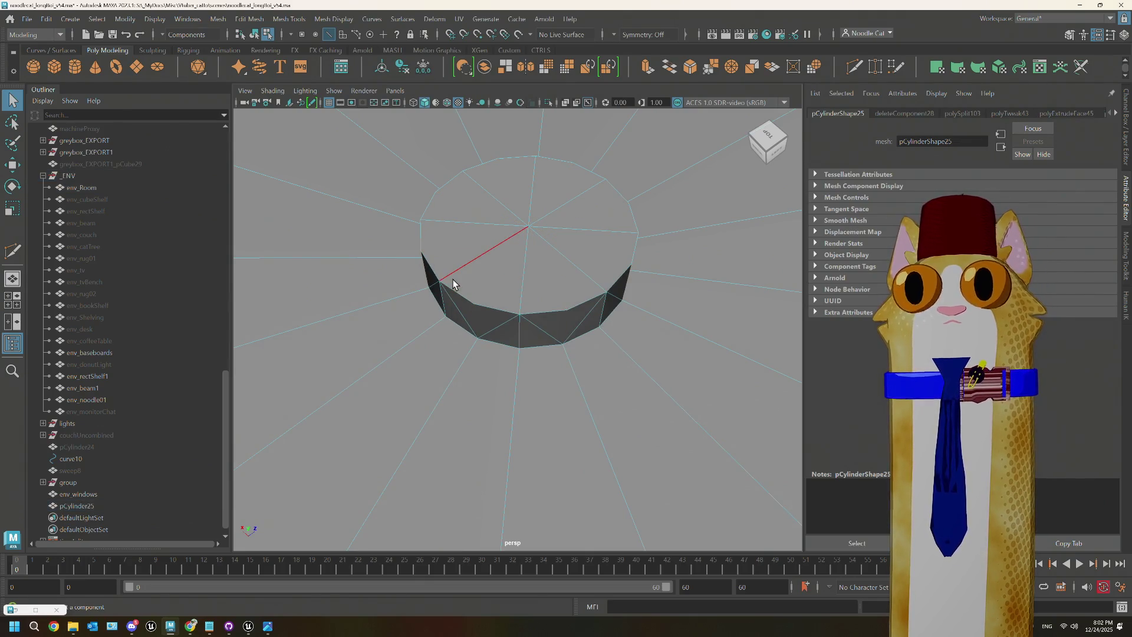
left_click_drag(453, 284, 526, 232, "alt")
right_click_drag(521, 239, 521, 243)
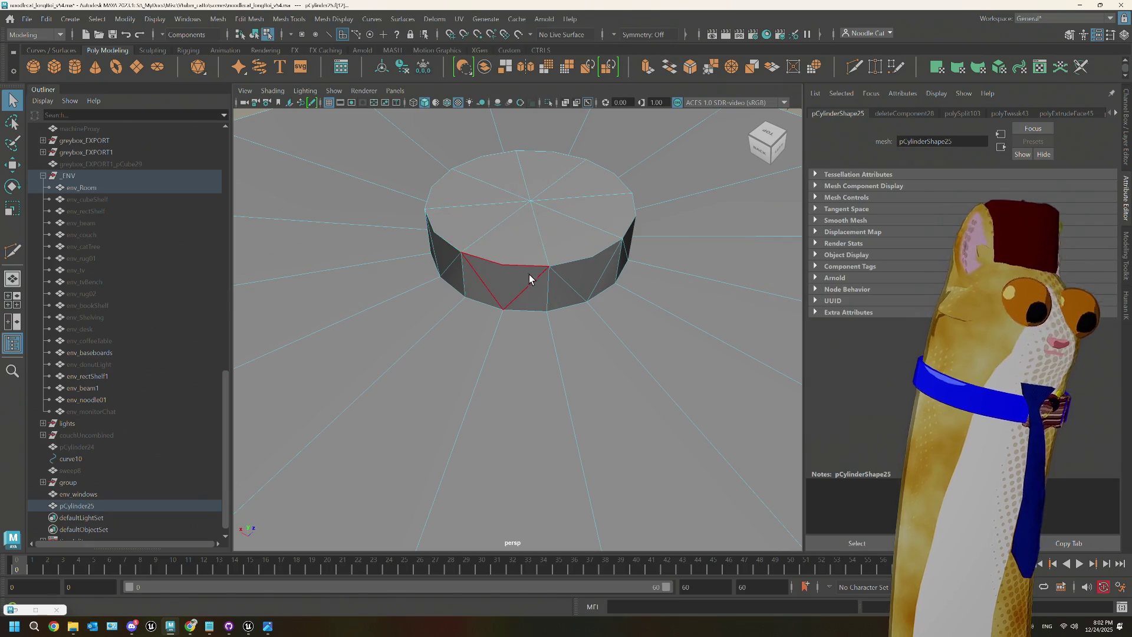
Step: Switch to the Move tool, frame the disc base and enter Face selection mode
key("w")
scroll(534, 228, "down", 3)
mouse_move(543, 222)
left_mouse_down("alt")
mouse_move(558, 260)
mouse_move(563, 238)
left_mouse_up("alt")
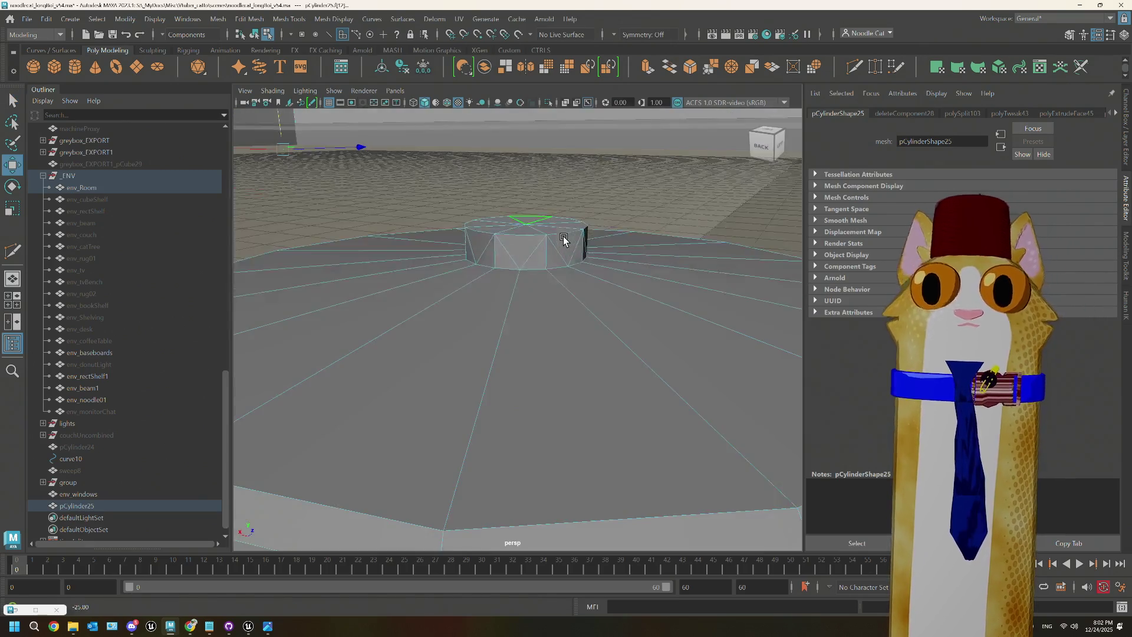
key("f")
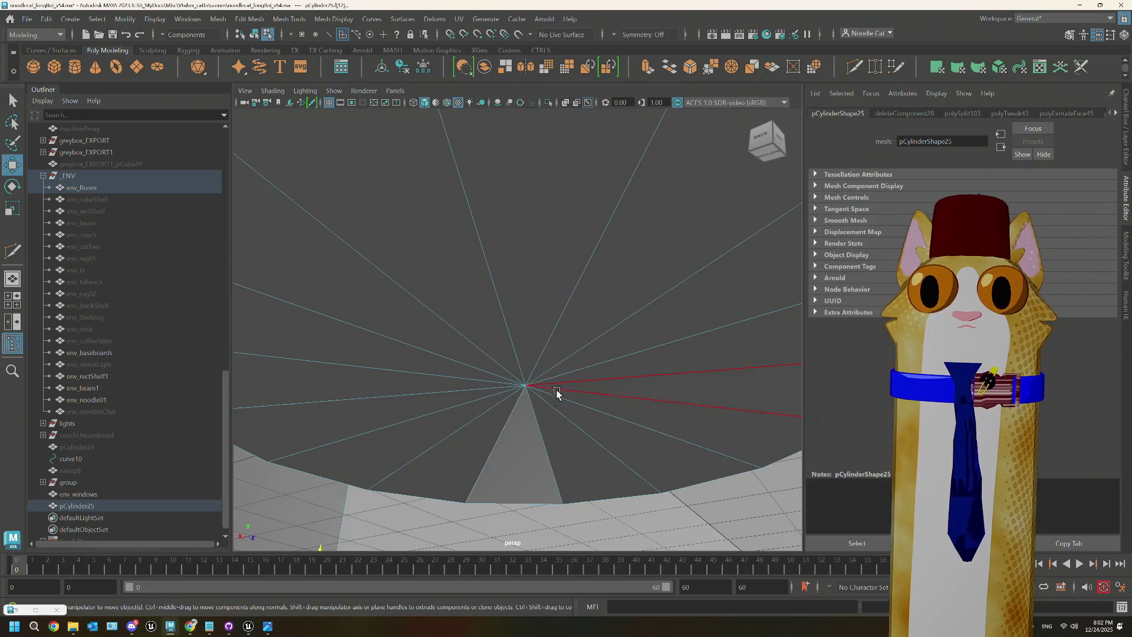
scroll(566, 303, "down", 3)
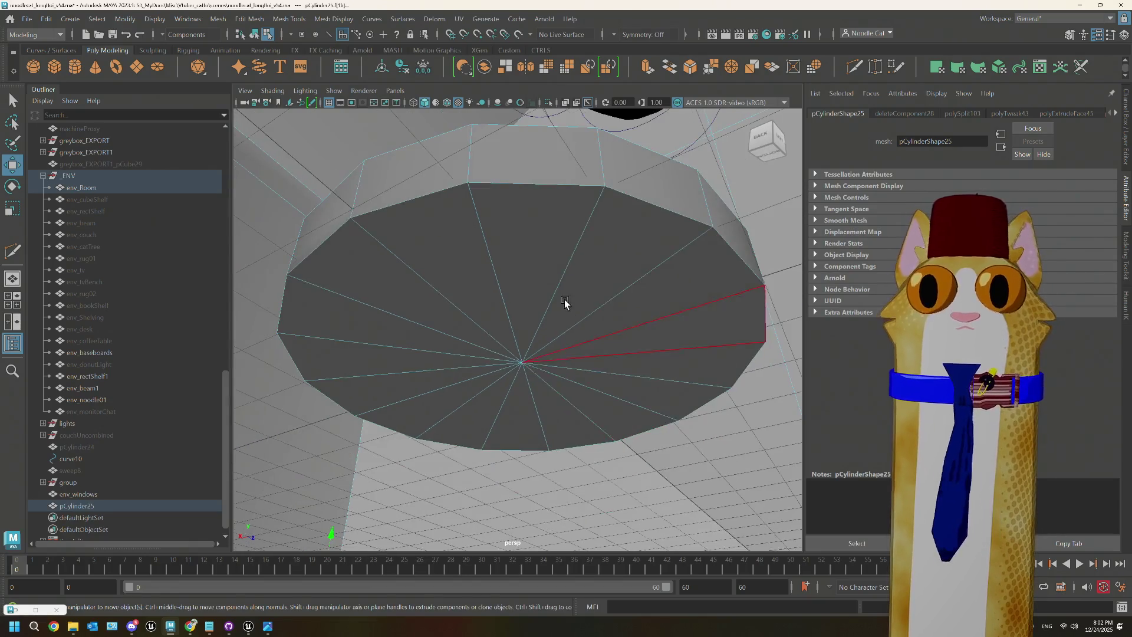
mouse_move(566, 303)
left_mouse_down("alt")
mouse_move(576, 313)
mouse_move(518, 328)
mouse_move(467, 316)
left_mouse_up("alt")
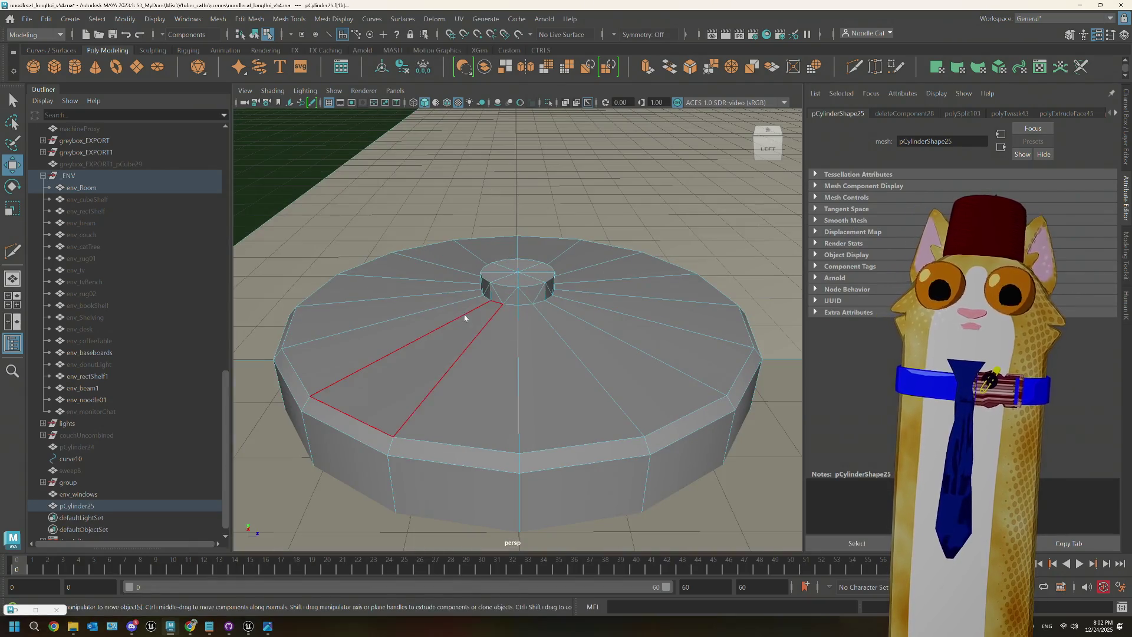
right_click(549, 291)
mouse_move(489, 284)
right_mouse_down()
mouse_move(463, 289)
mouse_move(511, 269)
right_mouse_up()
scroll(511, 269, "up", 3)
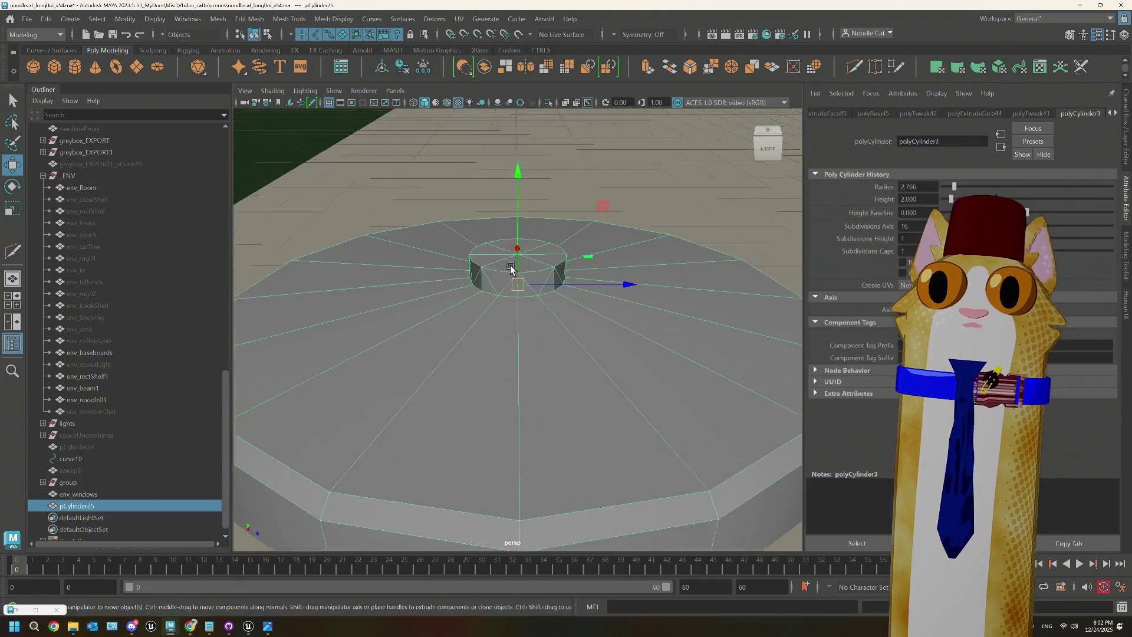
mouse_move(510, 270)
left_mouse_down("alt")
mouse_move(536, 311)
mouse_move(496, 290)
left_mouse_up("alt")
right_click_drag(490, 285, 491, 312)
Step: Select the top and centre hub faces and drag the hub down to nearly flush
left_click(505, 295)
left_click(473, 278)
left_click(467, 252)
left_click(510, 246)
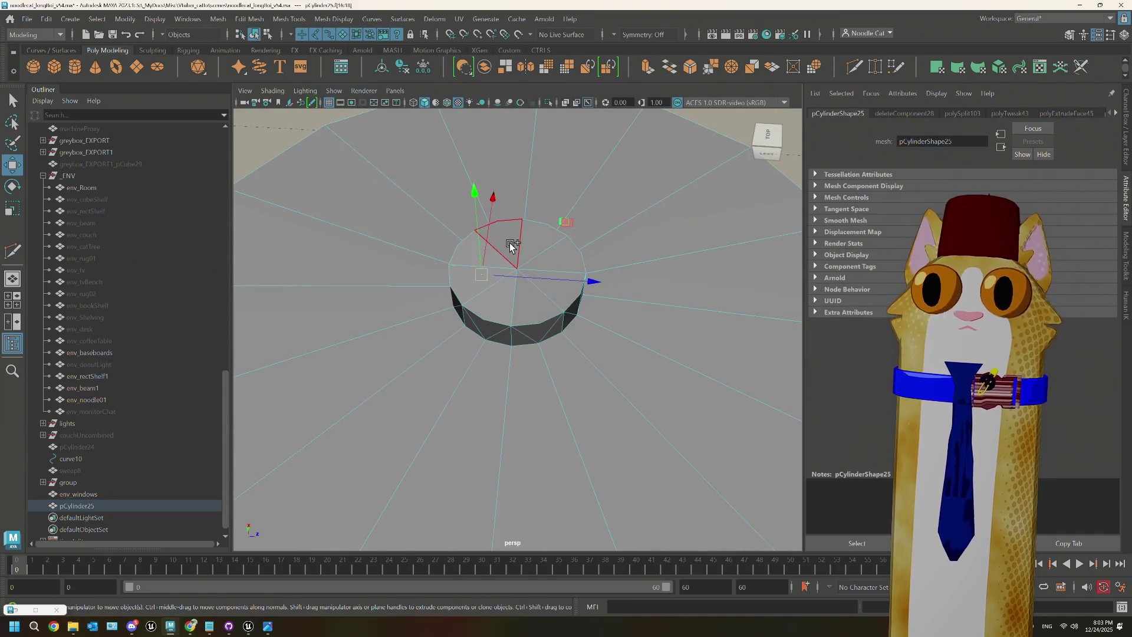
left_click(544, 253)
left_click(519, 328)
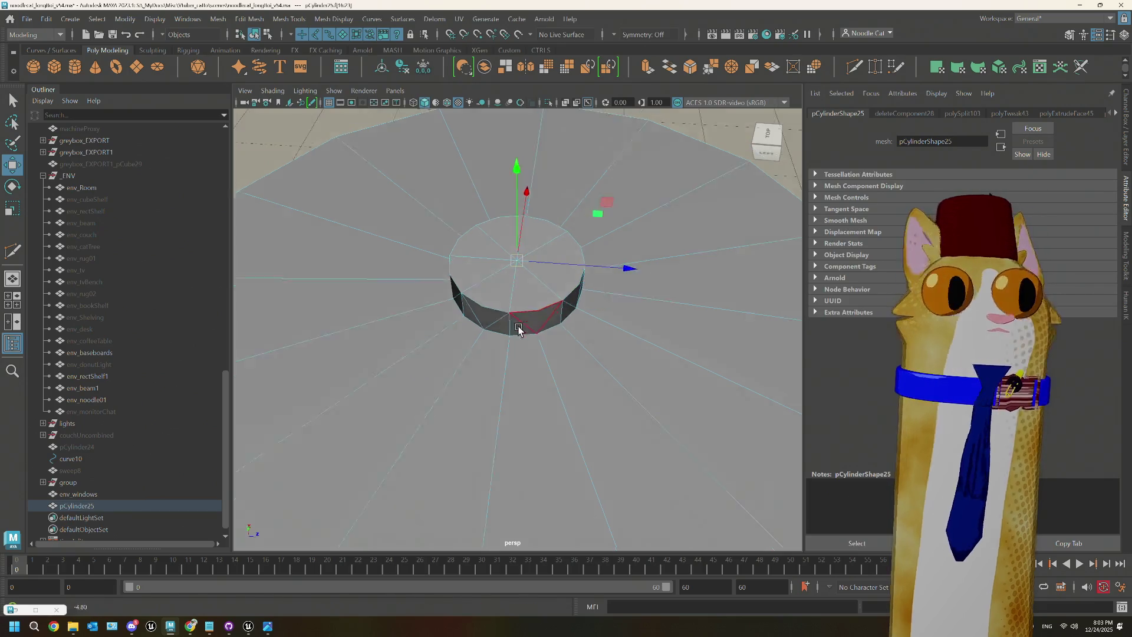
left_click_drag(519, 328, 518, 320, "alt")
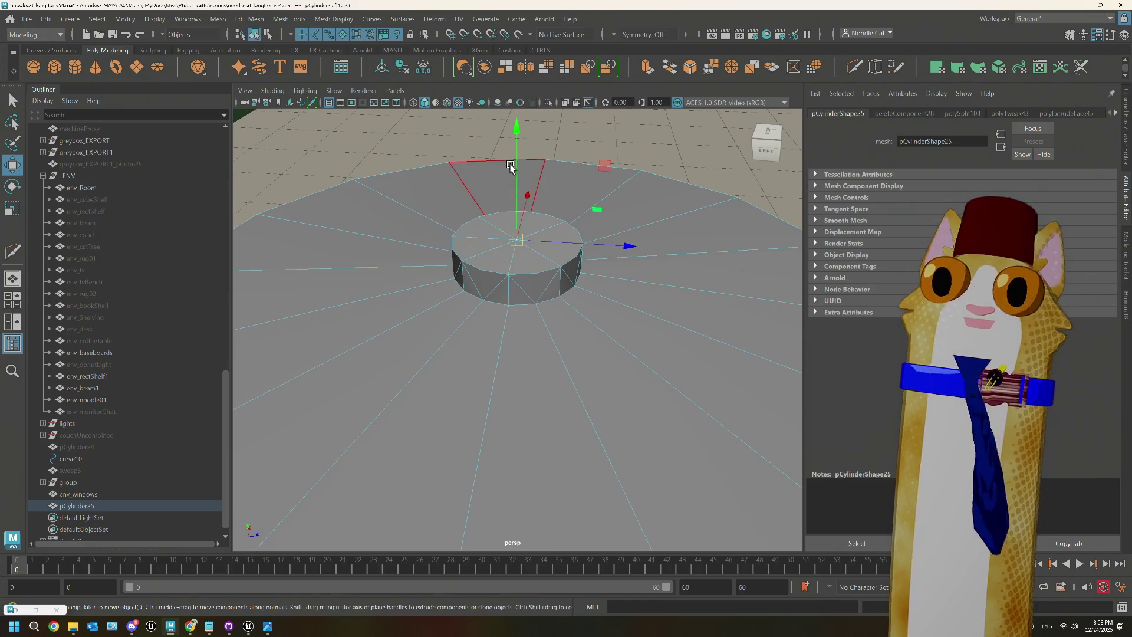
left_click_drag(517, 131, 503, 267)
scroll(504, 268, "down", 3)
scroll(504, 268, "down", 2)
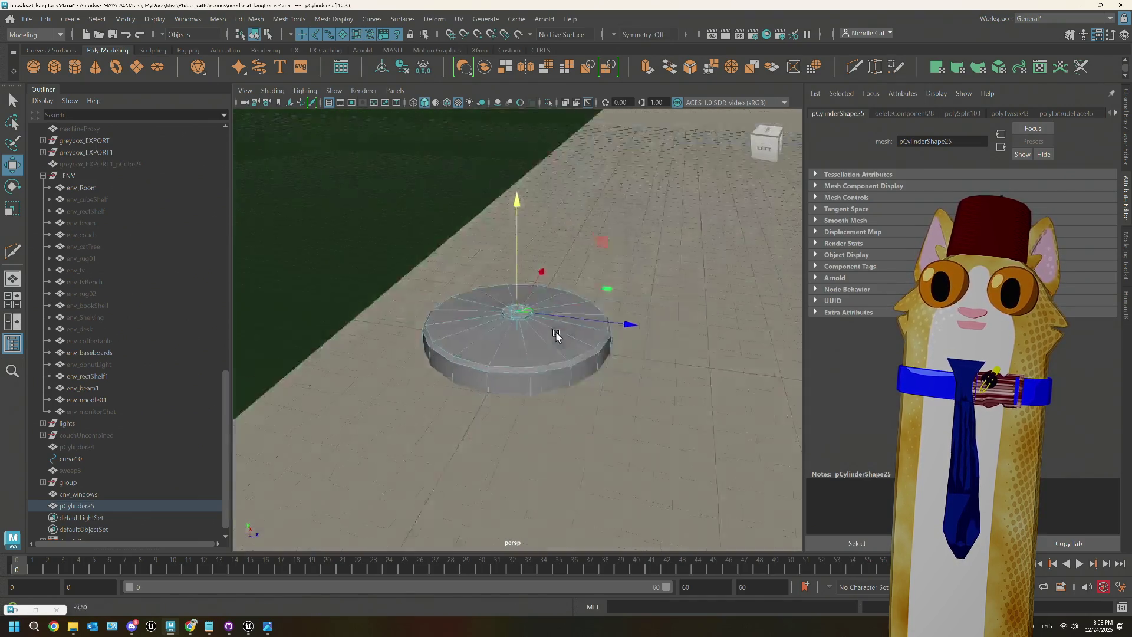
left_click_drag(558, 328, 531, 328, "alt")
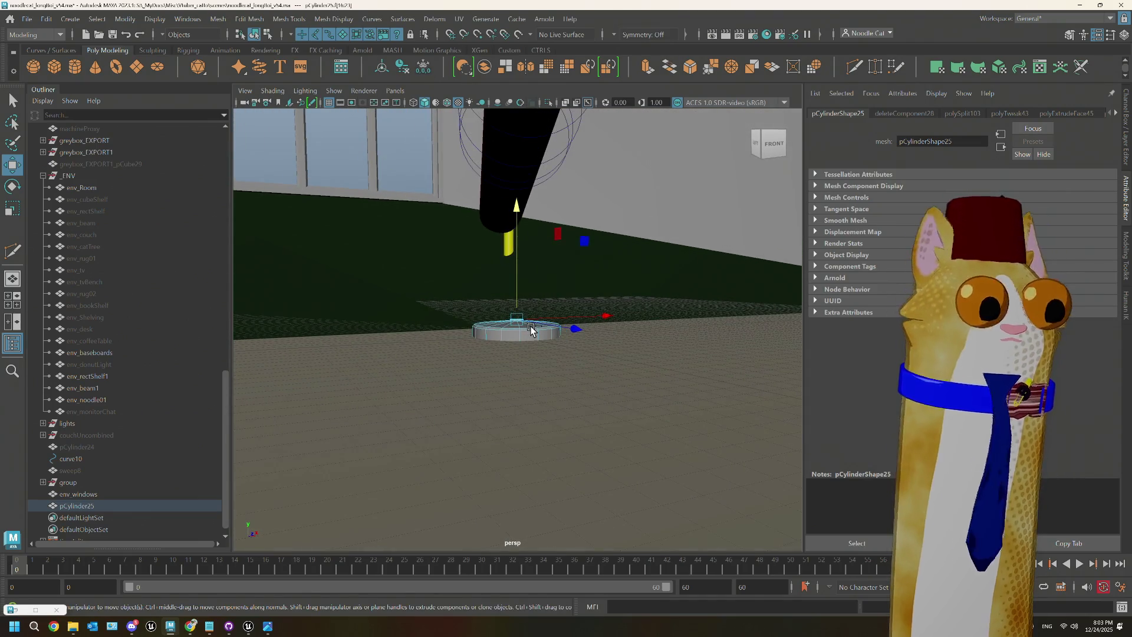
Step: Extrude the centre face and raise it about 13.4 units into a tall pole
right_click_drag(531, 329, 526, 262, "shift")
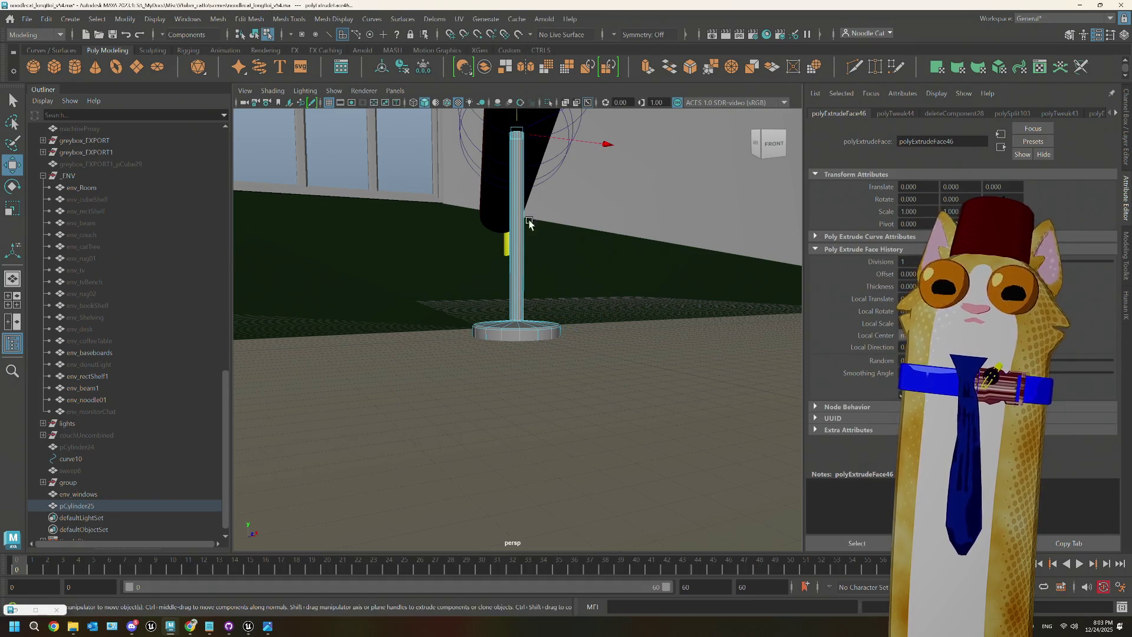
scroll(518, 227, "down", 3)
mouse_move(517, 227)
left_mouse_down("alt")
mouse_move(544, 386)
mouse_move(487, 384)
mouse_move(506, 384)
left_mouse_up("alt")
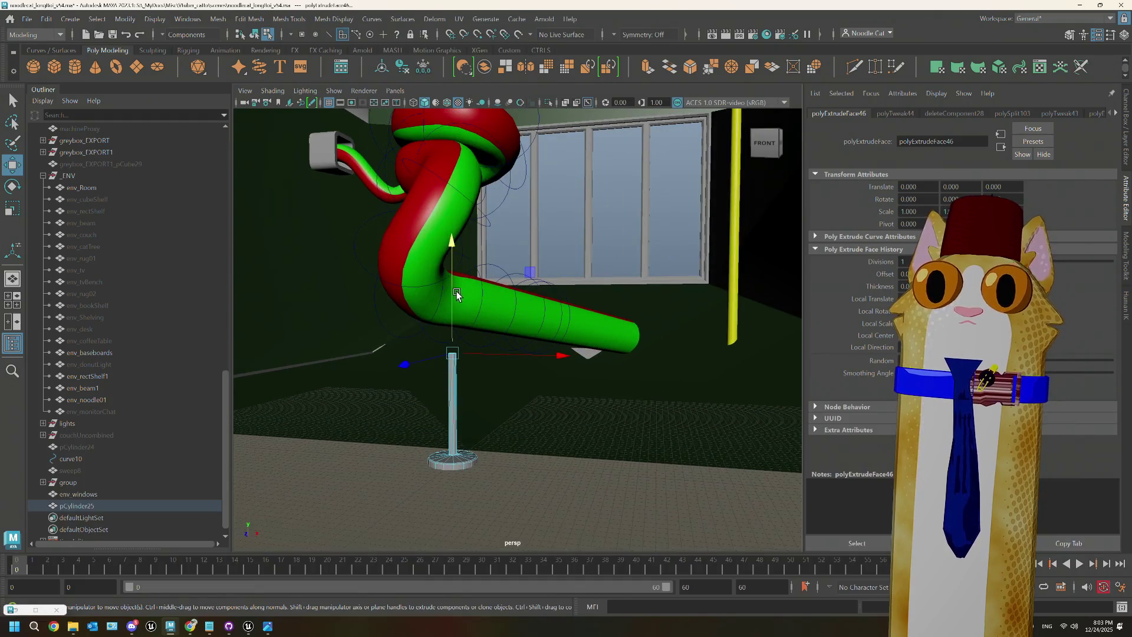
left_click_drag(456, 295, 453, 298)
scroll(472, 429, "up", 10)
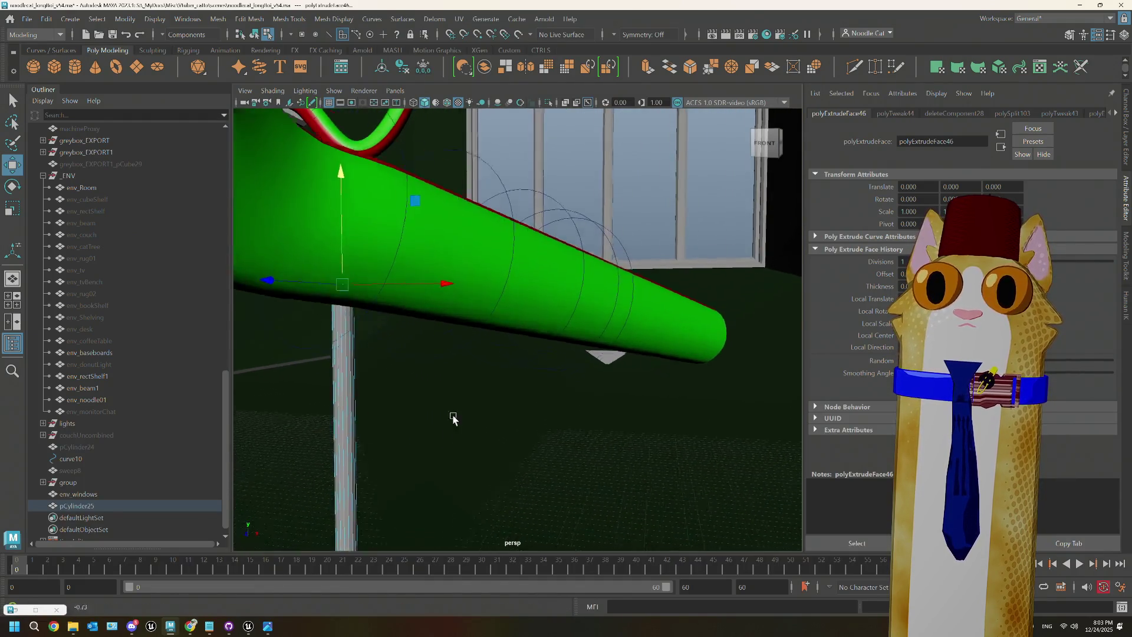
scroll(510, 352, "up", 3)
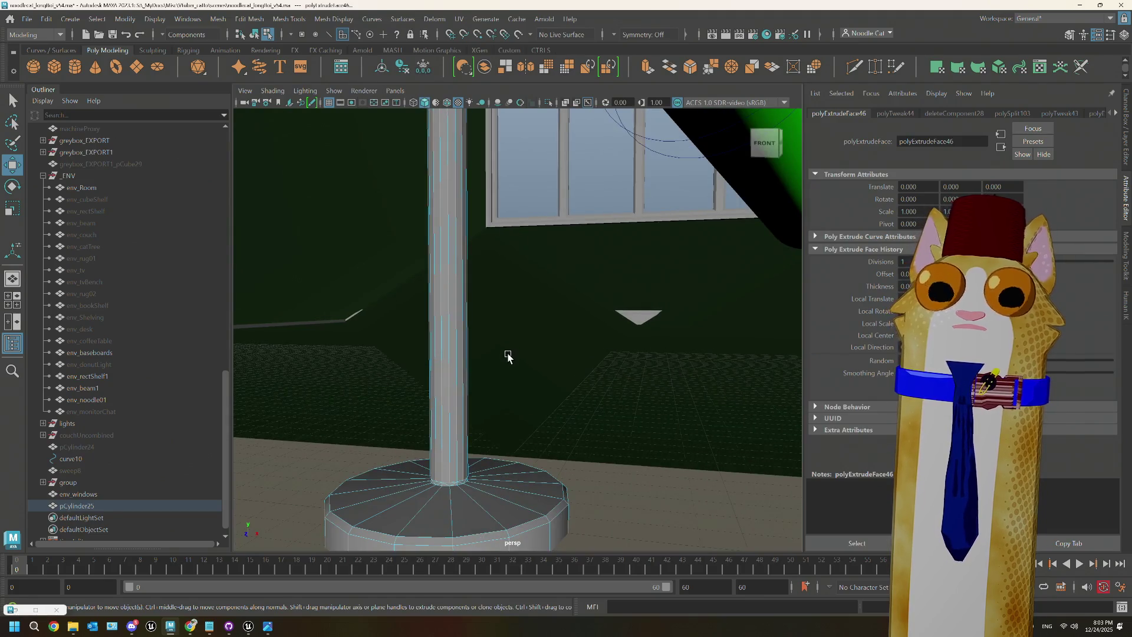
scroll(507, 356, "down", 5)
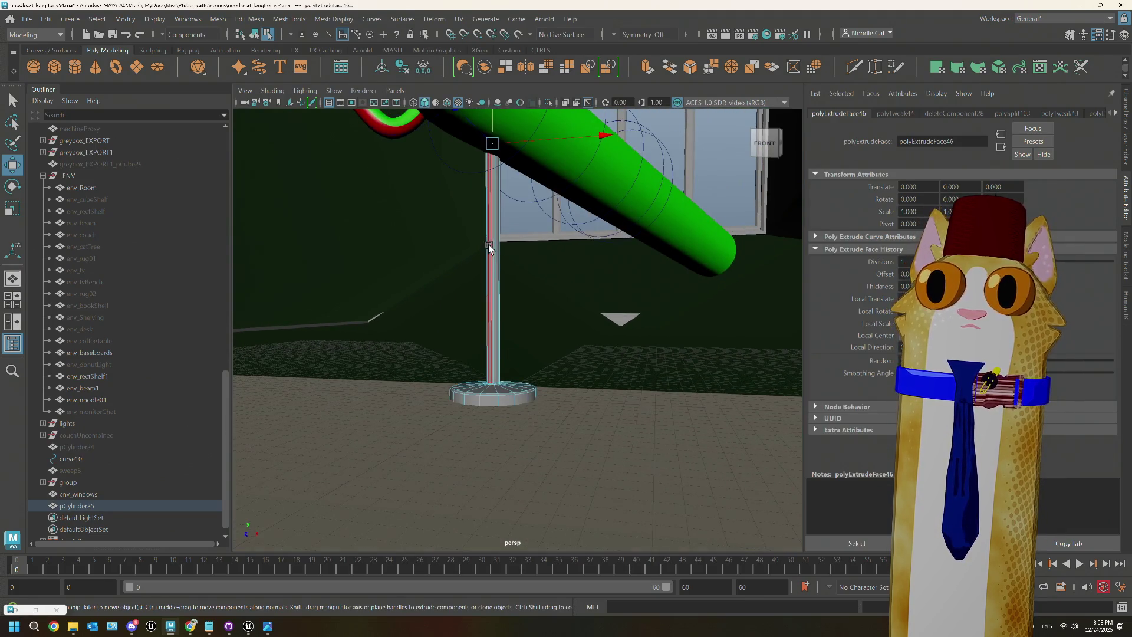
Step: Select the faces around the pole, switch to Scale, and show the Channel Box values
left_click(488, 240)
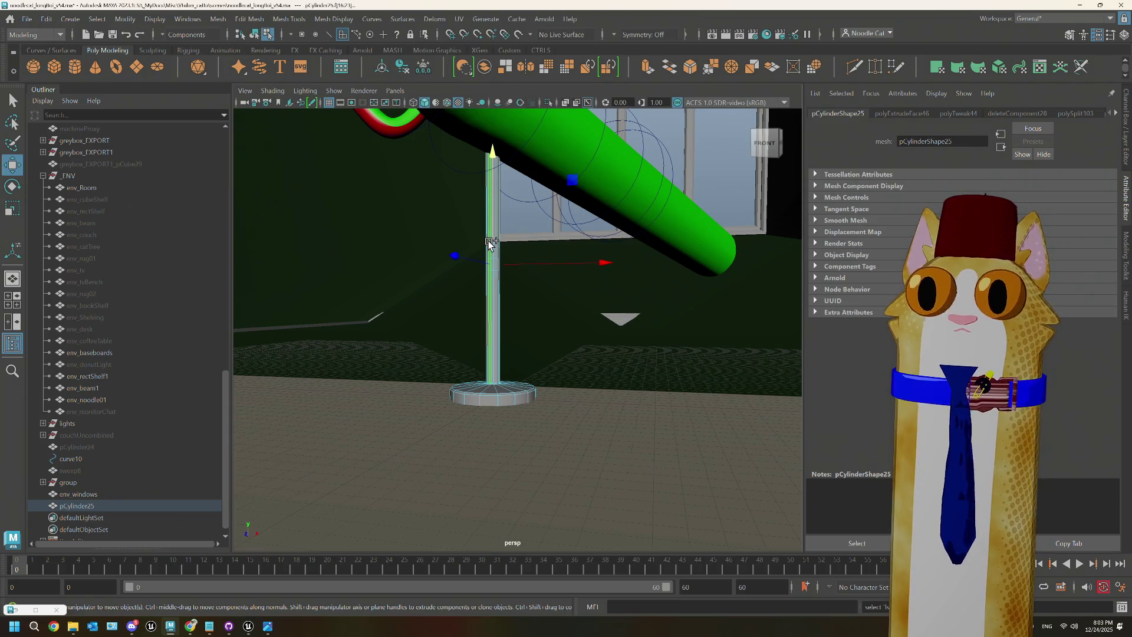
scroll(501, 283, "up", 5)
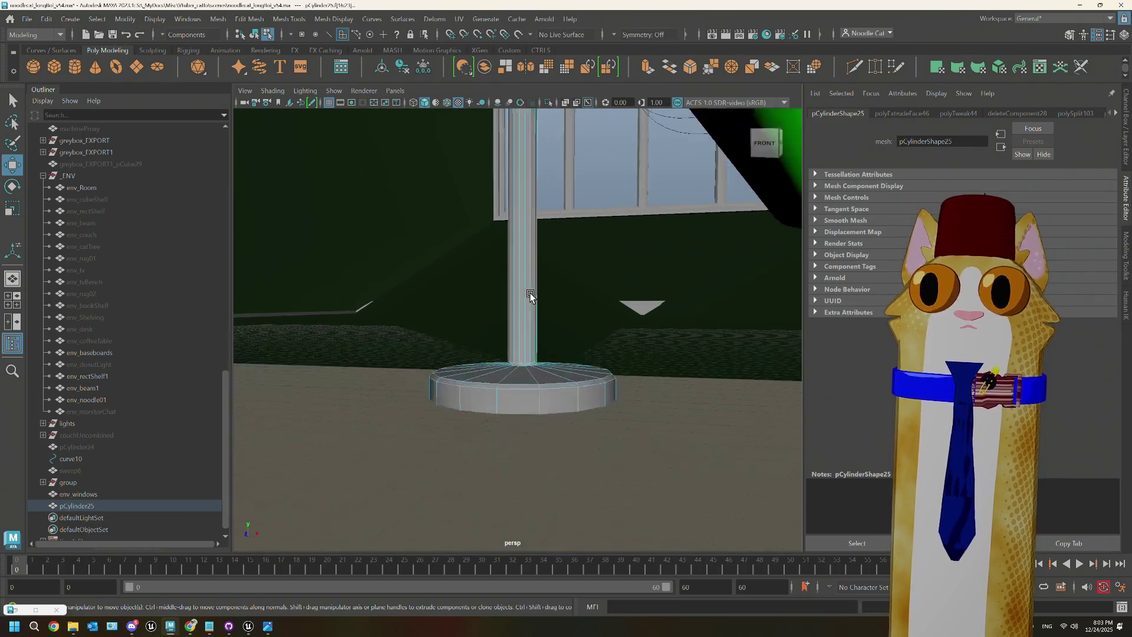
scroll(529, 295, "down", 10)
scroll(526, 297, "up", 8)
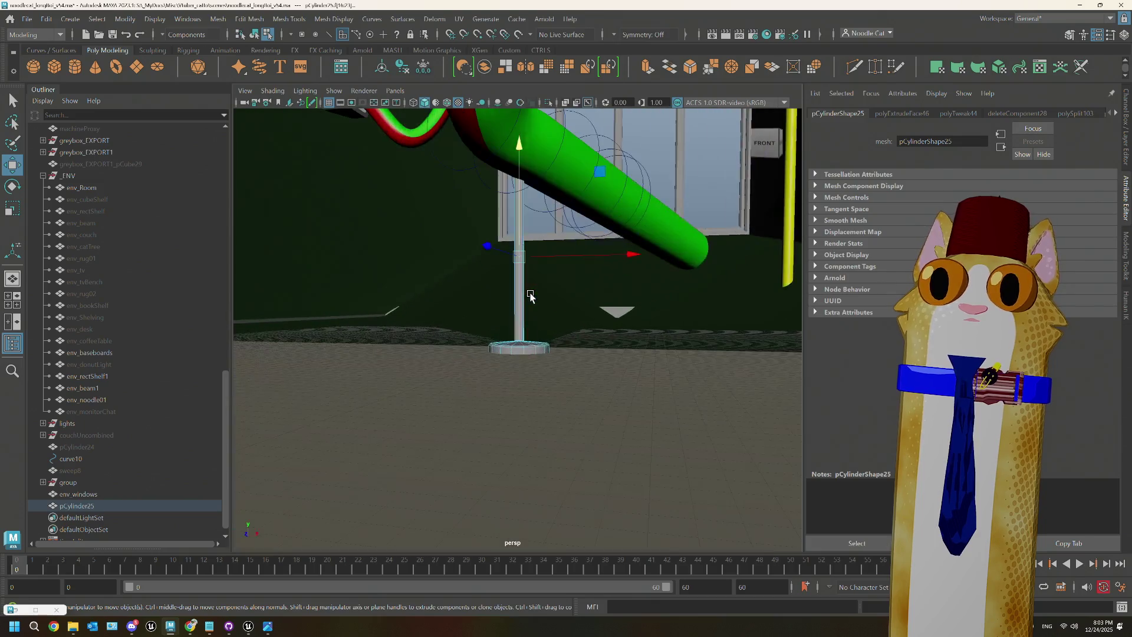
mouse_move(525, 296)
left_mouse_down("alt")
mouse_move(536, 326)
mouse_move(553, 334)
mouse_move(543, 335)
mouse_move(623, 278)
mouse_move(601, 277)
left_mouse_up("alt")
key("r")
left_click_drag(622, 319, 567, 303, "alt")
left_click(1127, 139)
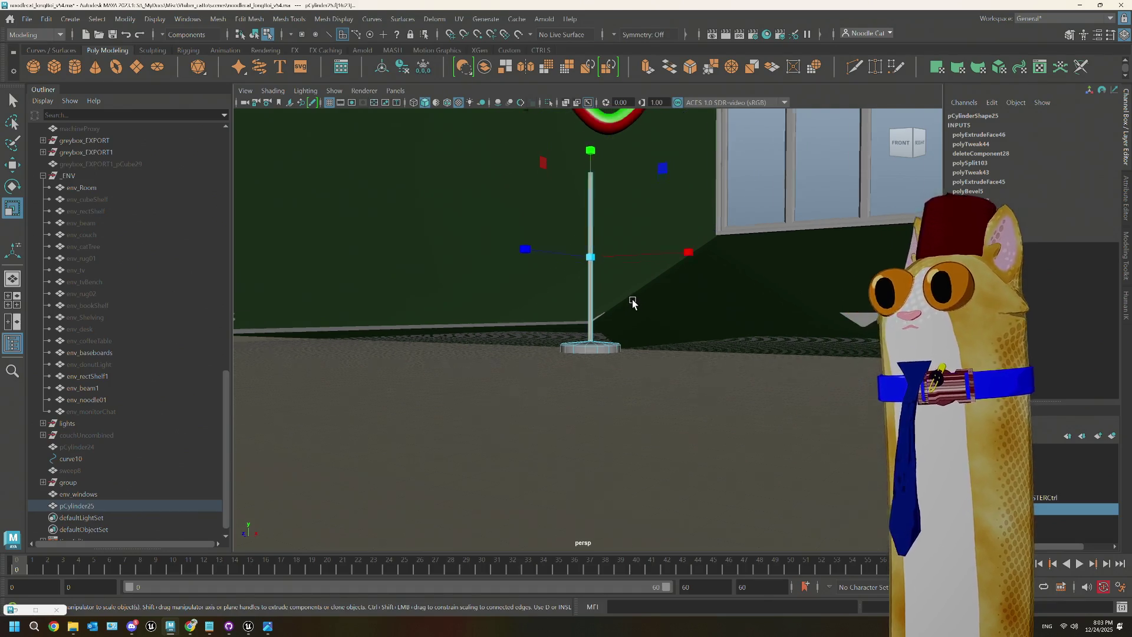
left_click_drag(626, 326, 590, 288, "alt")
Step: Unhide env_couch from the Outliner
mouse_move(590, 288)
right_mouse_down()
mouse_move(639, 317)
mouse_move(650, 269)
right_mouse_up()
scroll(561, 430, "down", 5)
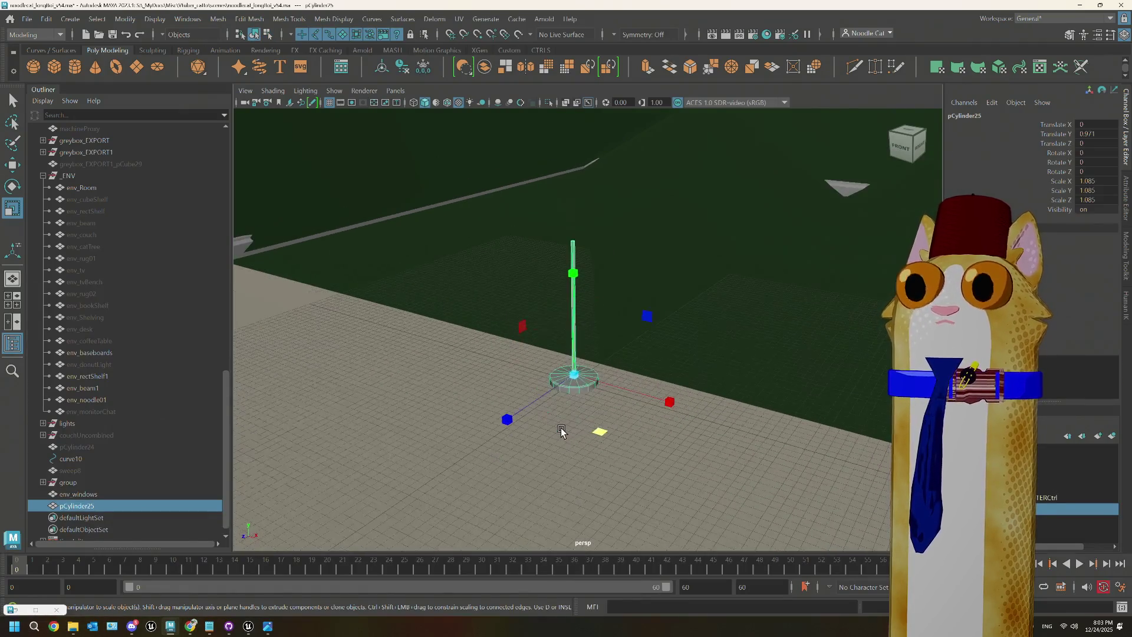
scroll(126, 414, "up", 3)
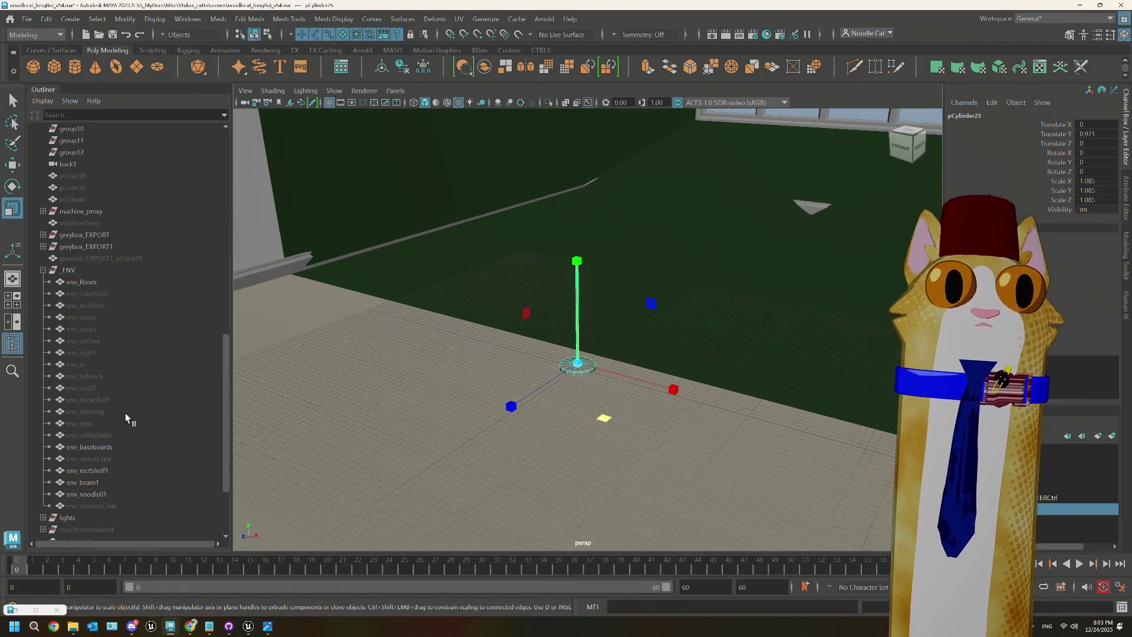
left_click(97, 328)
key("h")
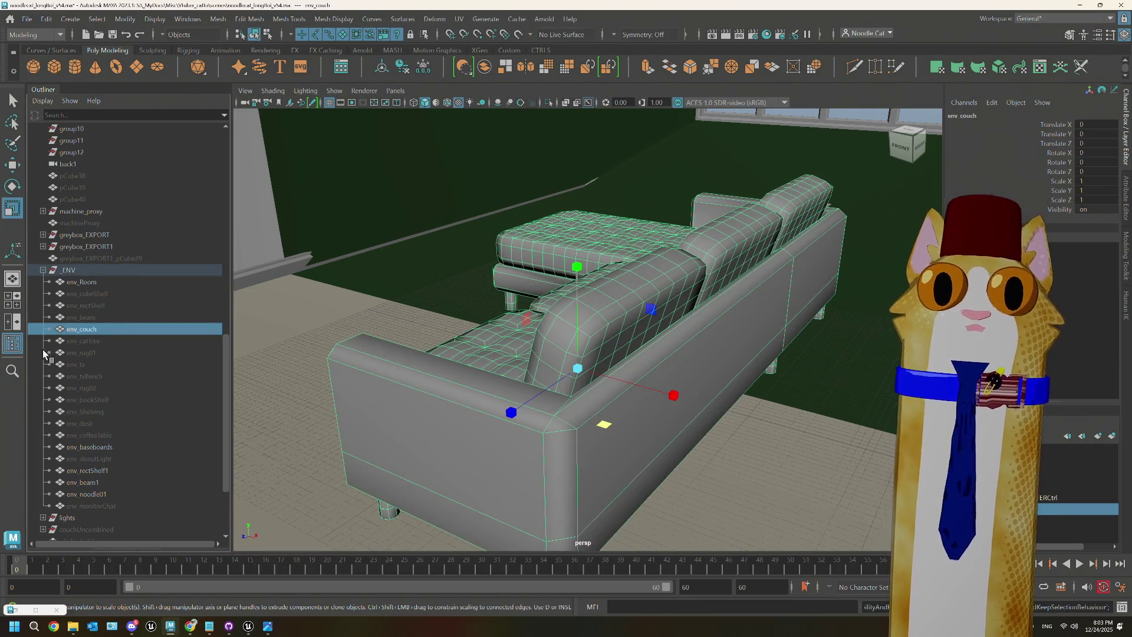
Step: Scale the lamp pCylinder25 to 3.387 so it stands beside the couch
scroll(91, 446, "down", 3)
left_click(77, 493)
scroll(530, 330, "down", 3)
left_click_drag(531, 330, 546, 357, "alt")
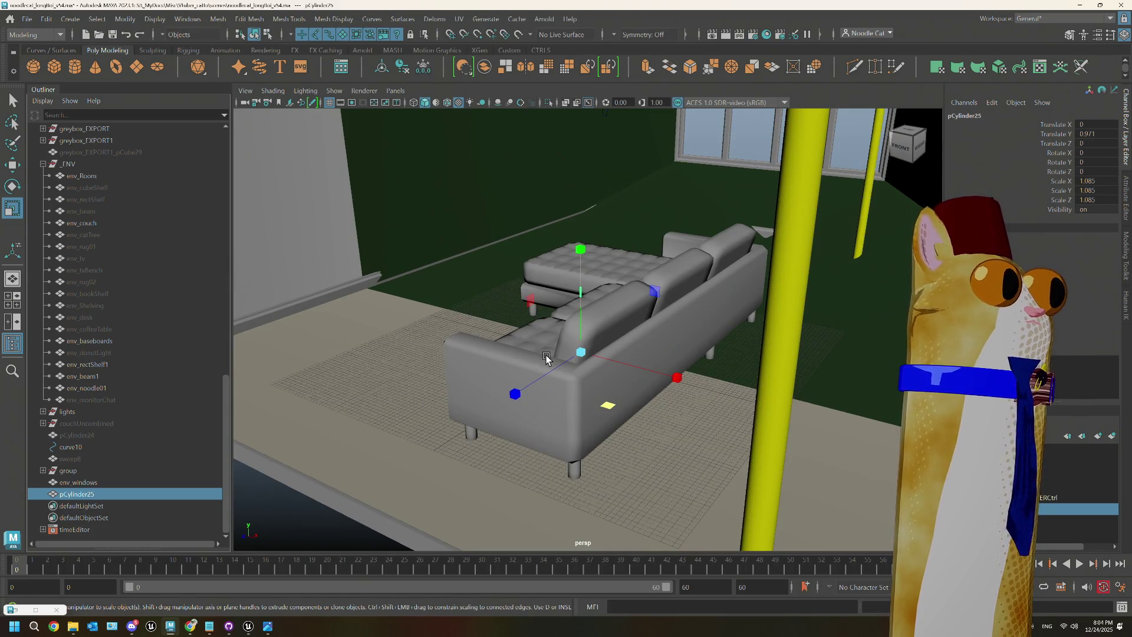
mouse_move(546, 357)
left_mouse_down("alt")
mouse_move(748, 344)
mouse_move(664, 379)
mouse_move(639, 370)
left_mouse_up("alt")
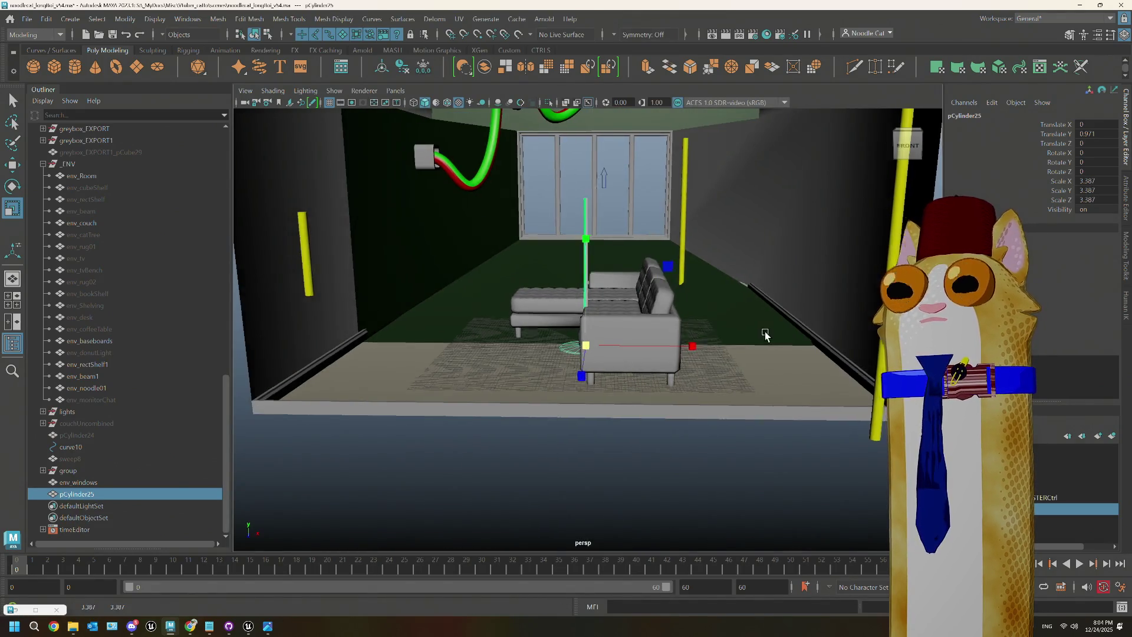
mouse_move(766, 330)
left_mouse_down("alt")
mouse_move(737, 332)
mouse_move(789, 309)
mouse_move(776, 313)
mouse_move(892, 302)
mouse_move(858, 317)
mouse_move(536, 303)
mouse_move(592, 252)
mouse_move(632, 302)
mouse_move(596, 200)
left_mouse_up("alt")
scroll(737, 332, "down", 3)
Step: Return to object mode and select env_Room to view the whole room
left_click(790, 309)
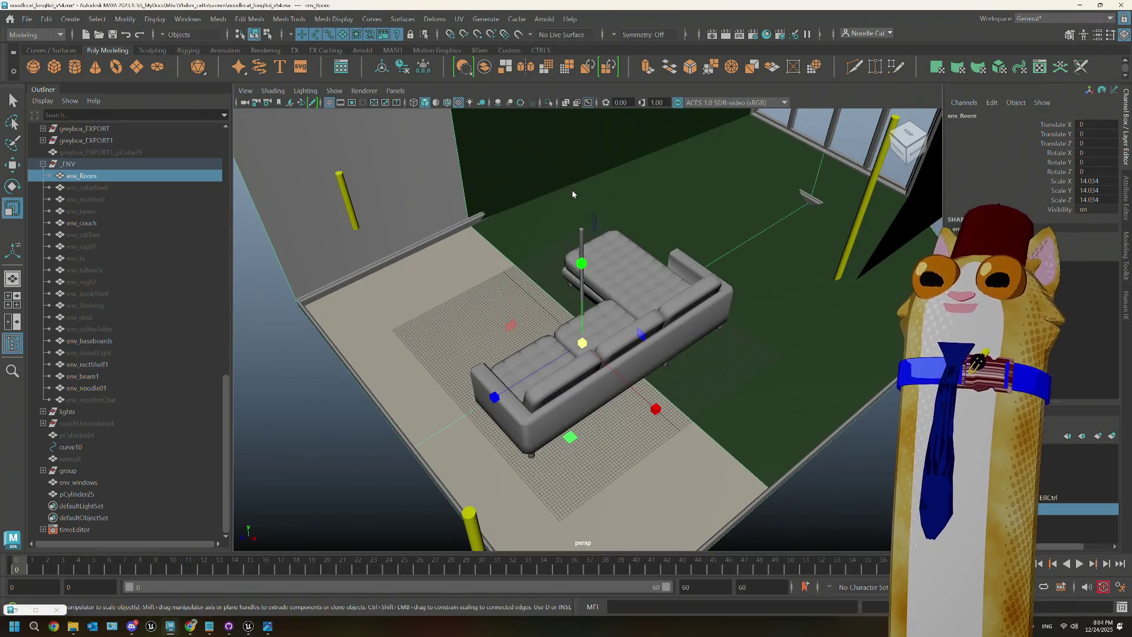
right_click_drag(572, 190, 632, 171)
right_click(518, 230)
left_click(517, 227)
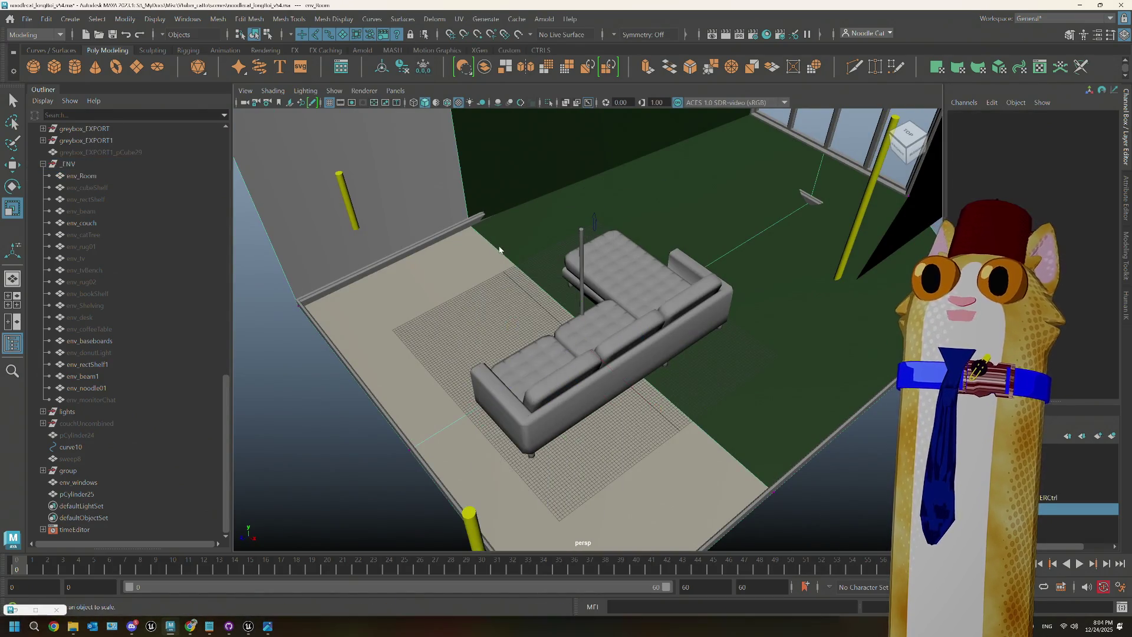
left_click(526, 252)
mouse_move(740, 290)
left_mouse_down("alt")
mouse_move(766, 328)
mouse_move(730, 323)
mouse_move(801, 343)
mouse_move(833, 329)
left_mouse_up("alt")
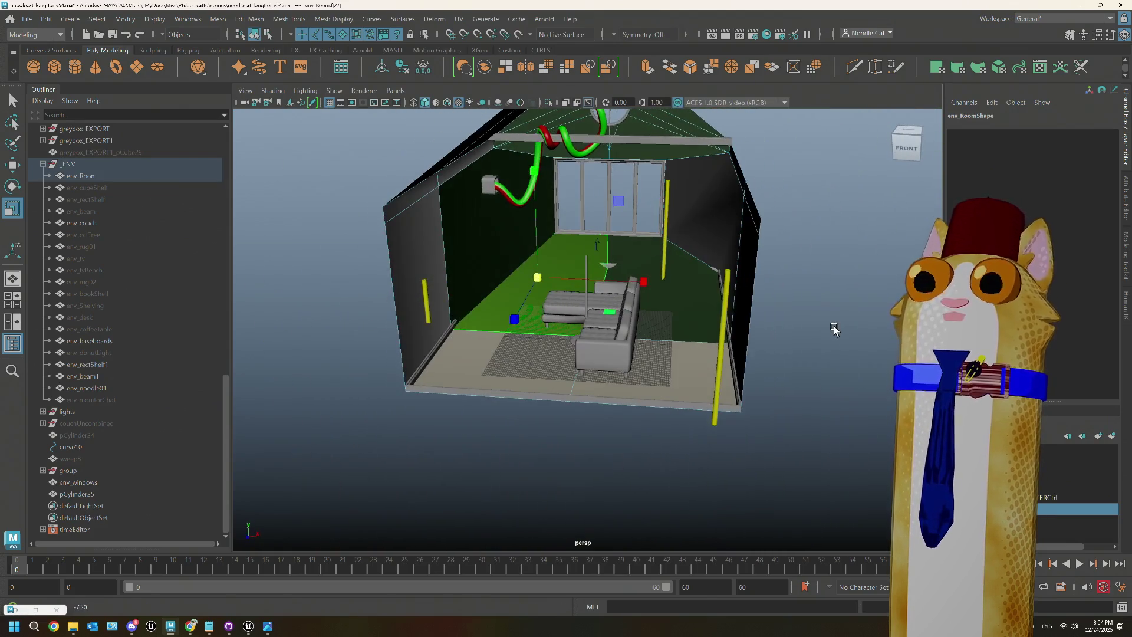
Step: Reopen noodlecat_longBoi_v54.ma without saving the current changes
left_click(28, 18)
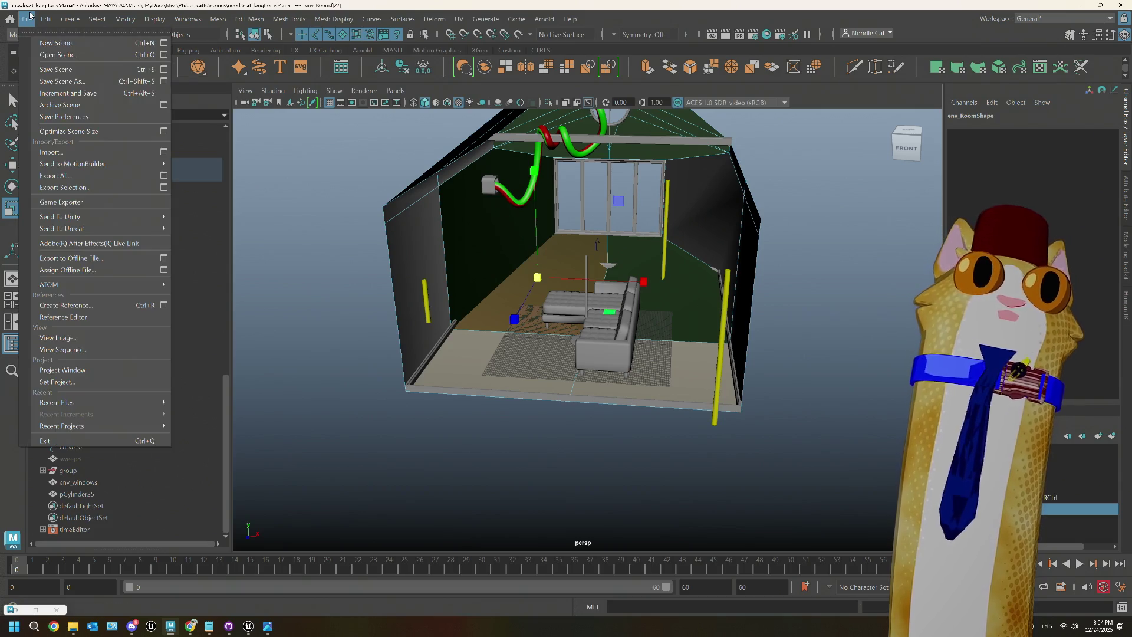
left_click(59, 55)
left_click(226, 139)
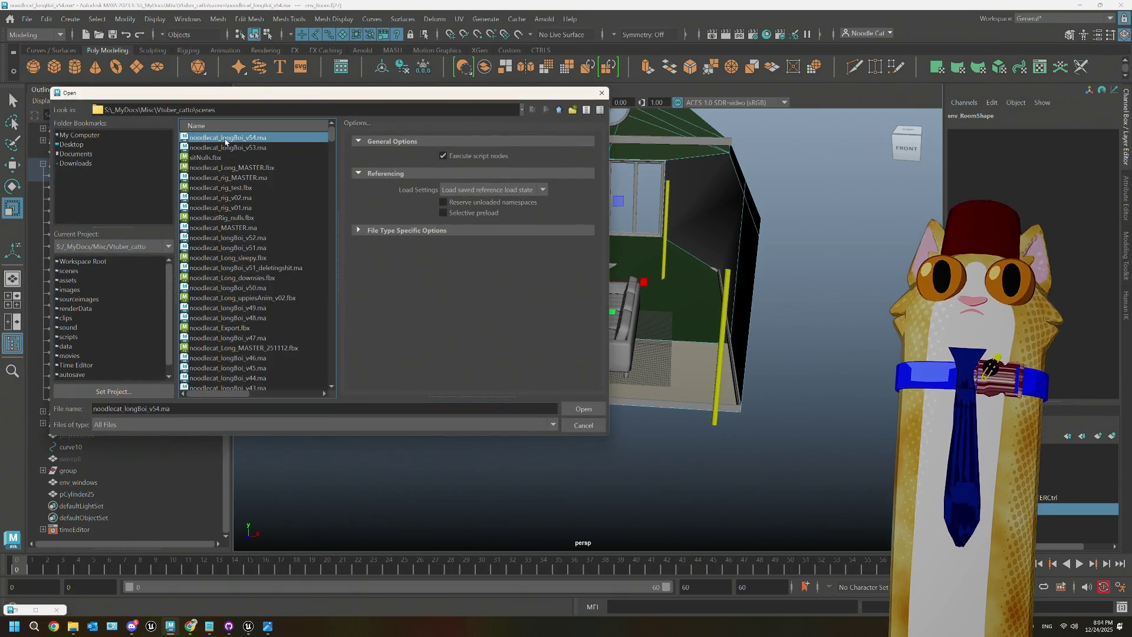
left_click(583, 408)
left_click(563, 324)
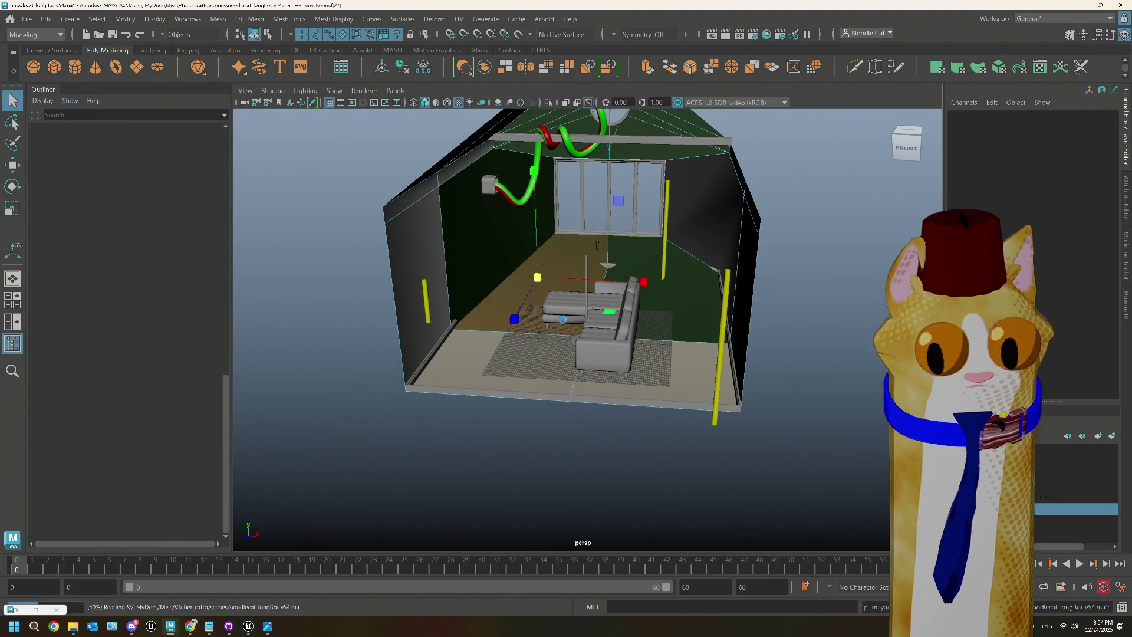
Step: Orbit and pan around the restored room with the noodle on the rug
scroll(579, 334, "up", 5)
mouse_move(579, 335)
left_mouse_down("alt")
mouse_move(524, 428)
mouse_move(487, 440)
mouse_move(600, 405)
left_mouse_up("alt")
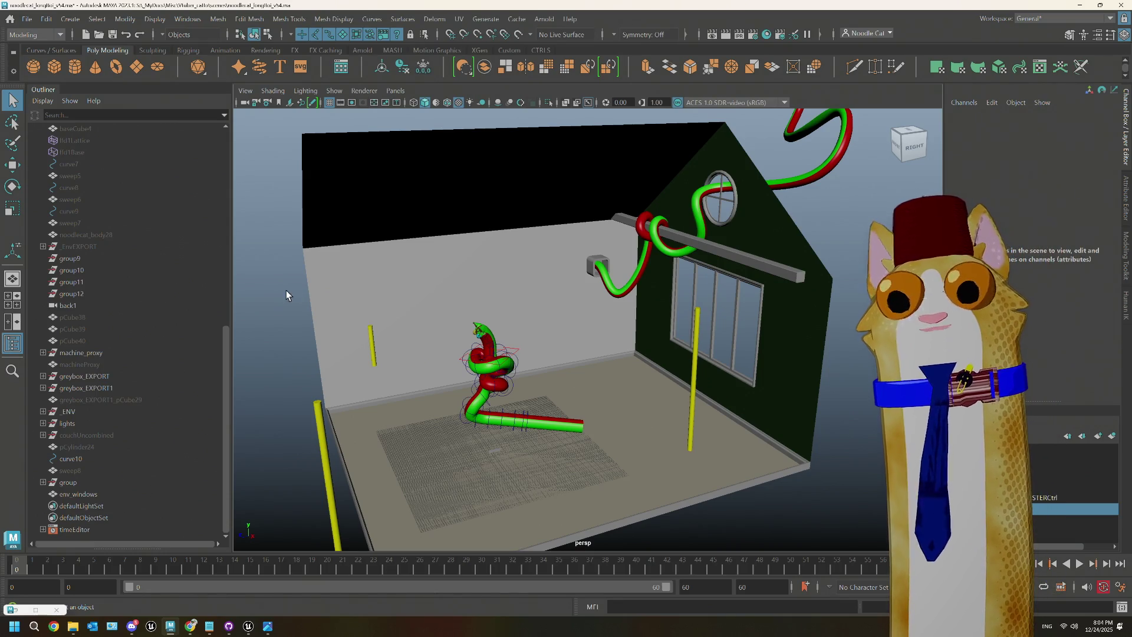
left_click_drag(285, 290, 495, 319, "alt")
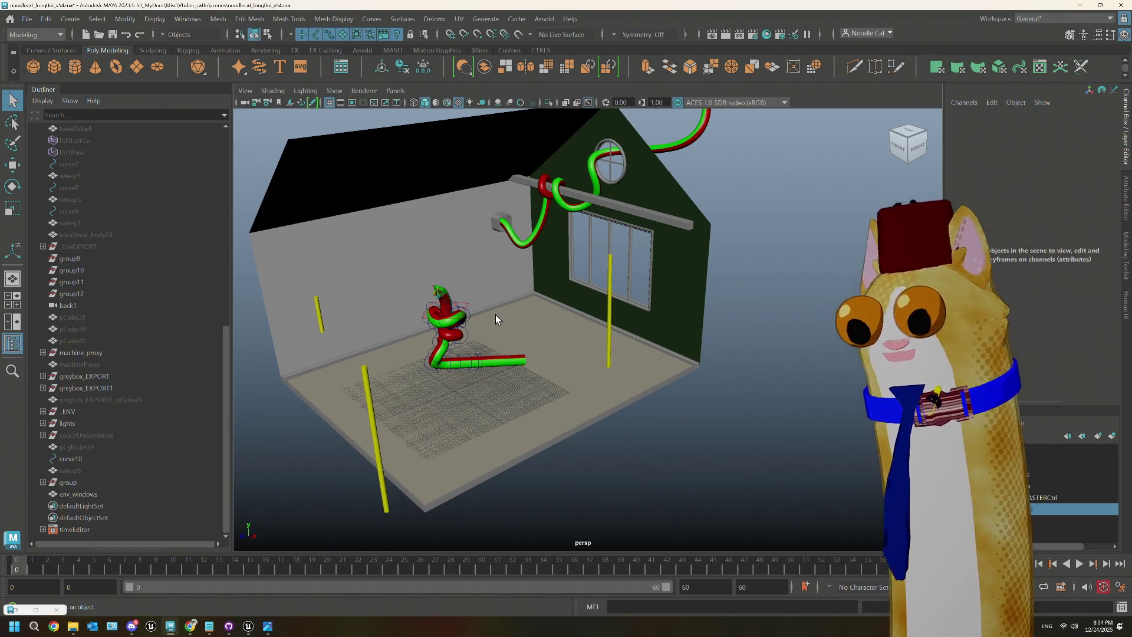
mouse_move(543, 371)
middle_mouse_down("alt")
mouse_move(525, 397)
mouse_move(541, 393)
middle_mouse_up("alt")
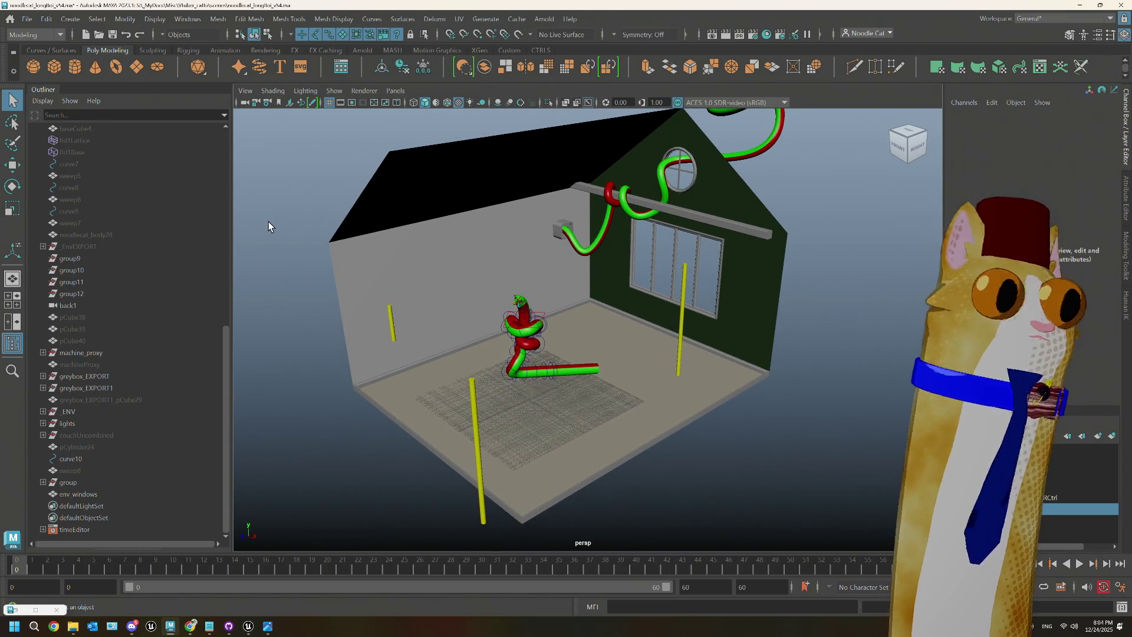